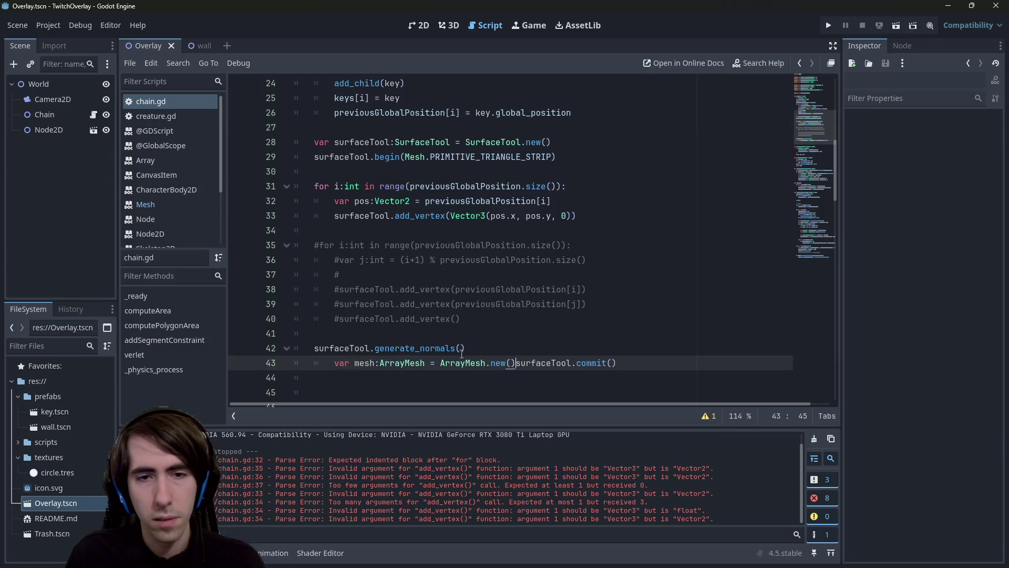
- Unindent line 43 so mesh takes surfaceTool.commit() directly, then view commit()'s documentation
key(shift+Tab)
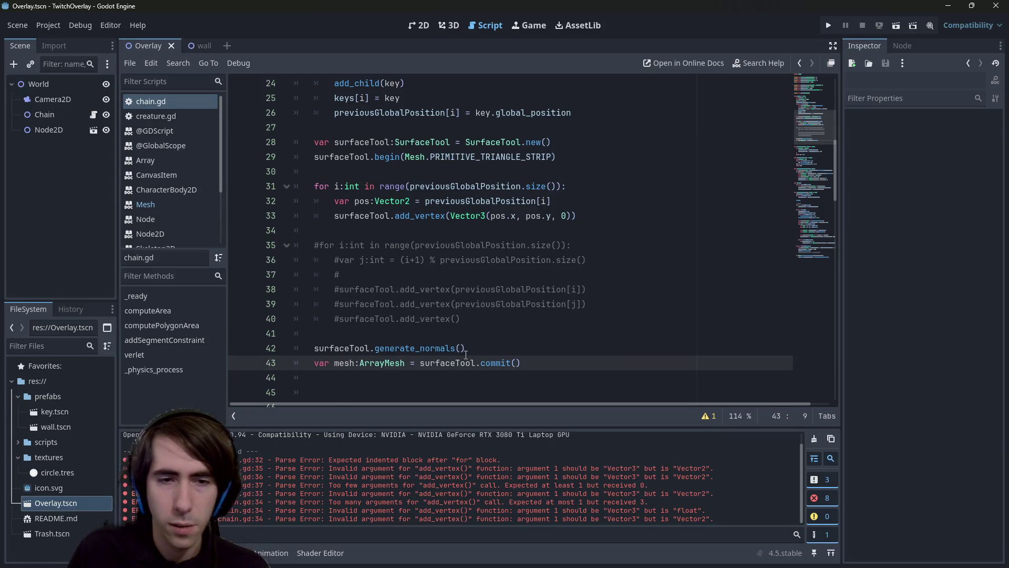
ctrl+click(511, 369)
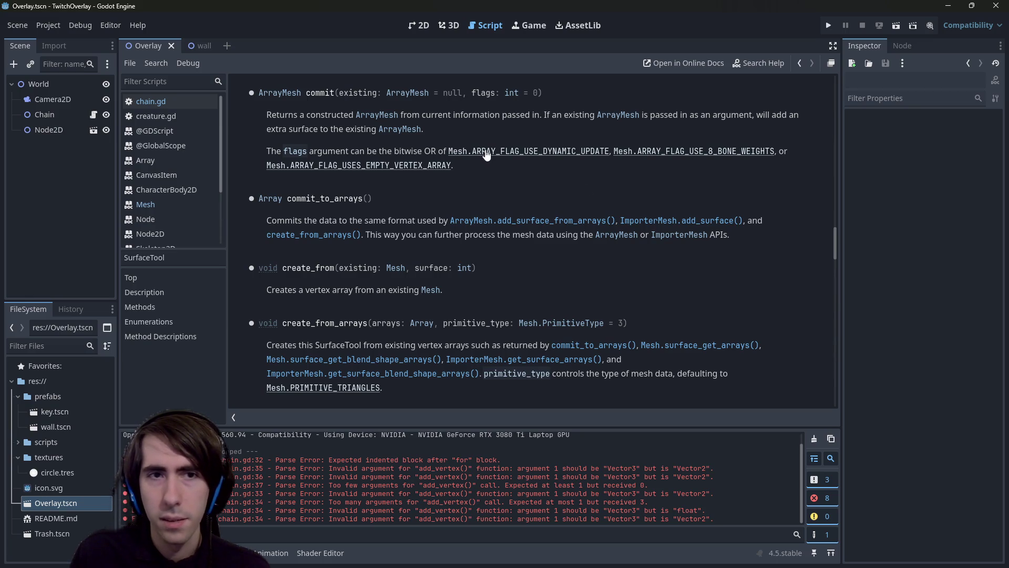
- Open the Mesh class reference and scroll through its ArrayFormat constants
click(454, 153)
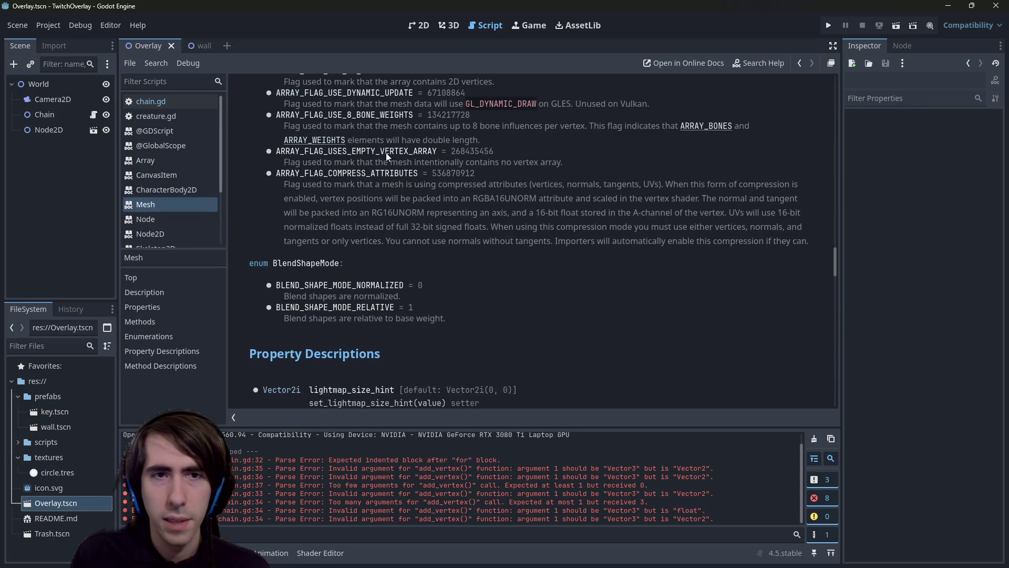
scroll(373, 194, up, 3)
scroll(373, 194, up, 4)
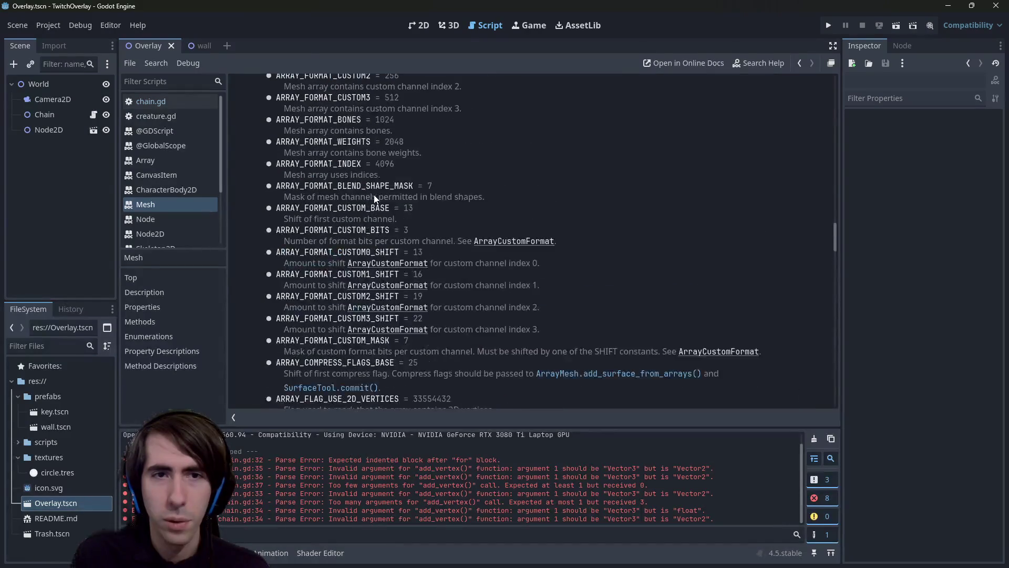
scroll(375, 198, up, 3)
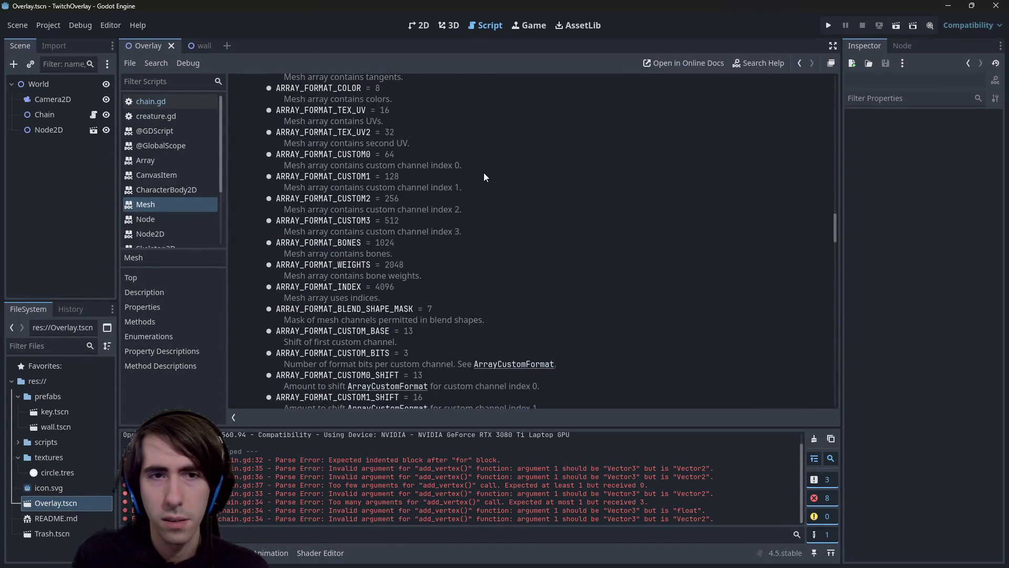
key(alt+Left)
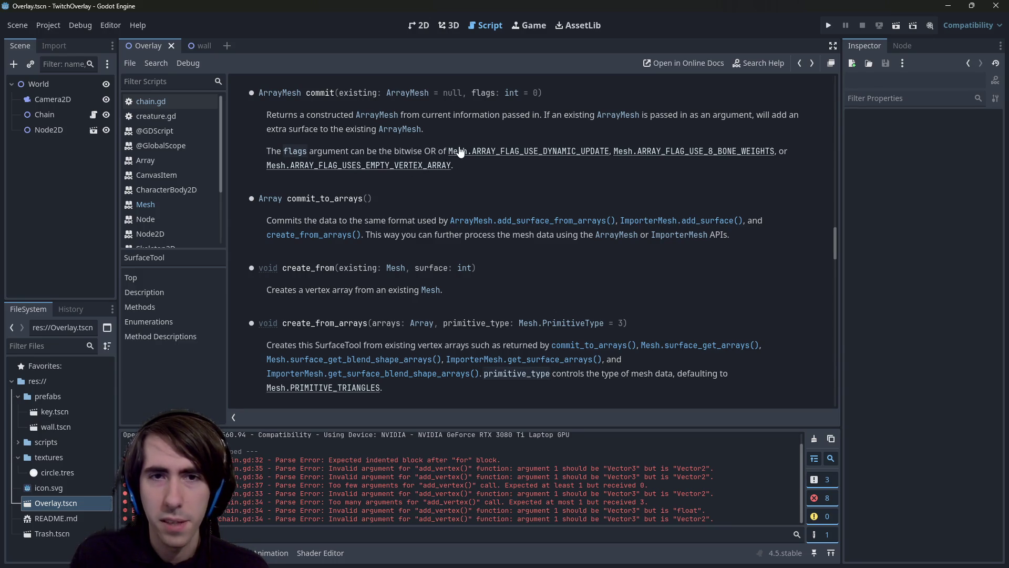
- Read the ARRAY_FLAG_USE_DYNAMIC_UPDATE and 2D vertices flag descriptions, then return to chain.gd
drag(448, 151, 618, 153)
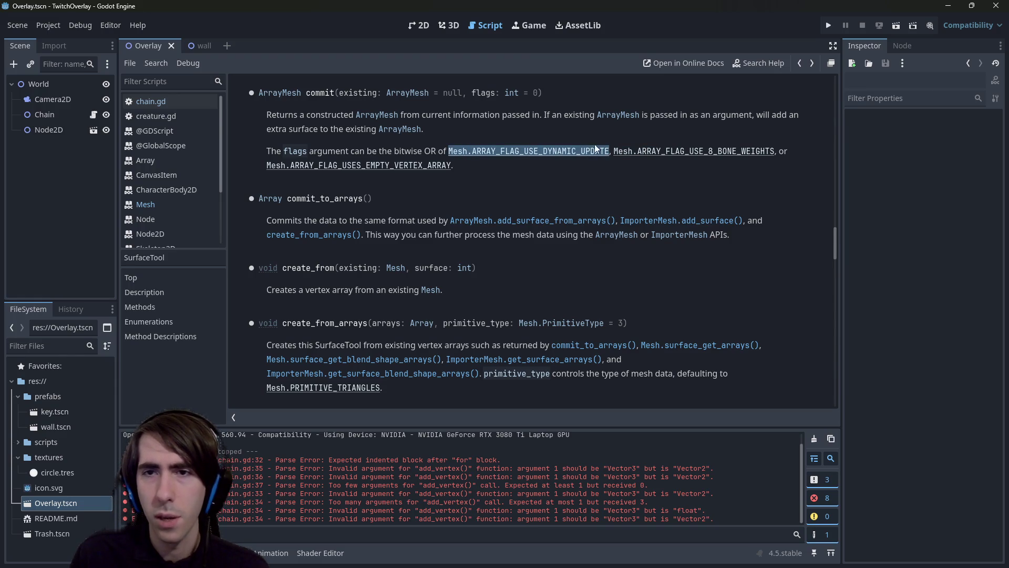
click(582, 152)
drag(305, 103, 585, 106)
click(585, 108)
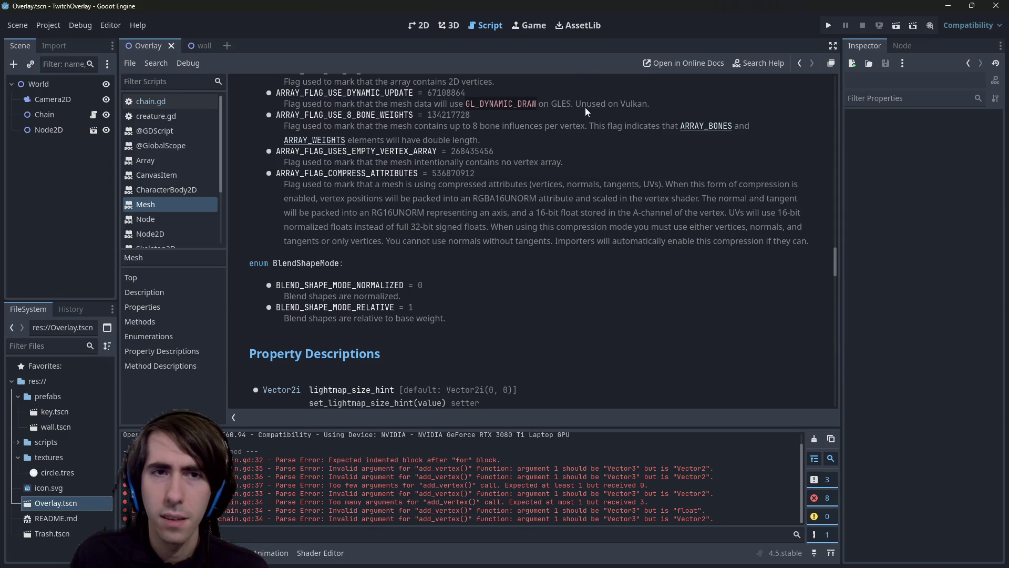
scroll(554, 106, up, 2)
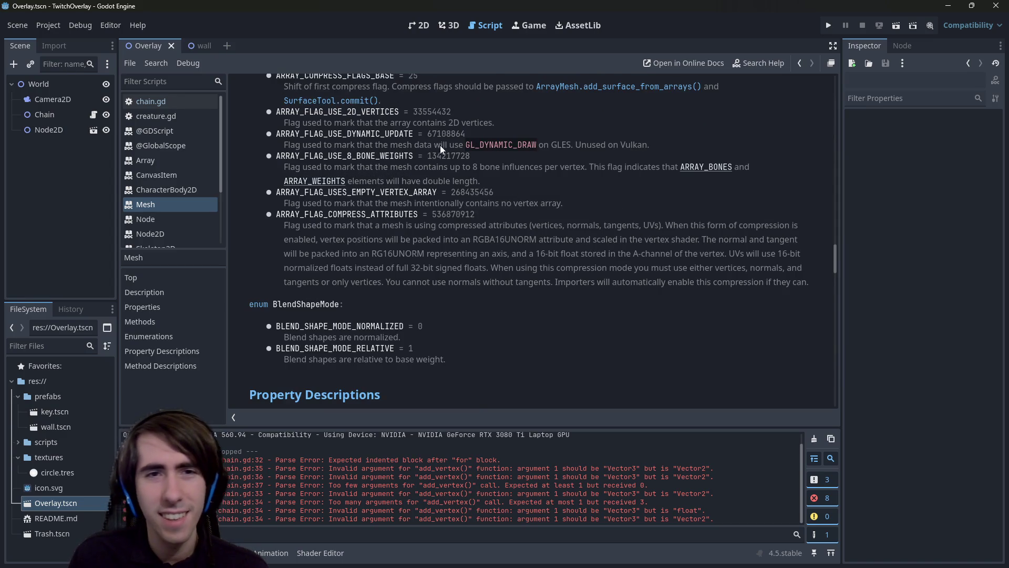
drag(379, 120, 483, 124)
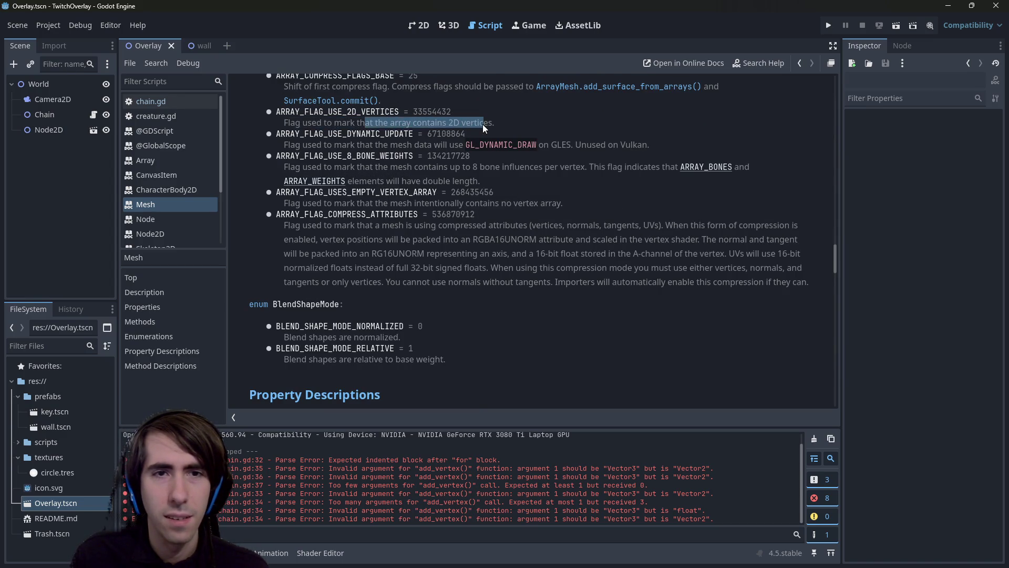
click(482, 124)
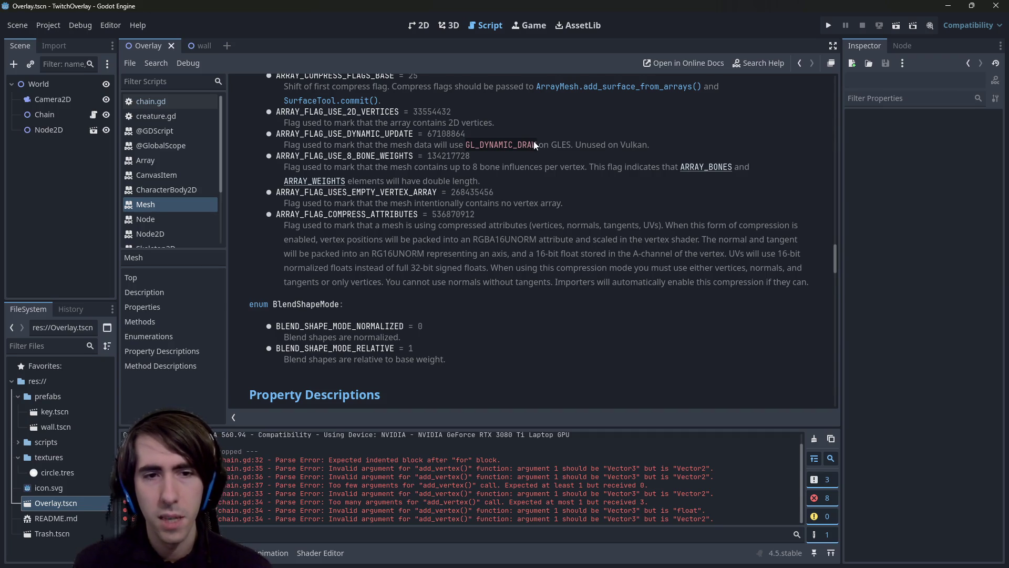
key(alt+Left)
key(alt+Left)
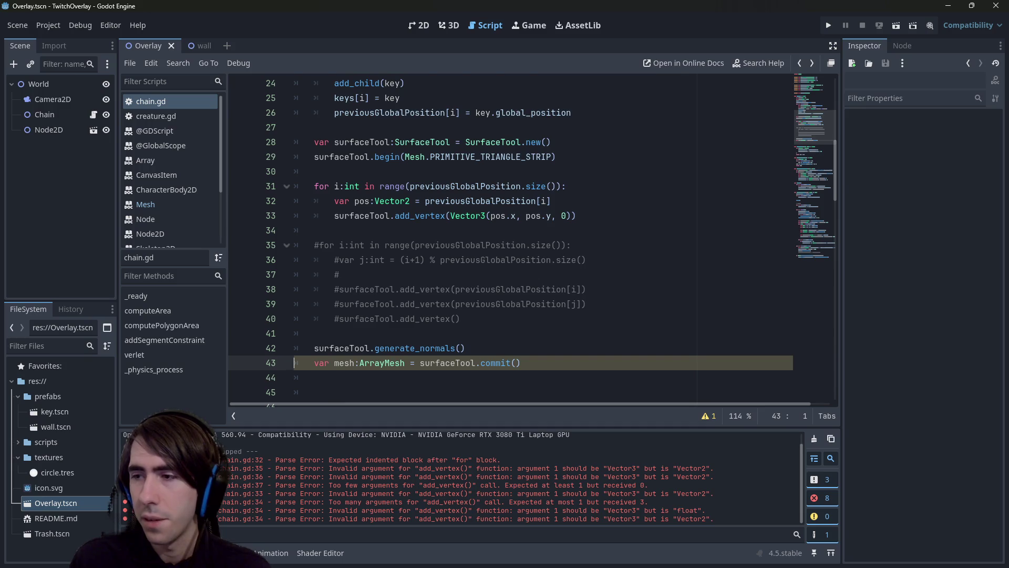
- Add an add_child(mesh) call on the empty line after the commit and save
scroll(704, 311, down, 1)
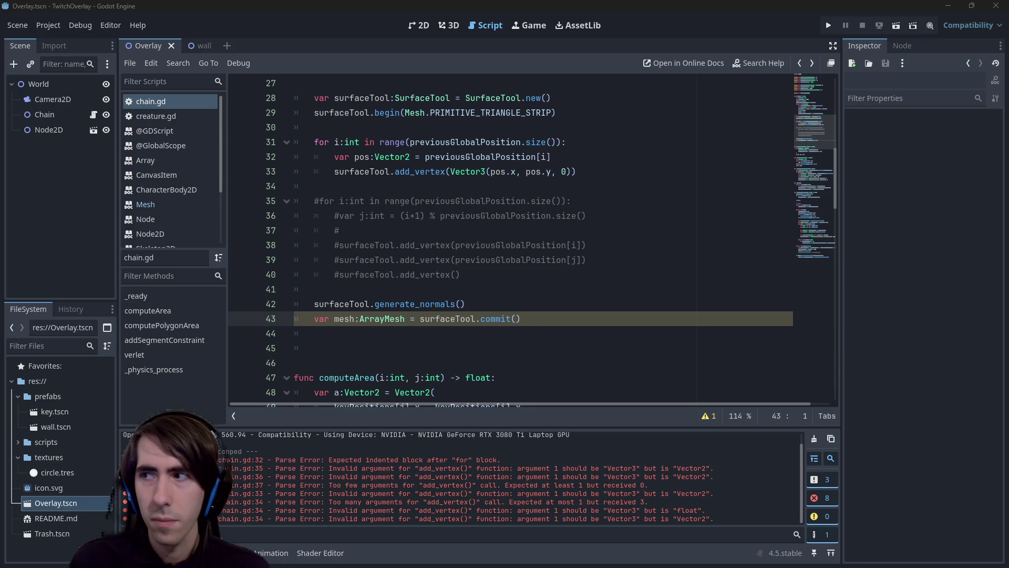
key(alt+Tab)
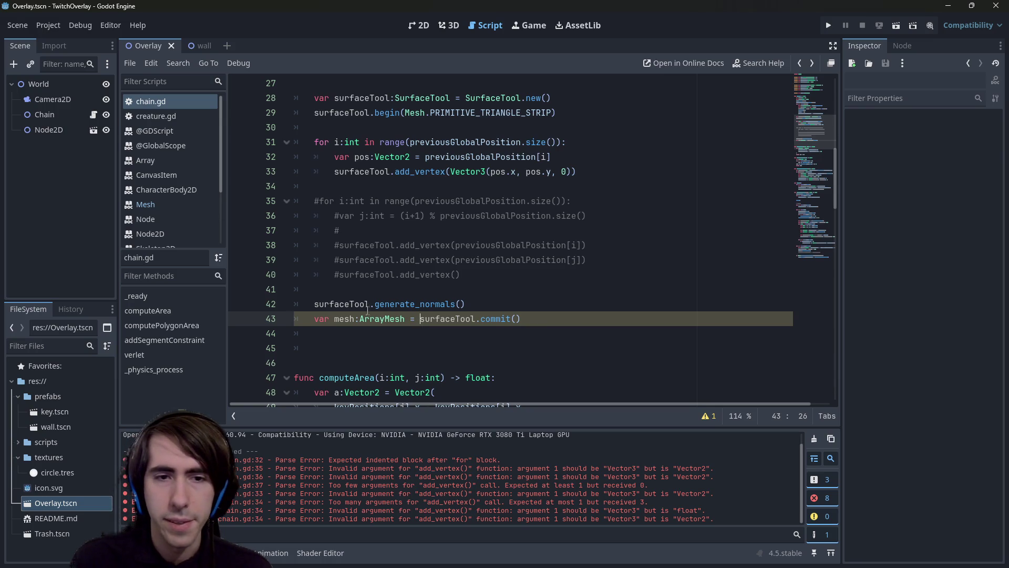
key(Down)
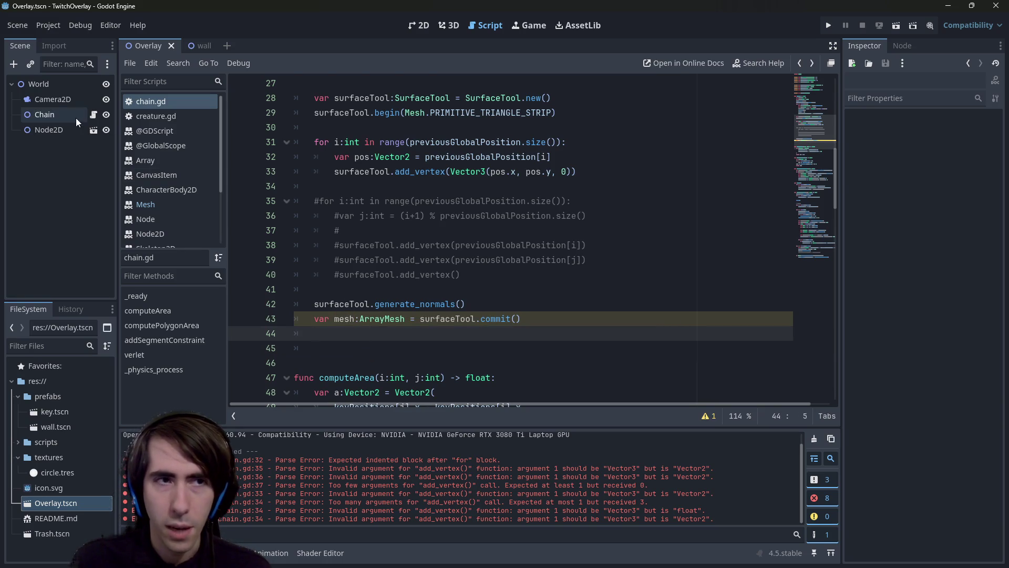
drag(117, 169, 119, 169)
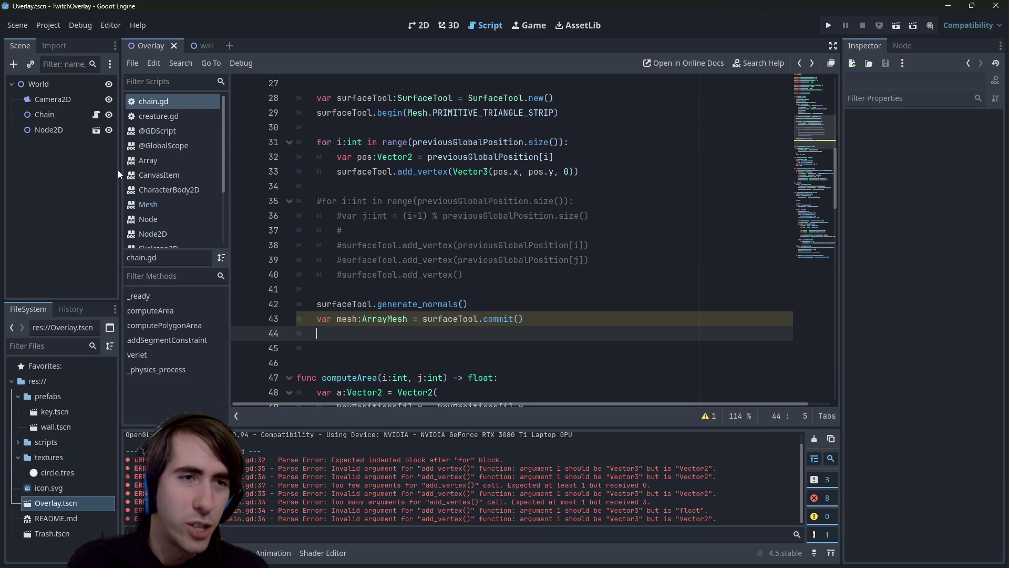
text(add_c)
key(Return)
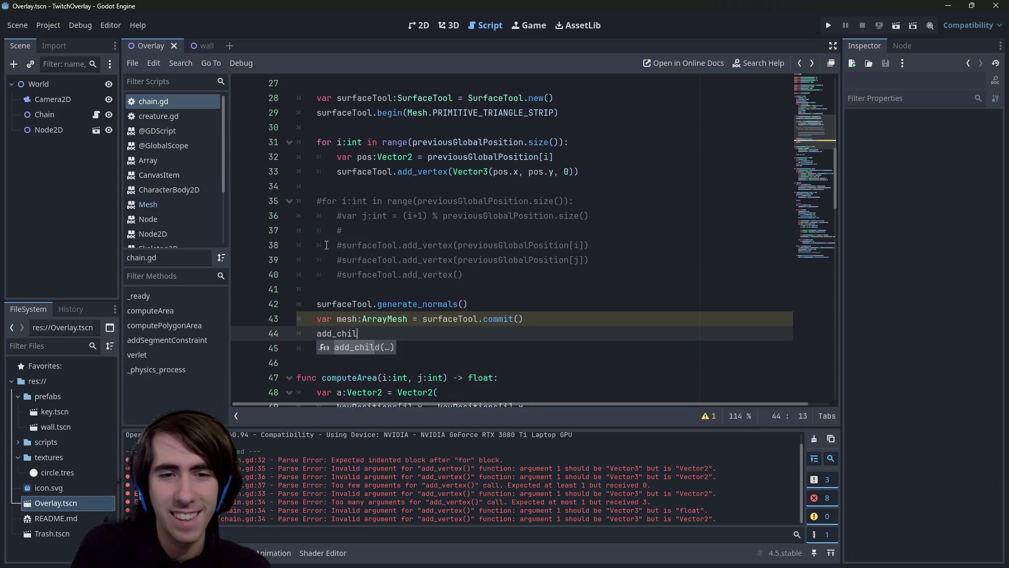
key(Left)
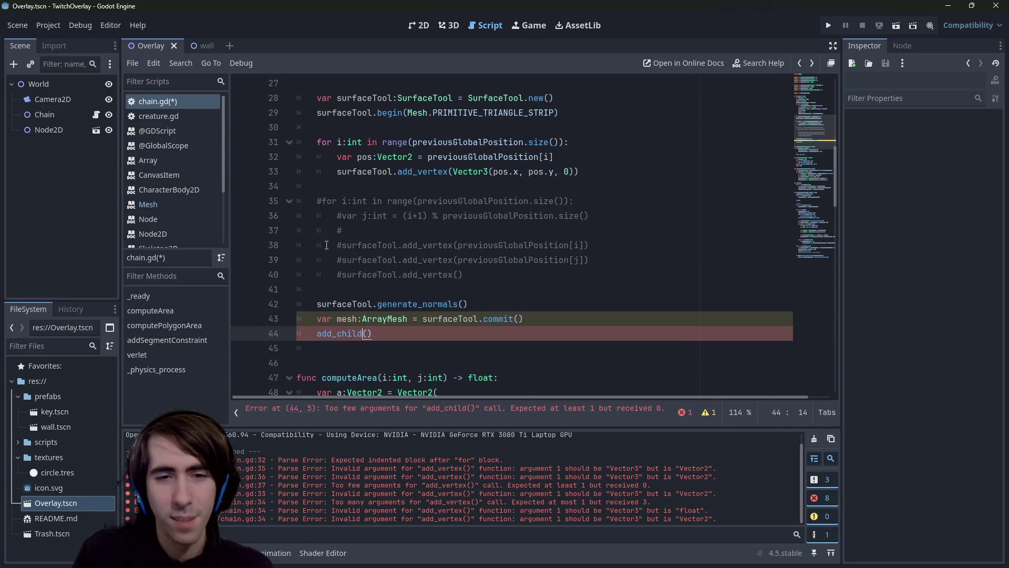
text(mesh)
key(ctrl+s)
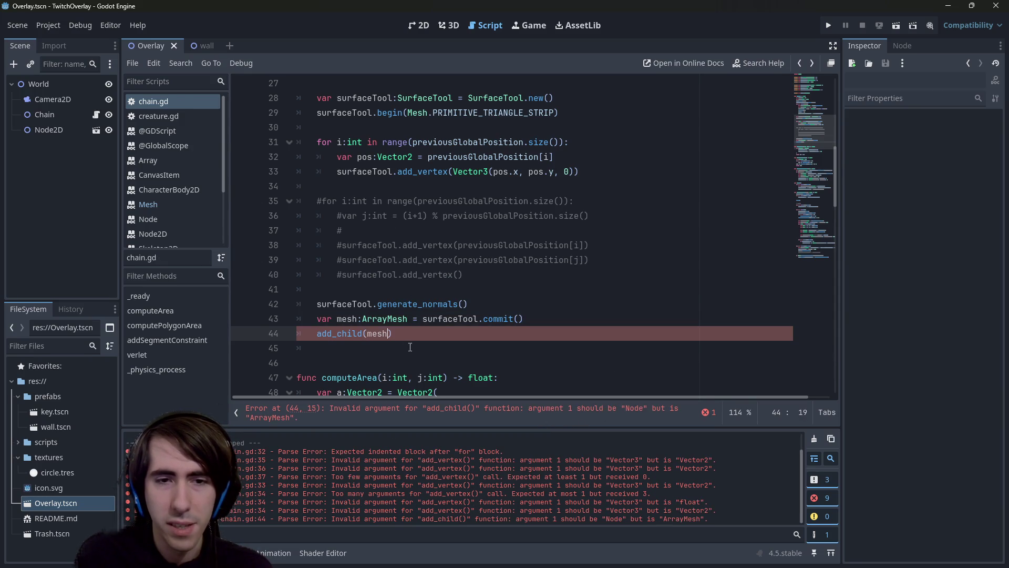
- Declare var meshInstance:MeshInstance2D = MeshInstance2D.new() above add_child and save
double_click(383, 333)
key(Left)
key(ctrl+shift+Return)
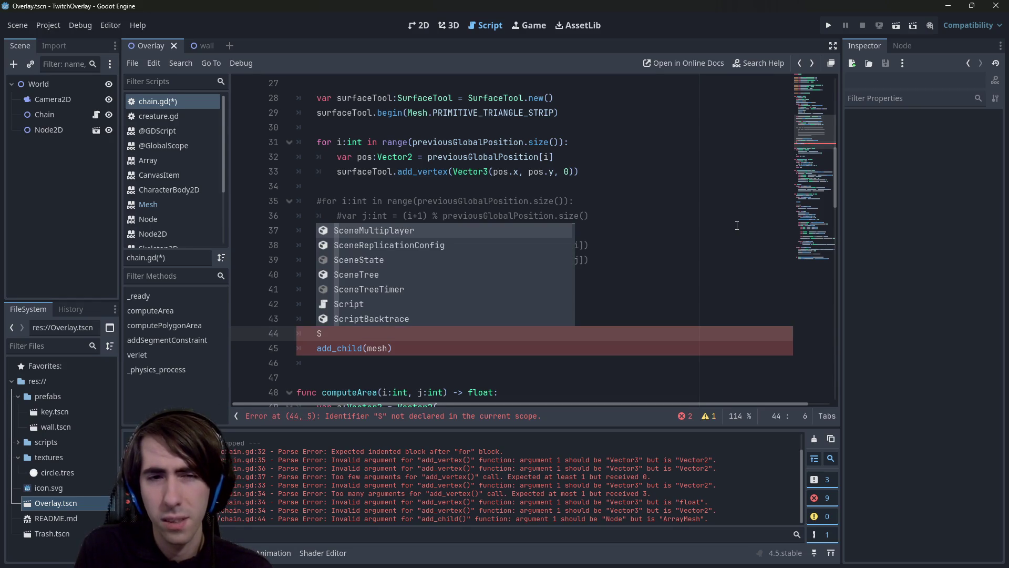
key(BackSpace)
text(meshI)
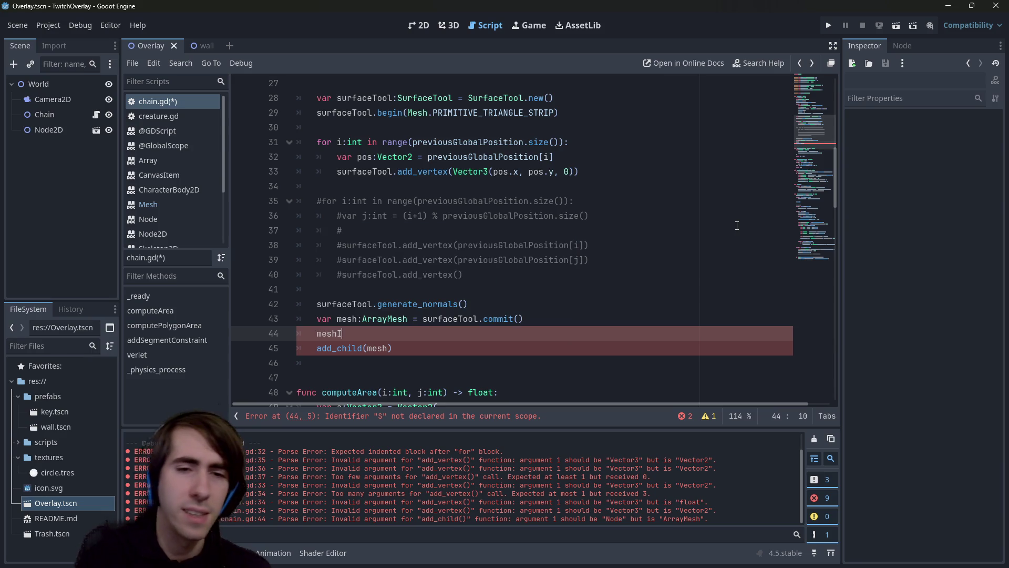
key(Return)
key(Return)
key(Home)
text(var m)
text(eshInstan)
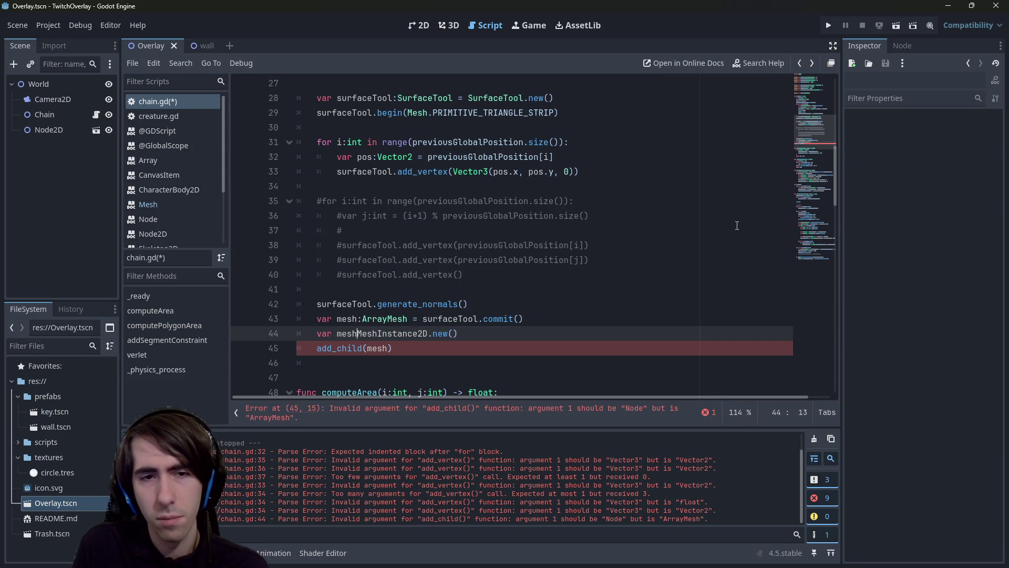
text(ce =)
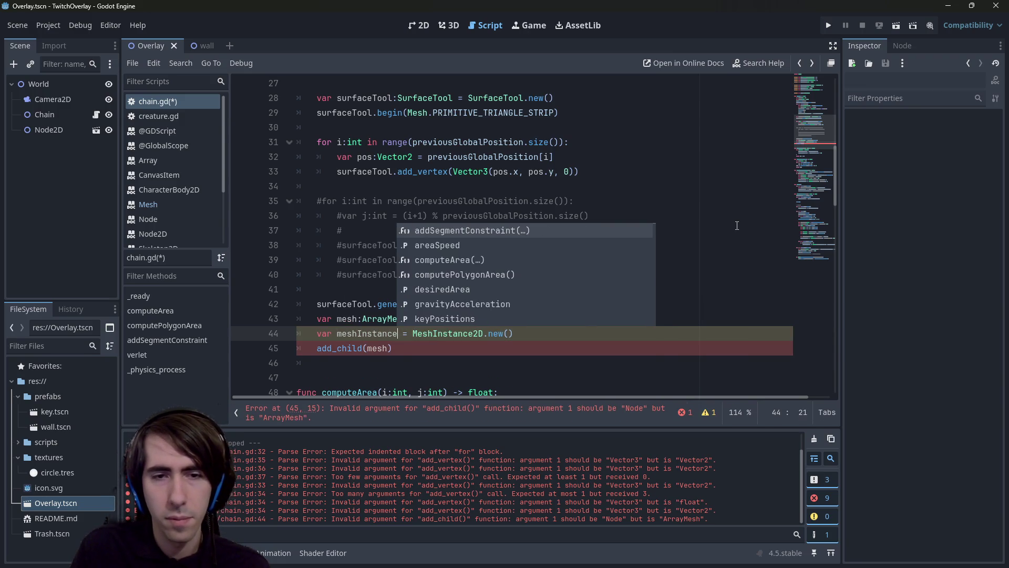
key(Left)
key(Left)
key(Left)
text(:MeshInstance2D)
key(ctrl+s)
- Add meshInstance.mesh = mesh, pass meshInstance to add_child, and run the scene
key(ctrl+Left)
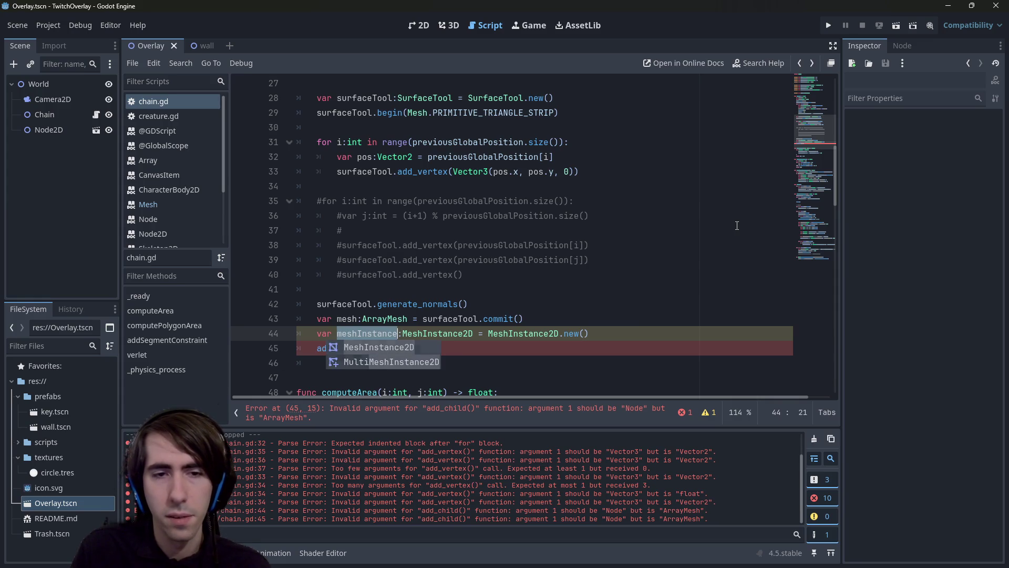
key(Escape)
key(Down)
key(Home)
key(Return)
key(Up)
text(meshInstance.mesh = )
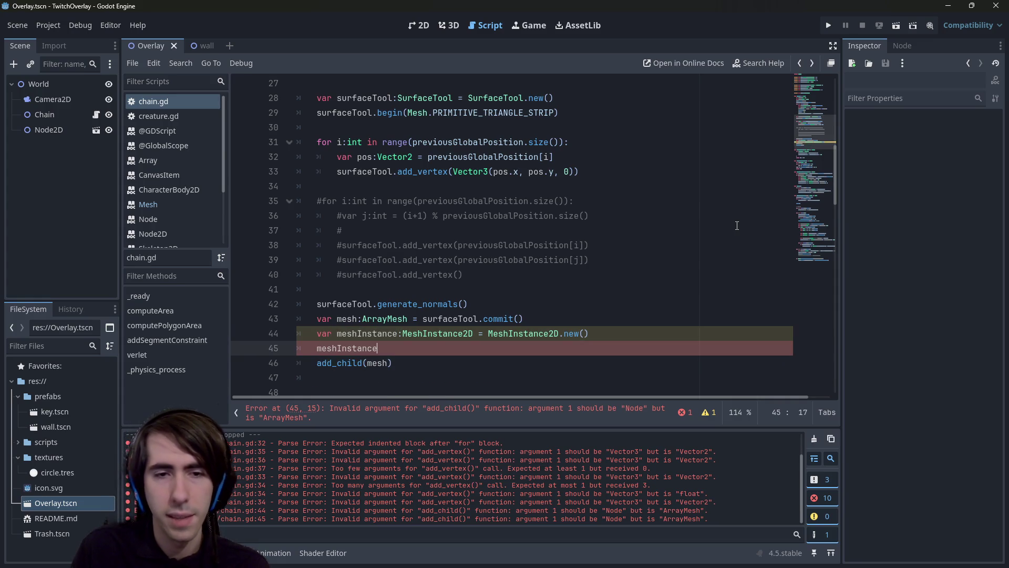
text(mesh)
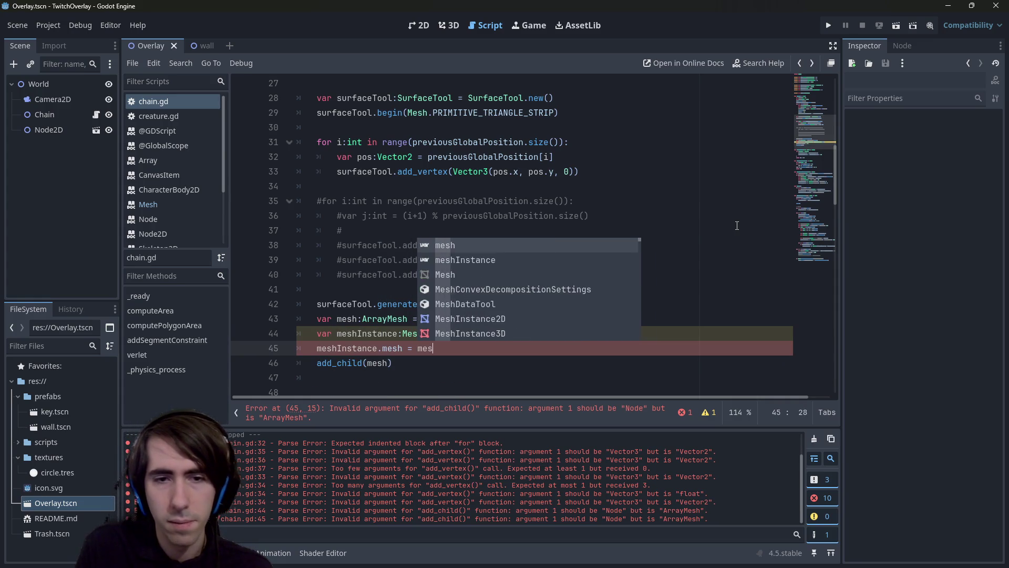
key(Escape)
key(Down)
key(Left)
text(Instance)
key(Escape)
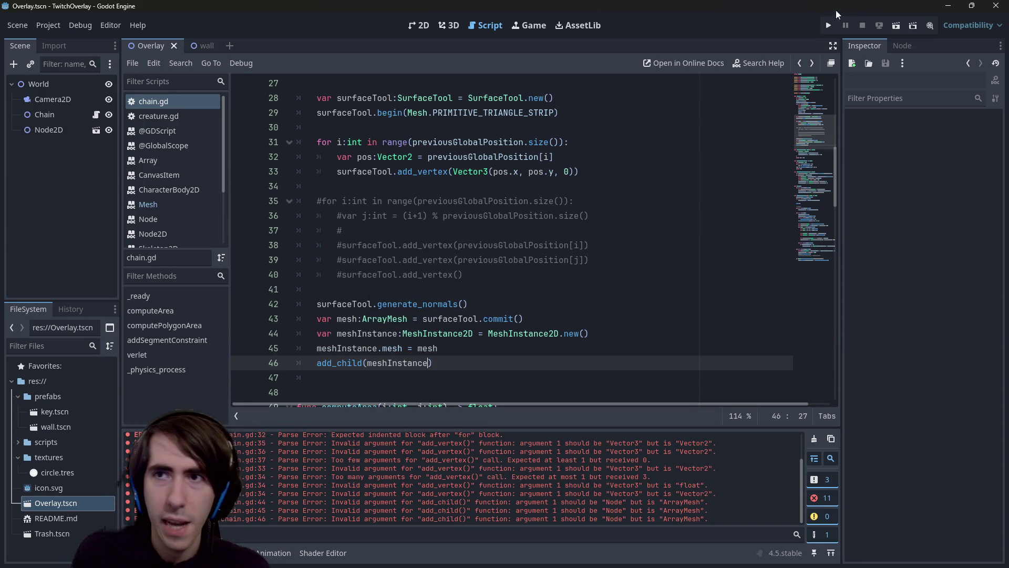
click(896, 25)
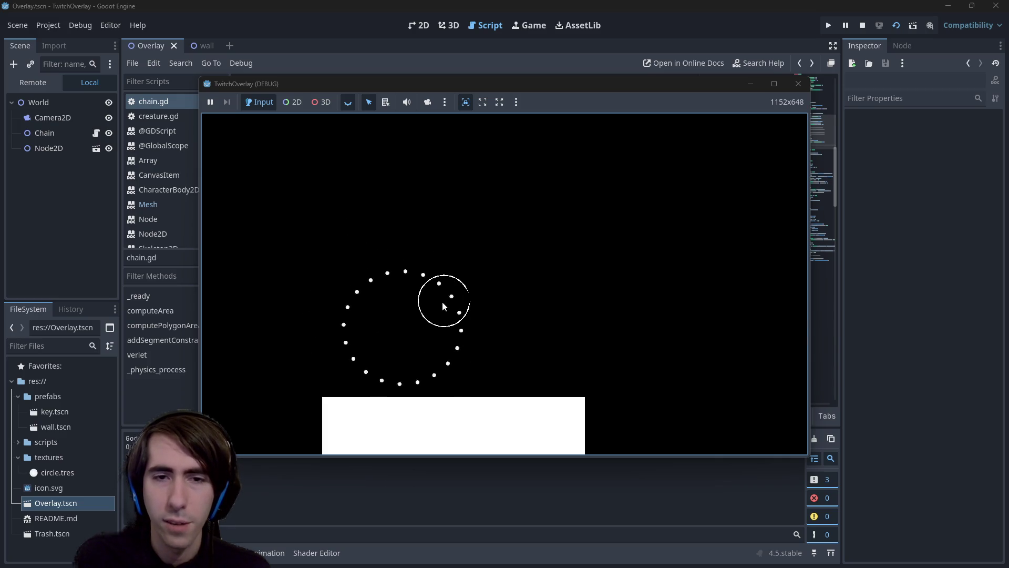
- Move and enlarge the TwitchOverlay game window to watch the chain, then stop the game
mouse_move(428, 84)
mouse_down()
mouse_move(380, 38)
mouse_move(346, 29)
mouse_up()
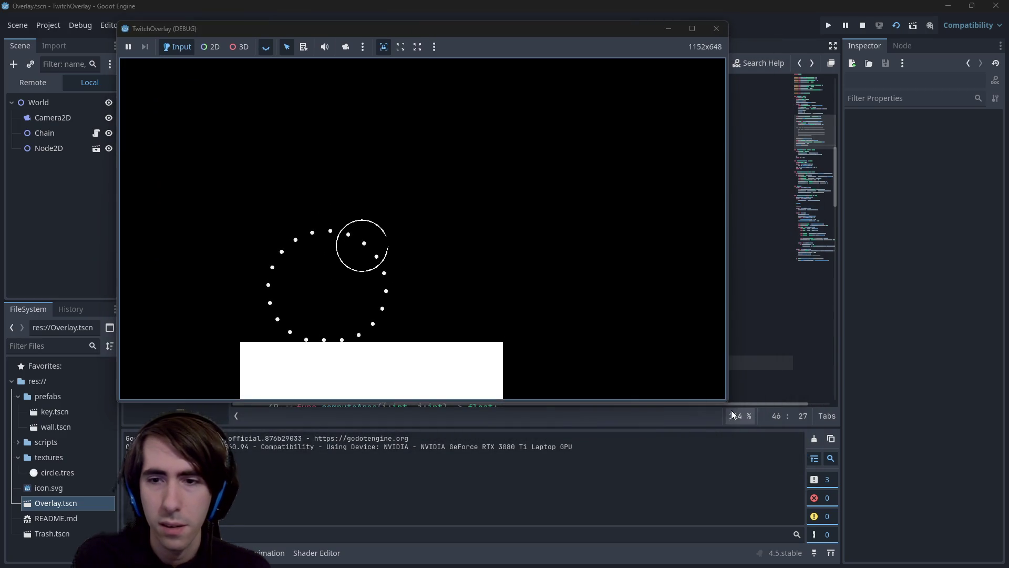
drag(726, 404, 874, 512)
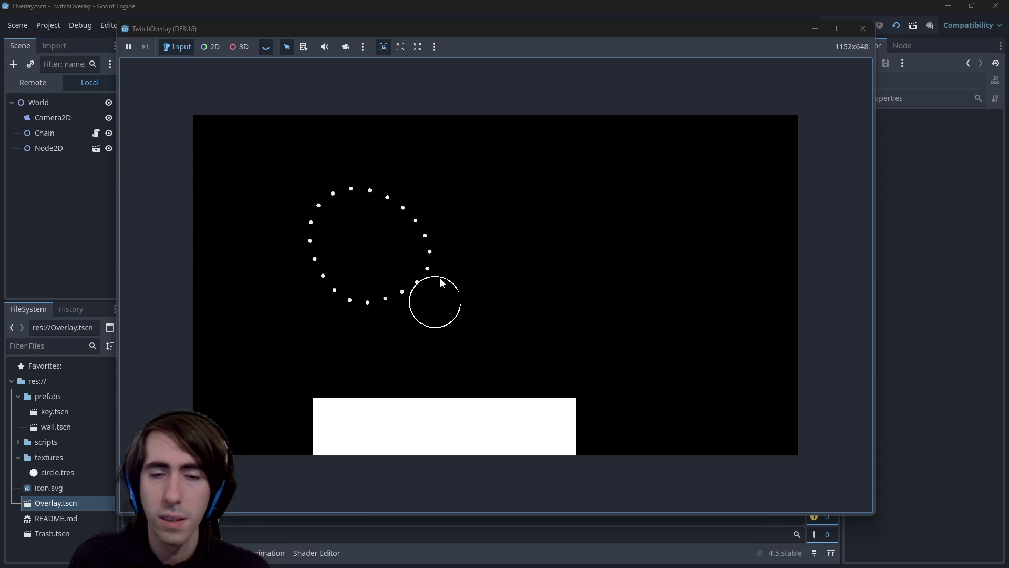
click(863, 28)
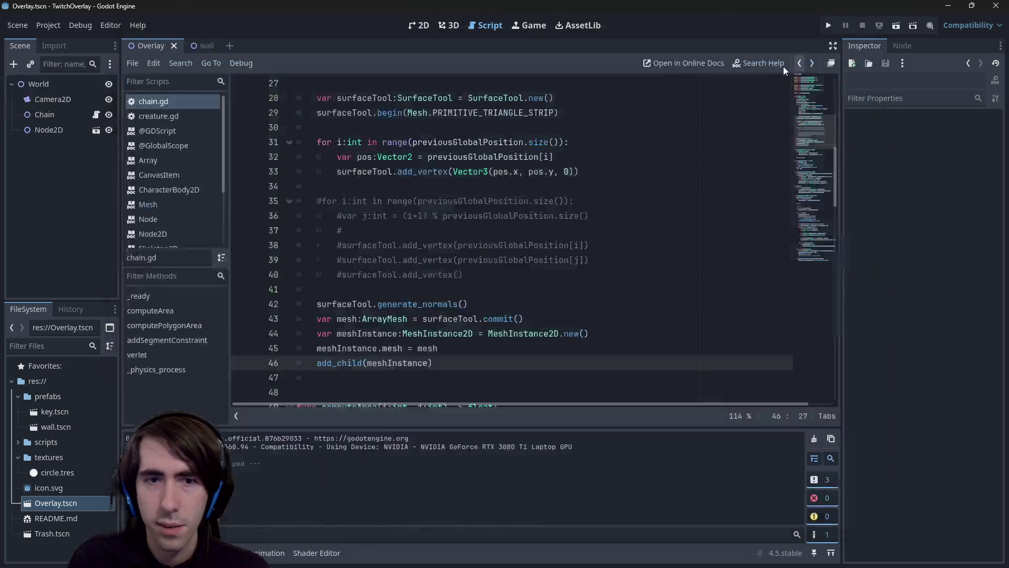
- Remove empty line 47 and add func _process(delta: float) -> void below add_child(meshInstance)
scroll(448, 299, down, 1)
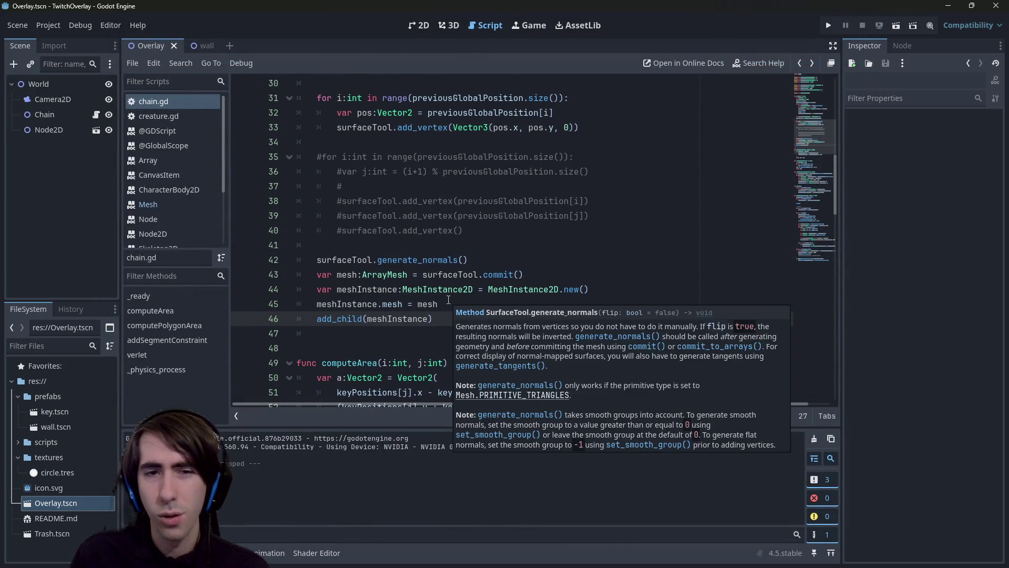
click(418, 333)
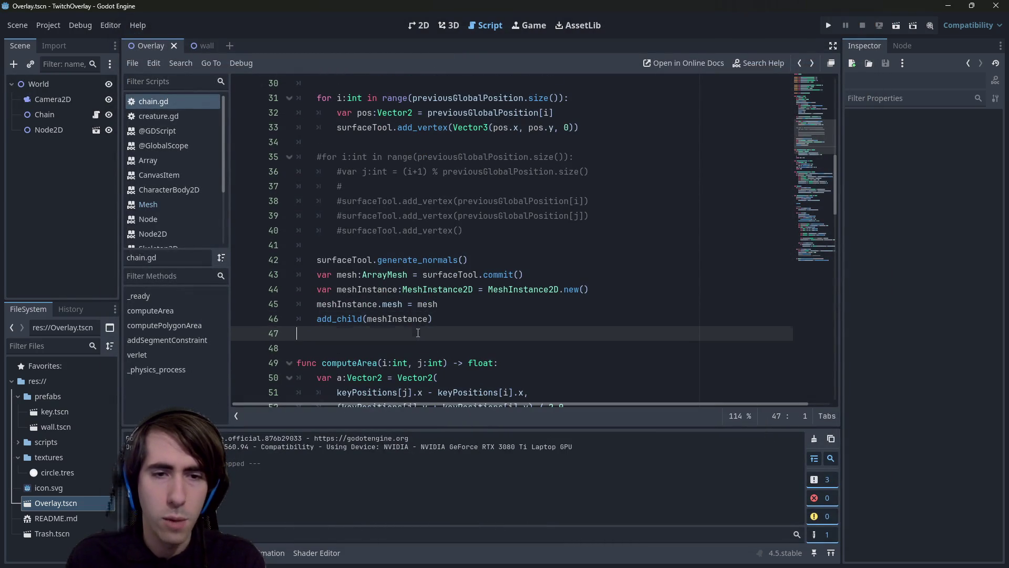
key(BackSpace)
scroll(437, 312, down, 15)
scroll(437, 312, up, 5)
scroll(439, 299, down, 9)
scroll(441, 285, up, 8)
scroll(441, 285, up, 19)
scroll(440, 285, down, 8)
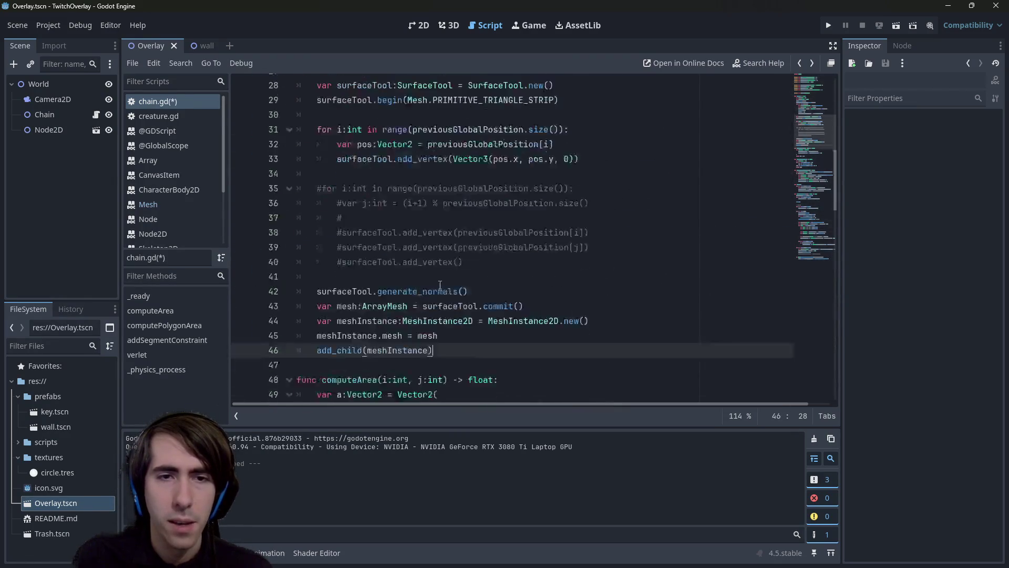
key(Return)
key(Return)
scroll(436, 295, down, 2)
text(func _process)
key(Return)
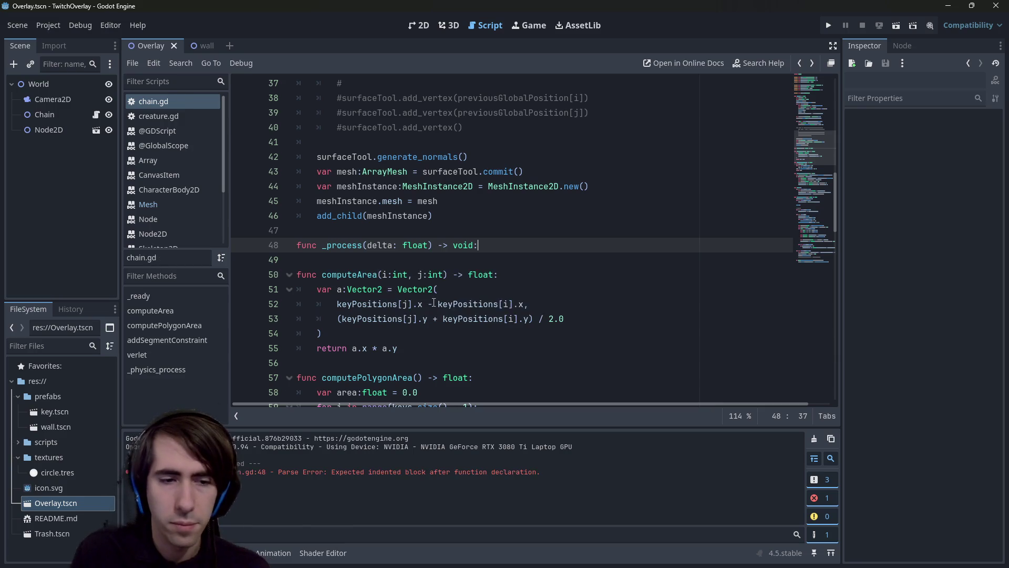
key(Return)
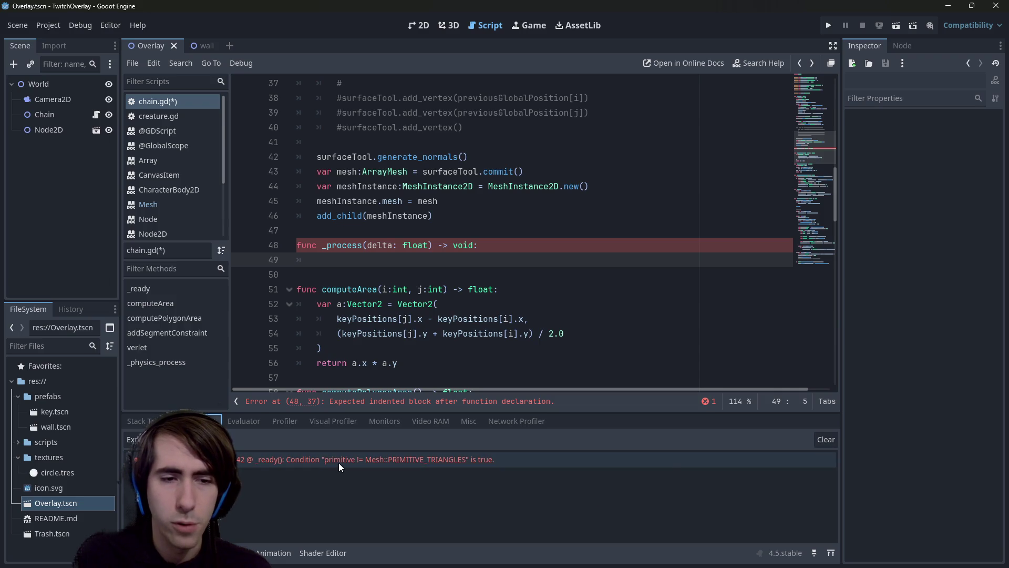
- Jump to the primitive error and comment out the unfinished _process function
double_click(338, 463)
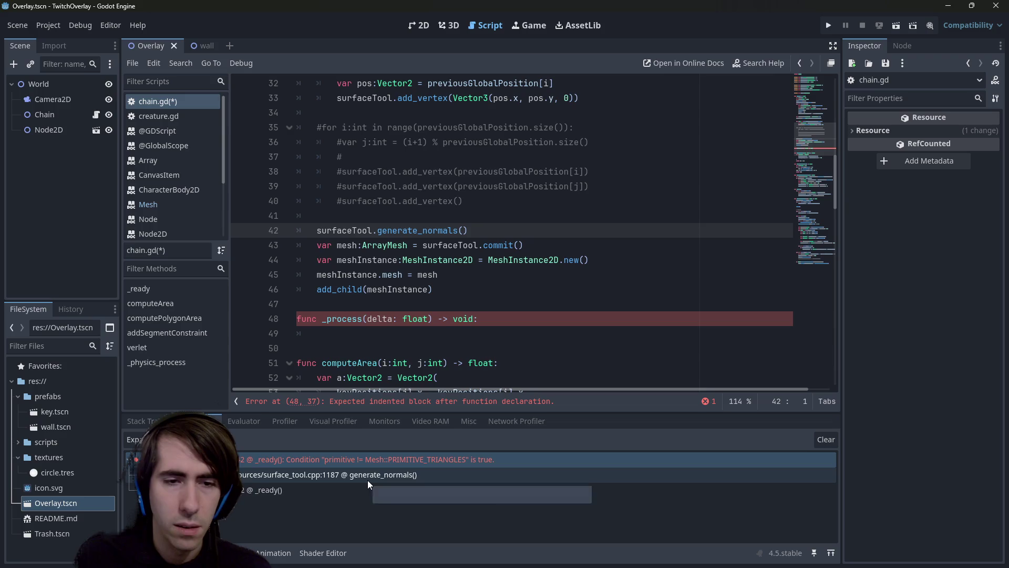
scroll(452, 368, up, 3)
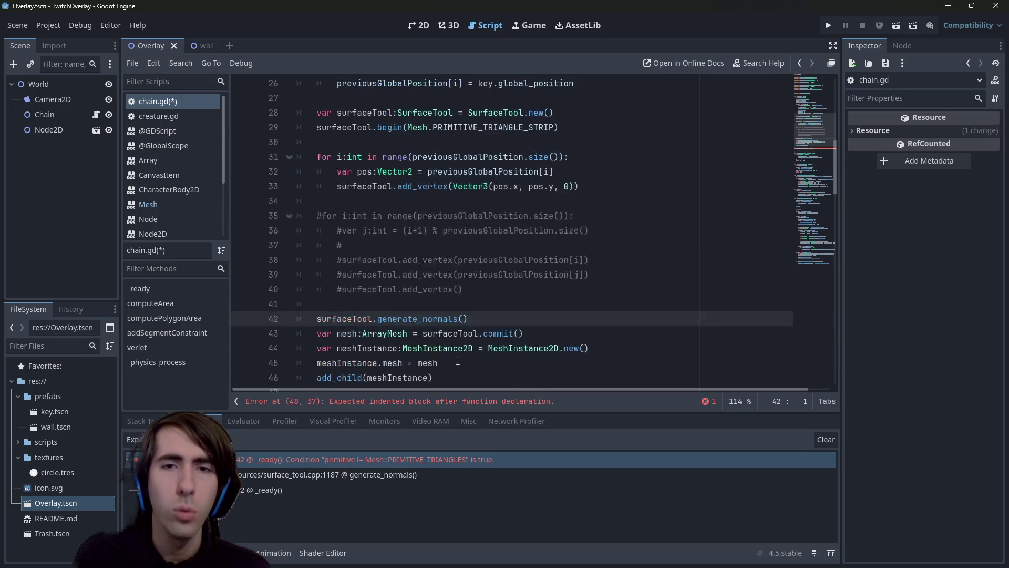
scroll(452, 368, down, 4)
drag(316, 289, 287, 274)
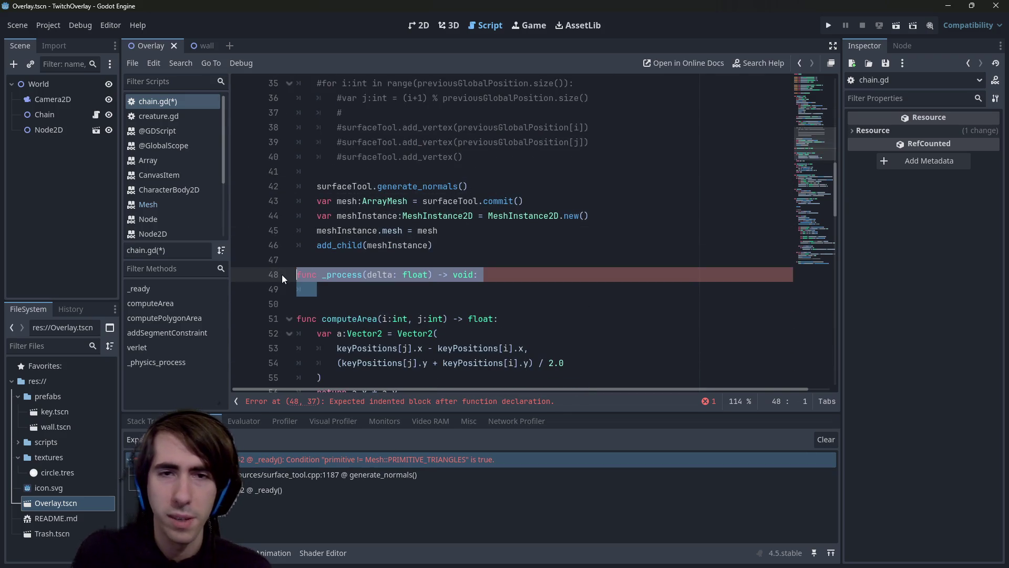
key(ctrl+k)
- Try trimming _STRIP and deleting the vertex for loop, then undo back to the saved version
scroll(410, 231, up, 4)
scroll(410, 232, up, 2)
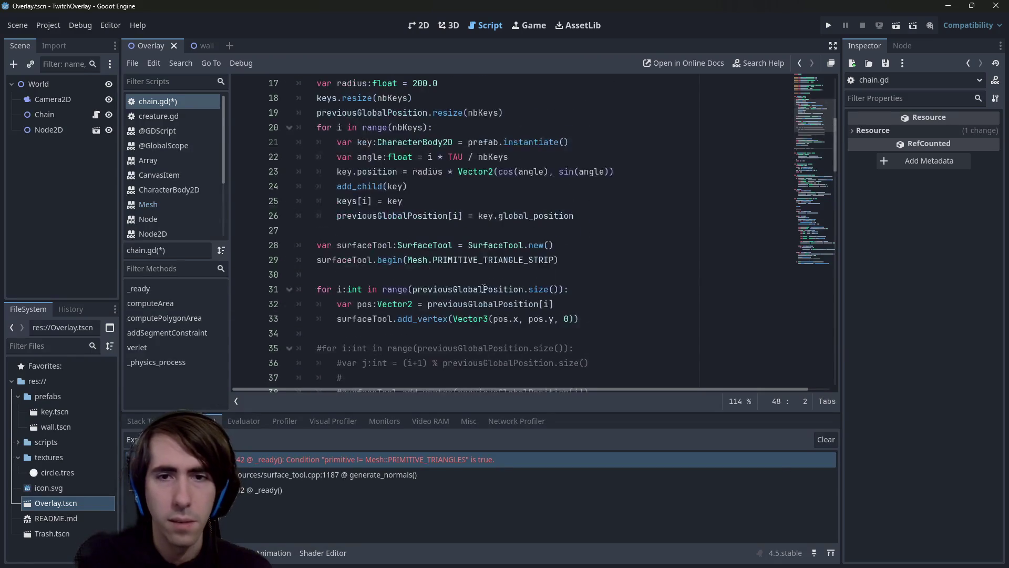
click(522, 259)
key(ctrl+shift+Right)
key(Delete)
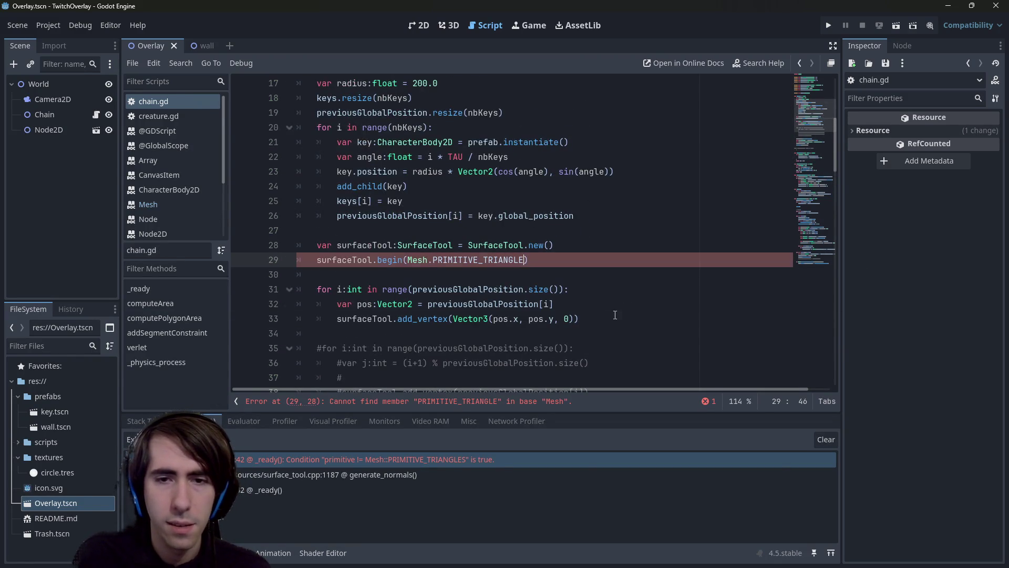
drag(613, 313, 163, 289)
key(Delete)
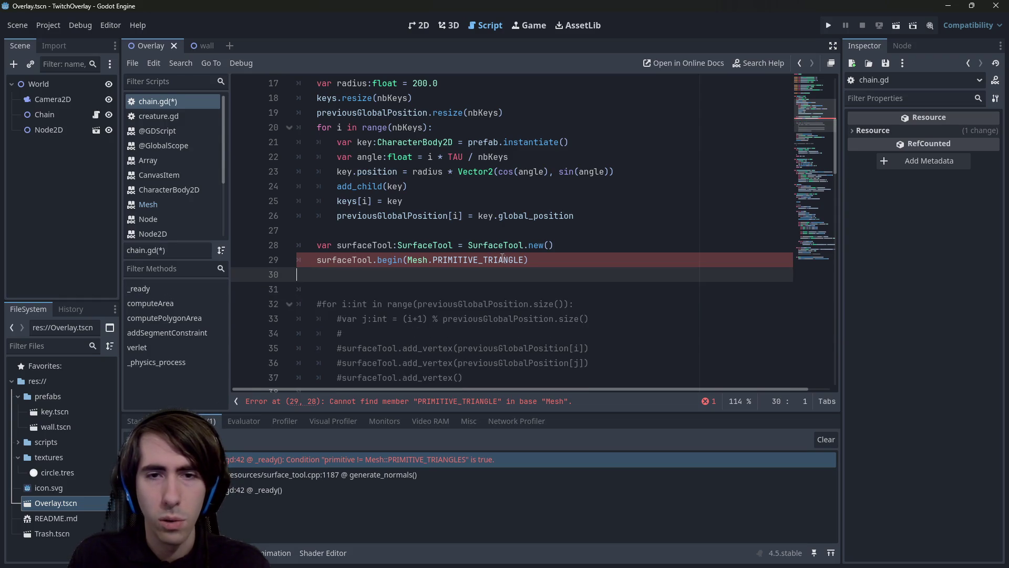
double_click(496, 260)
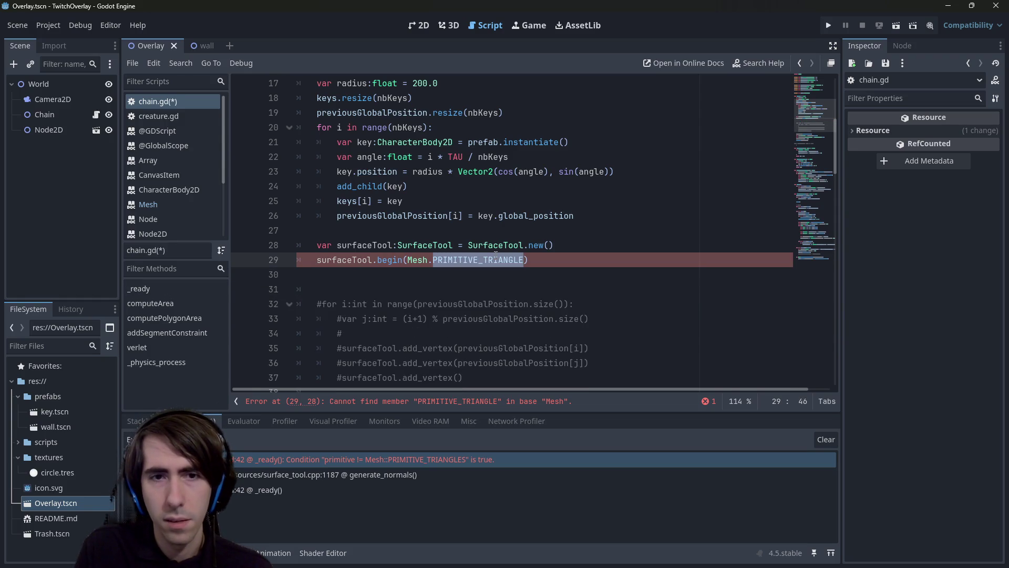
key(ctrl+z)
key(ctrl+z)
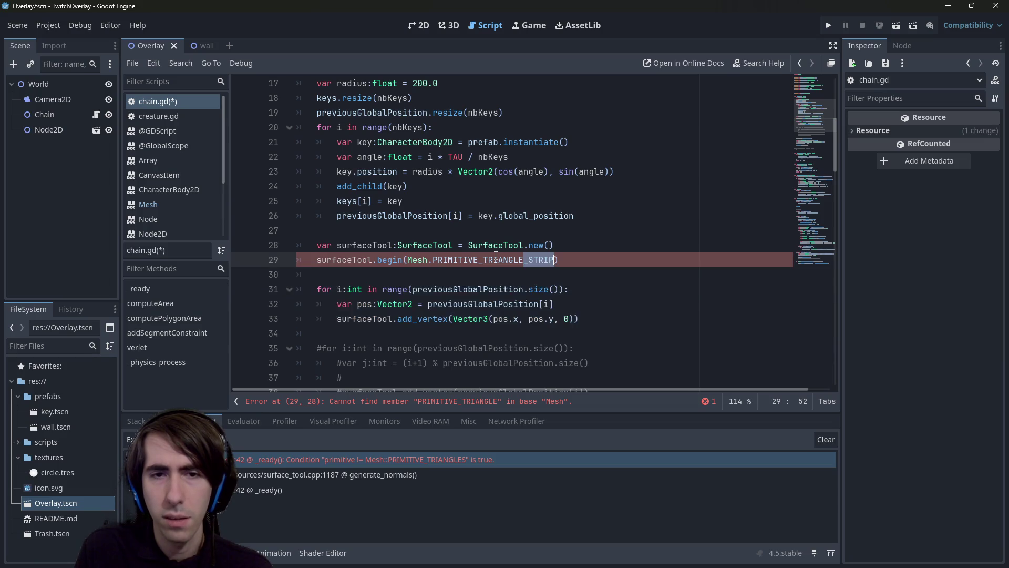
scroll(496, 258, down, 4)
key(ctrl+s)
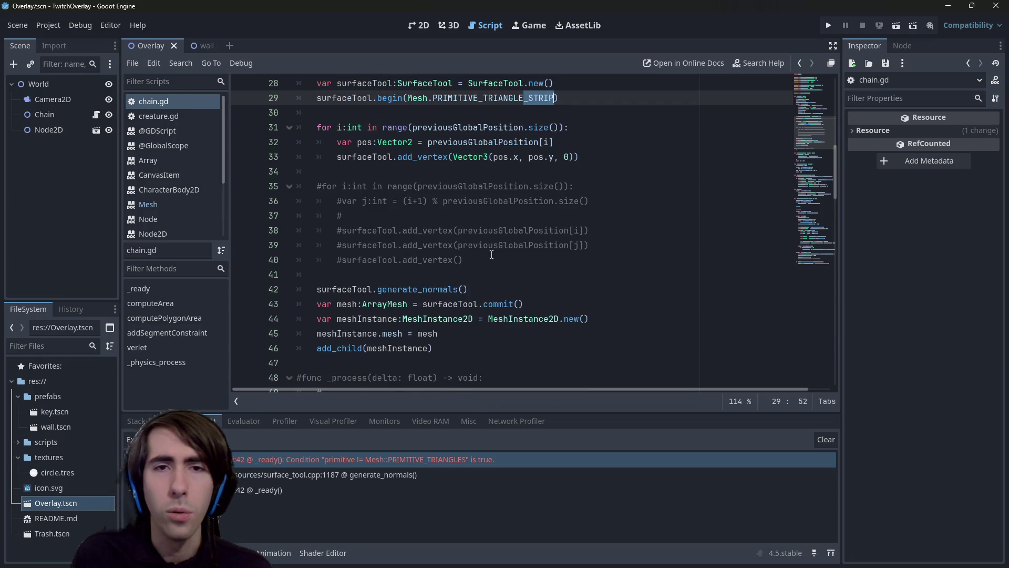
scroll(496, 256, up, 3)
- Check the begin() docs and replace PRIMITIVE_TRIANGLE_STRIP on line 29 with Mesh.PrimitiveType
ctrl+click(386, 232)
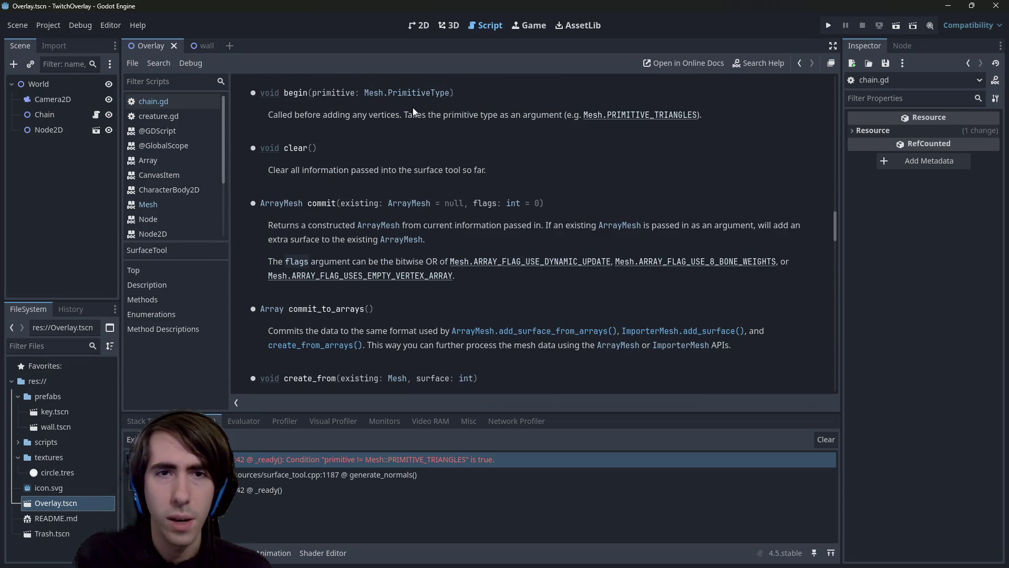
key(alt+Left)
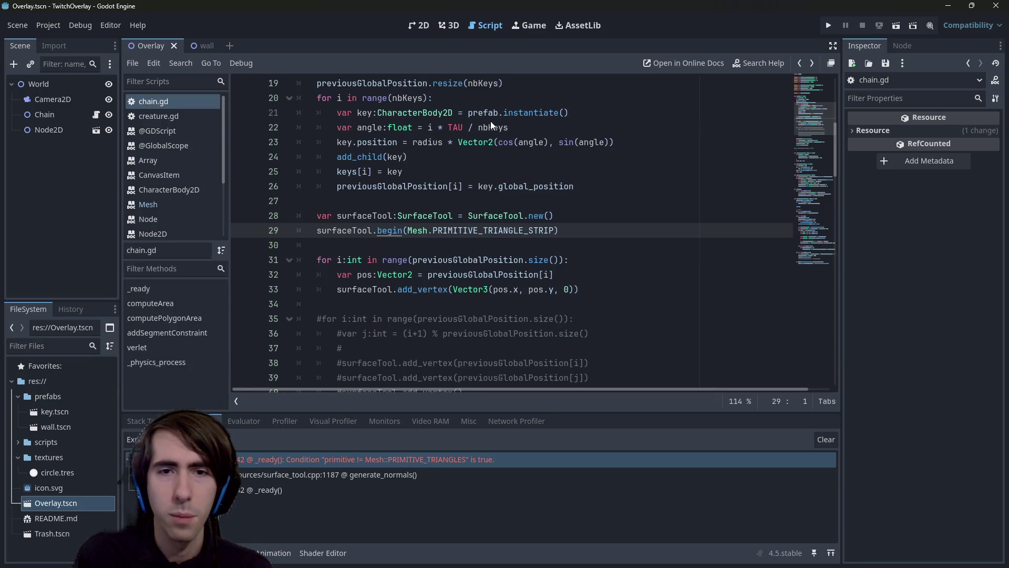
key(ctrl+shift+Left)
key(BackSpace)
text(primitiveType.)
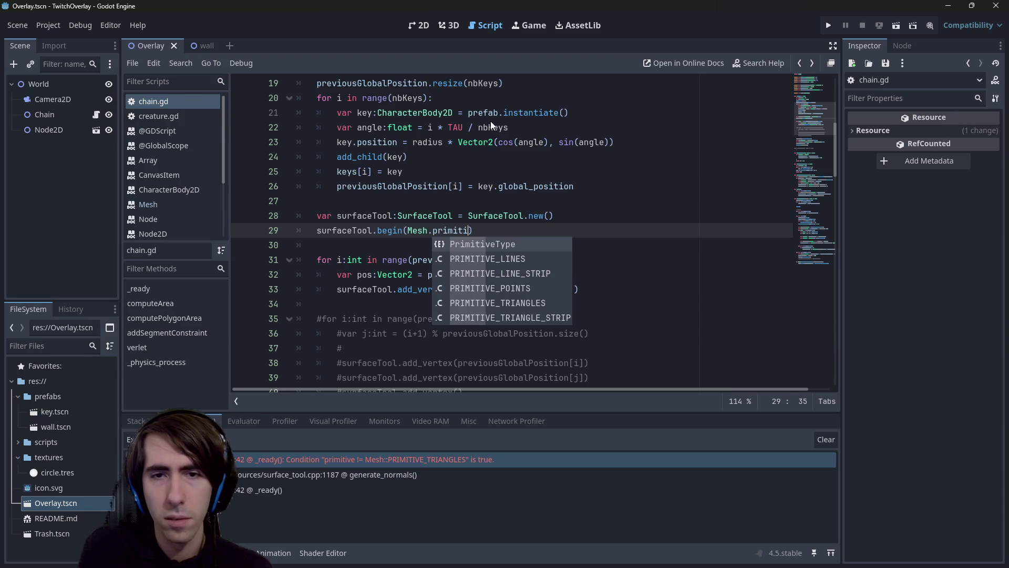
key(Return)
text(.)
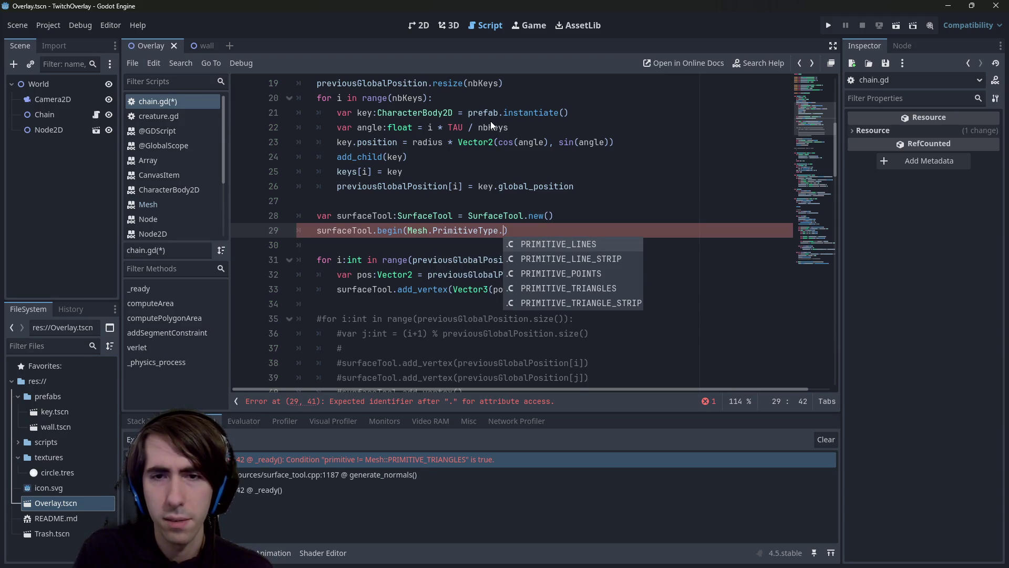
key(Down)
key(Down)
key(Down)
- Choose PRIMITIVE_TRIANGLES from the constants list and save chain.gd
key(ctrl+z)
key(ctrl+z)
scroll(491, 121, down, 3)
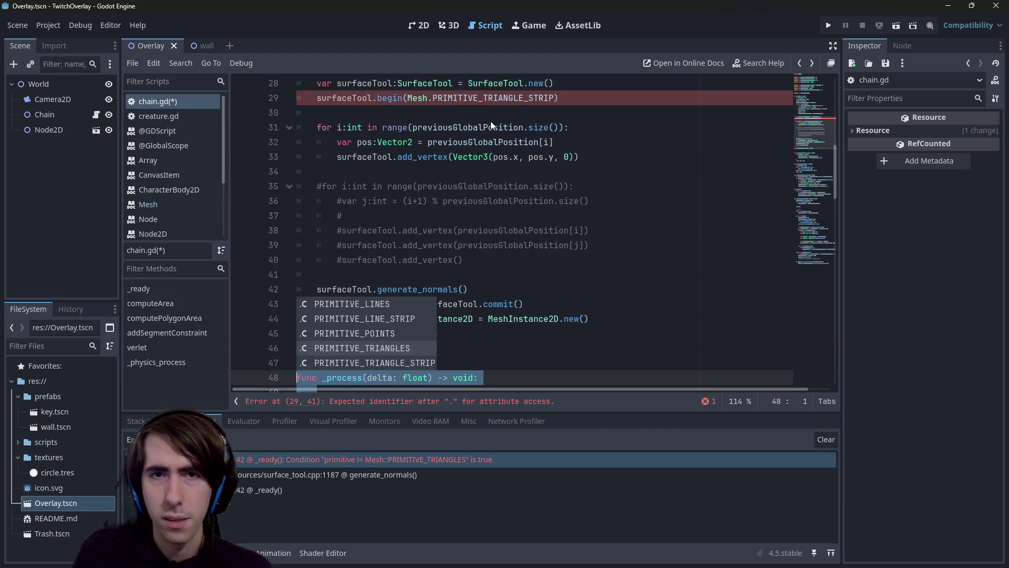
key(ctrl+y)
key(ctrl+y)
key(Down)
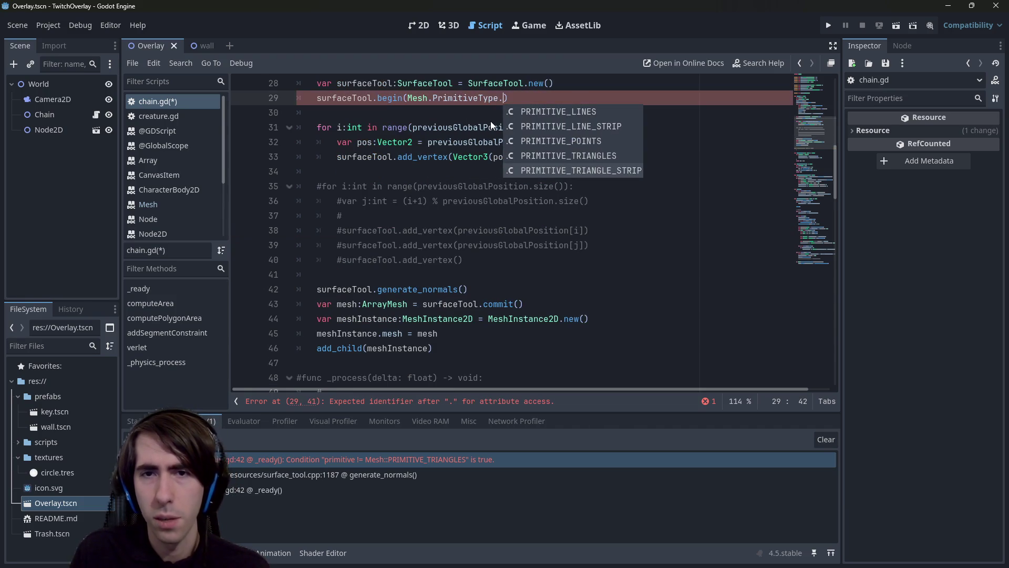
key(Up)
key(Return)
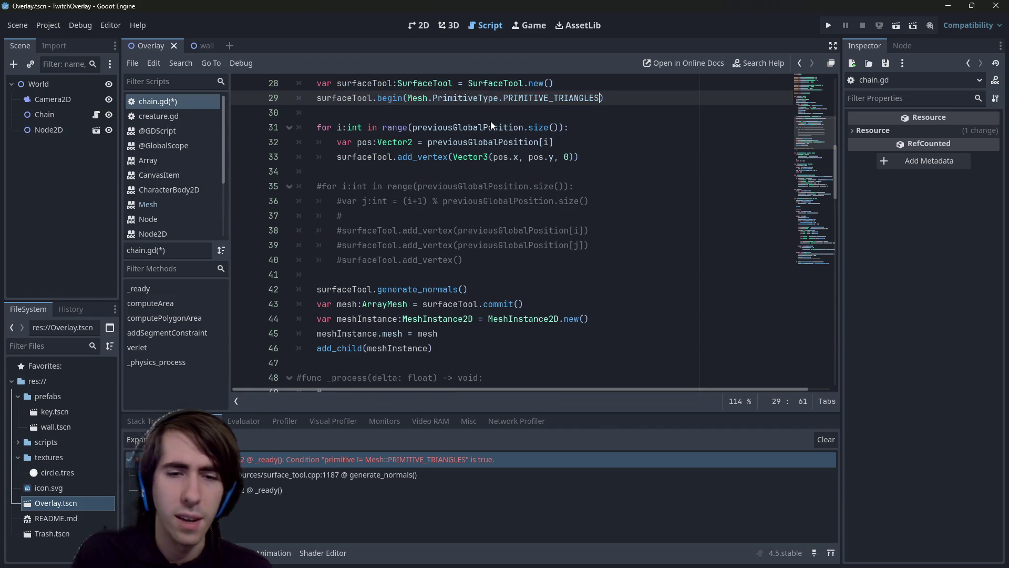
key(ctrl+s)
scroll(463, 188, up, 2)
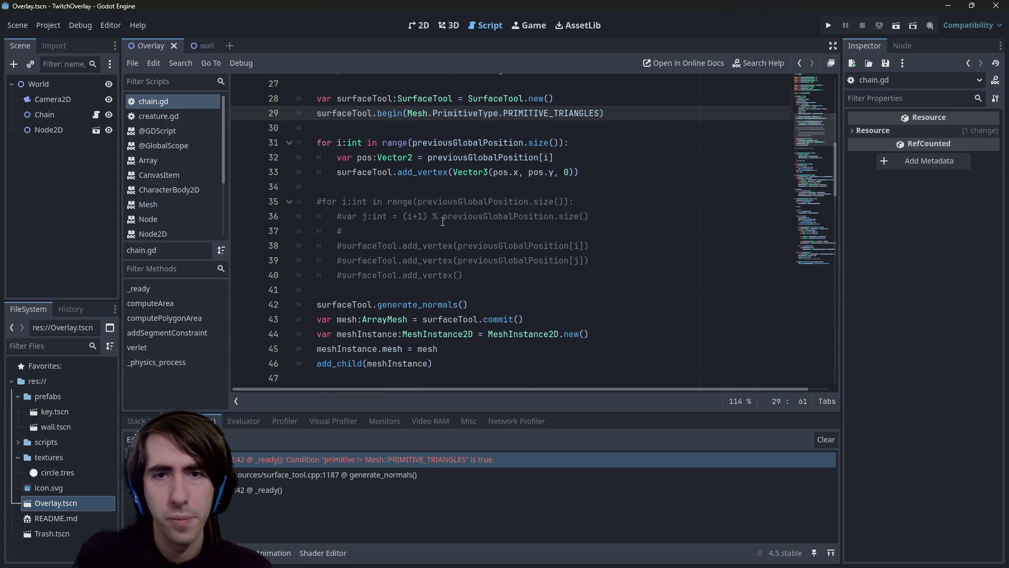
- Delete the active vertex for loop and uncomment the pair-wise vertex loop
drag(620, 248, 609, 187)
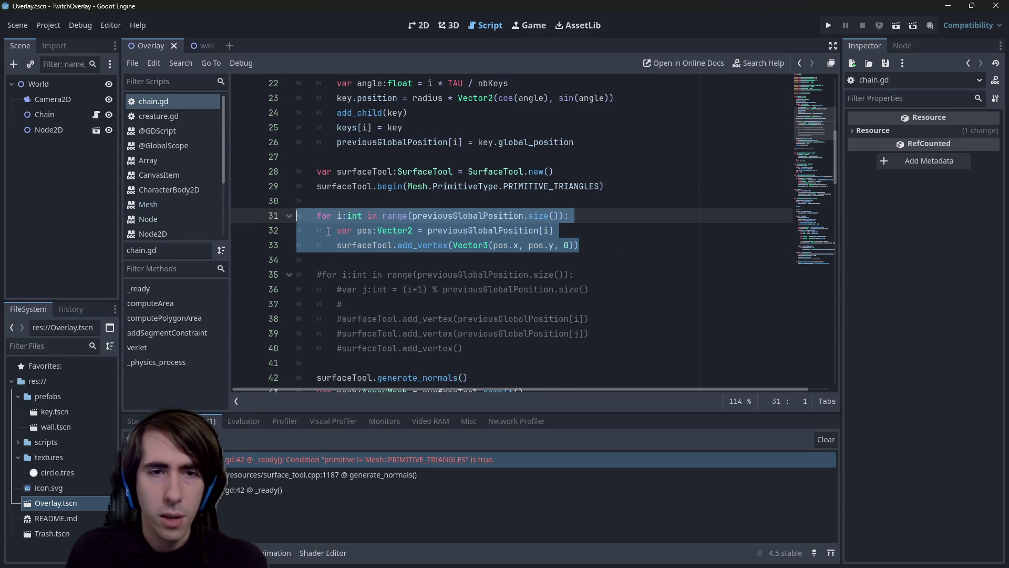
key(BackSpace)
drag(495, 294, 256, 221)
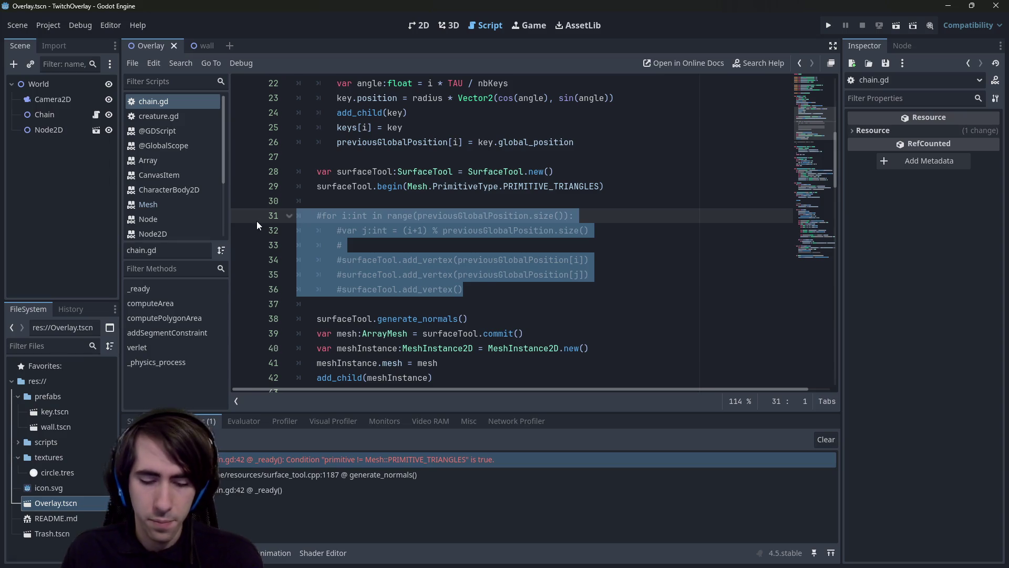
key(ctrl+k)
- Start wrapping previousGlobalPosition[i] in Vector3( in the first add_vertex call
click(455, 288)
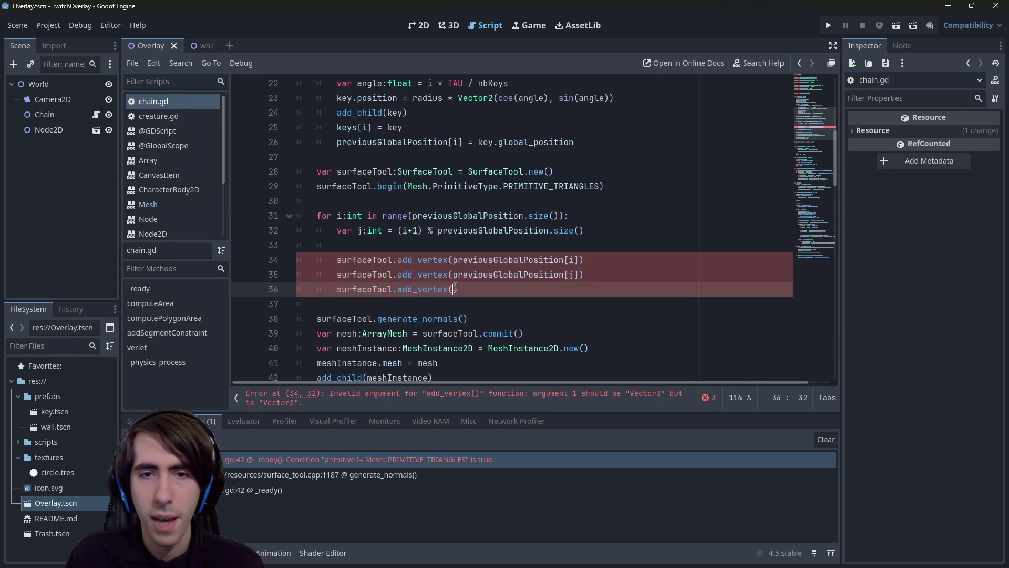
click(454, 261)
text(Vector3()
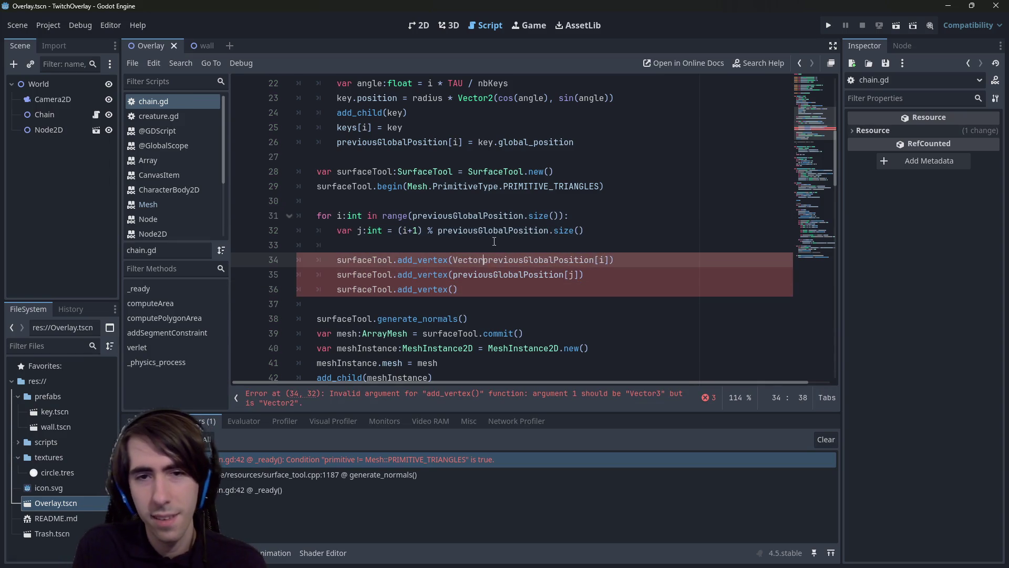
key(Down)
key(ctrl+Left)
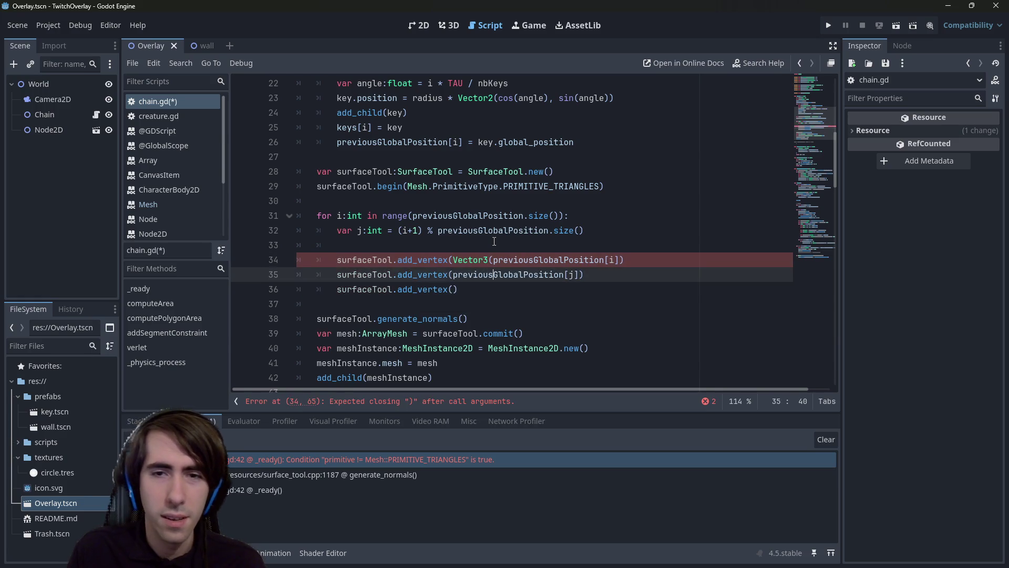
key(Up)
key(ctrl+Right)
key(Right)
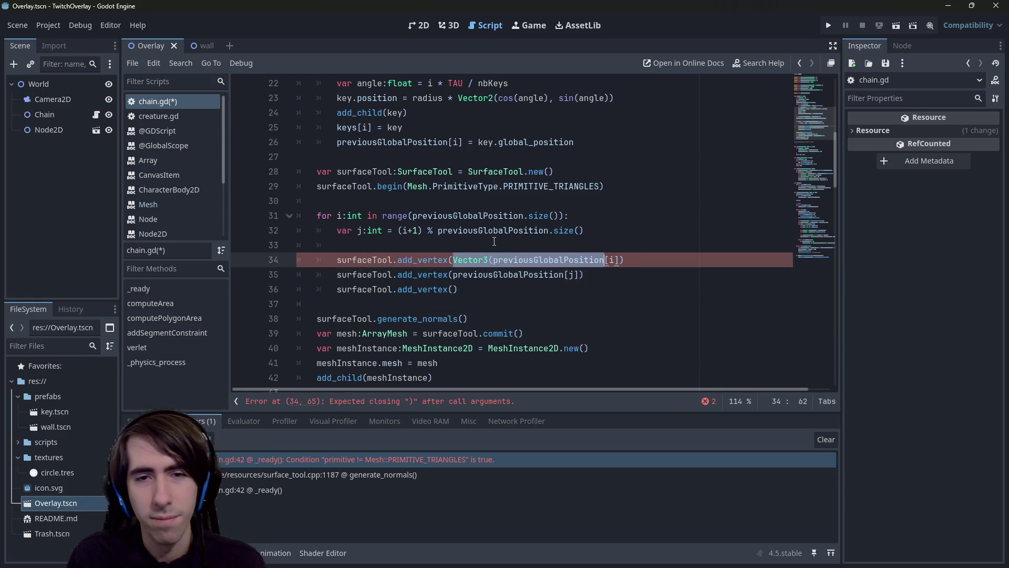
- Declare var prev:Vector2 on a new line above the add_vertex calls
key(Up)
key(Return)
key(Up)
text(var prev:)
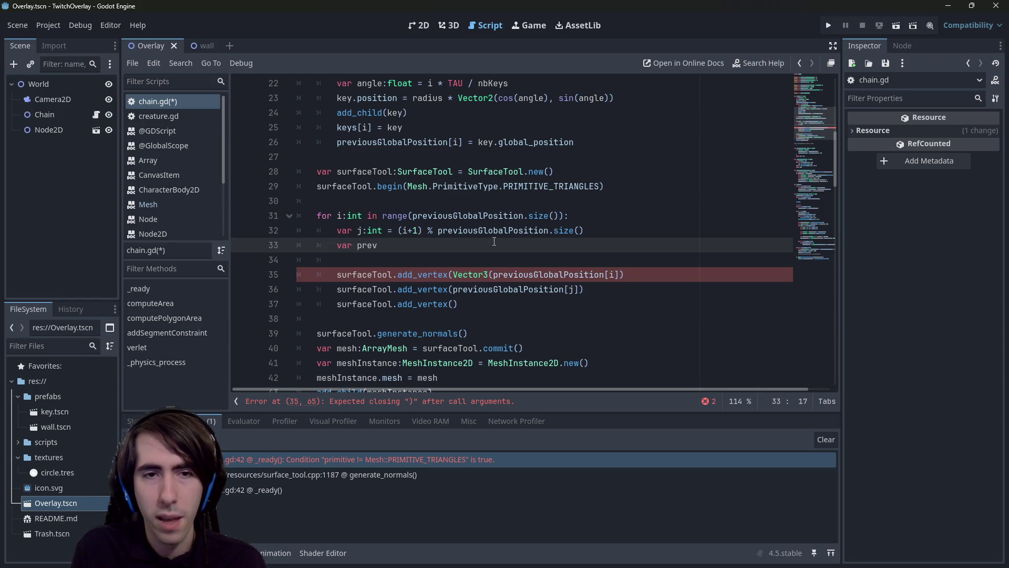
text(Vector2)
key(shift+Home)
- Duplicate the declaration below it and rename it to var next:Vector2
key(ctrl+c)
key(End)
key(Return)
key(ctrl+v)
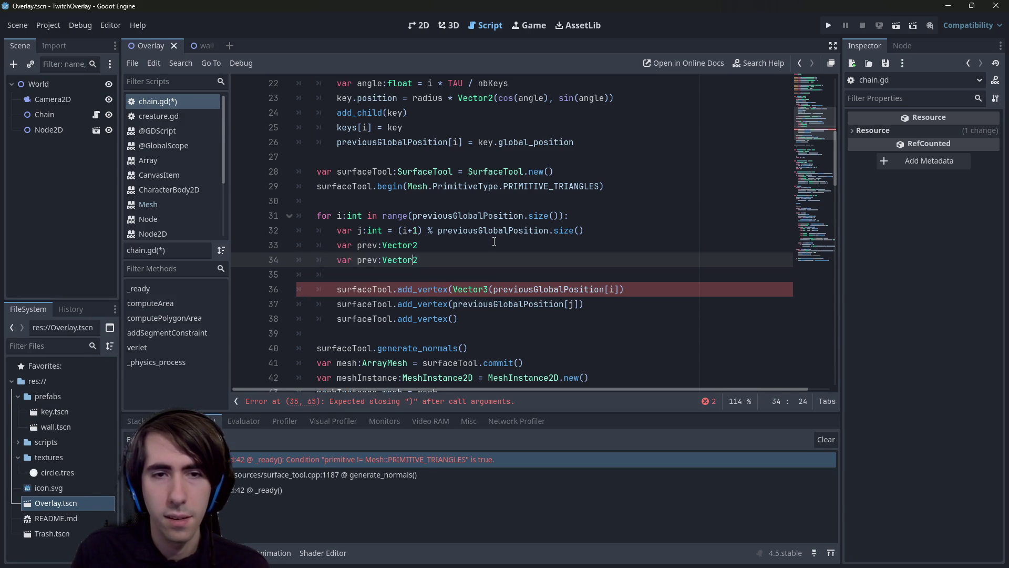
key(ctrl+Left)
key(ctrl+Left)
key(ctrl+Left)
key(ctrl+shift+Right)
text(next)
key(End)
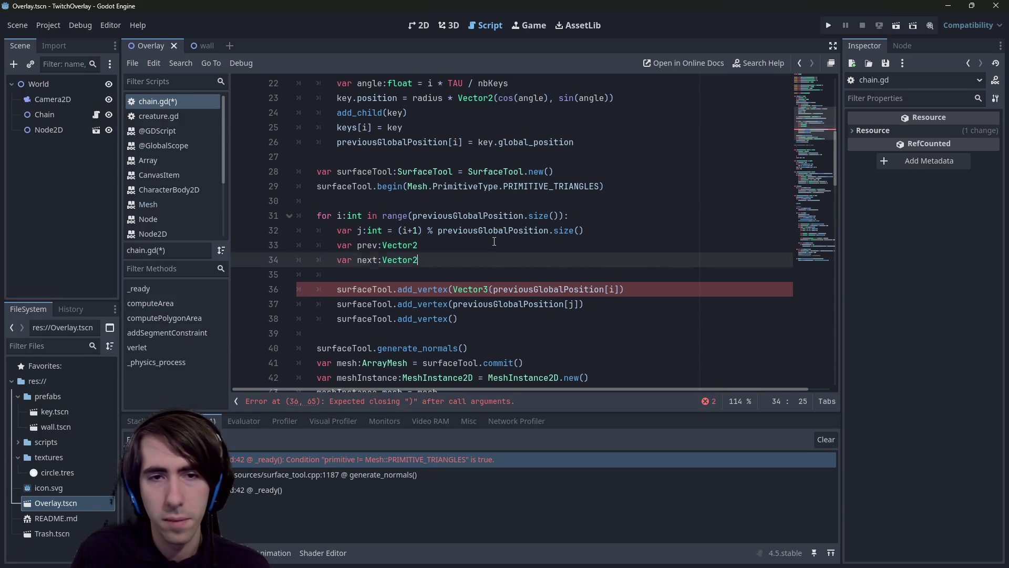
key(Down)
key(Home)
drag(490, 295, 618, 290)
- Assign previousGlobalPosition[i] to prev and previousGlobalPosition[j] to next
click(493, 237)
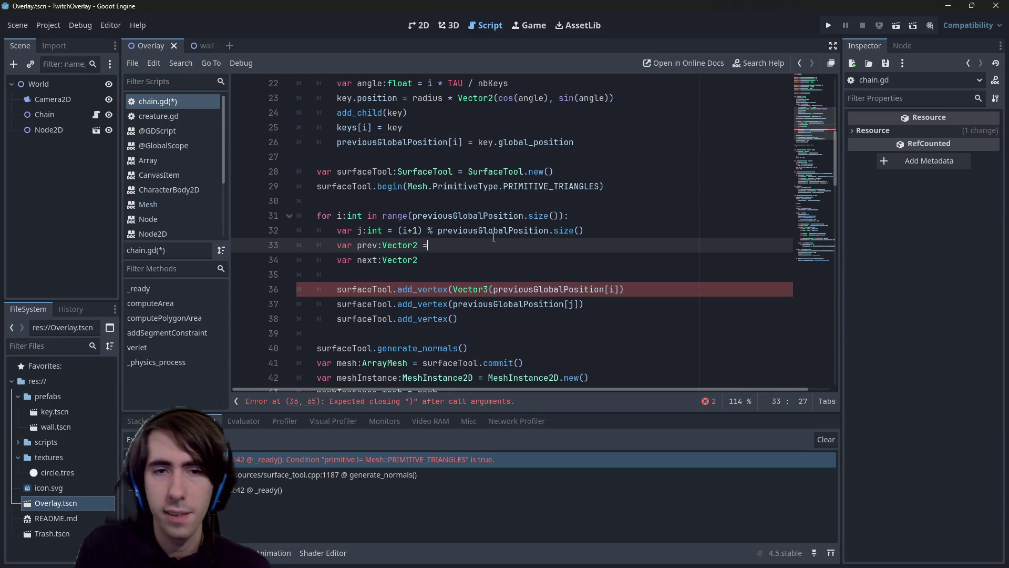
text(previousGlobalPosition[i])
key(ctrl+s)
drag(455, 307, 581, 303)
key(ctrl+c)
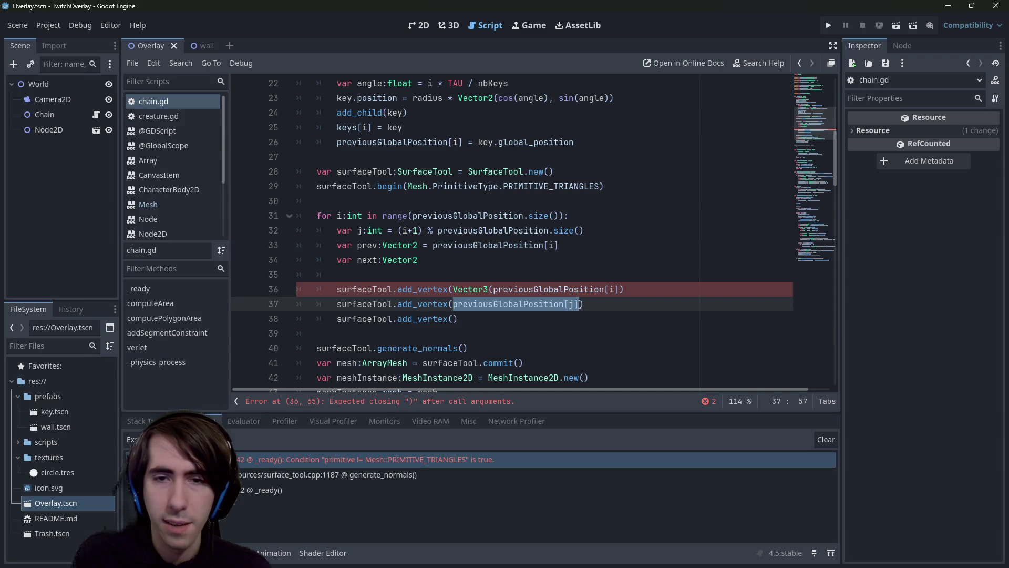
click(503, 259)
text(=)
key(ctrl+v)
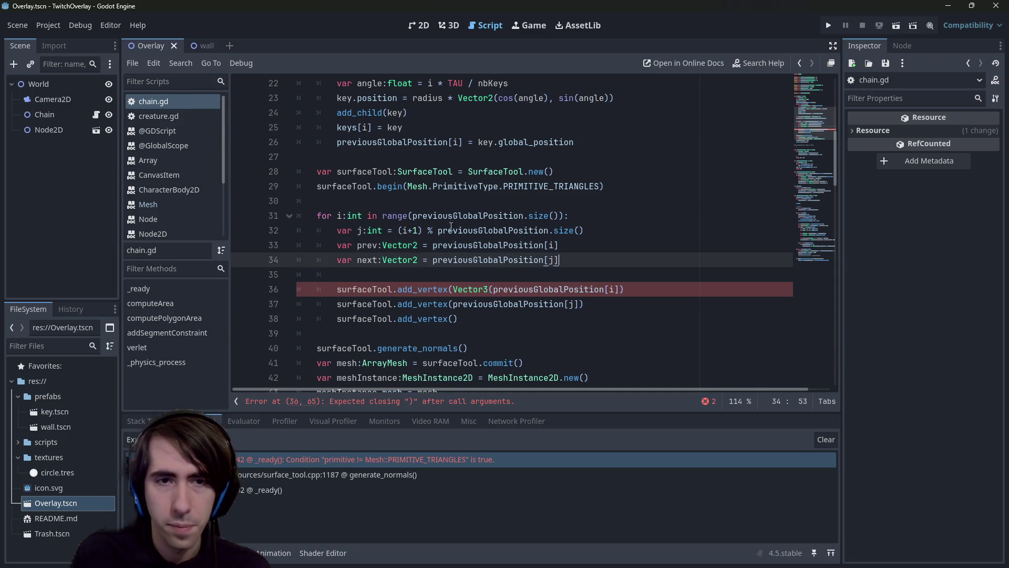
- Make the first two add_vertex arguments Vector3(prev.x, prev.y, 0.0) and Vector3(next.x, next.y, 0.0), then save
double_click(362, 245)
drag(455, 289, 620, 289)
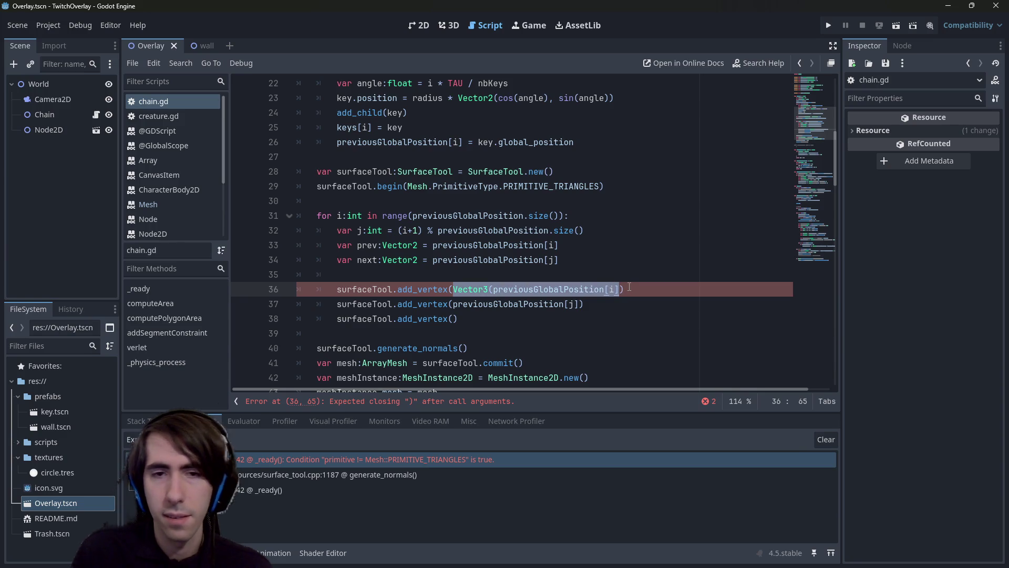
key(BackSpace)
text(Vector3(prev.x, prev.y, 0)
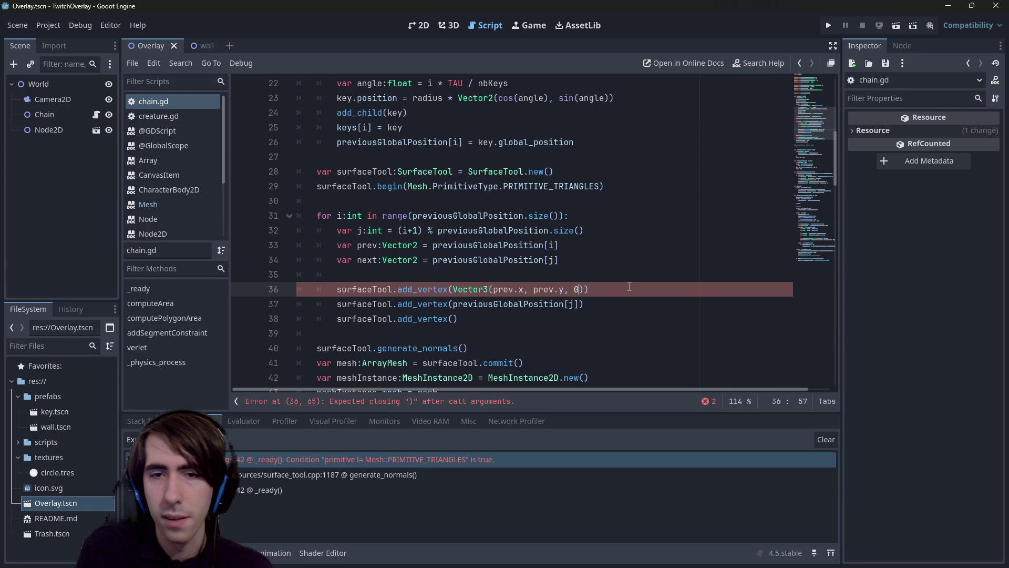
text(.0)
mouse_move(454, 288)
mouse_down()
mouse_move(595, 289)
mouse_move(452, 305)
mouse_up()
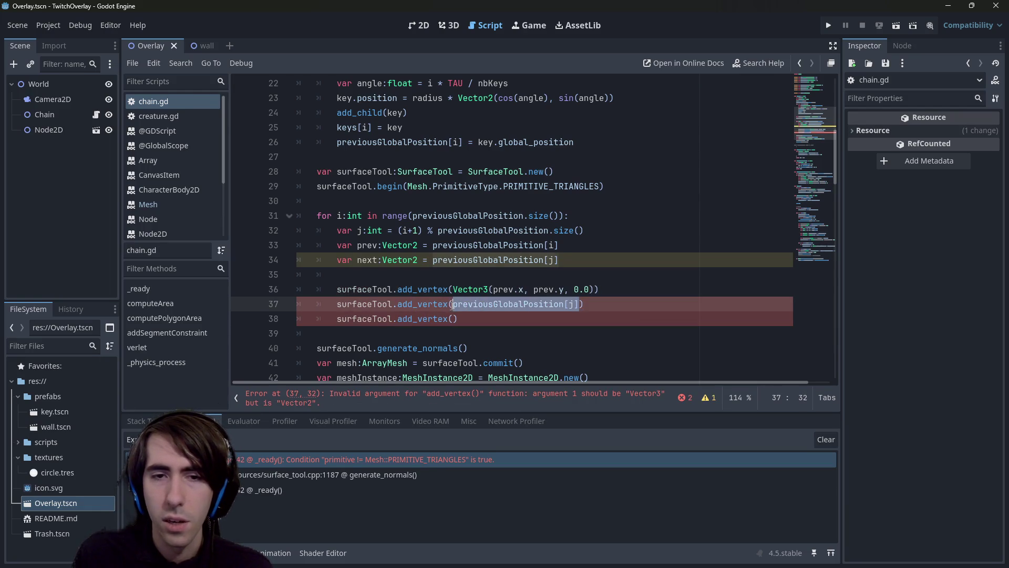
key(ctrl+v)
double_click(378, 259)
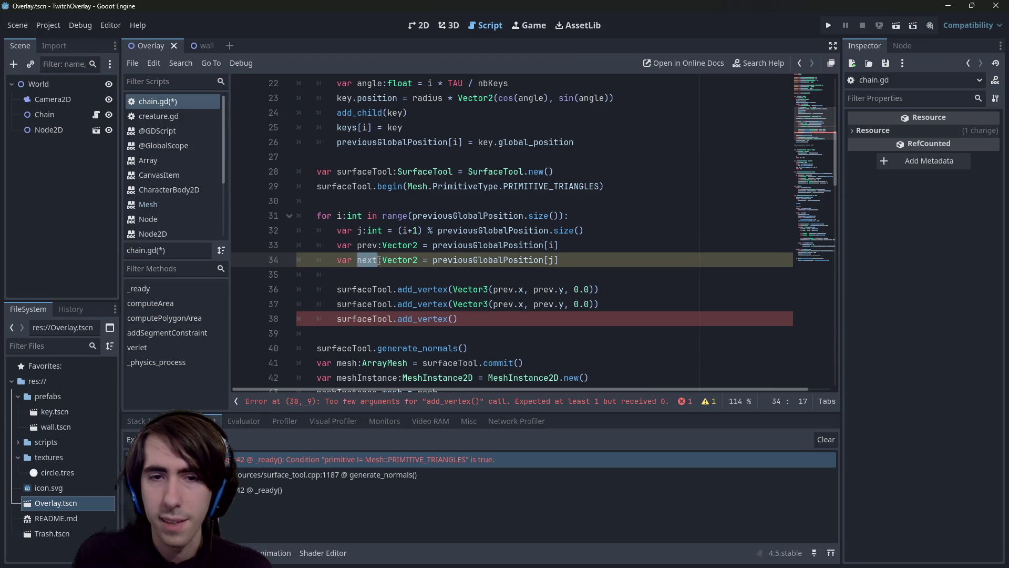
key(ctrl+c)
double_click(500, 304)
key(ctrl+d)
key(ctrl+v)
key(ctrl+s)
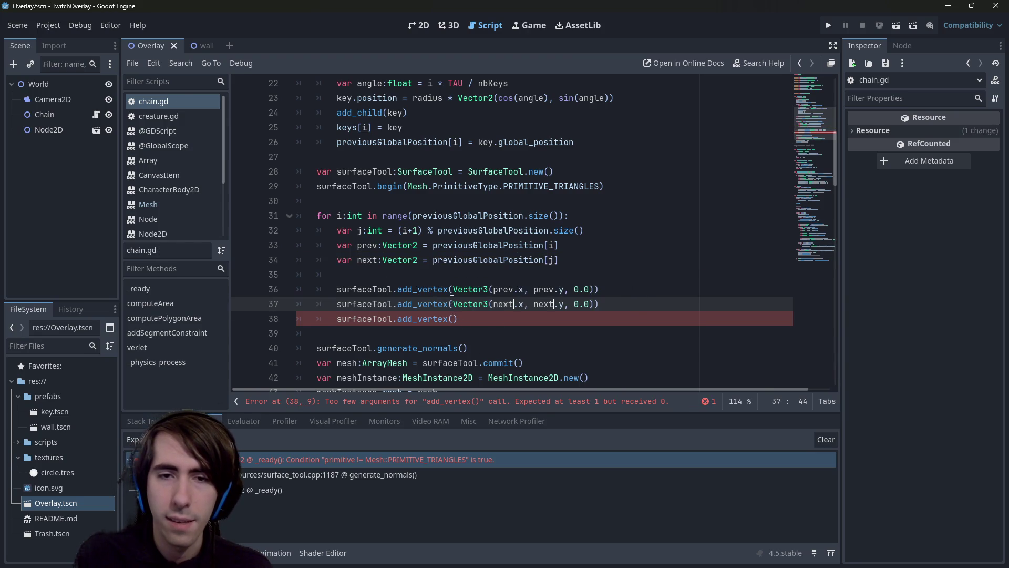
- Start an empty Vector3( inside the third add_vertex call
click(455, 318)
text(Vector3()
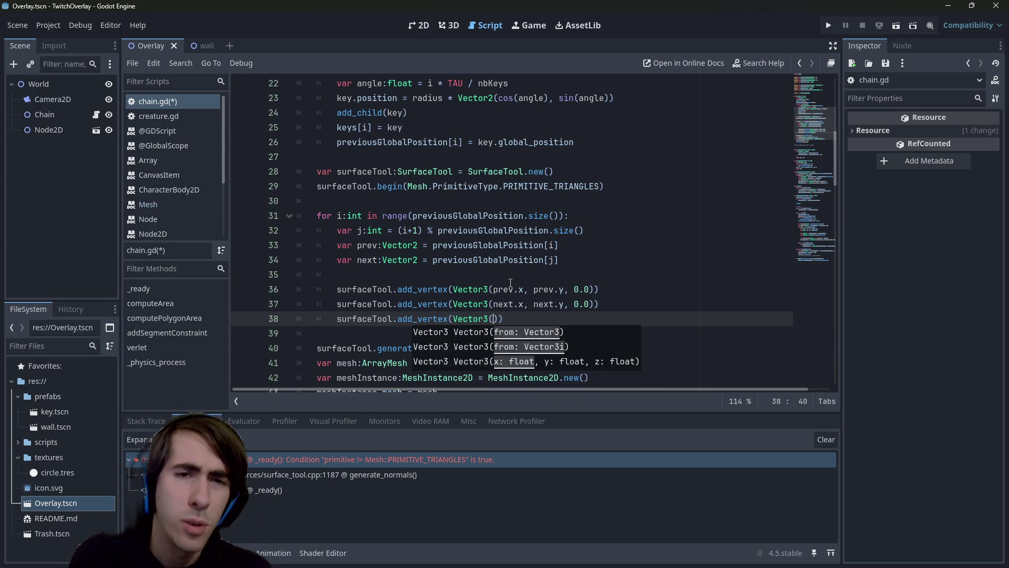
scroll(484, 263, up, 1)
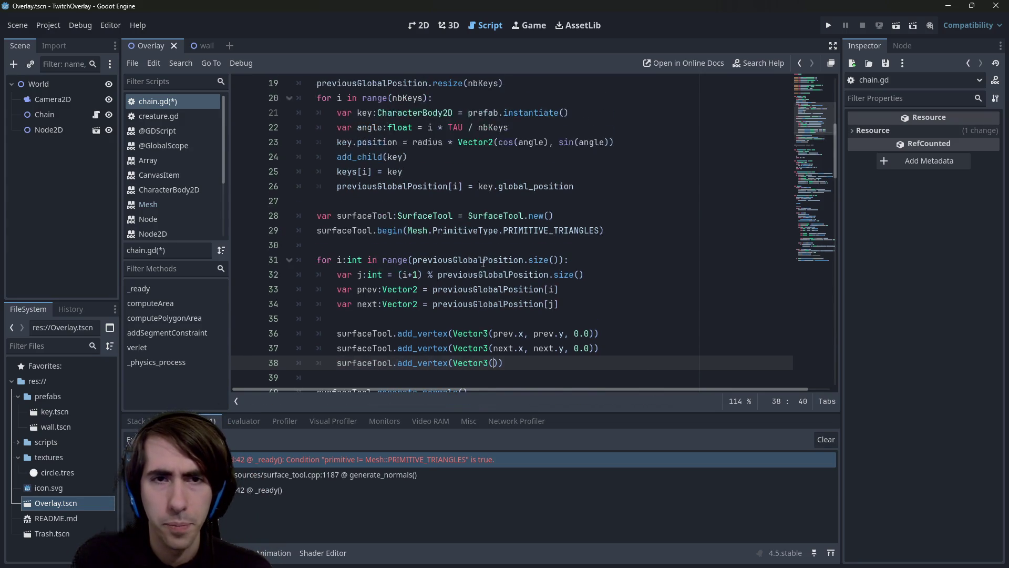
click(495, 243)
- Declare 'var average:Vector2 = Vector2.ZERO' above the triangle loop
key(Return)
key(Return)
key(Up)
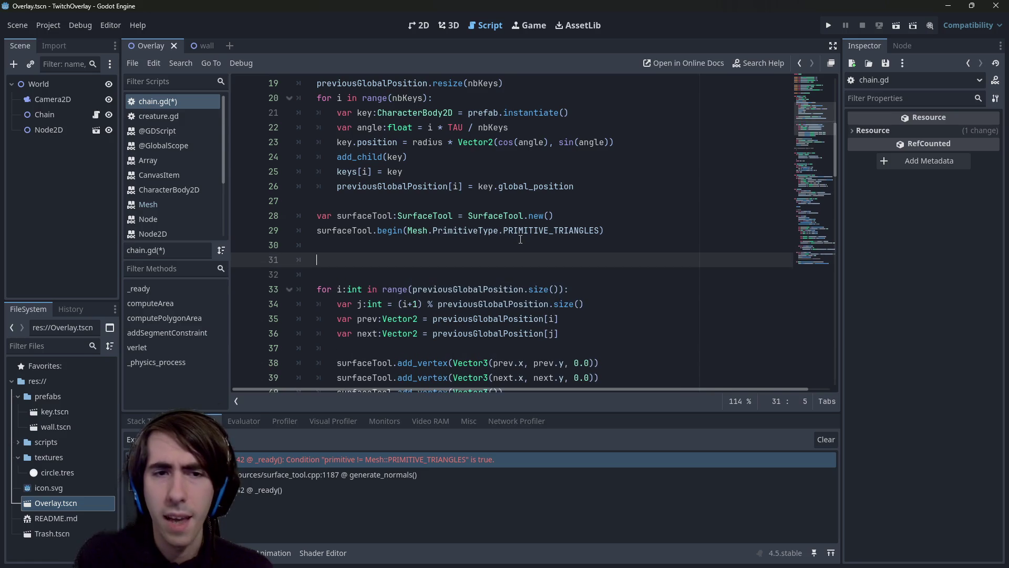
text(Vector3)
key(BackSpace)
text(2 average)
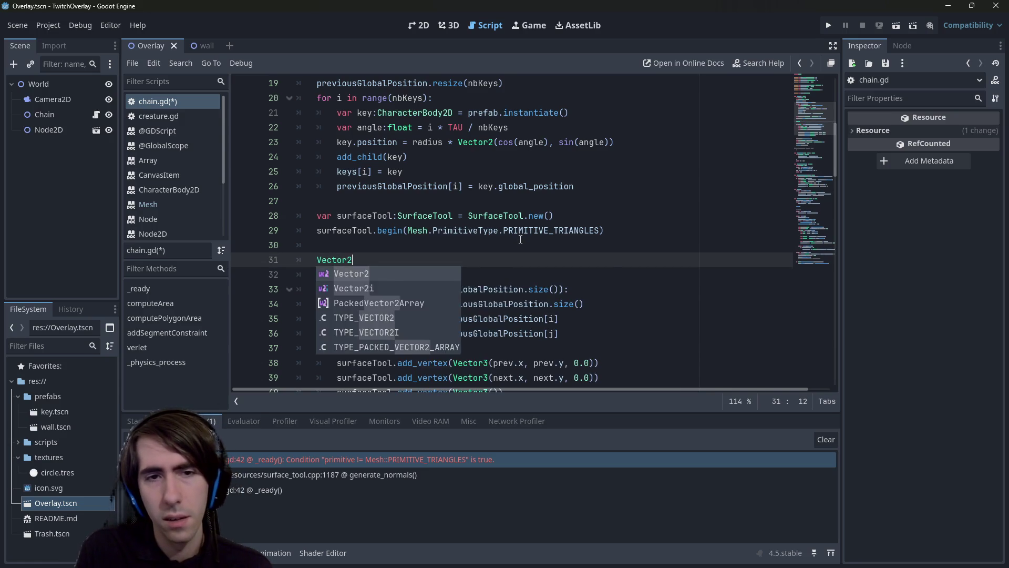
key(Home)
key(ctrl+shift+Right)
text(var)
key(End)
text(Vector2 = )
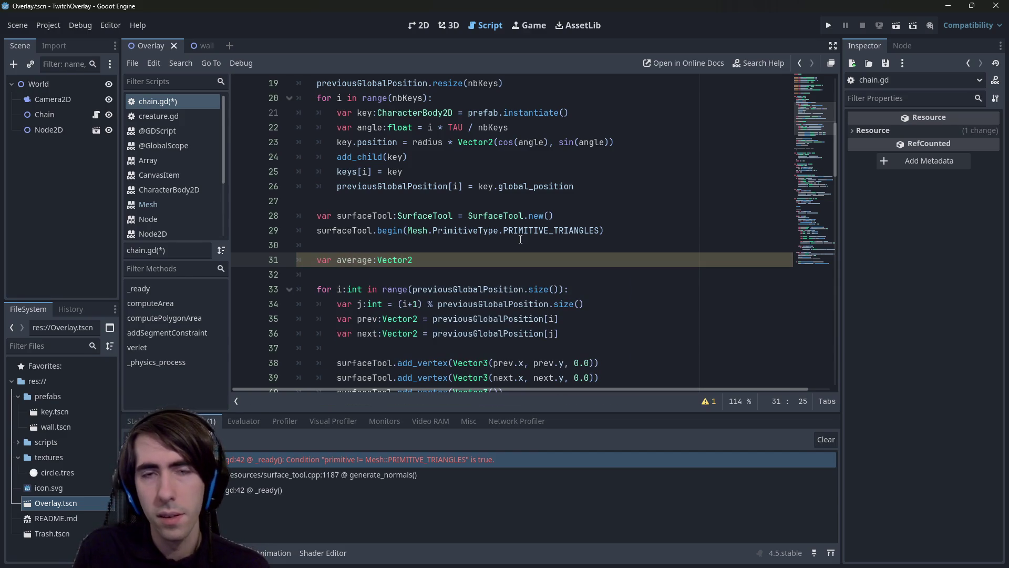
text(Vector2.ze)
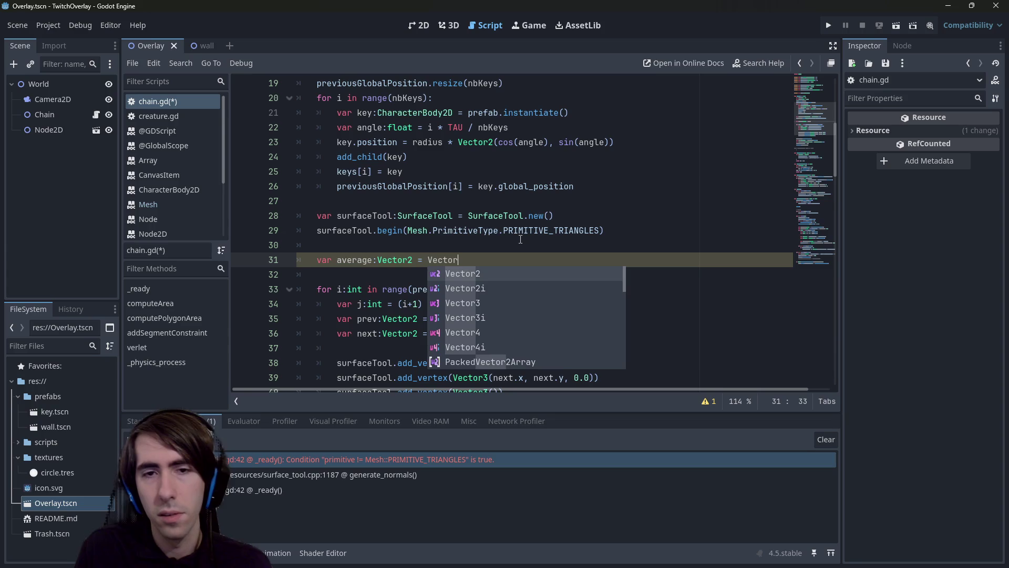
key(Return)
key(ctrl+s)
key(Return)
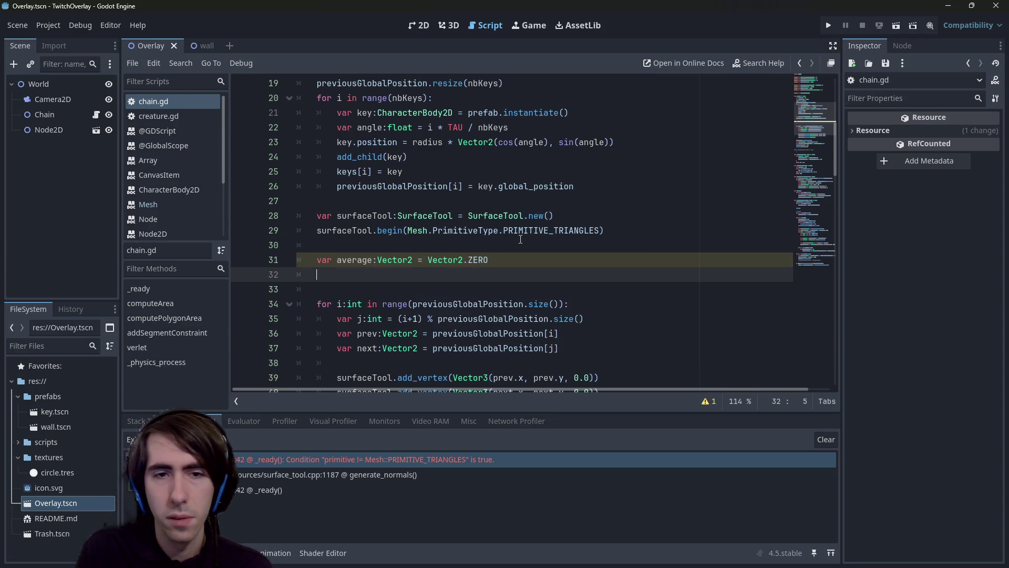
- Add a 'for point:Vector2 in previousGlobalPosition:' loop that does 'average += point'
text(for point in)
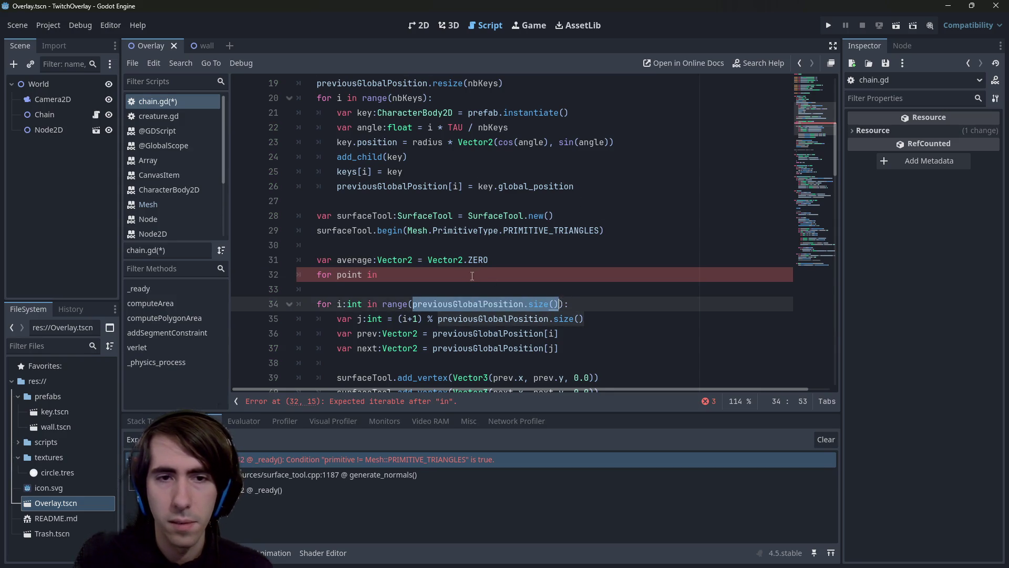
text(previousGlobalPosition:)
key(Return)
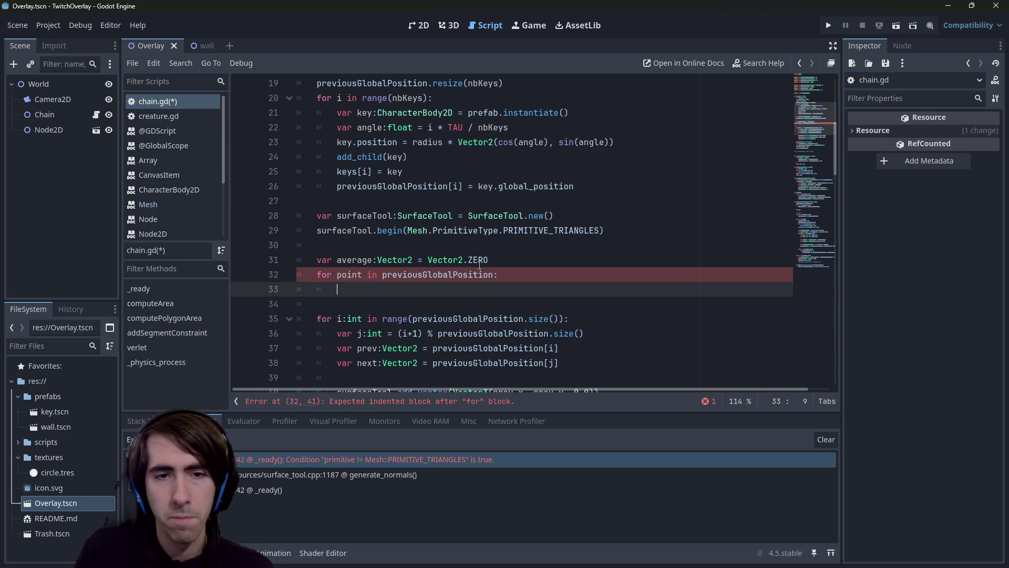
key(Up)
key(ctrl+Right)
text(:vecto)
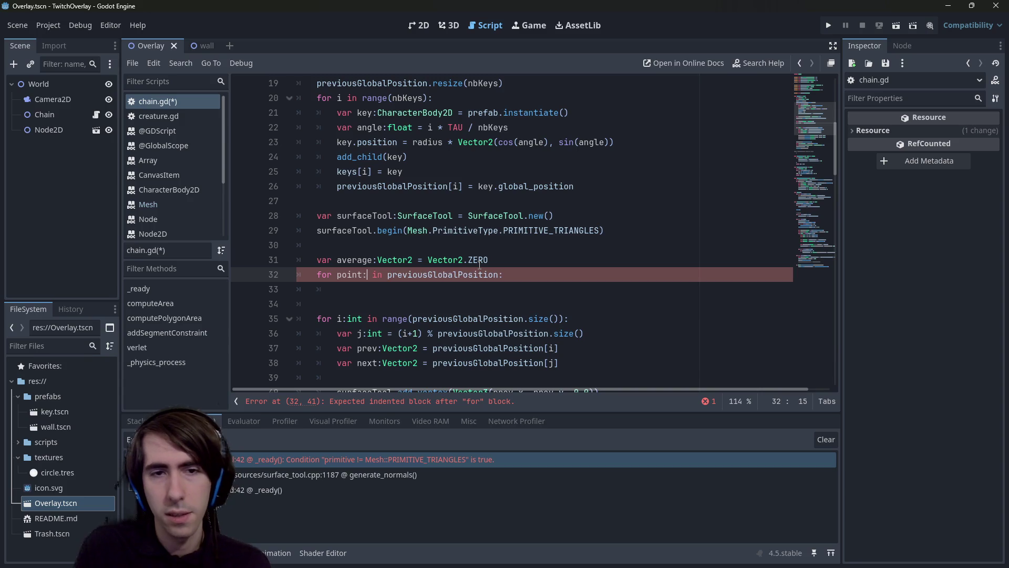
key(BackSpace)
key(BackSpace)
key(BackSpace)
text(Vector2)
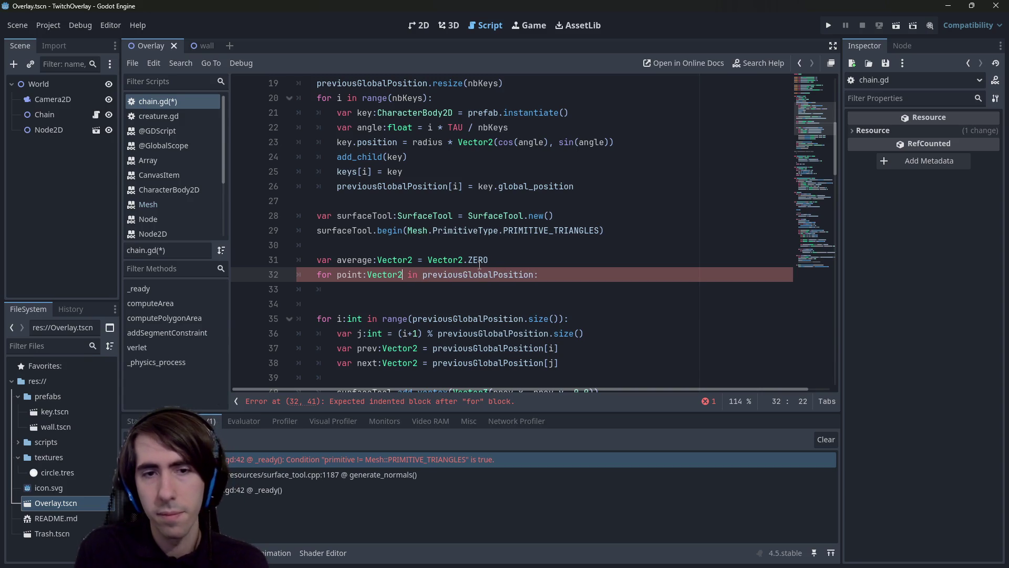
key(ctrl+s)
key(Escape)
key(Down)
text(avera)
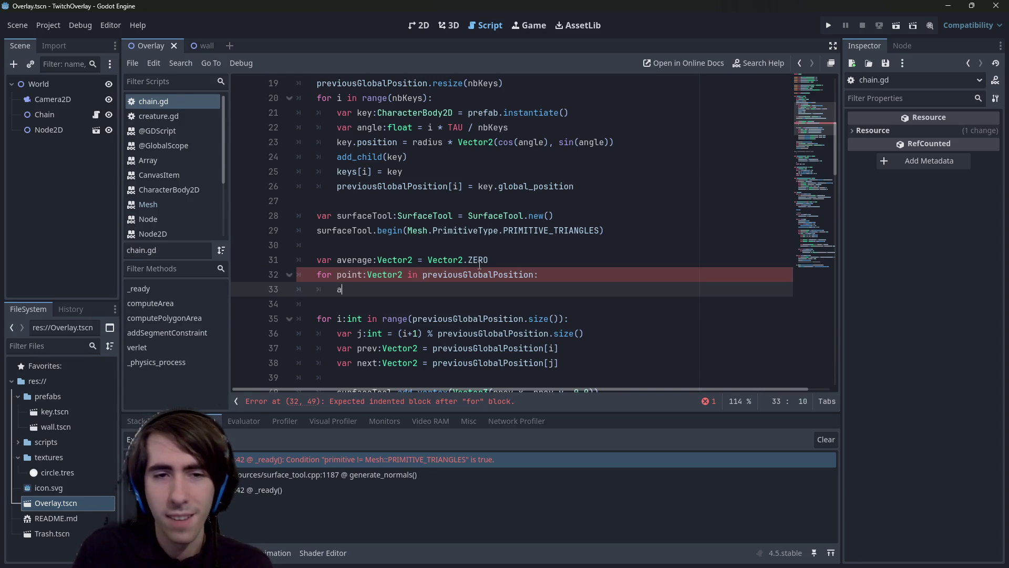
text(ge += point)
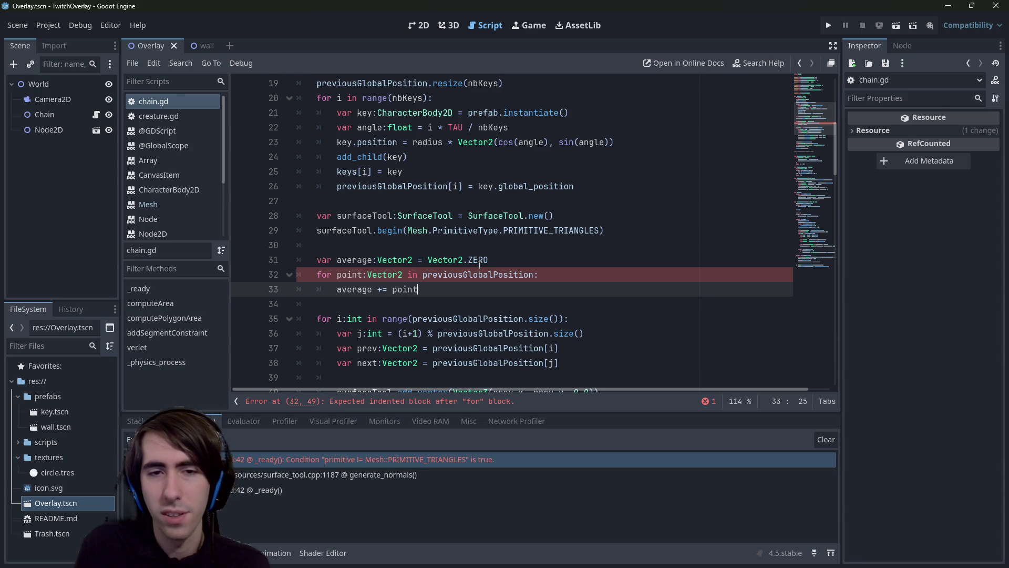
key(Escape)
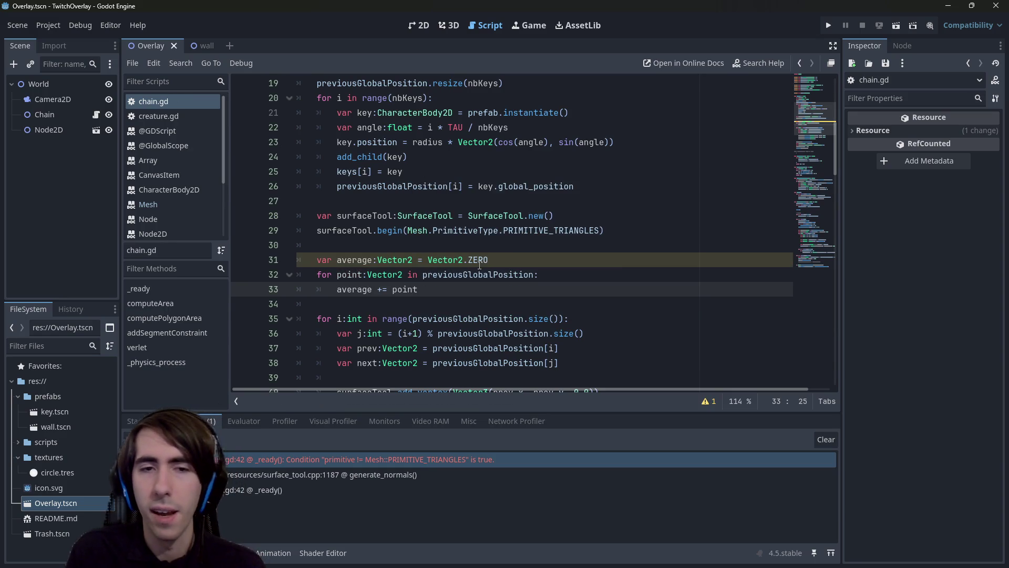
- After the loop, add 'average /= previousGlobalPosition.size()' and save
key(Return)
key(BackSpace)
text(average /=)
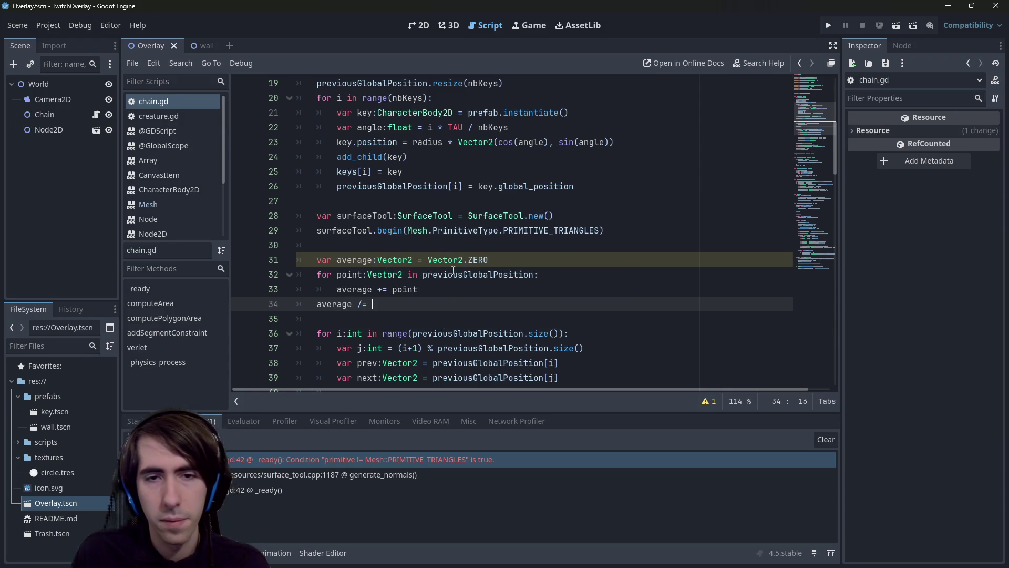
double_click(453, 275)
key(ctrl+c)
click(471, 304)
key(ctrl+v)
text(.size)
key(Return)
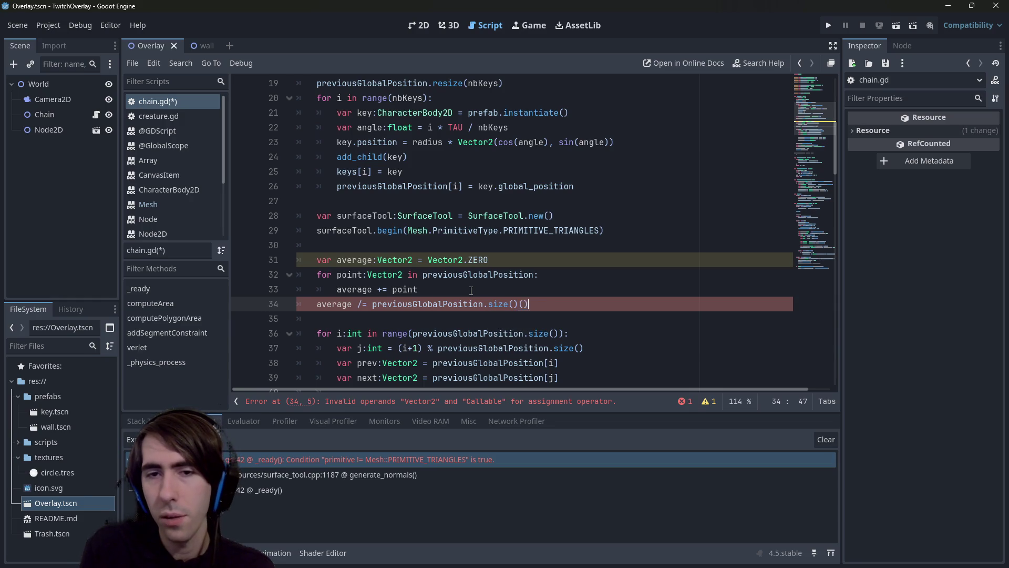
key(BackSpace)
key(BackSpace)
key(ctrl+s)
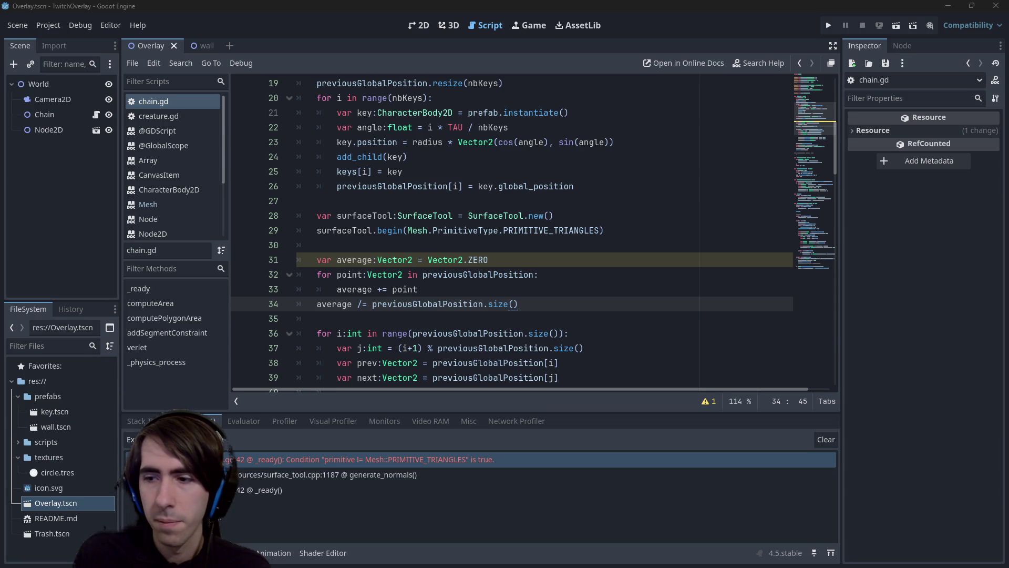
- Make the third vertex Vector3(average.x, average.y, 0)
double_click(334, 304)
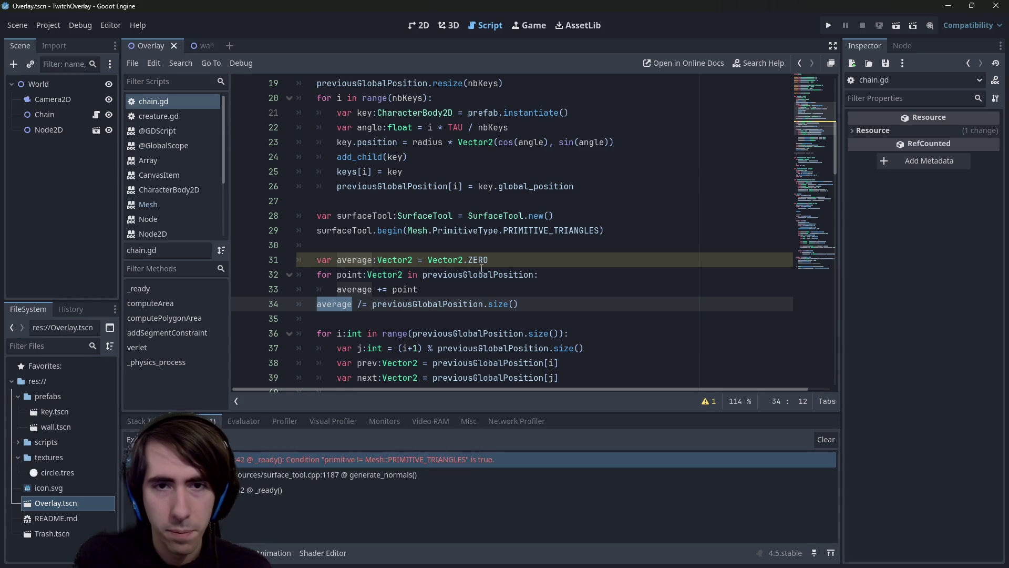
click(708, 400)
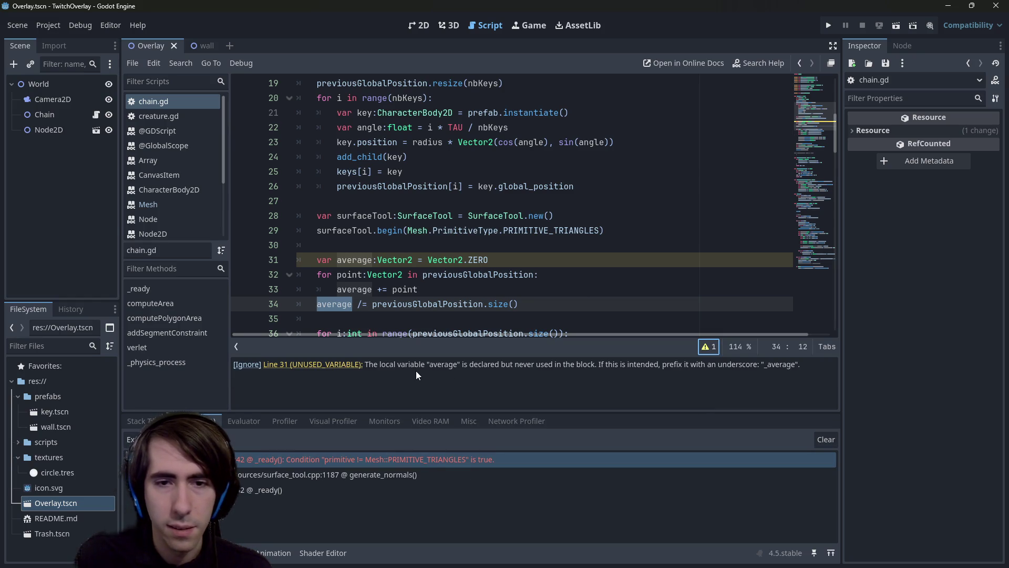
click(376, 259)
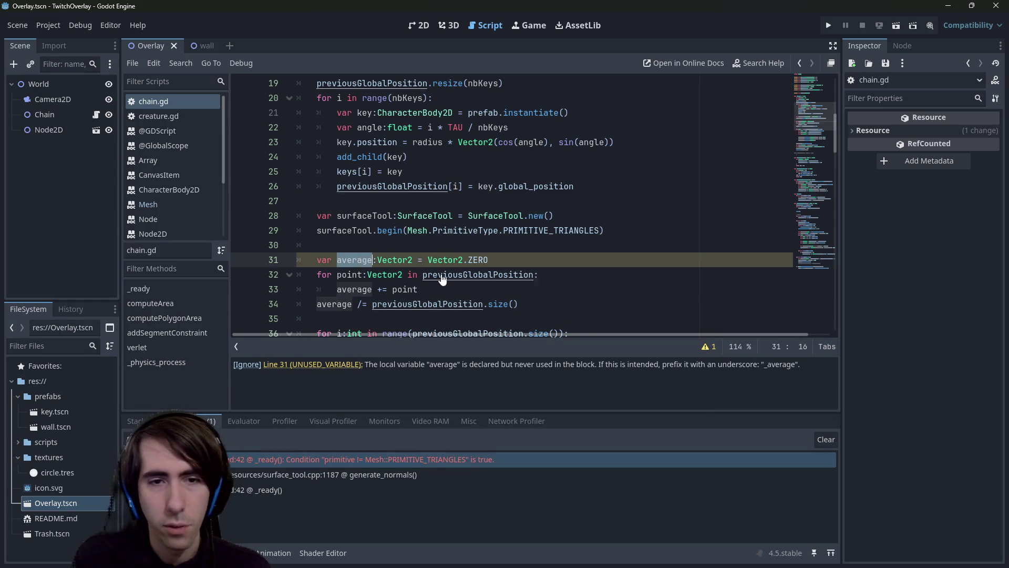
scroll(542, 206, down, 5)
click(494, 216)
text(average.x, average)
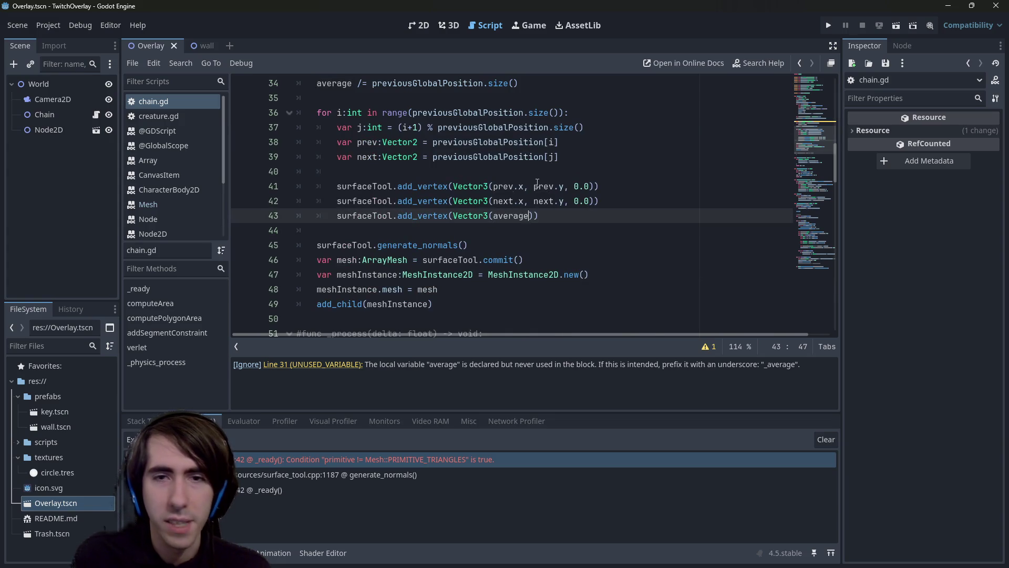
text(.y, 0)
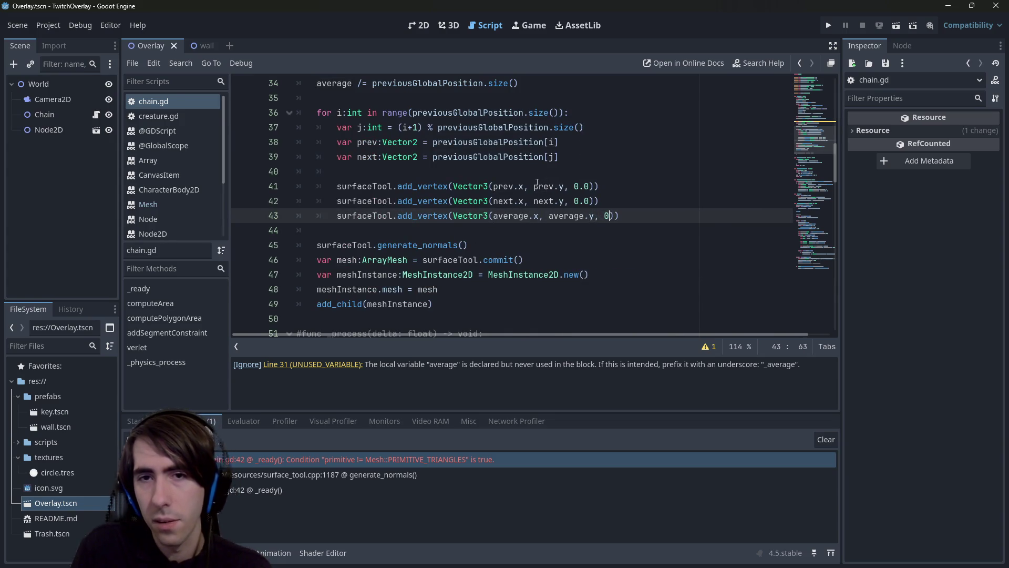
- Run the current scene to test the chain mesh
scroll(537, 182, up, 2)
click(539, 180)
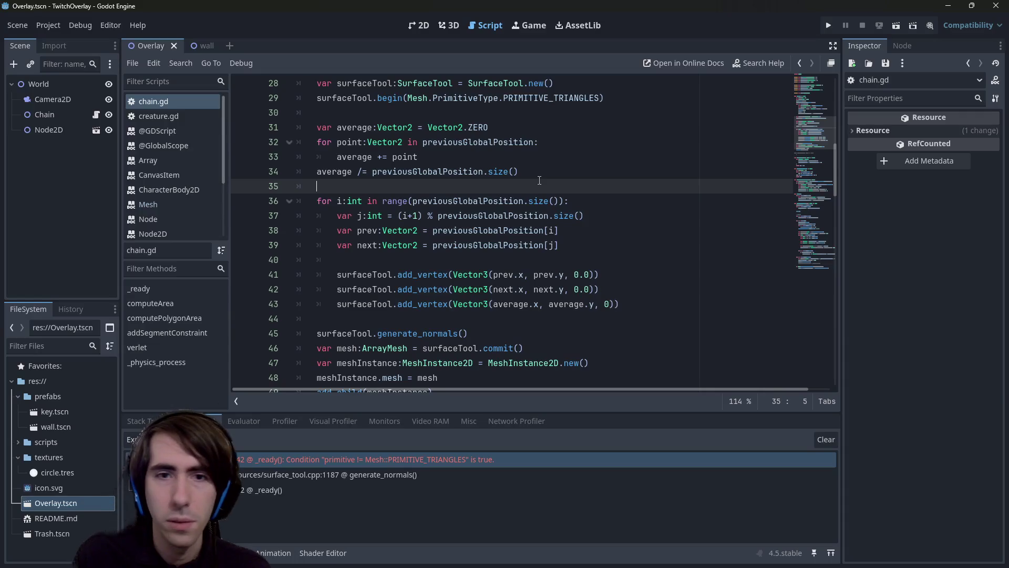
click(894, 25)
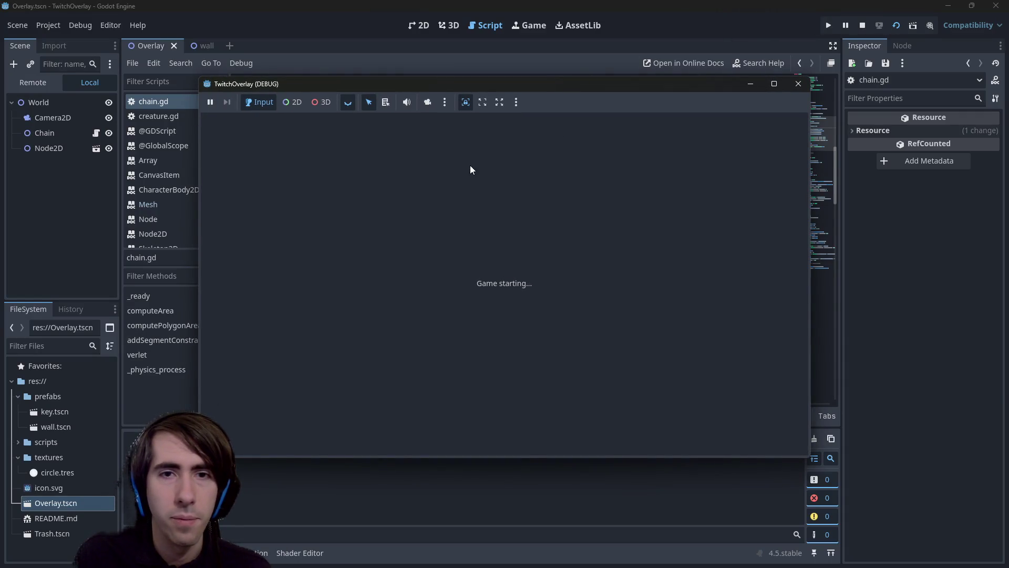
- Move the debug game window aside, stop the run, and look over chain.gd before going to Chrome
drag(440, 84, 378, 60)
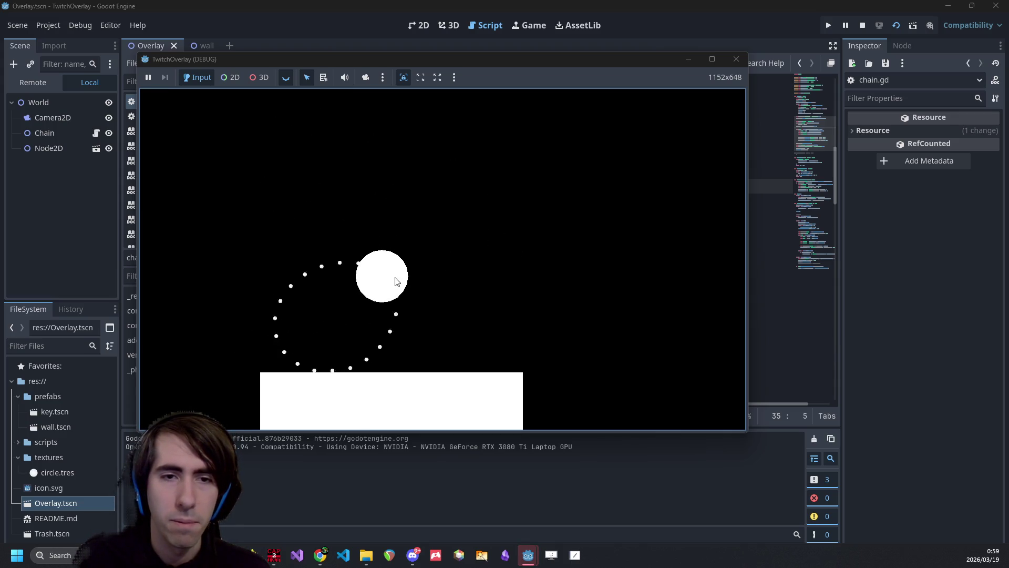
click(736, 59)
mouse_move(538, 224)
scroll(442, 332, down, 1)
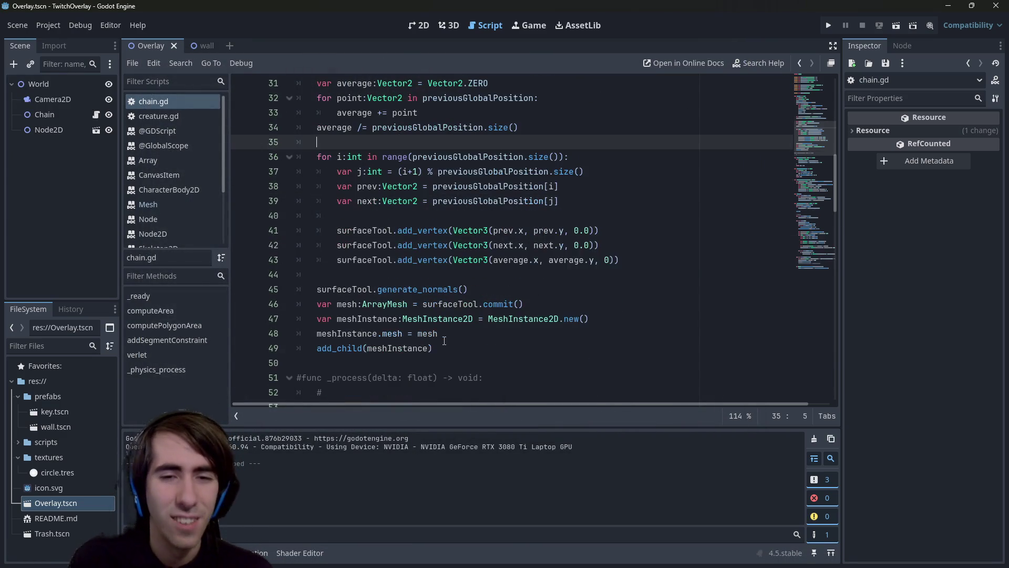
scroll(442, 333, up, 5)
scroll(442, 326, down, 7)
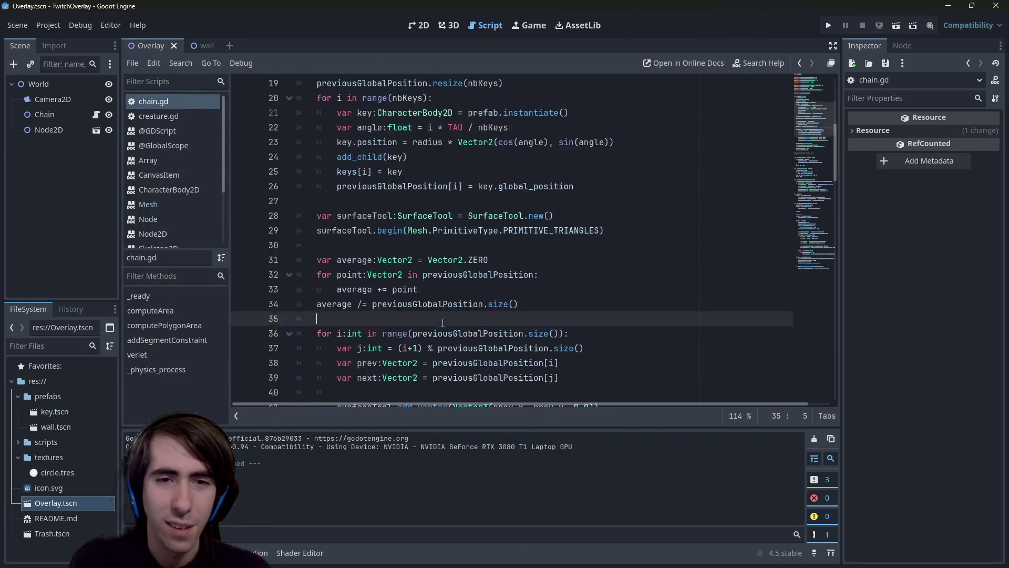
scroll(516, 288, down, 3)
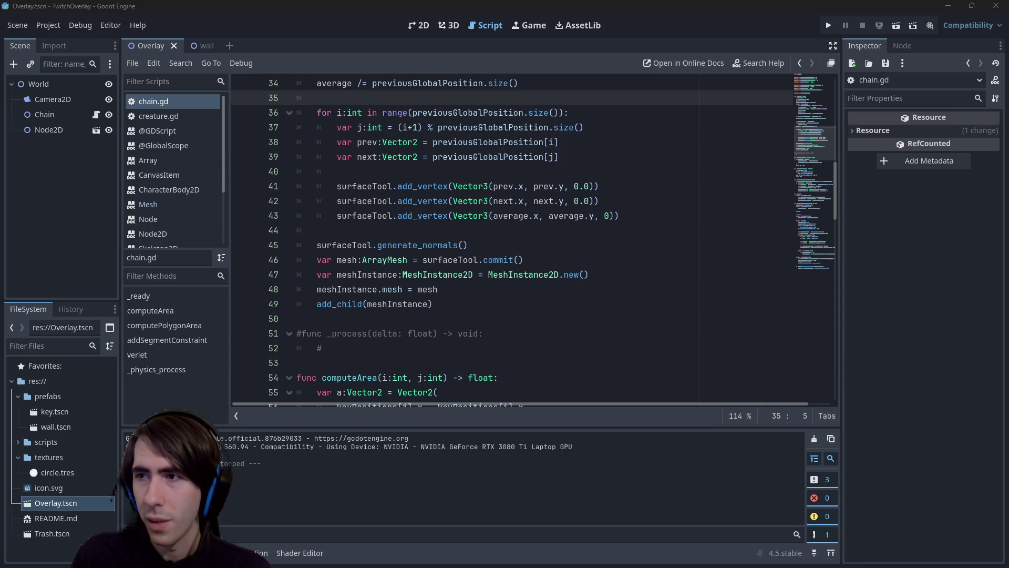
key(alt+Tab)
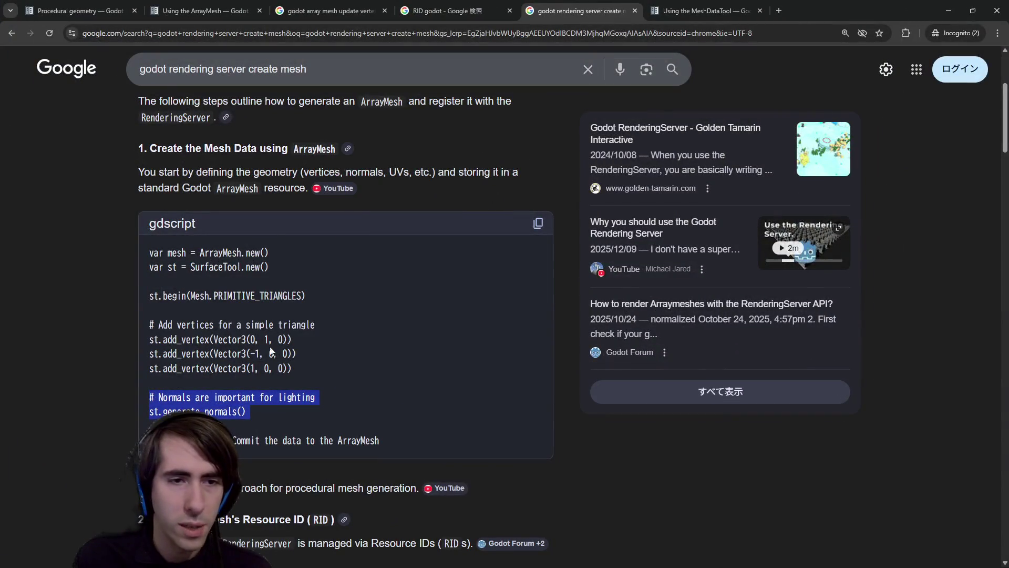
- Read the AI overview's RenderingServer mesh code steps, then return to chain.gd after add_child
click(251, 271)
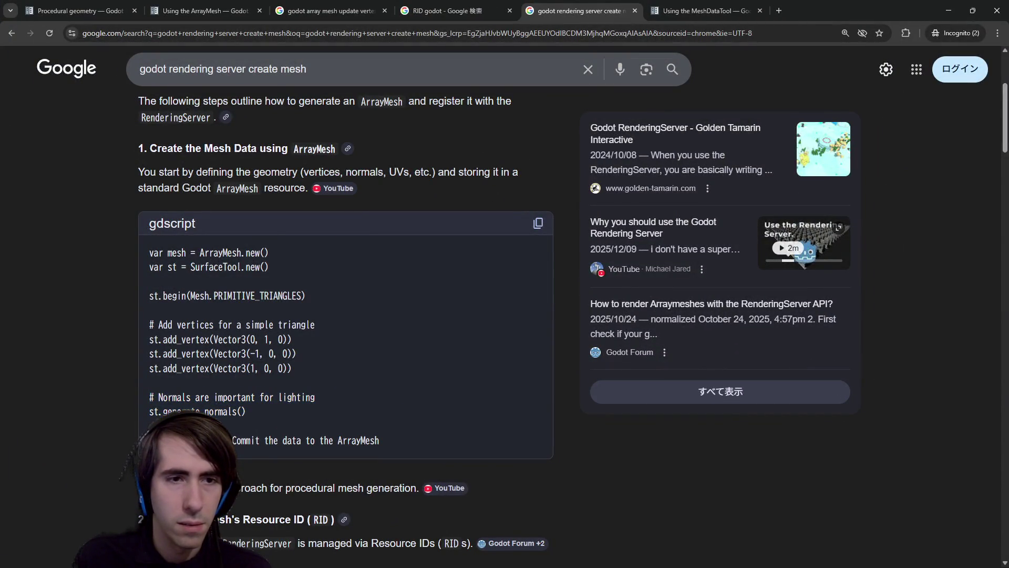
scroll(251, 271, up, 2)
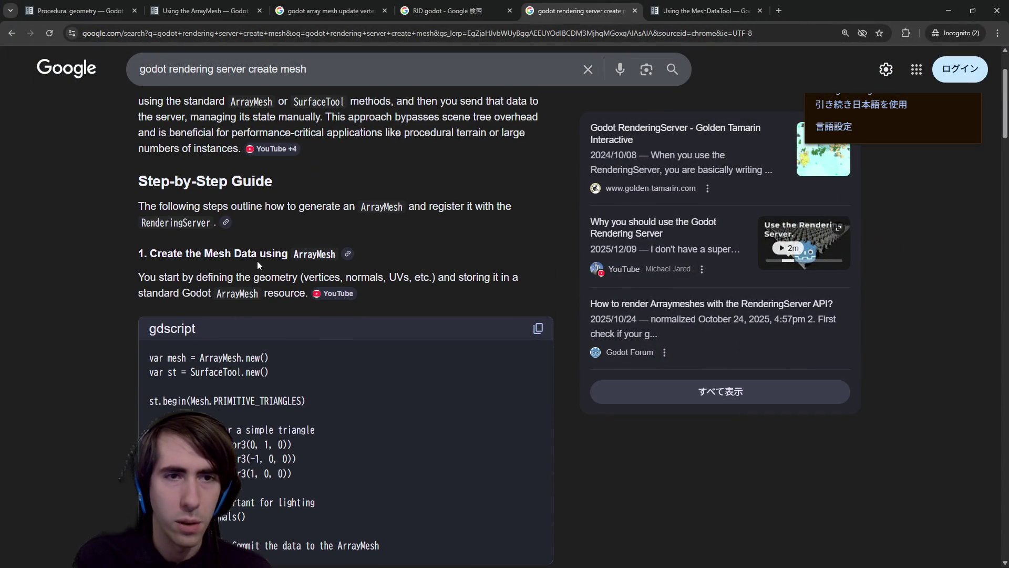
scroll(258, 265, up, 2)
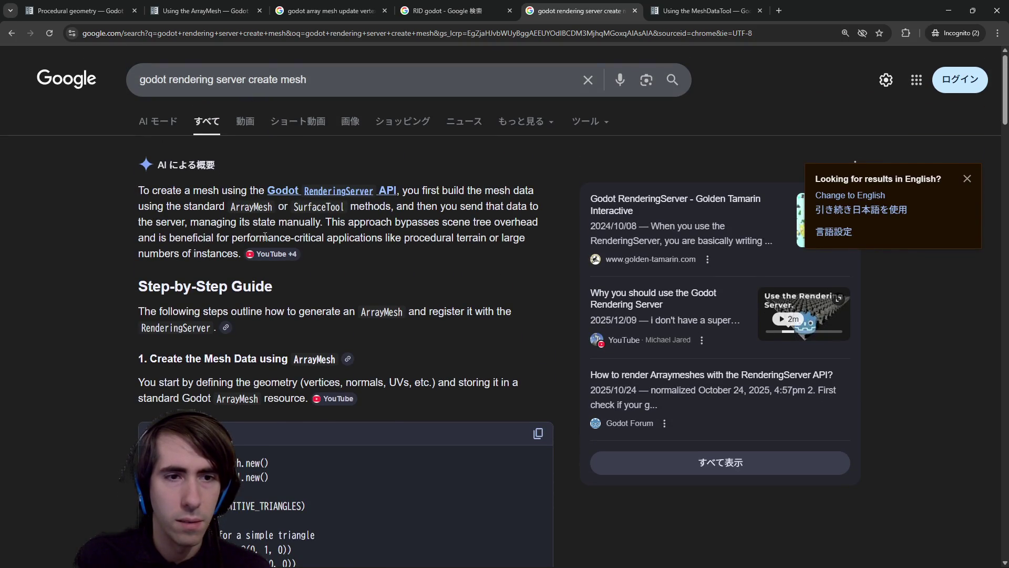
scroll(265, 237, down, 7)
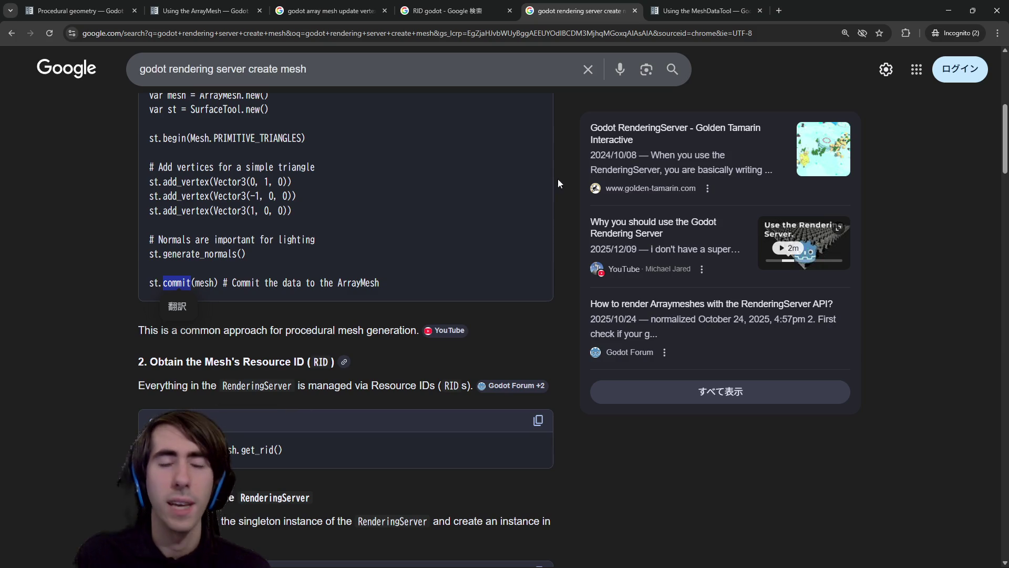
scroll(543, 330, down, 2)
scroll(531, 322, down, 2)
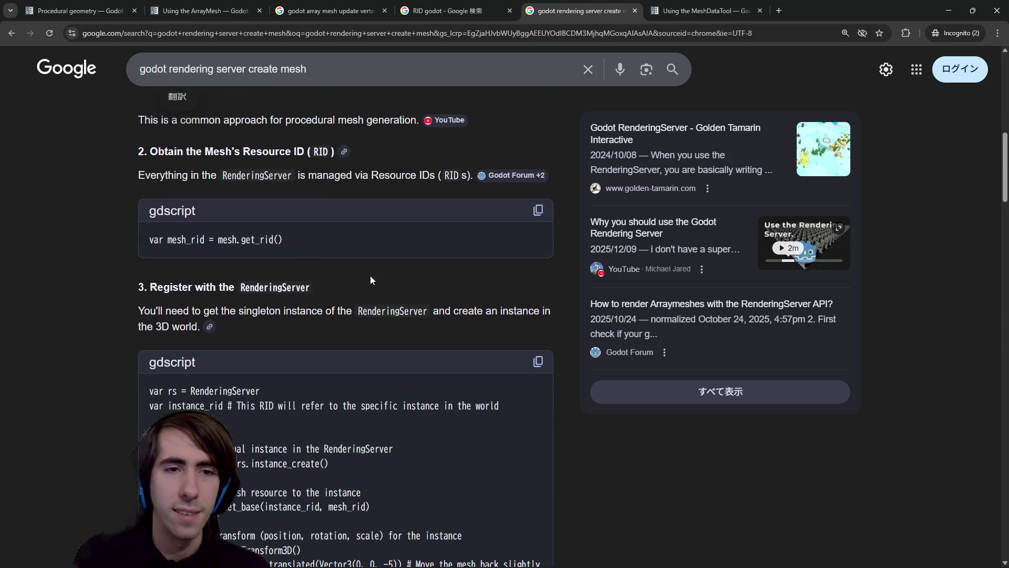
key(alt+Tab)
click(476, 303)
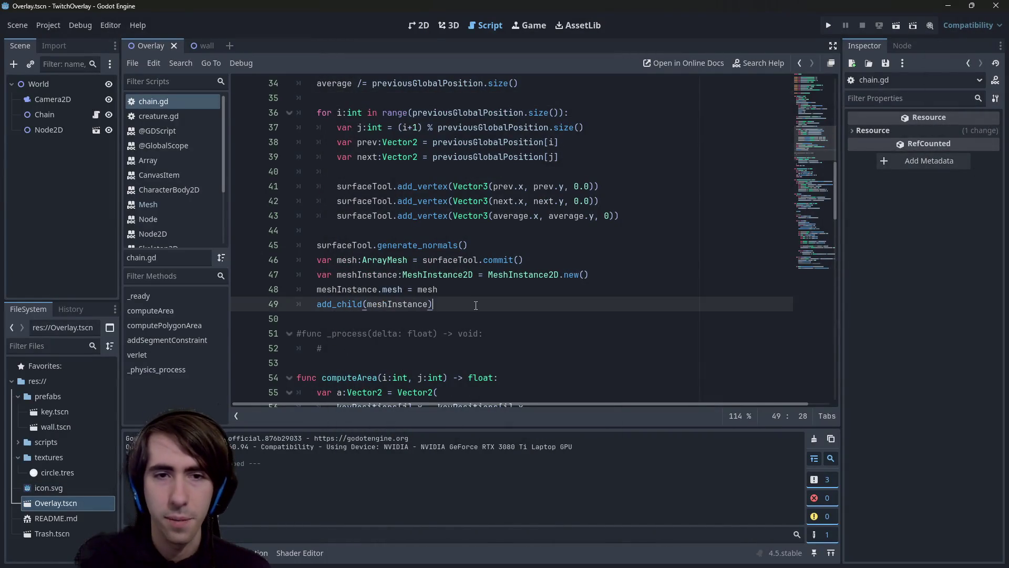
- Declare 'var meshRID:RID' below the prefab export, with no initial value, and save
key(Down)
key(Return)
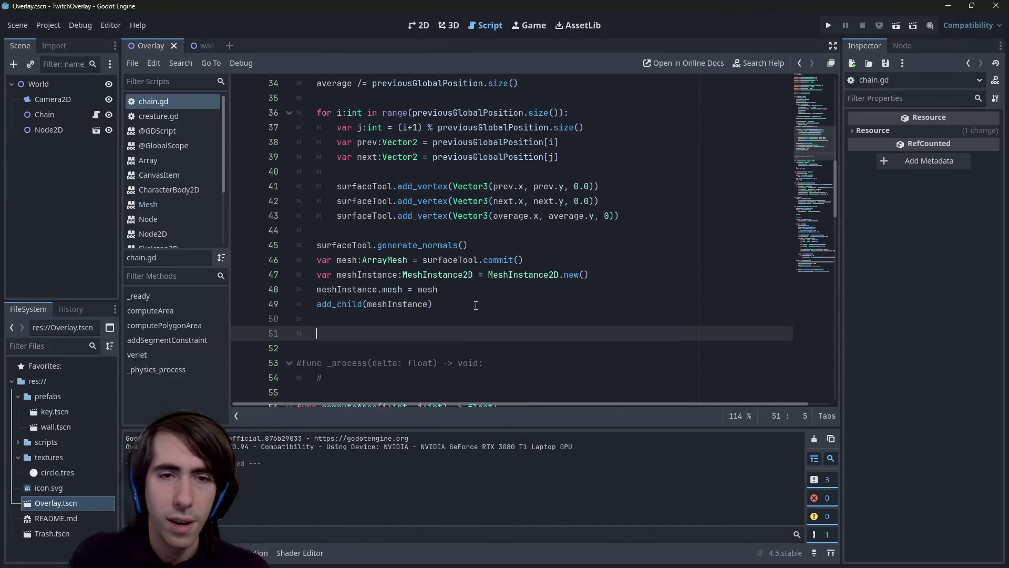
key(ctrl+z)
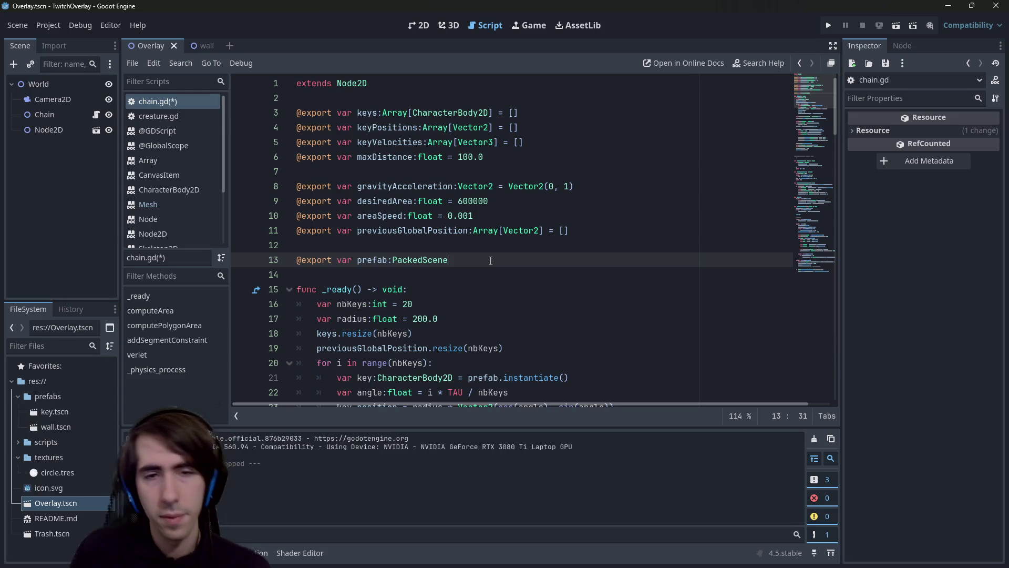
key(Return)
key(Return)
text(var meshRID =)
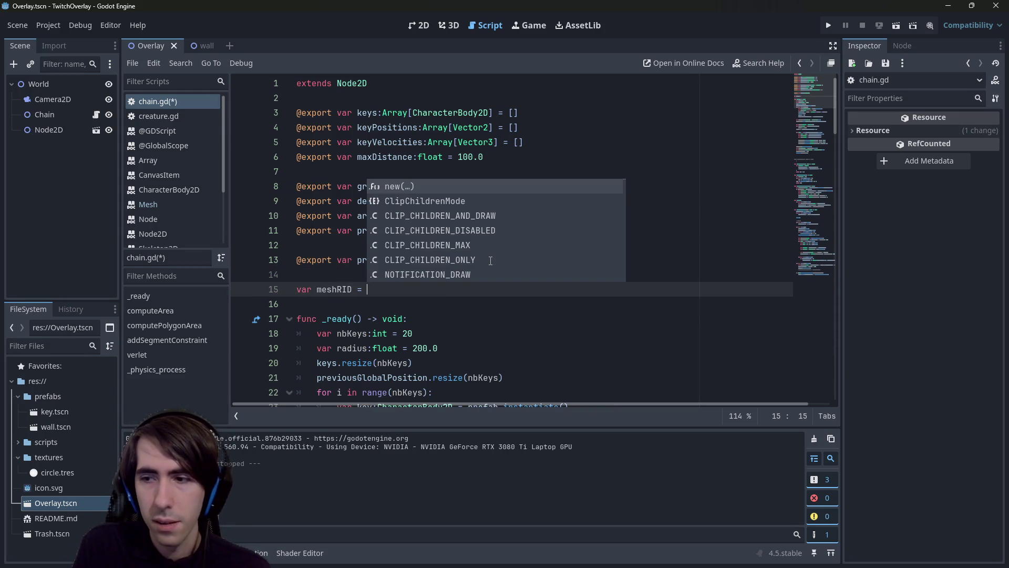
key(BackSpace)
key(BackSpace)
key(BackSpace)
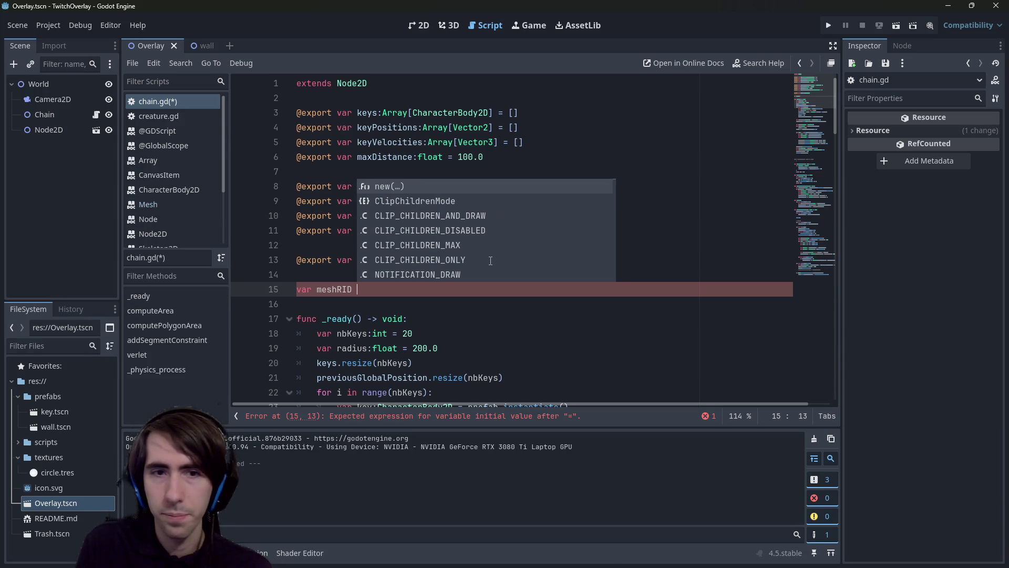
text(:RID = )
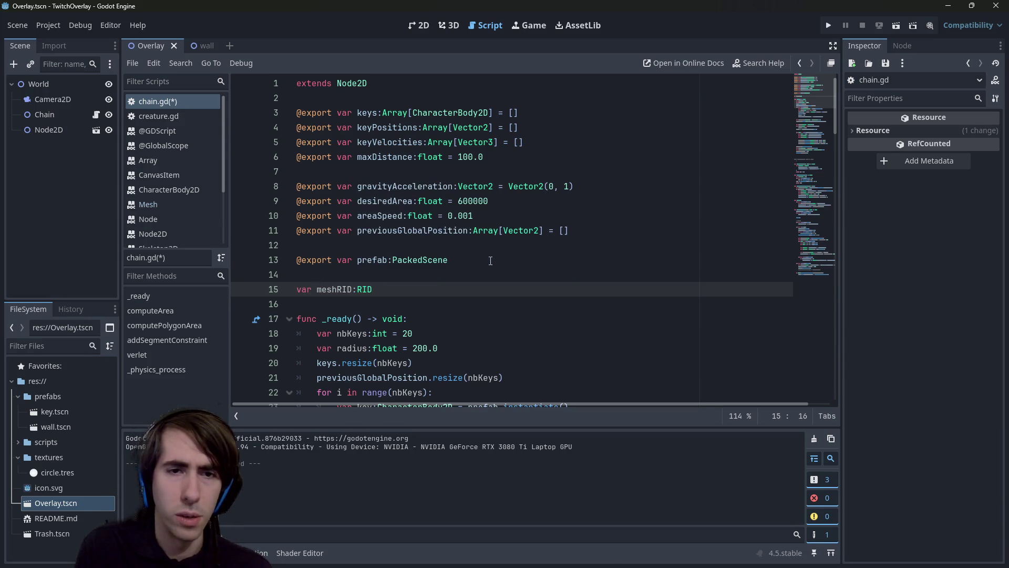
text(null)
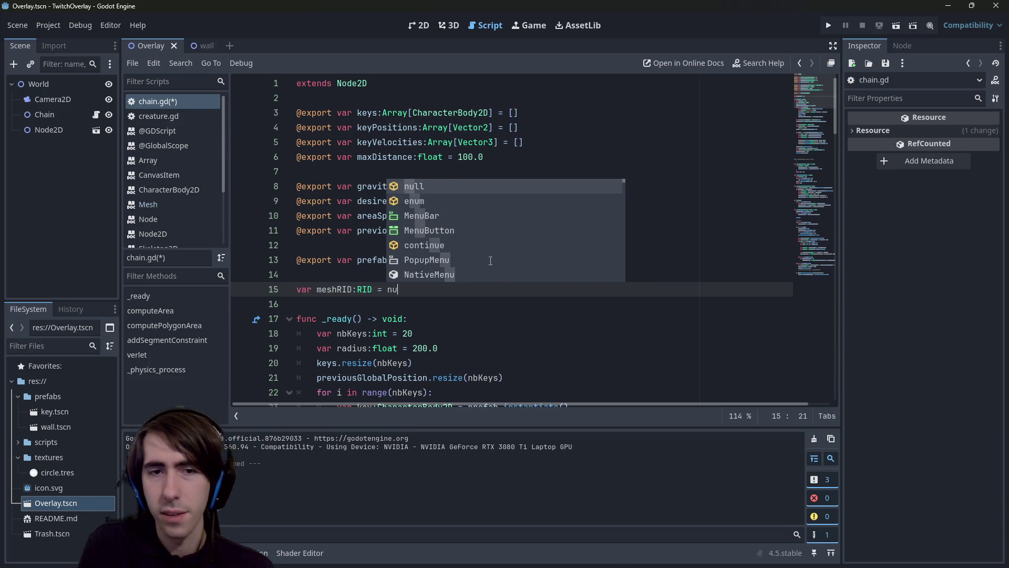
key(Home)
key(ctrl+Right)
key(ctrl+Right)
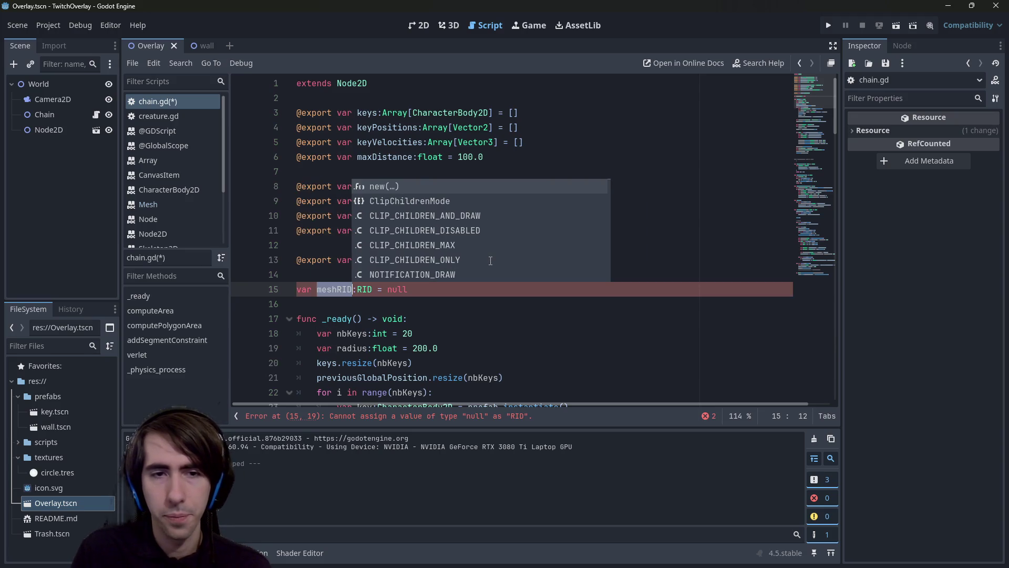
double_click(397, 289)
key(BackSpace)
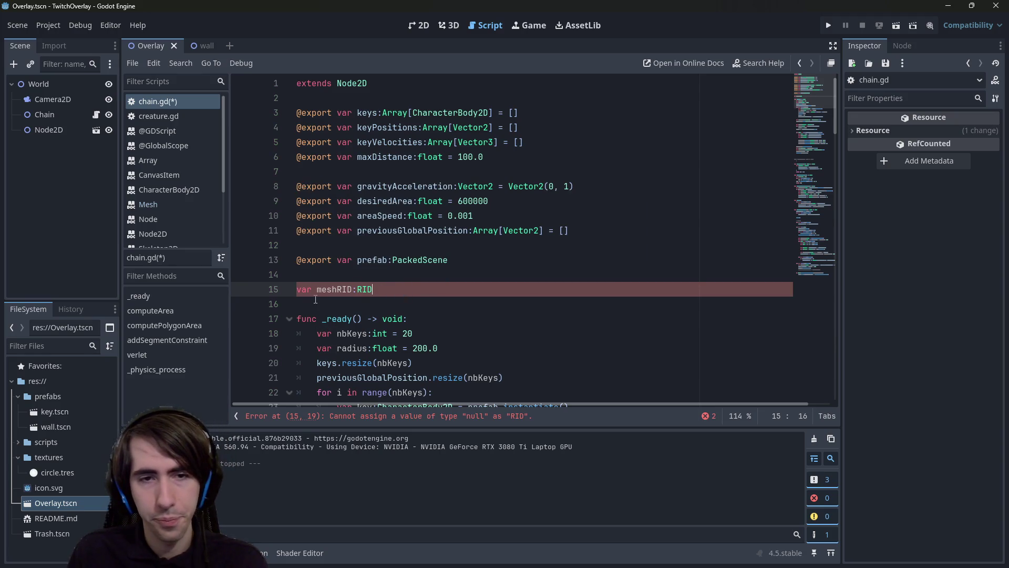
key(ctrl+s)
- Add 'meshRID = mesh.get_rid()' after add_child(meshInstance)
double_click(329, 290)
key(ctrl+c)
scroll(381, 301, down, 12)
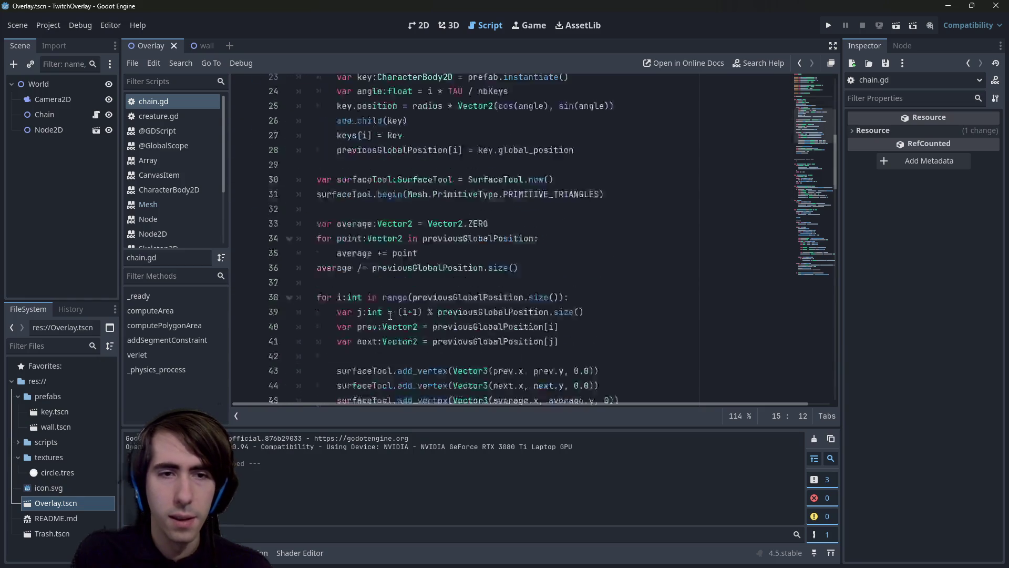
click(379, 317)
key(ctrl+v)
text(= meshInsta)
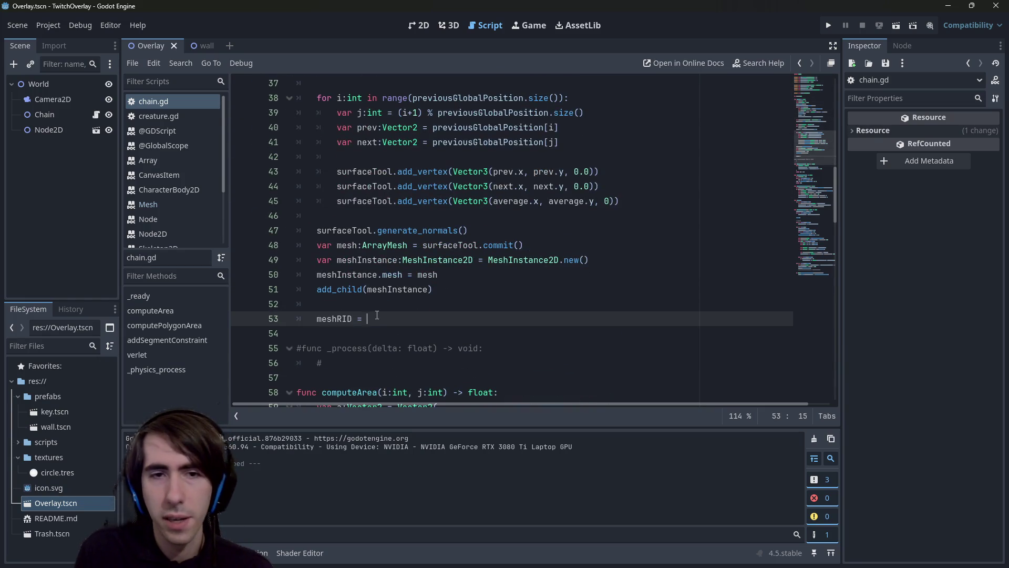
key(BackSpace)
key(BackSpace)
key(BackSpace)
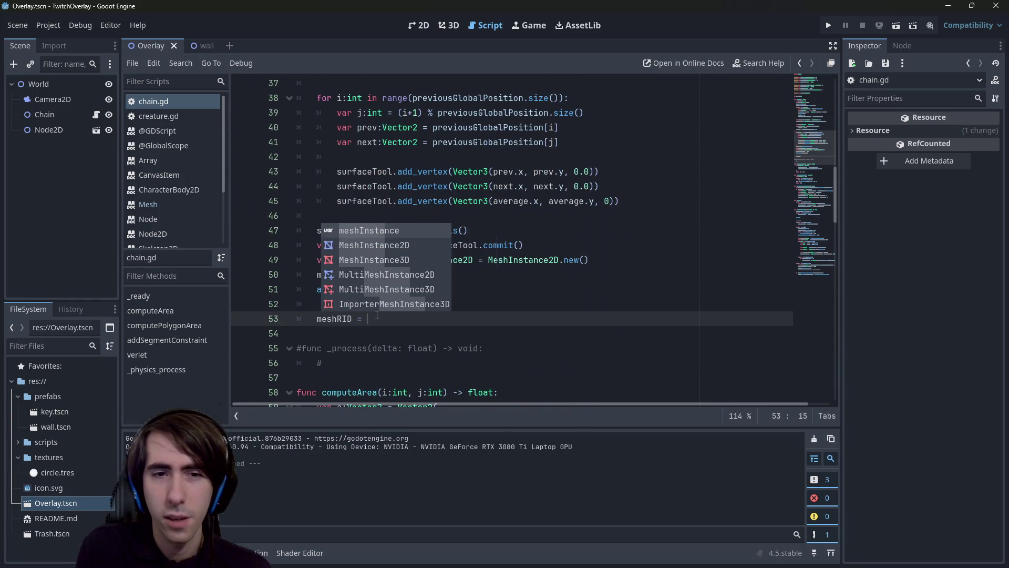
text(.get_ri)
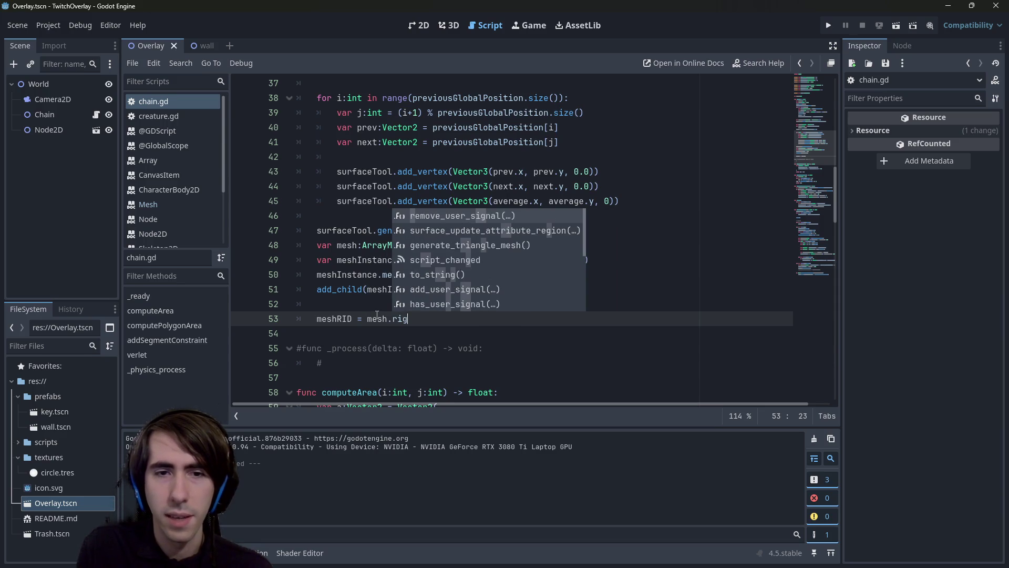
text(d)
key(Return)
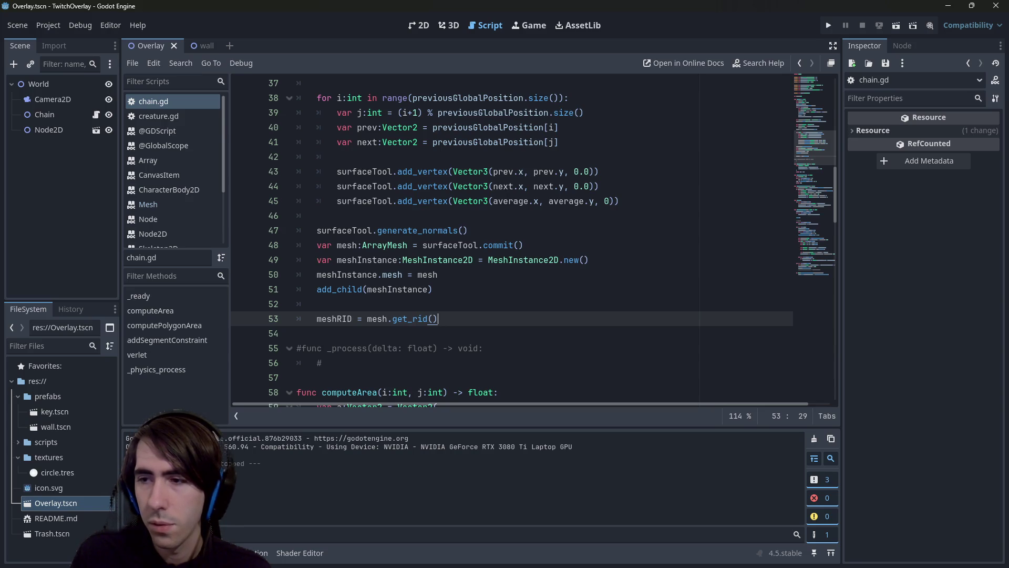
key(alt+Tab)
scroll(400, 326, down, 3)
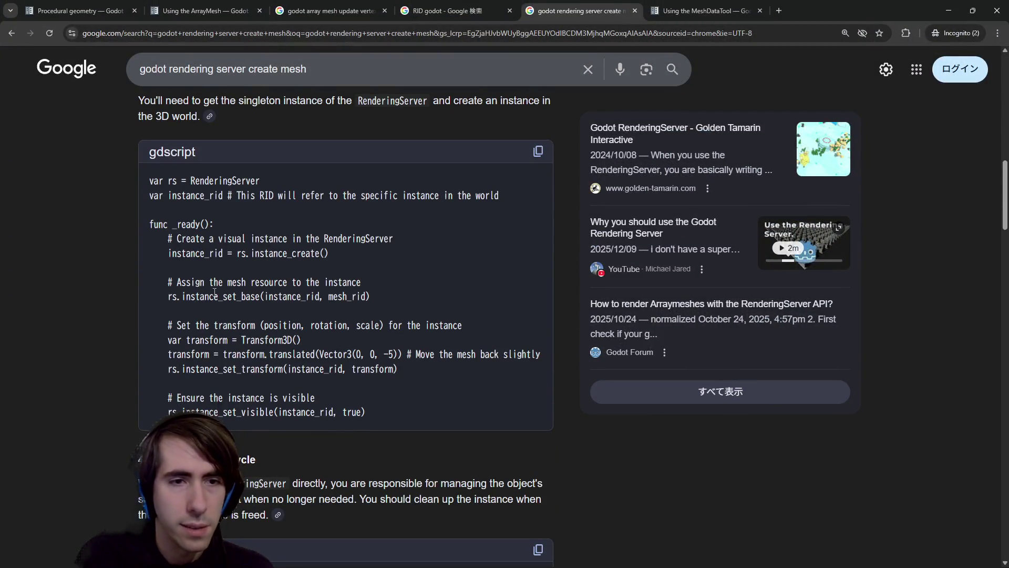
- Study the instance_create, instance_rid, begin and commit lines in Google's RenderingServer example
drag(178, 253, 336, 254)
click(337, 255)
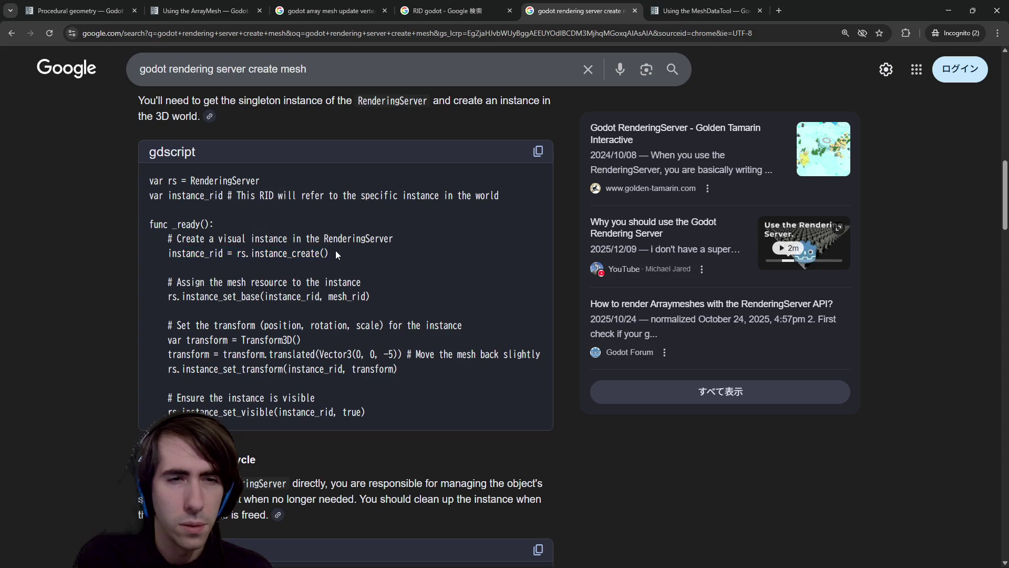
double_click(307, 252)
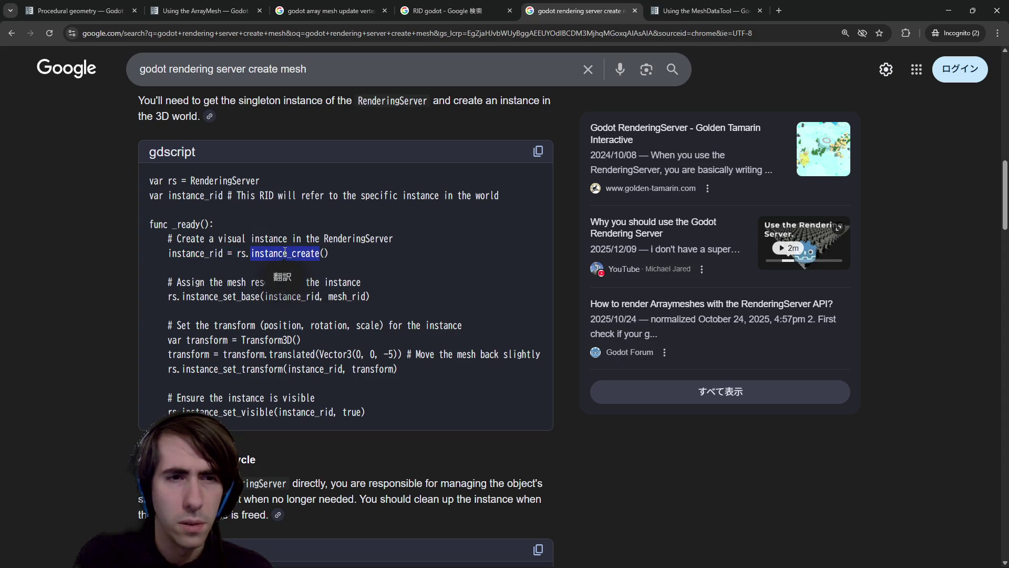
scroll(284, 251, up, 1)
double_click(191, 306)
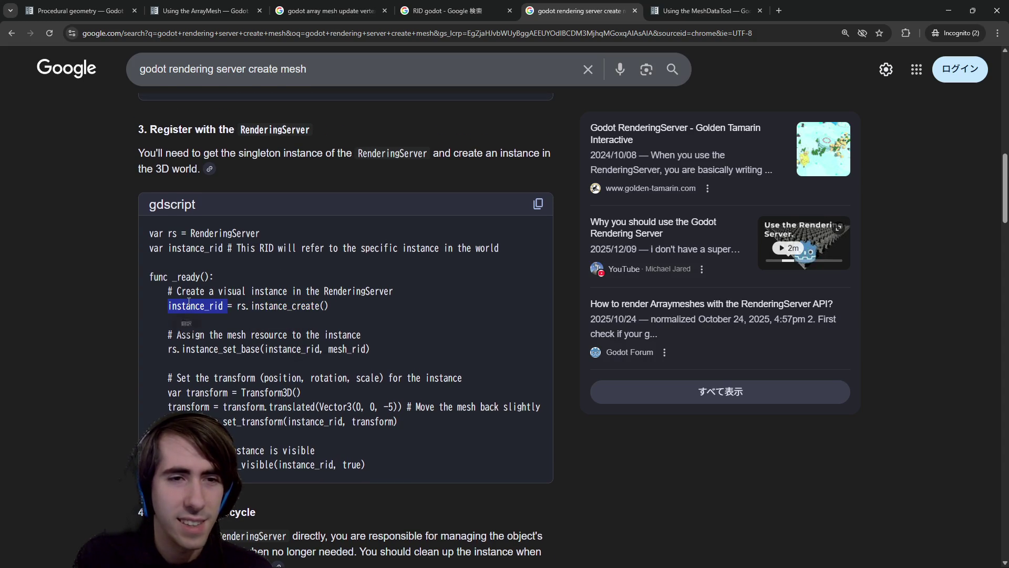
scroll(191, 301, up, 1)
scroll(191, 302, up, 8)
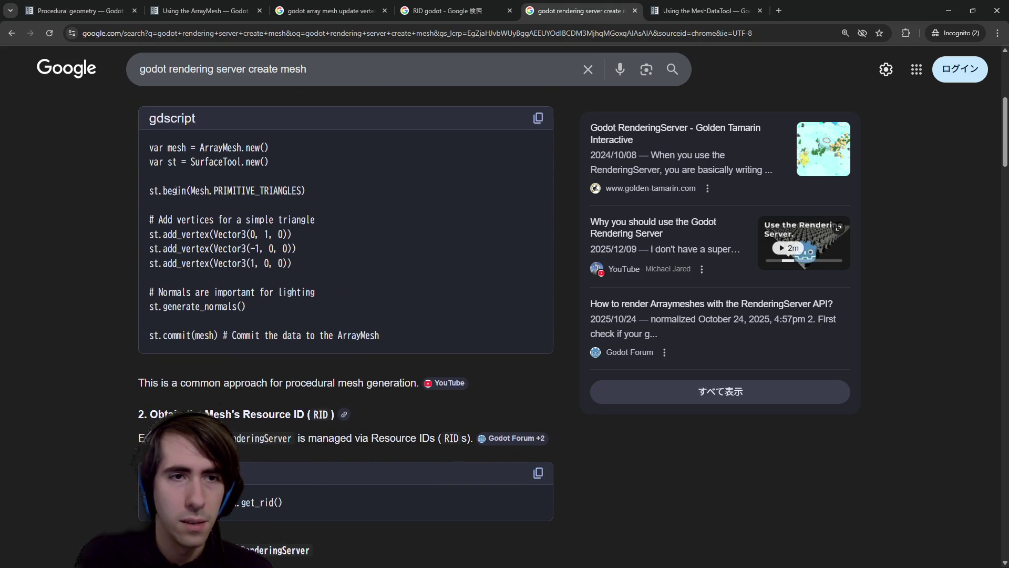
double_click(178, 190)
double_click(190, 336)
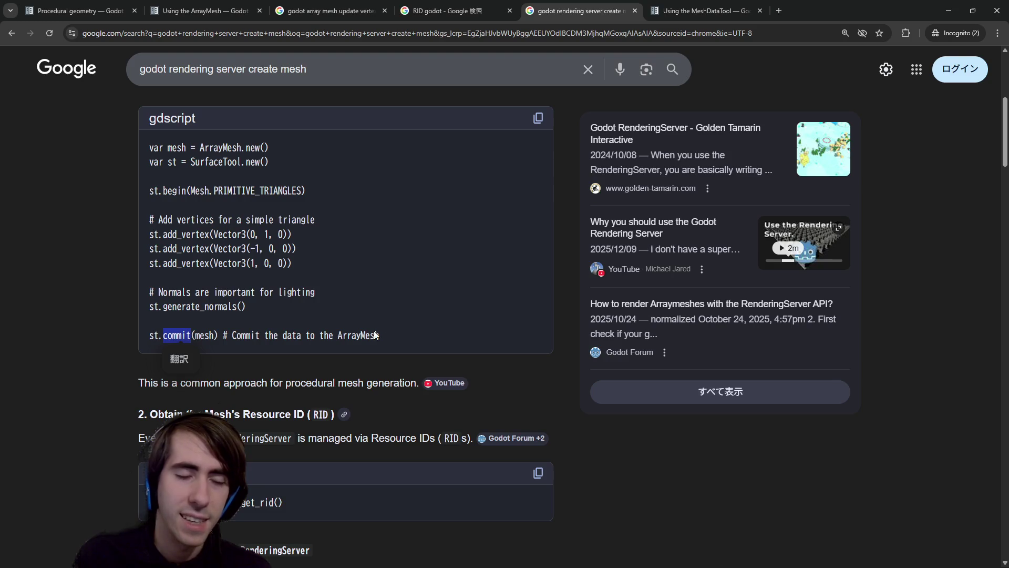
scroll(357, 319, down, 2)
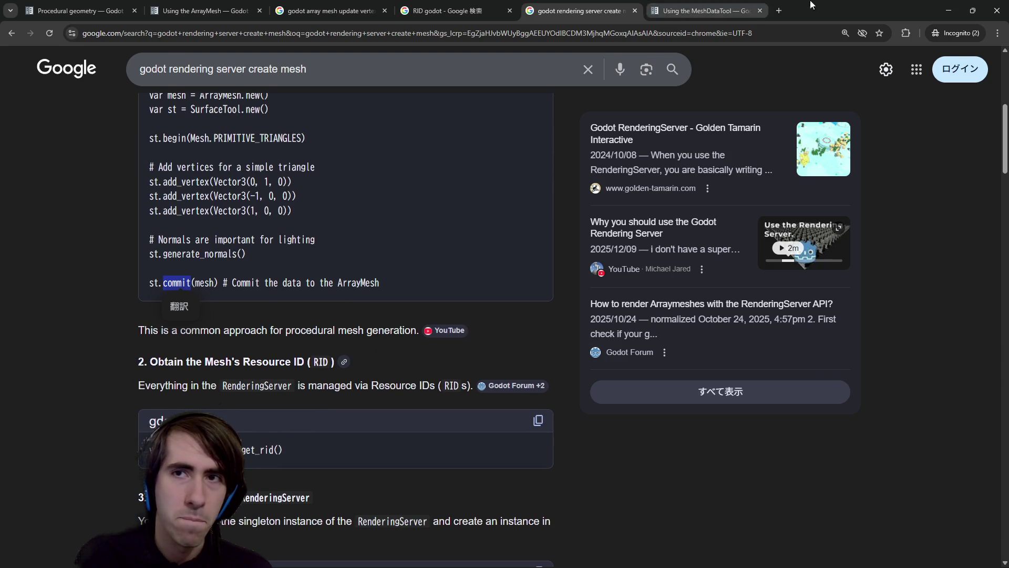
- Check the mesh variable's uses in chain.gd, then read step 3's instance_create and instance_set_base example
key(alt+Tab)
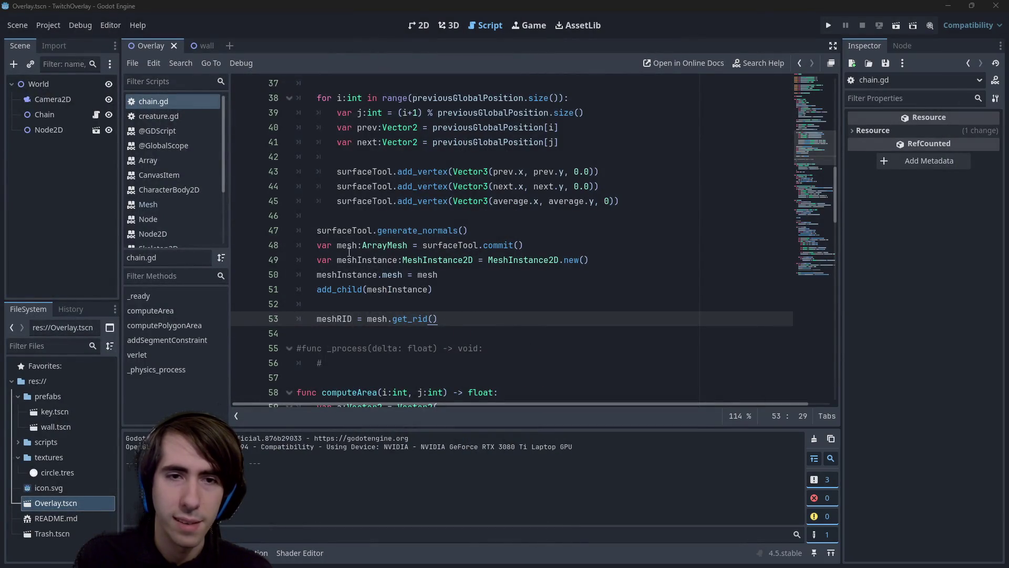
double_click(347, 249)
key(alt+Tab)
scroll(306, 322, down, 4)
scroll(306, 322, down, 3)
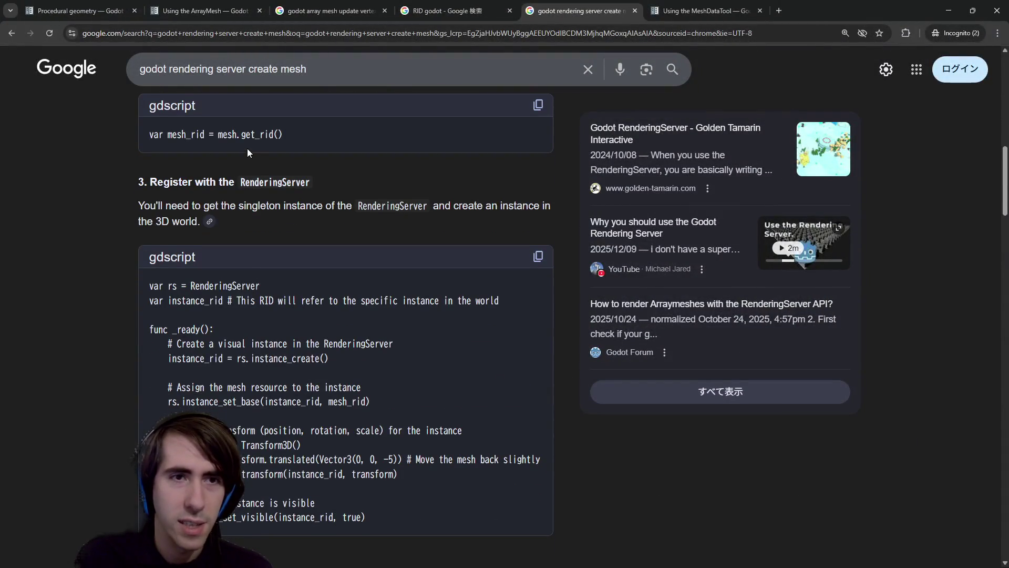
scroll(252, 174, up, 1)
scroll(242, 263, down, 2)
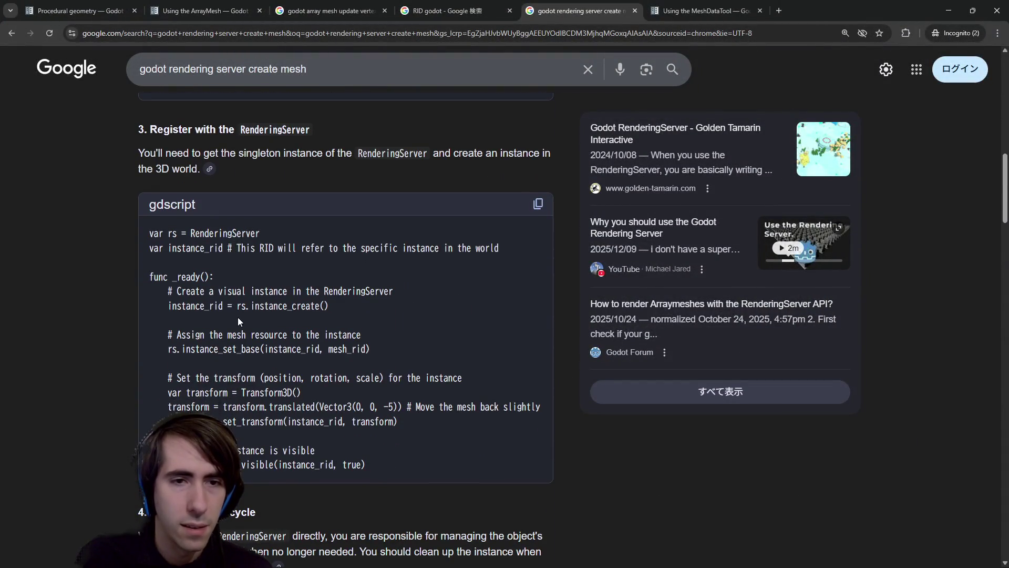
double_click(240, 306)
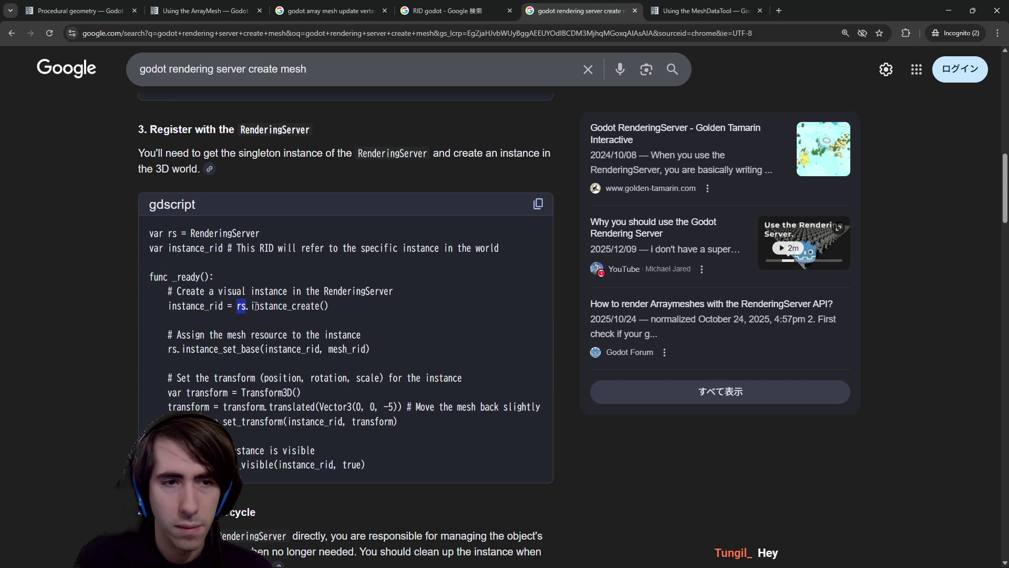
double_click(199, 306)
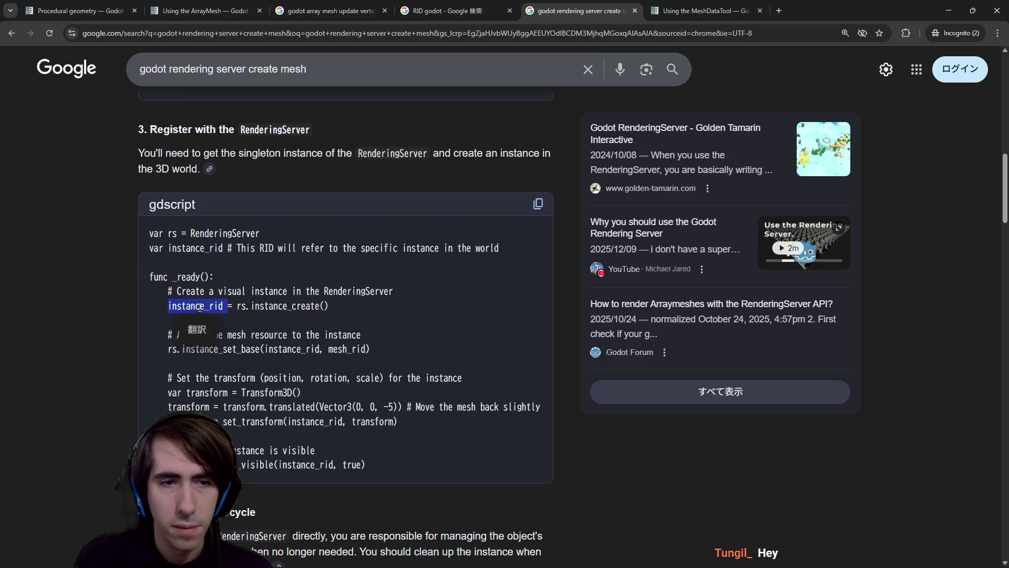
click(247, 317)
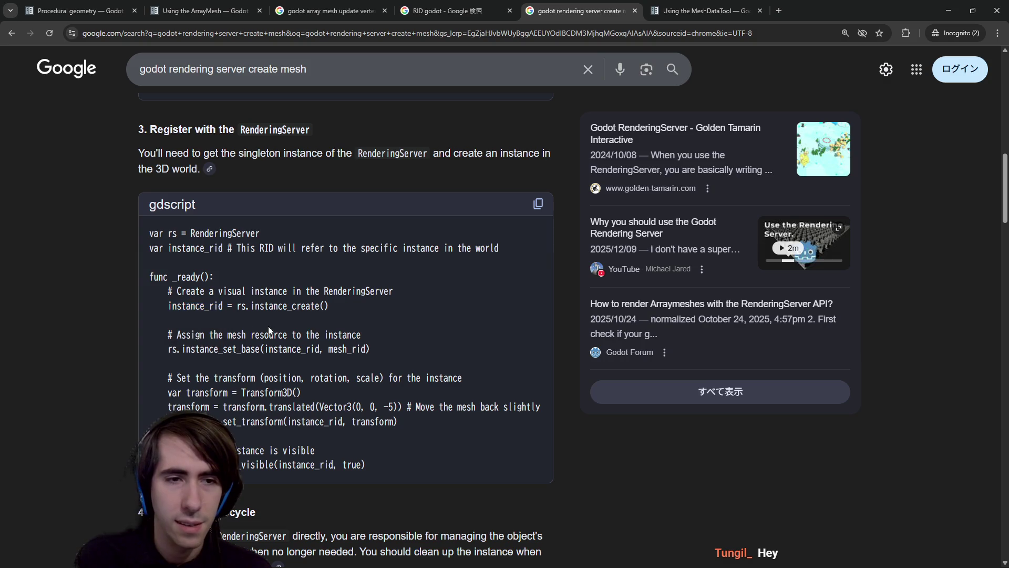
drag(215, 334, 278, 340)
click(282, 345)
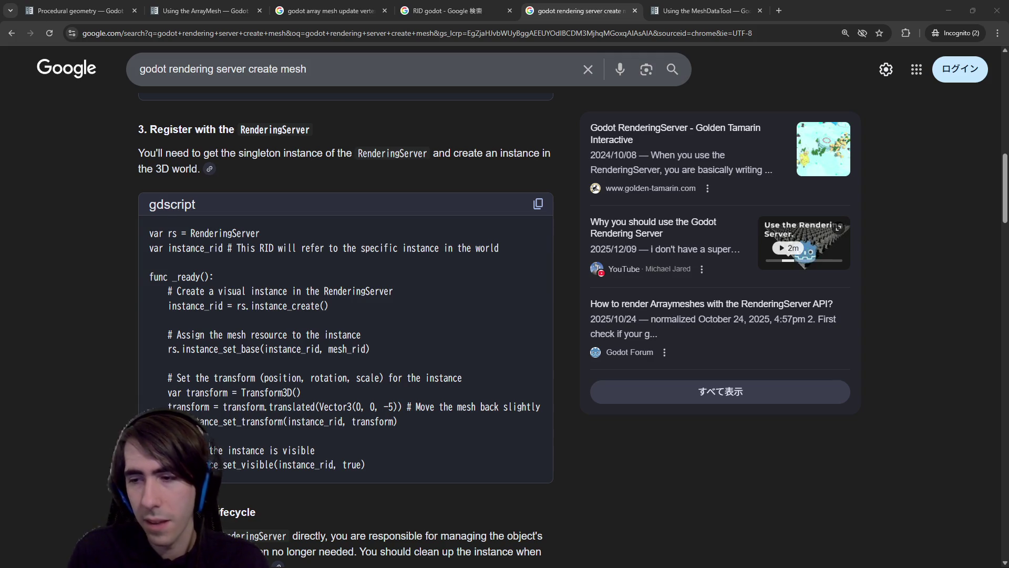
key(alt+Tab)
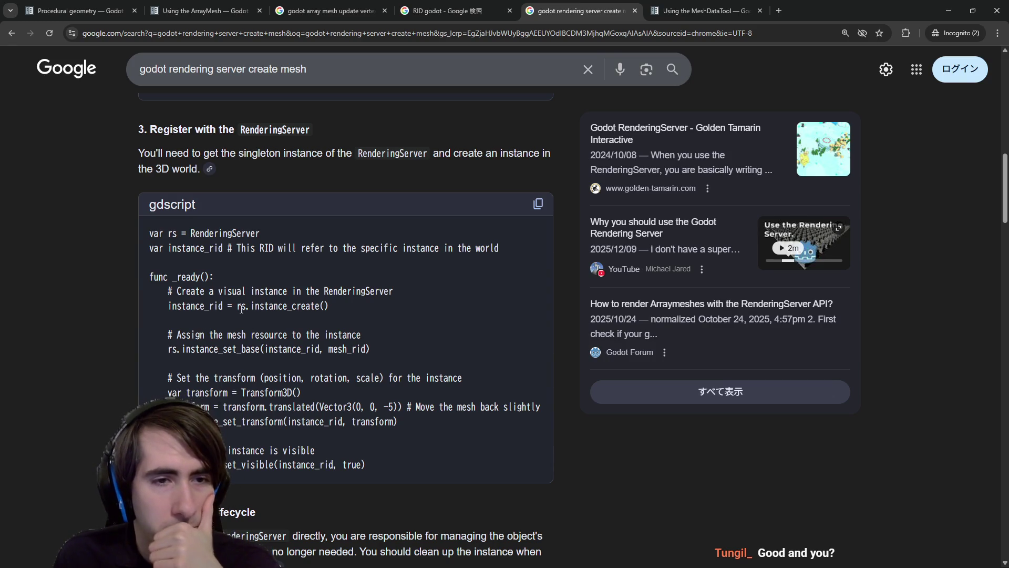
scroll(243, 306, down, 1)
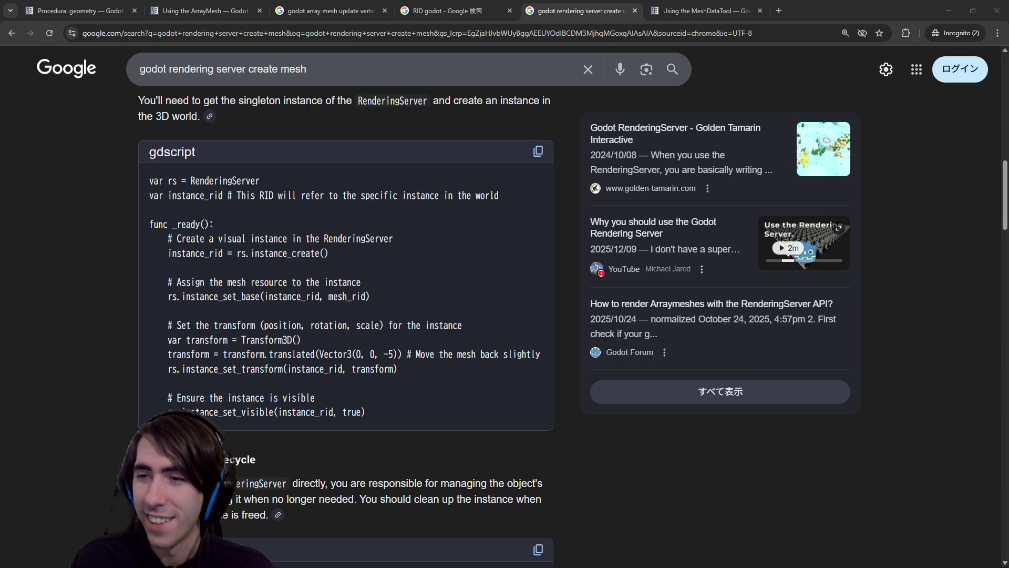
key(alt+Tab)
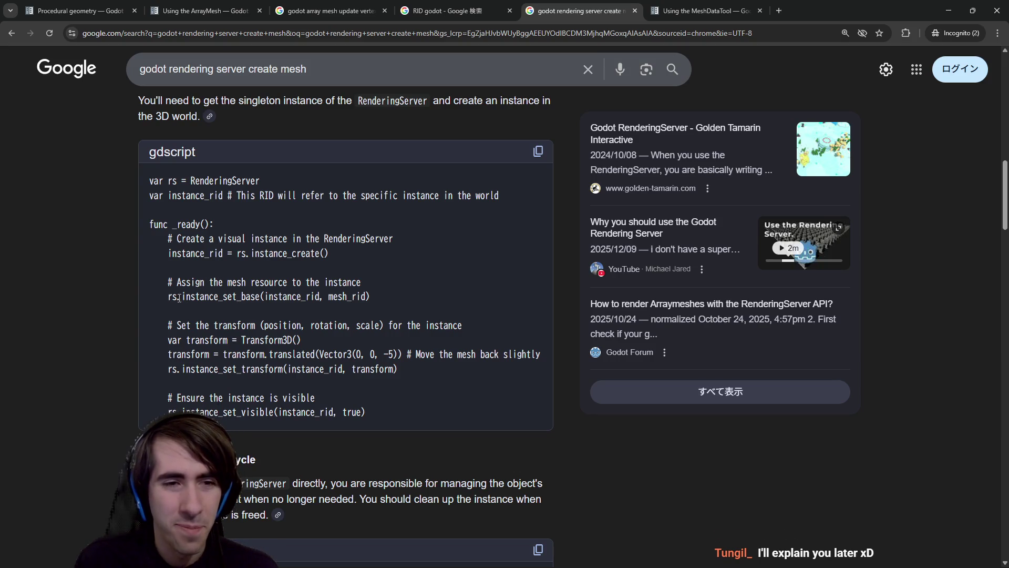
drag(177, 297, 303, 297)
drag(301, 337, 151, 321)
click(237, 339)
scroll(237, 339, down, 5)
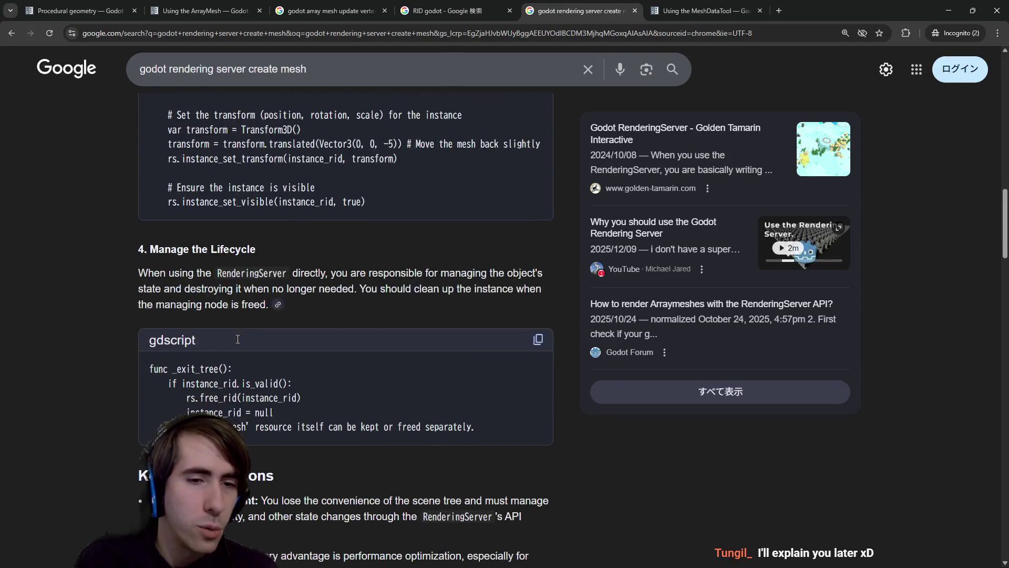
scroll(211, 332, up, 2)
scroll(211, 333, down, 5)
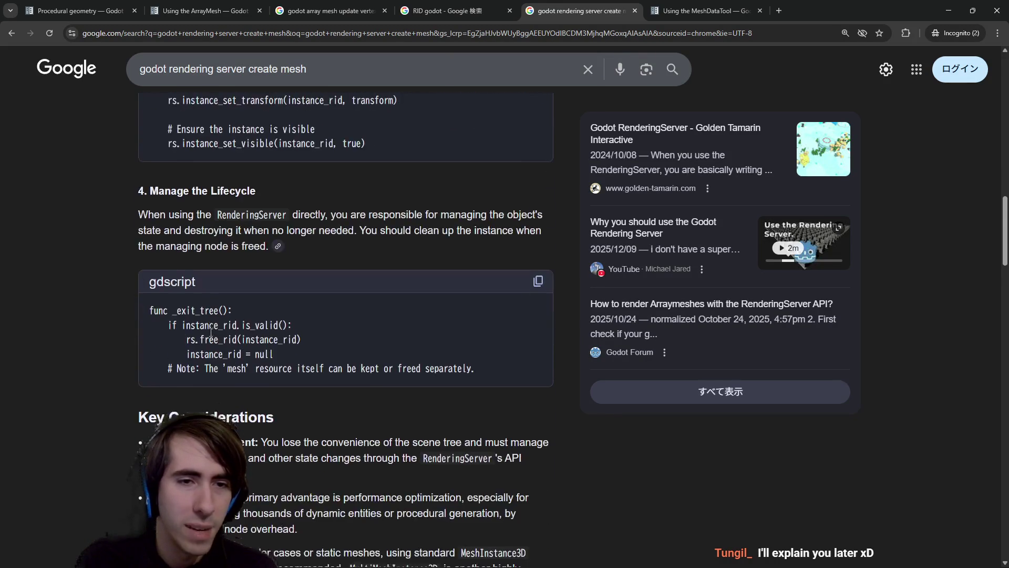
scroll(301, 338, up, 4)
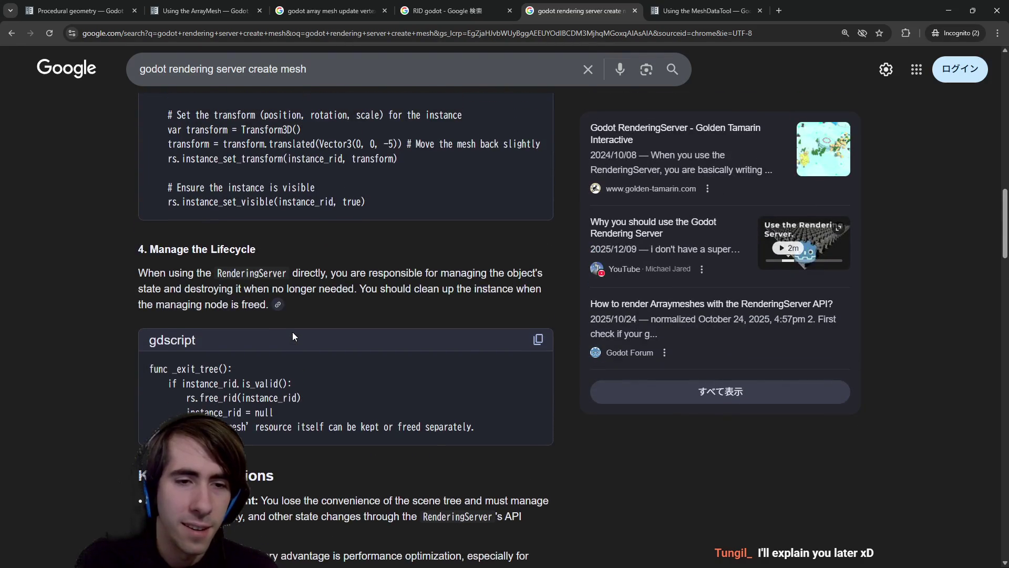
- Study the answer's mesh_surface_update_region call and the Method 2 function code
scroll(292, 336, up, 2)
scroll(293, 336, up, 2)
key(ctrl+shift+Tab)
key(ctrl+shift+Tab)
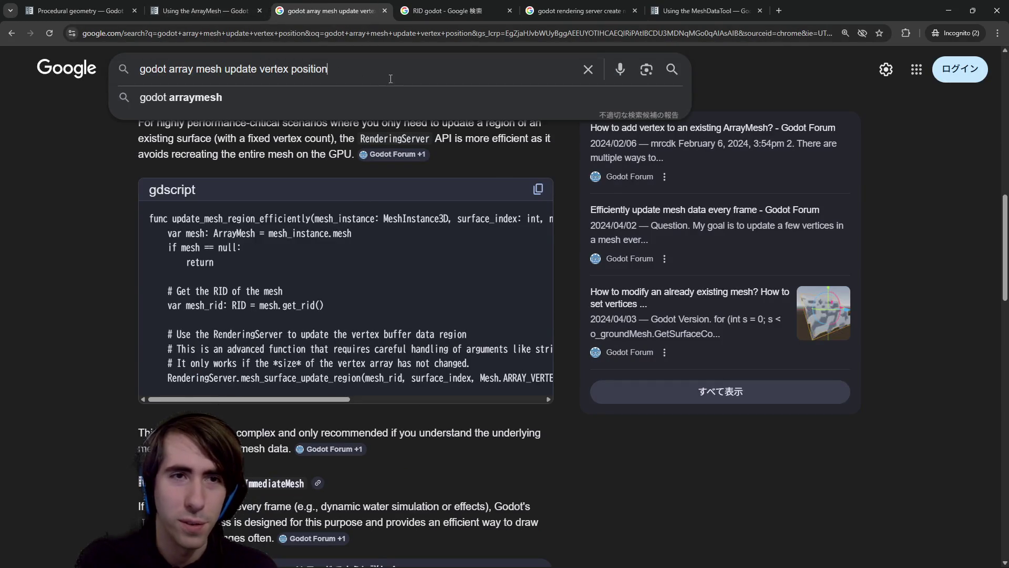
drag(225, 69, 328, 69)
click(310, 77)
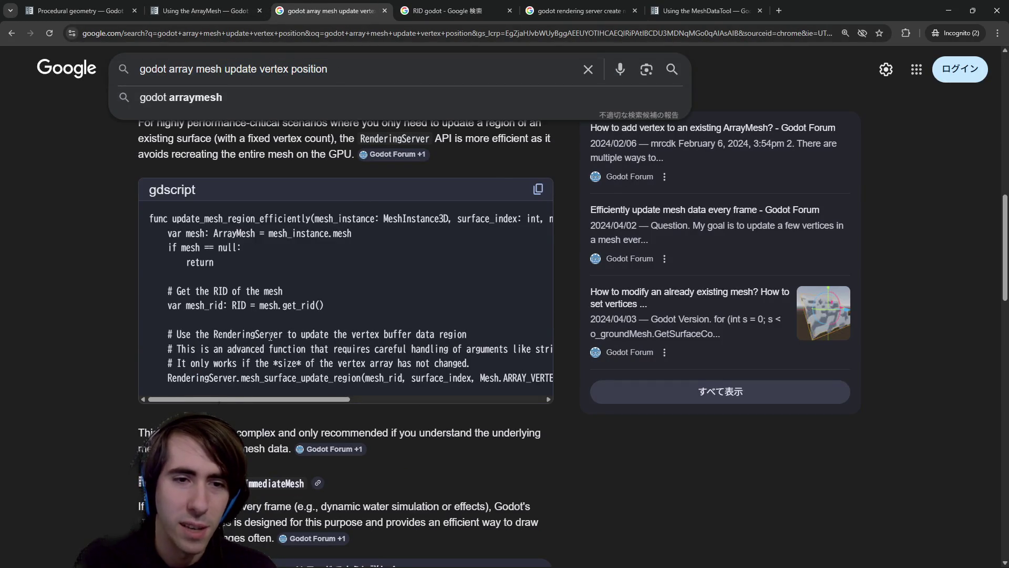
scroll(267, 375, down, 5)
scroll(267, 375, up, 1)
scroll(270, 375, up, 5)
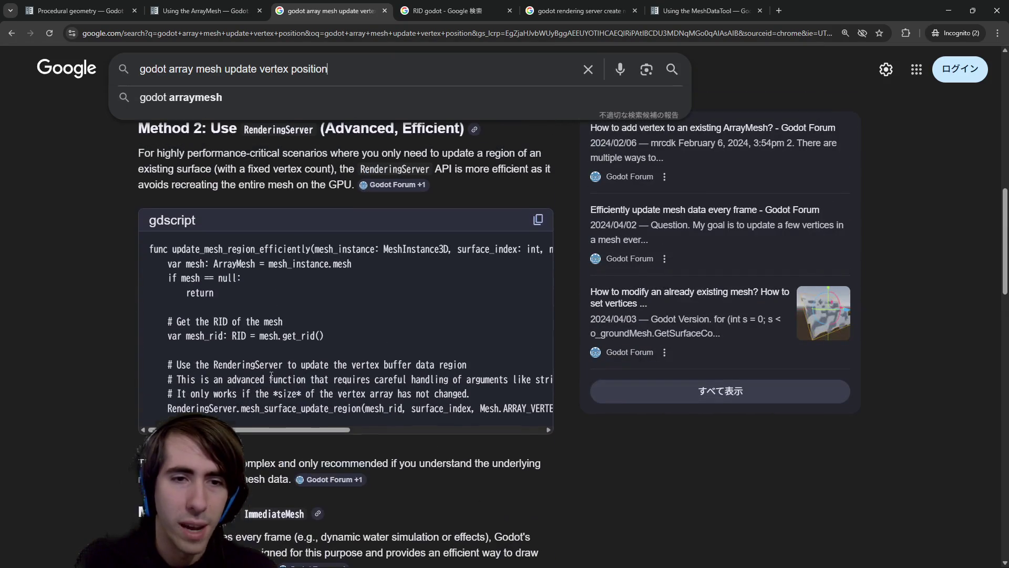
drag(399, 430, 259, 430)
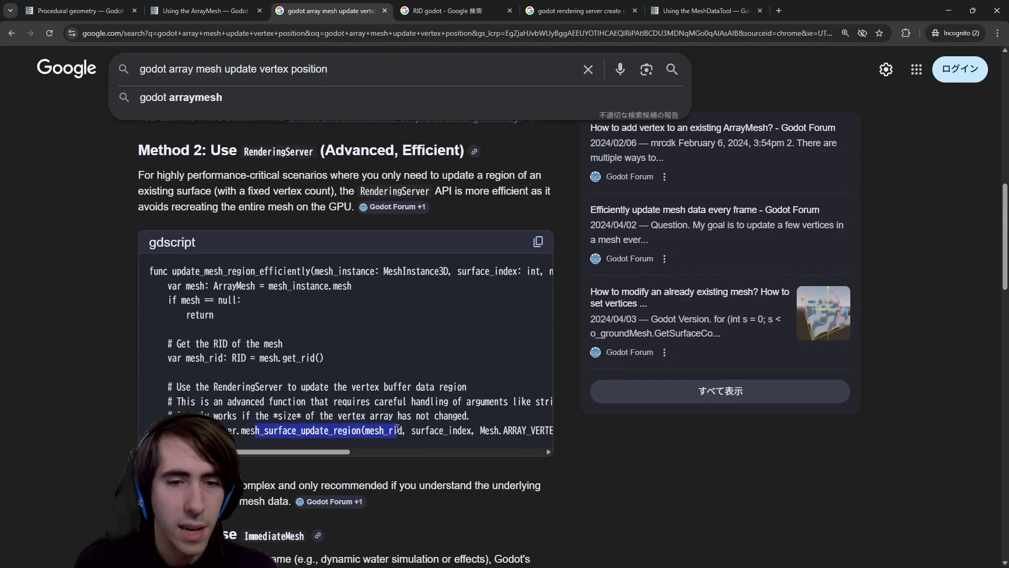
click(308, 447)
mouse_move(308, 451)
mouse_down()
mouse_move(462, 450)
mouse_move(294, 451)
mouse_up()
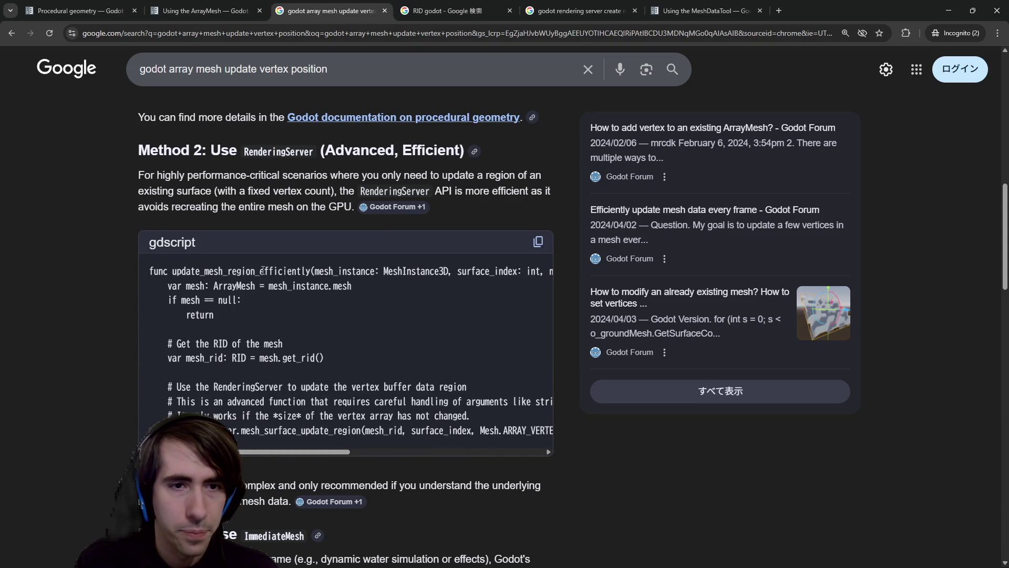
drag(256, 269, 294, 415)
click(293, 385)
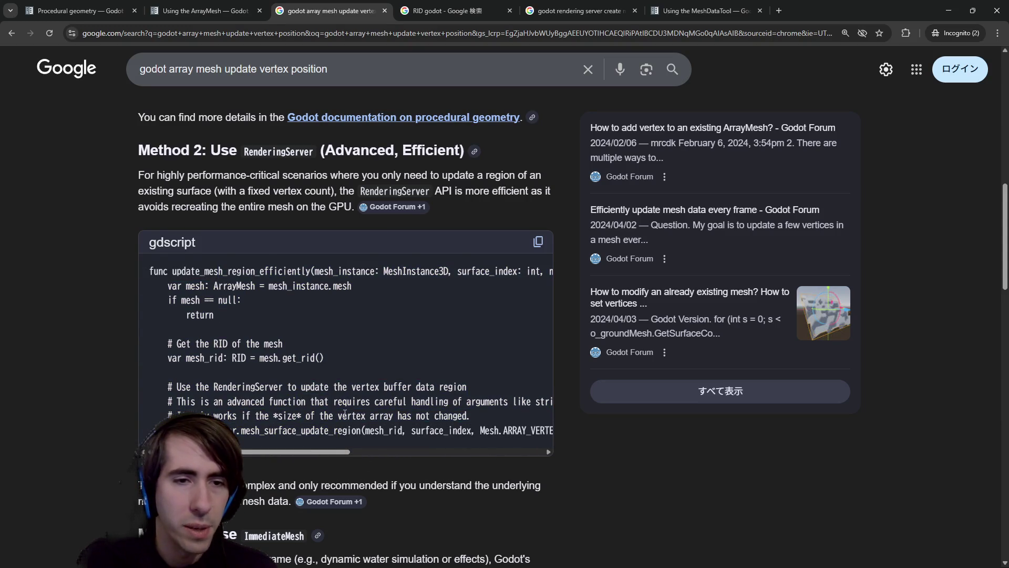
- Review the Method 1 code and the lines that re-add the surface to the mesh
scroll(243, 328, up, 2)
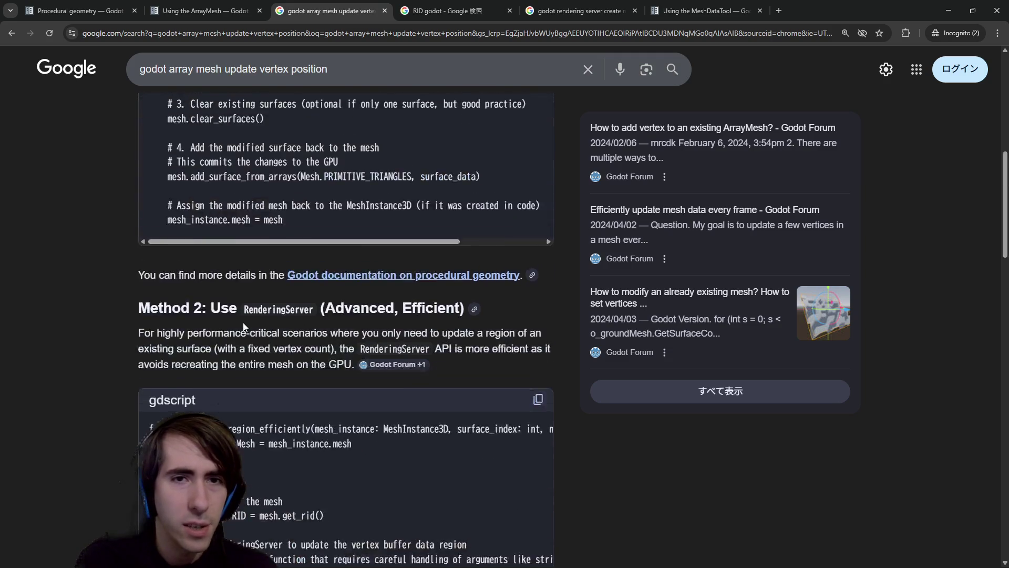
scroll(243, 324, down, 2)
scroll(244, 323, up, 8)
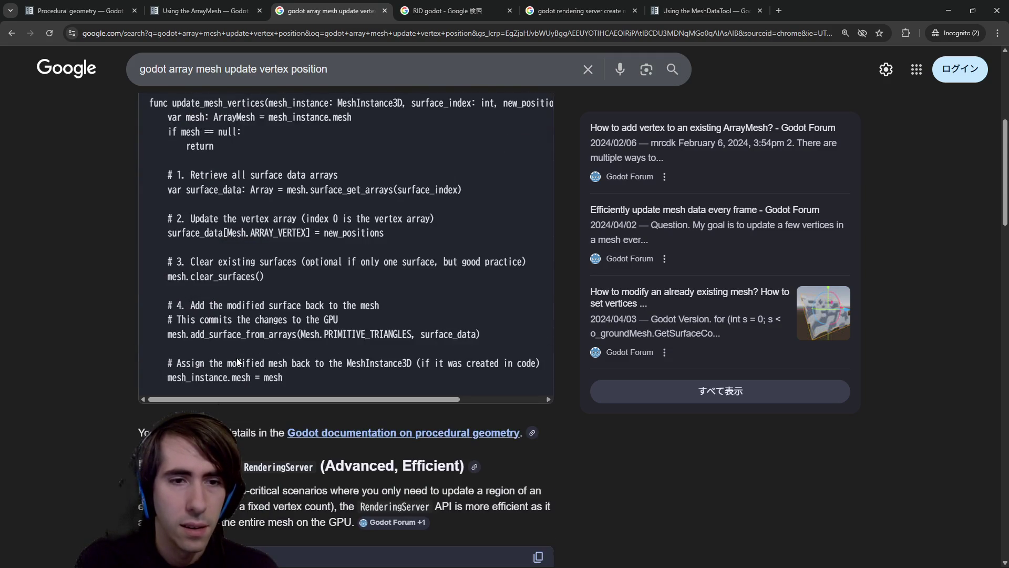
drag(227, 208, 308, 472)
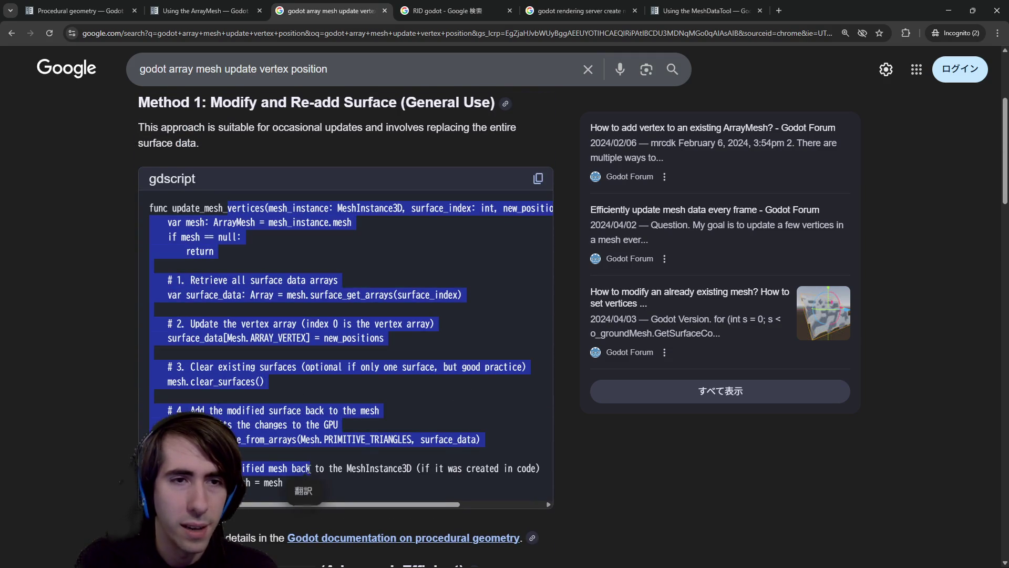
scroll(307, 459, down, 1)
scroll(308, 458, down, 1)
scroll(253, 230, up, 6)
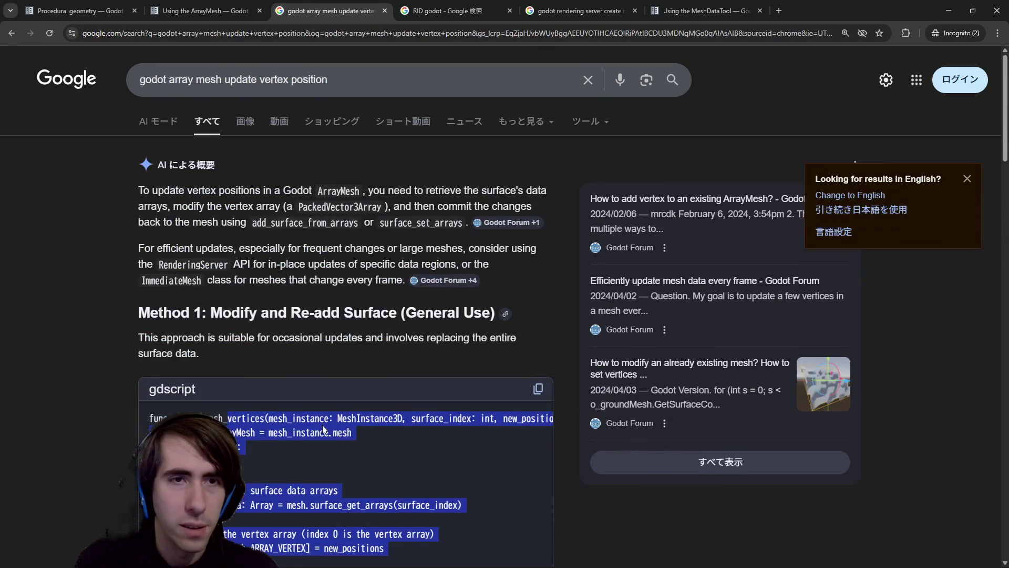
scroll(253, 230, down, 4)
click(307, 337)
scroll(308, 336, down, 3)
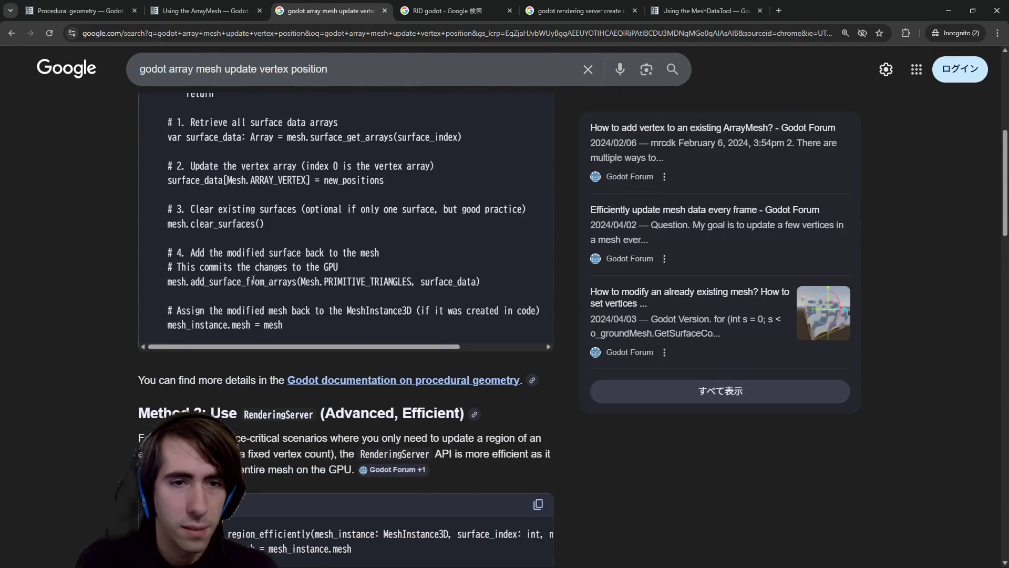
drag(309, 337, 276, 288)
click(276, 286)
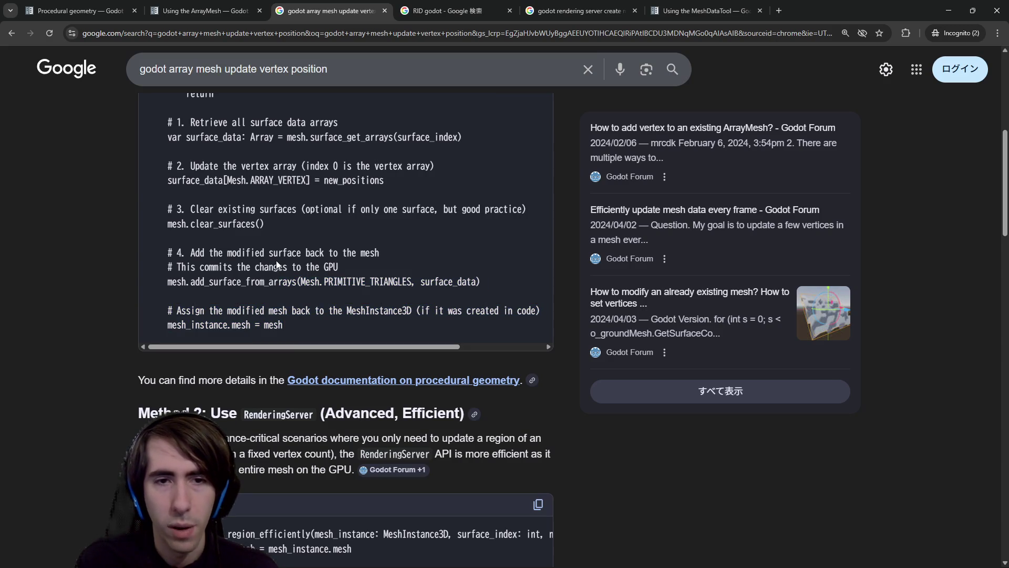
- Examine the example's mesh.get_rid() assignment, mesh_instance.mesh expression and comments
scroll(277, 264, up, 2)
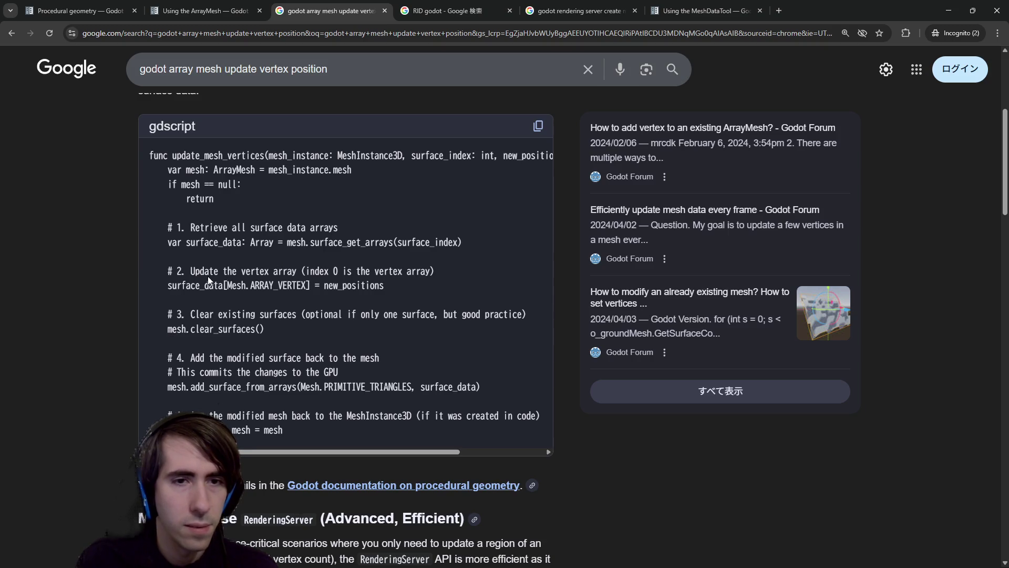
scroll(276, 283, down, 6)
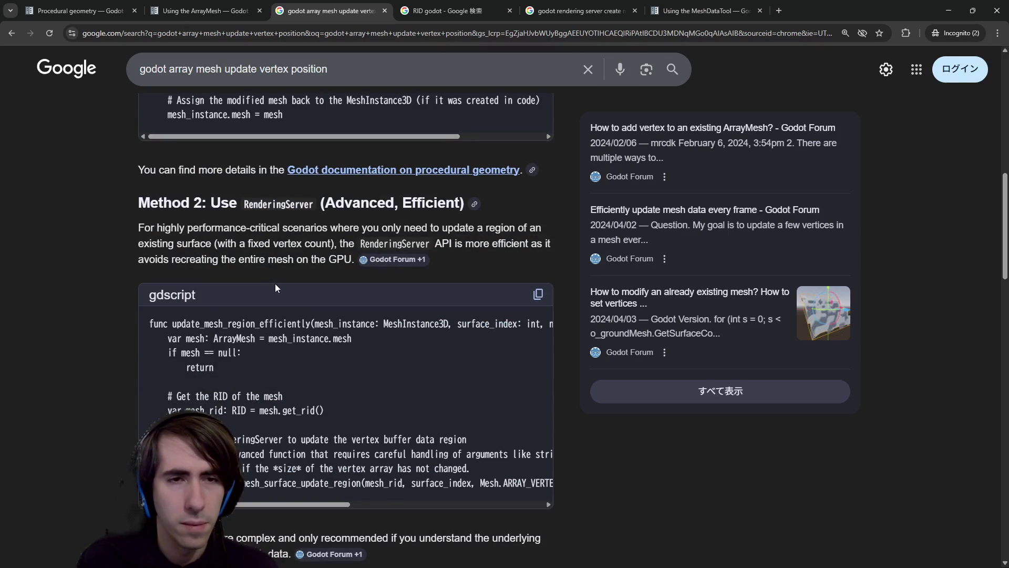
scroll(275, 283, down, 2)
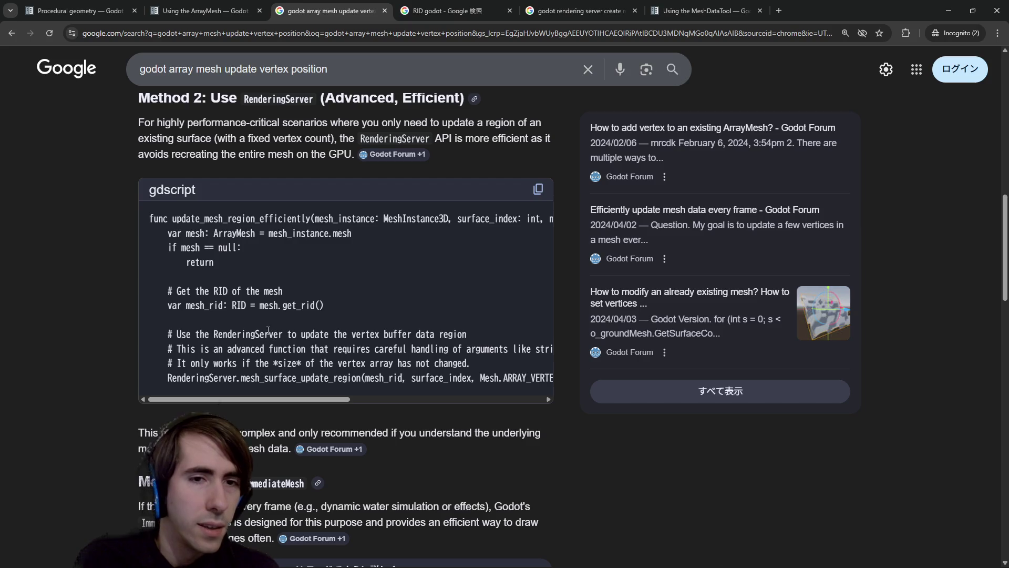
drag(255, 305, 333, 308)
click(325, 305)
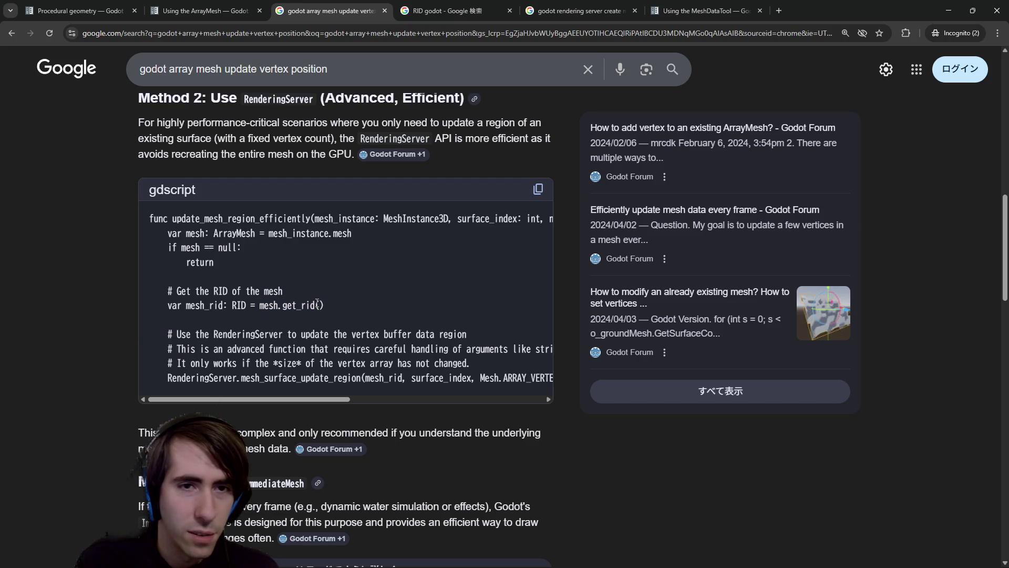
drag(268, 233, 351, 234)
click(205, 245)
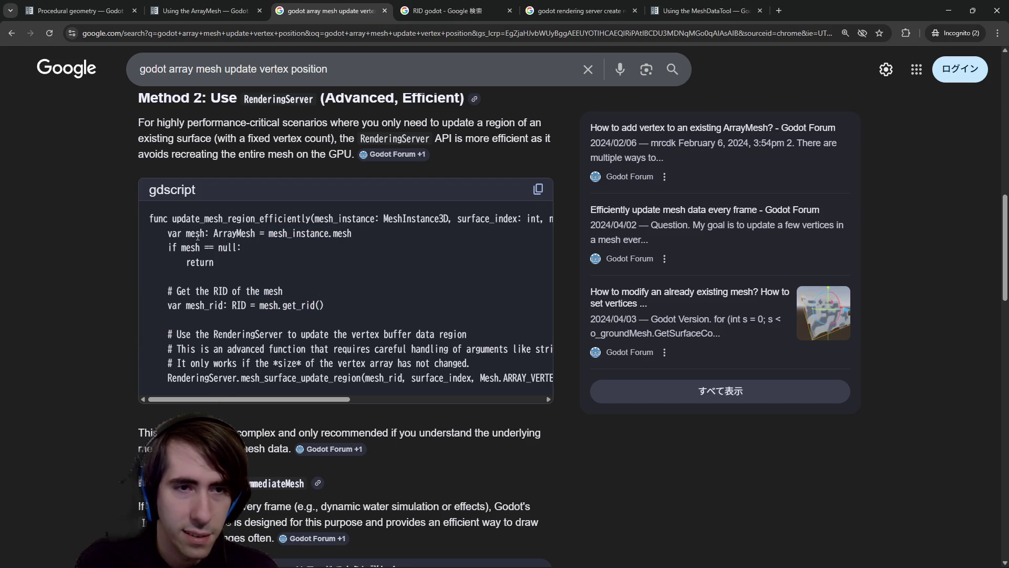
drag(219, 305, 374, 309)
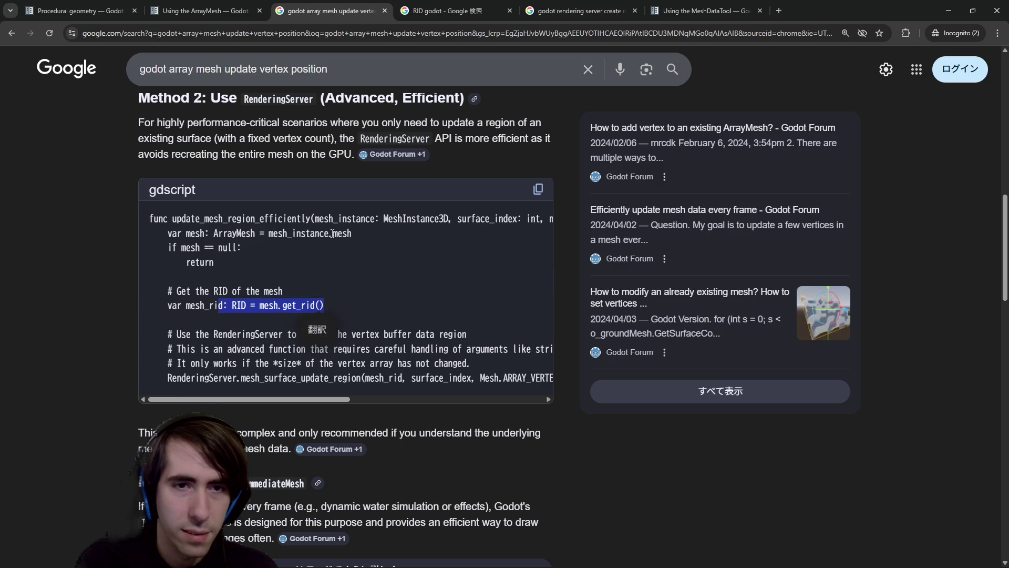
double_click(295, 305)
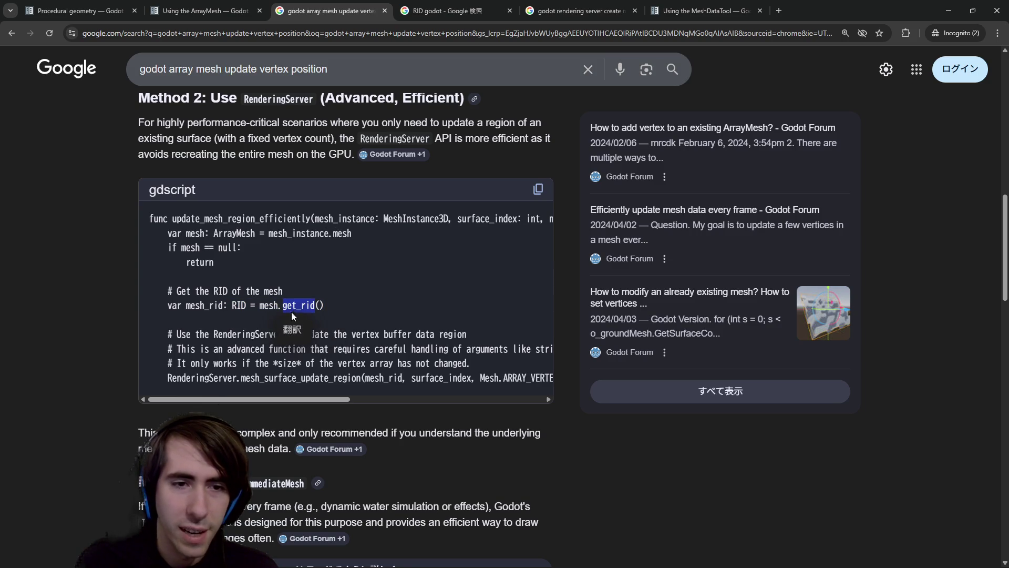
mouse_move(259, 401)
mouse_down()
mouse_move(279, 402)
mouse_move(203, 392)
mouse_up()
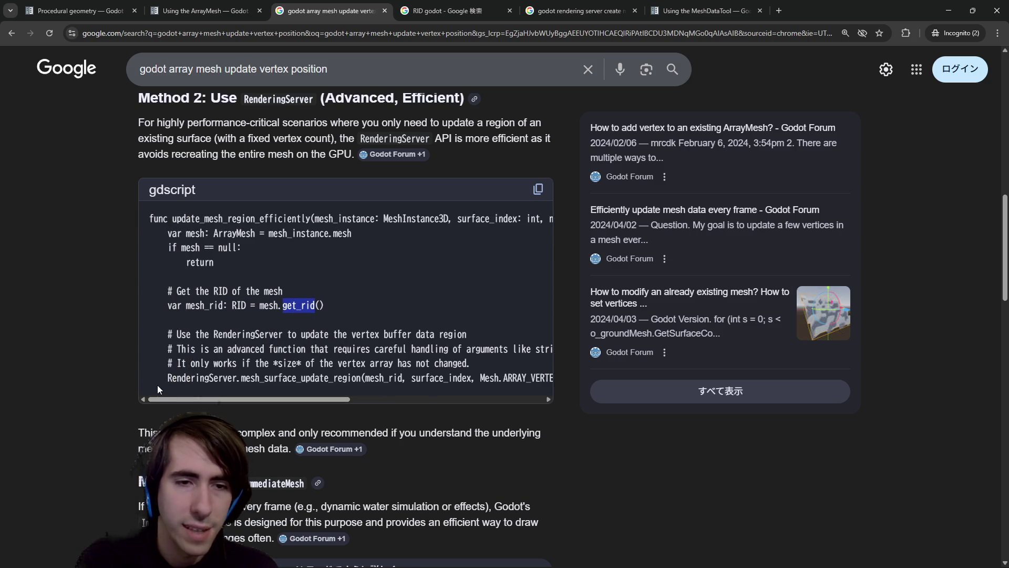
mouse_move(250, 349)
mouse_down()
mouse_move(563, 341)
mouse_move(443, 358)
mouse_move(141, 361)
mouse_up()
click(216, 377)
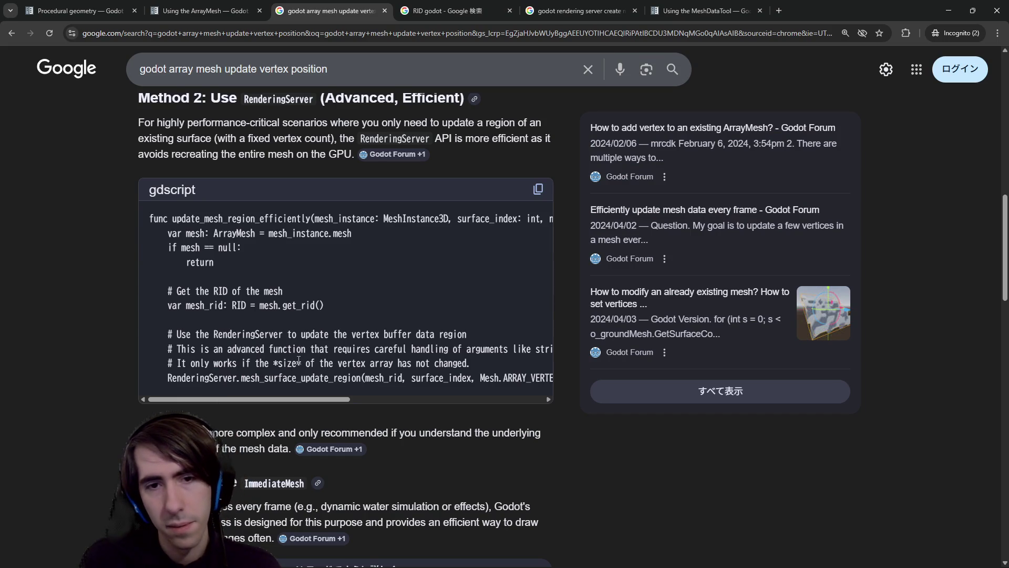
mouse_move(198, 378)
mouse_down()
mouse_move(547, 378)
mouse_move(557, 410)
mouse_up()
click(520, 380)
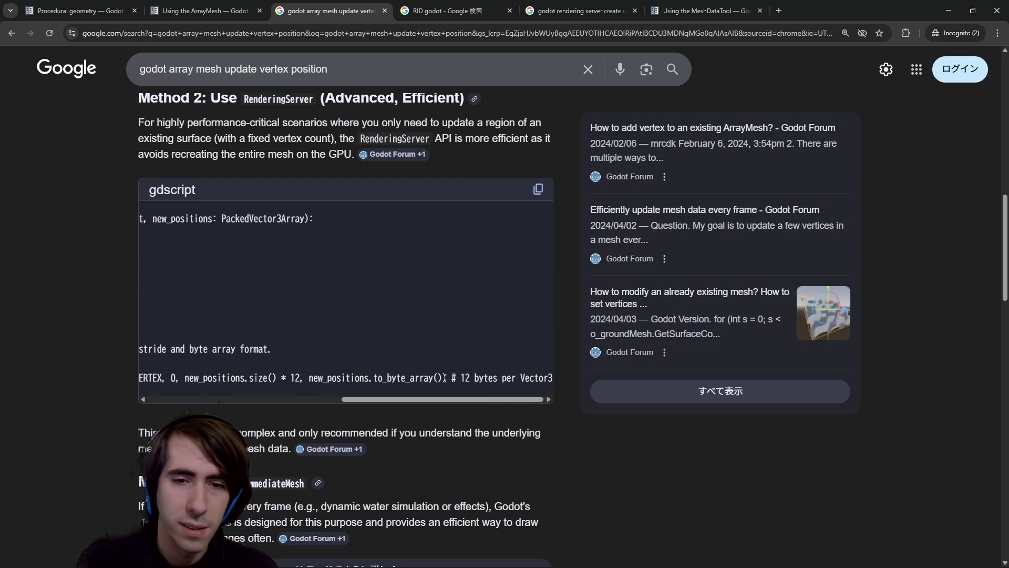
- Copy the RenderingServer.mesh_surface_update_region line and minimise Chrome to reveal Godot
mouse_move(520, 379)
mouse_down()
mouse_move(102, 374)
mouse_move(159, 376)
mouse_up()
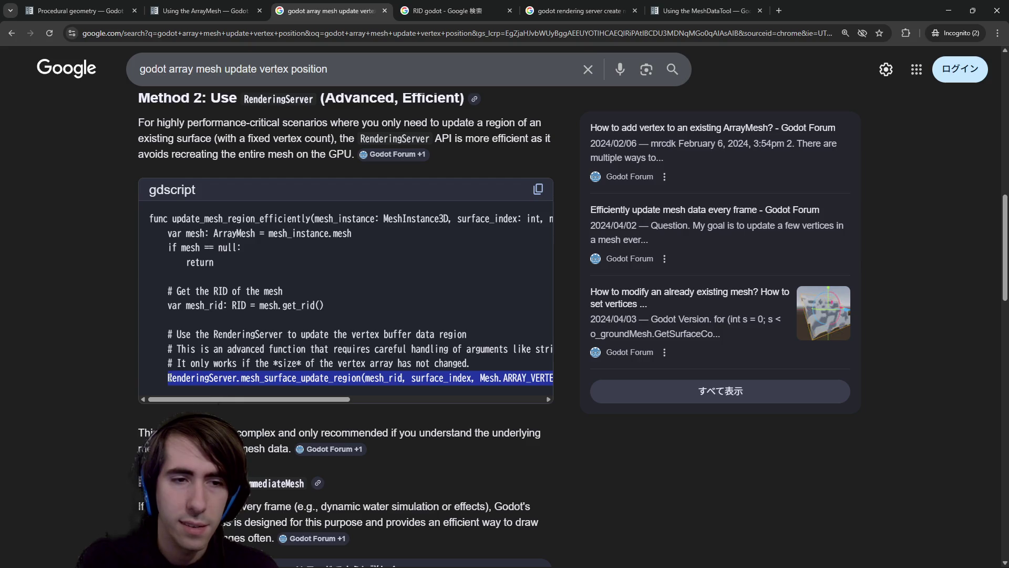
right_click(165, 377)
click(238, 395)
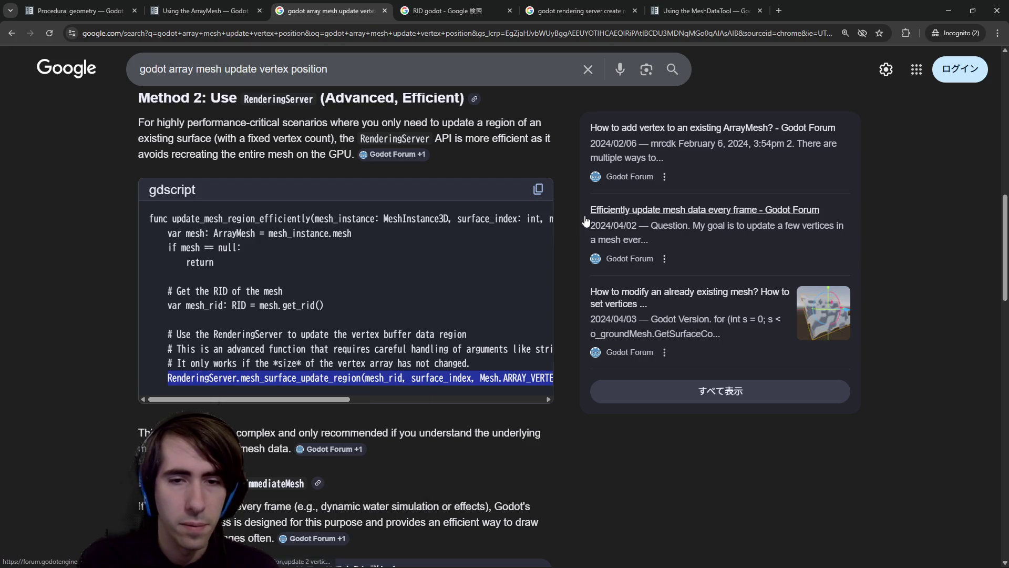
click(948, 10)
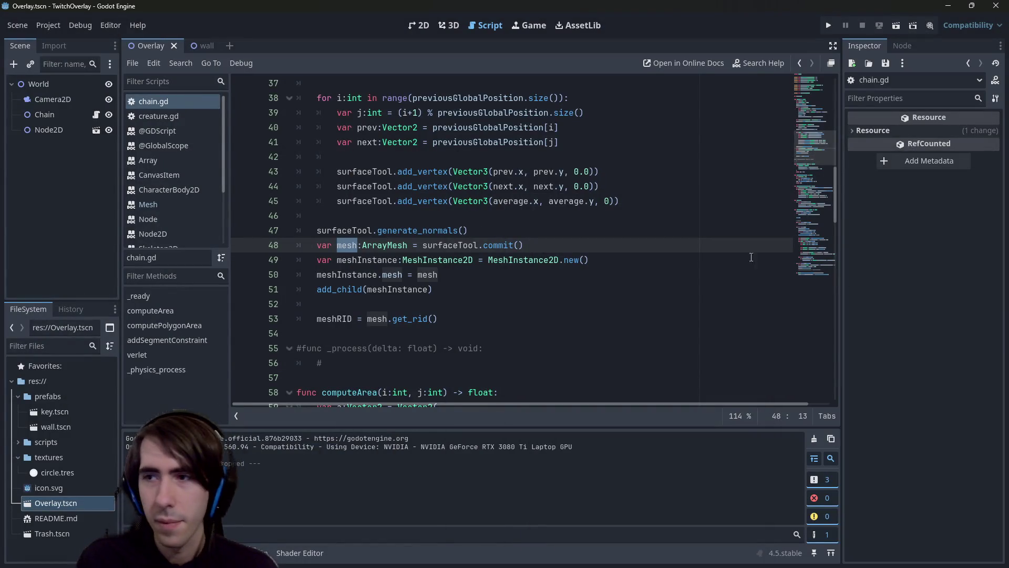
- Uncomment _process and paste the update_region call, replacing mesh_rid with meshRID
click(469, 309)
scroll(469, 309, down, 2)
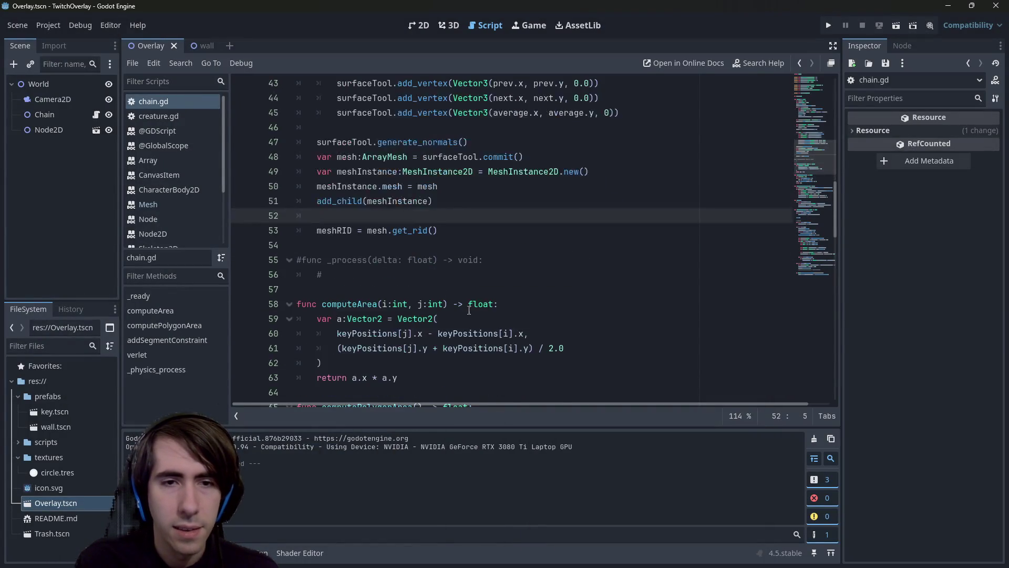
drag(321, 275, 296, 260)
key(ctrl+k)
key(Down)
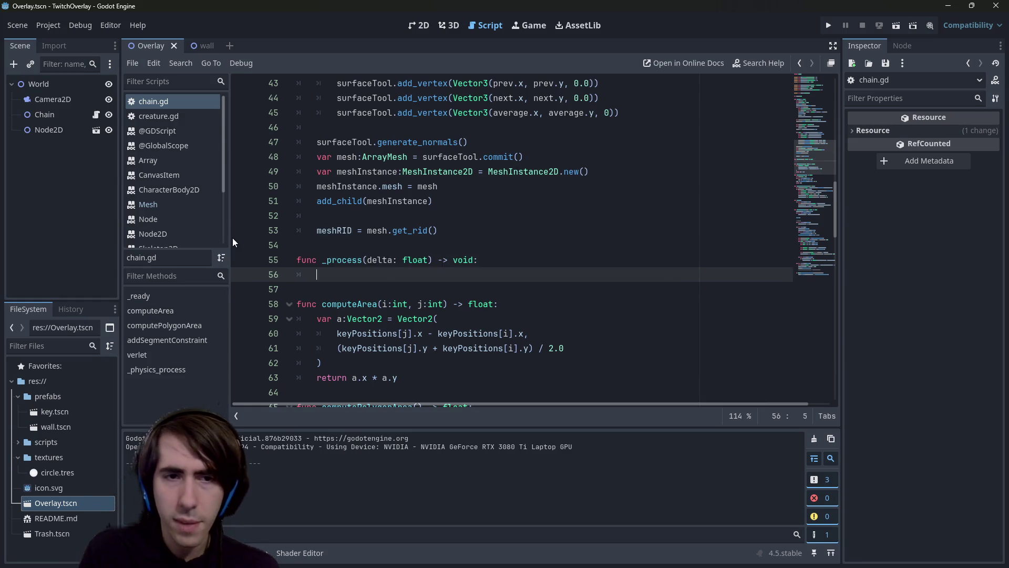
key(ctrl+v)
drag(571, 403, 344, 401)
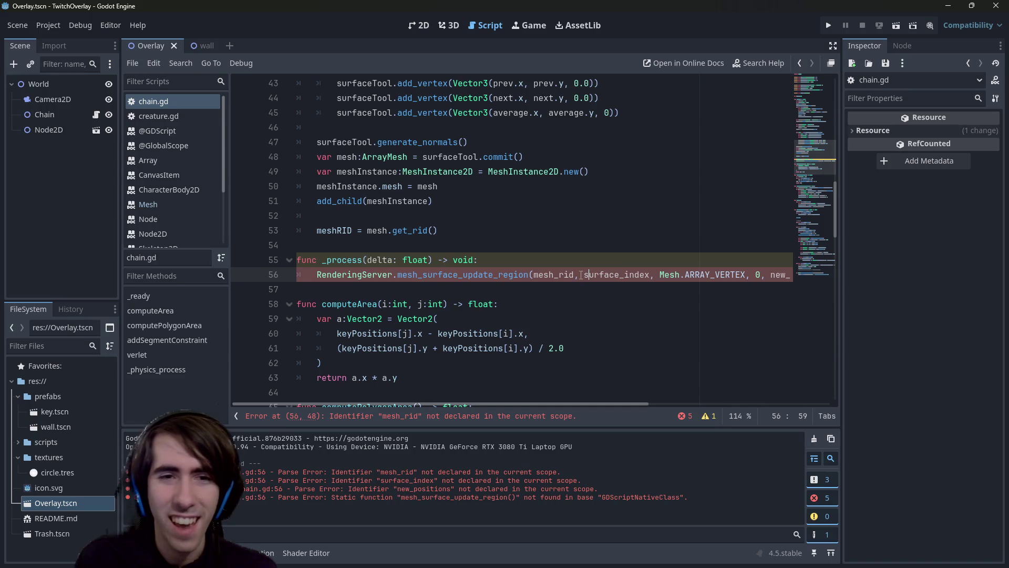
double_click(333, 230)
key(ctrl+c)
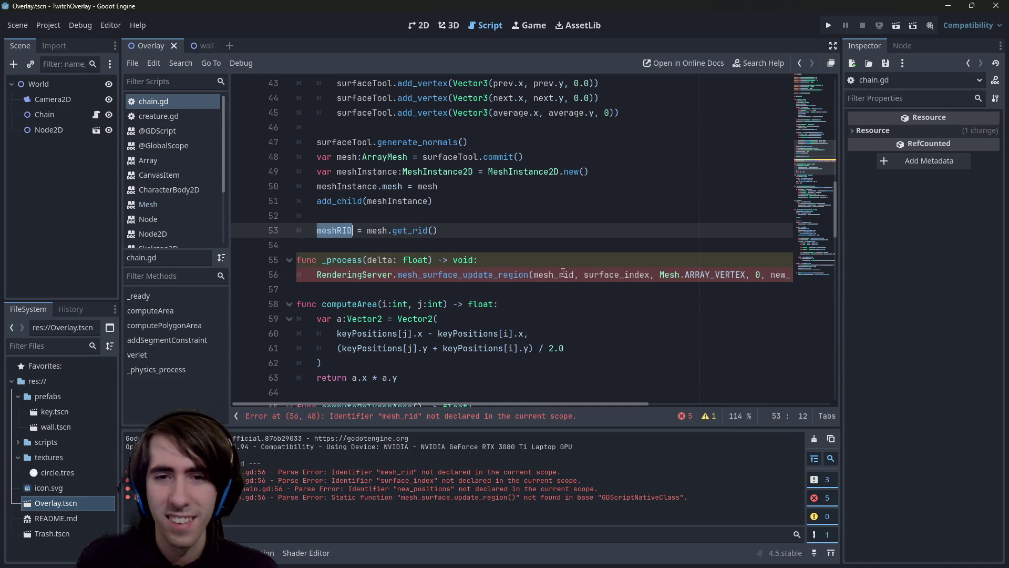
double_click(563, 274)
key(ctrl+v)
- Put surface_index, Mesh.ARRAY_VERTEX, 0, new_positions.size() * 12 and to_byte_array() on separate lines
key(Return)
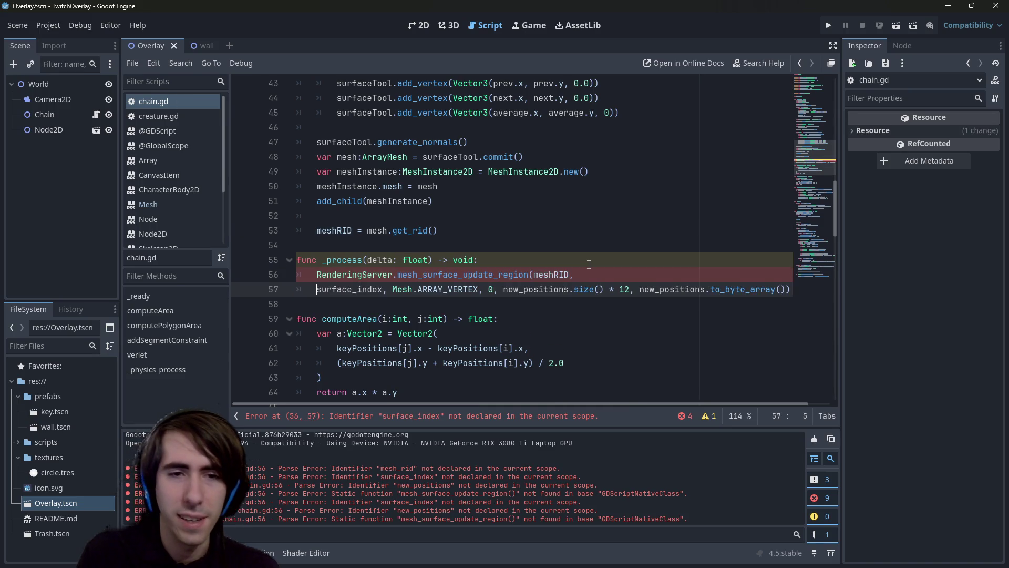
key(Tab)
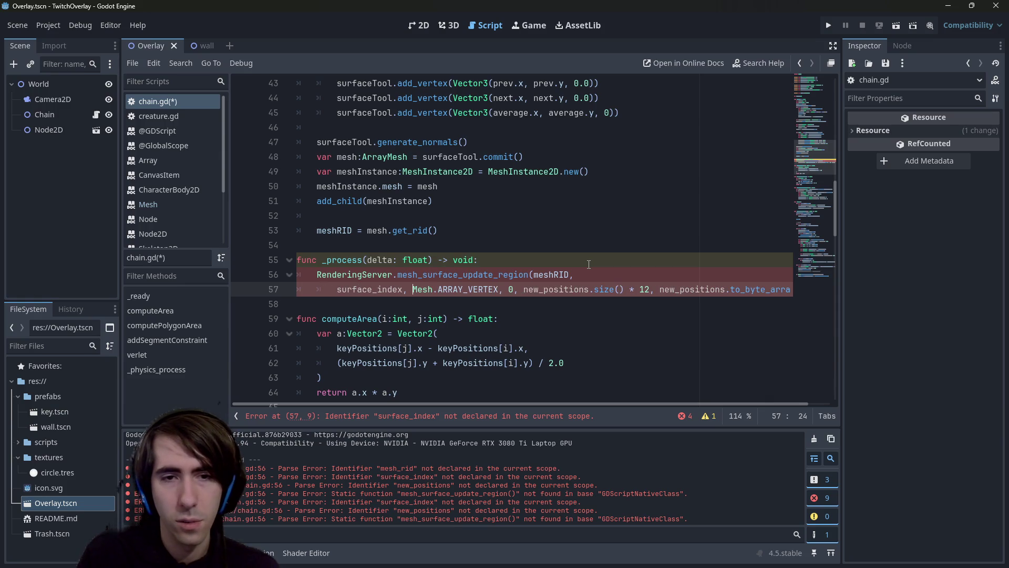
key(Return)
key(ctrl+Right)
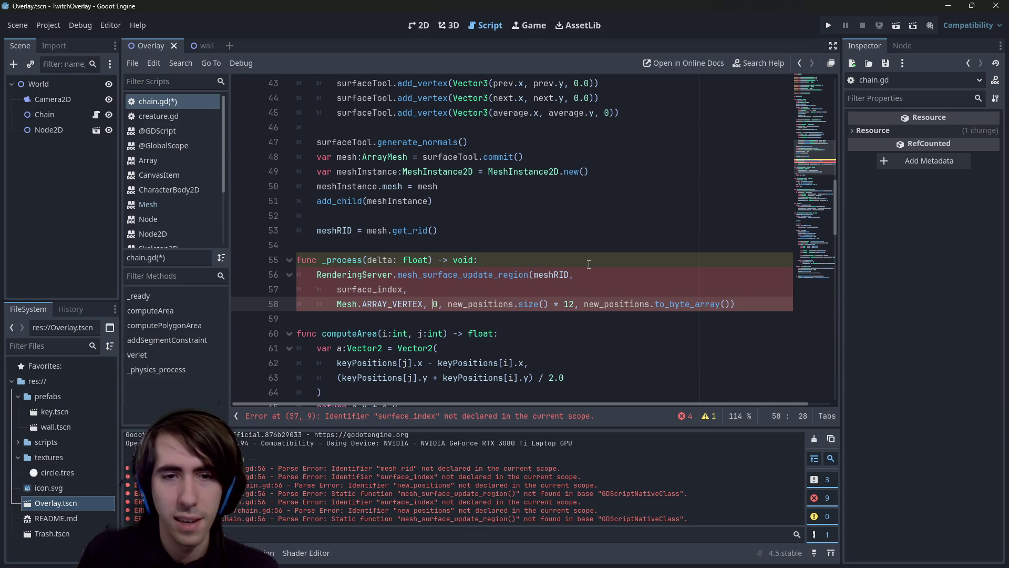
key(Return)
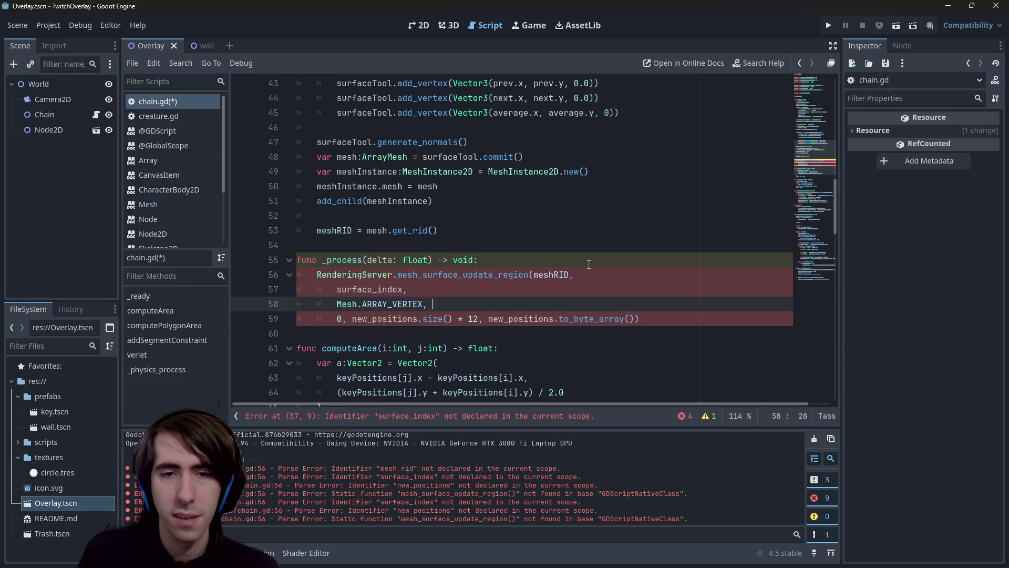
key(Down)
key(ctrl+Left)
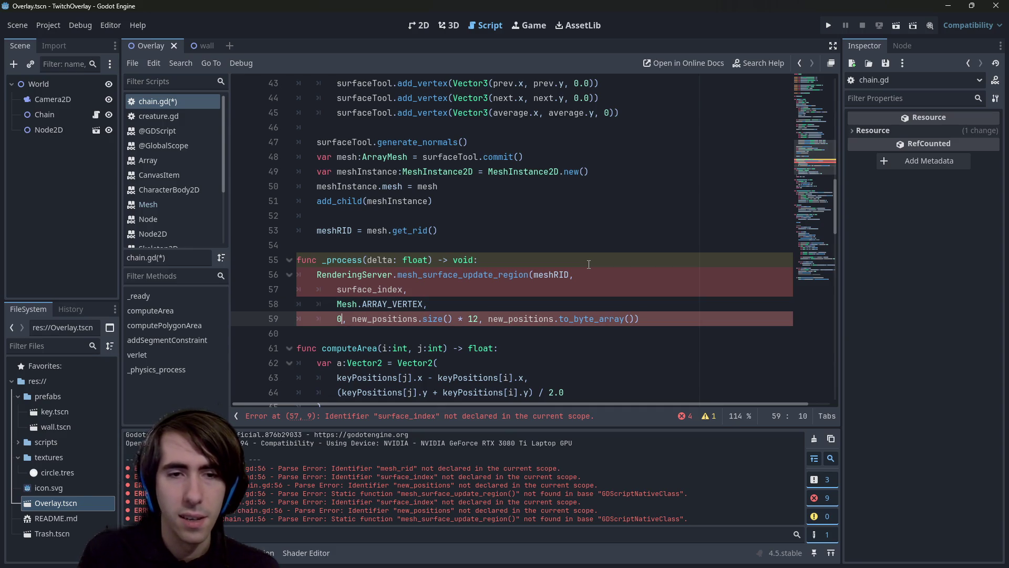
key(BackSpace)
key(ctrl+Right)
key(Return)
key(ctrl+Right)
key(ctrl+Right)
key(ctrl+Right)
key(Return)
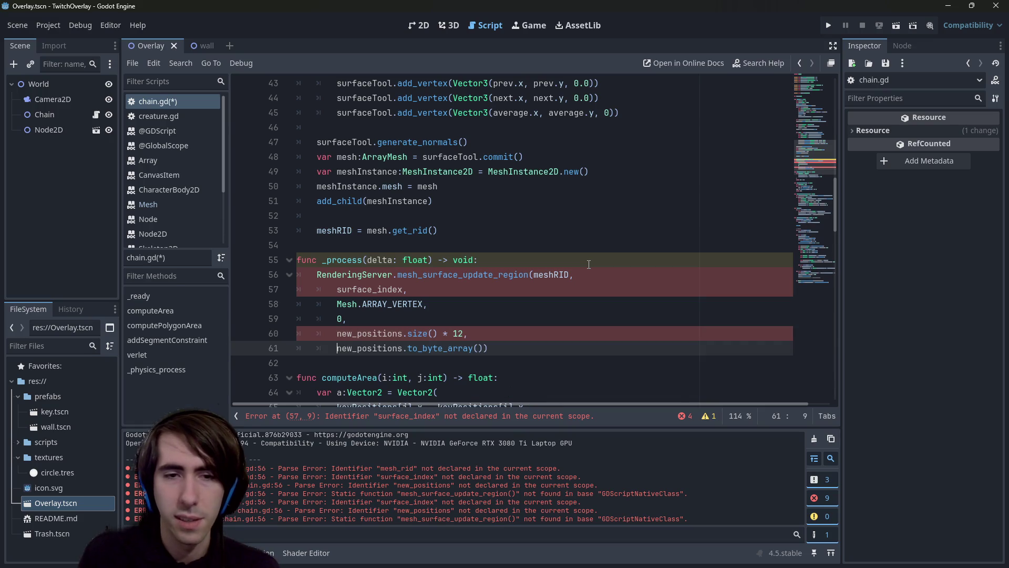
key(ctrl+shift+Right)
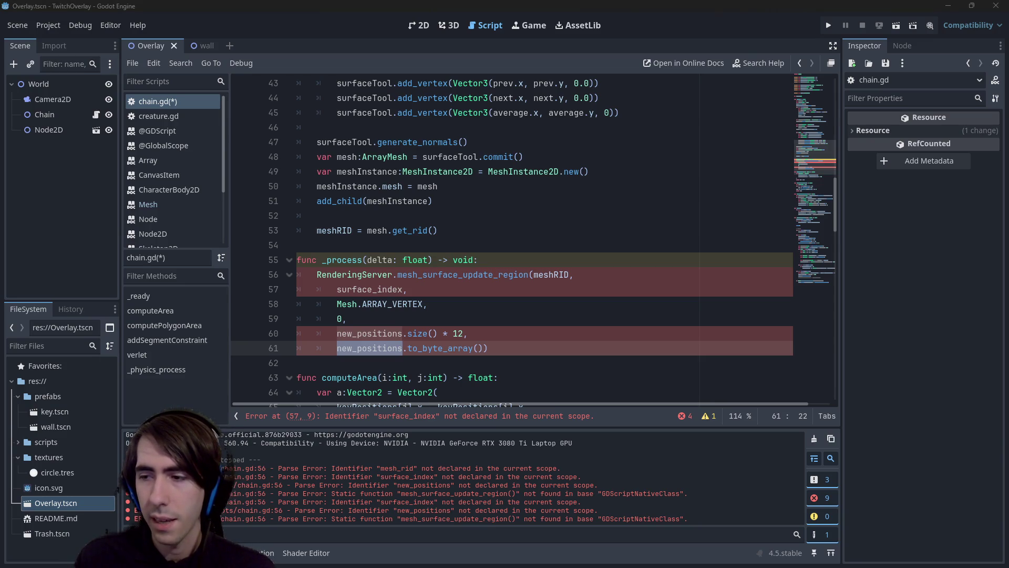
key(alt+Tab)
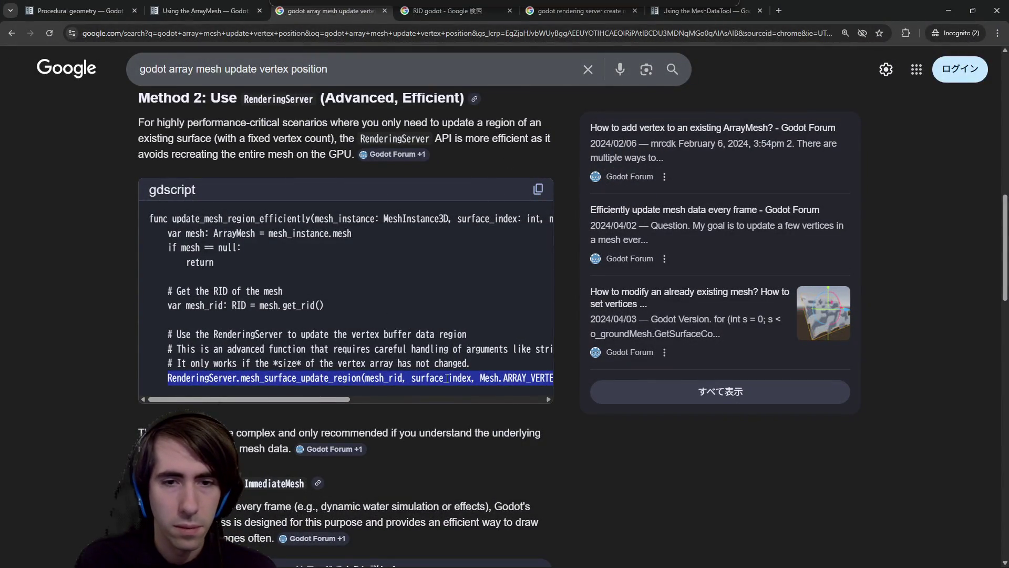
- Check new_positions and the function signature in Method 1's example, then return to Godot
click(351, 391)
mouse_move(349, 399)
mouse_down()
mouse_move(493, 415)
mouse_move(568, 405)
mouse_move(235, 398)
mouse_up()
scroll(301, 370, up, 9)
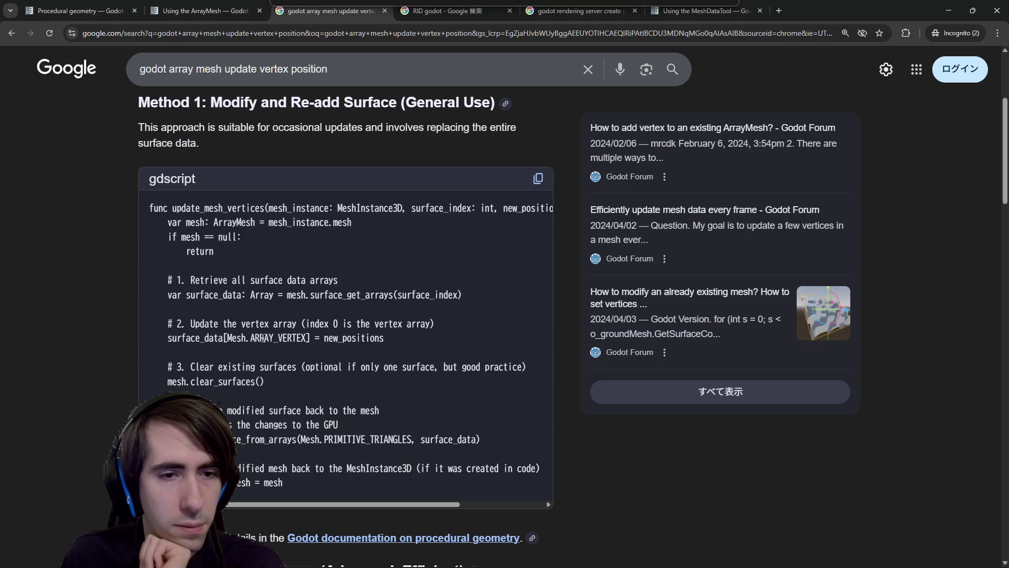
double_click(335, 336)
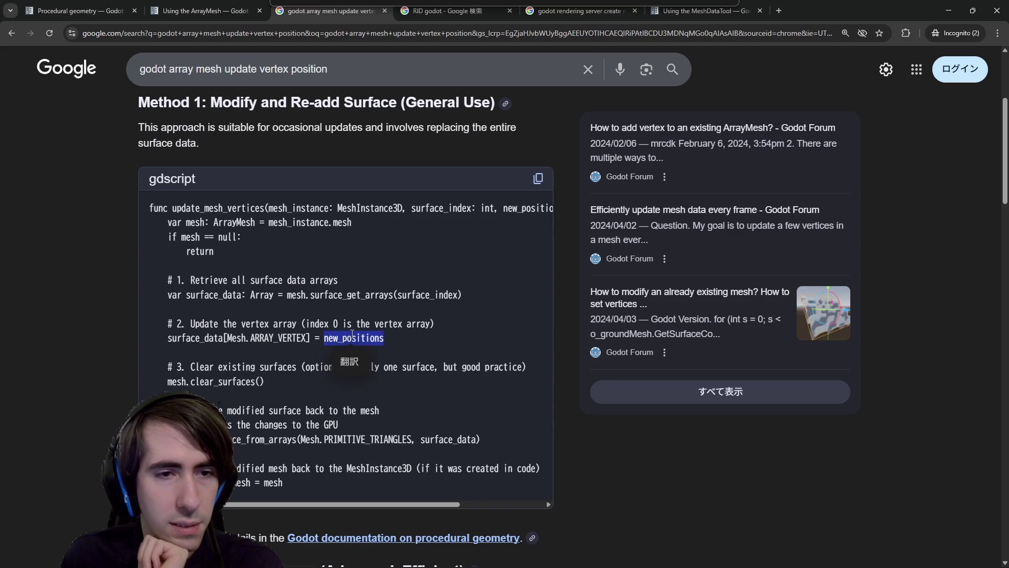
drag(379, 205, 553, 212)
click(516, 211)
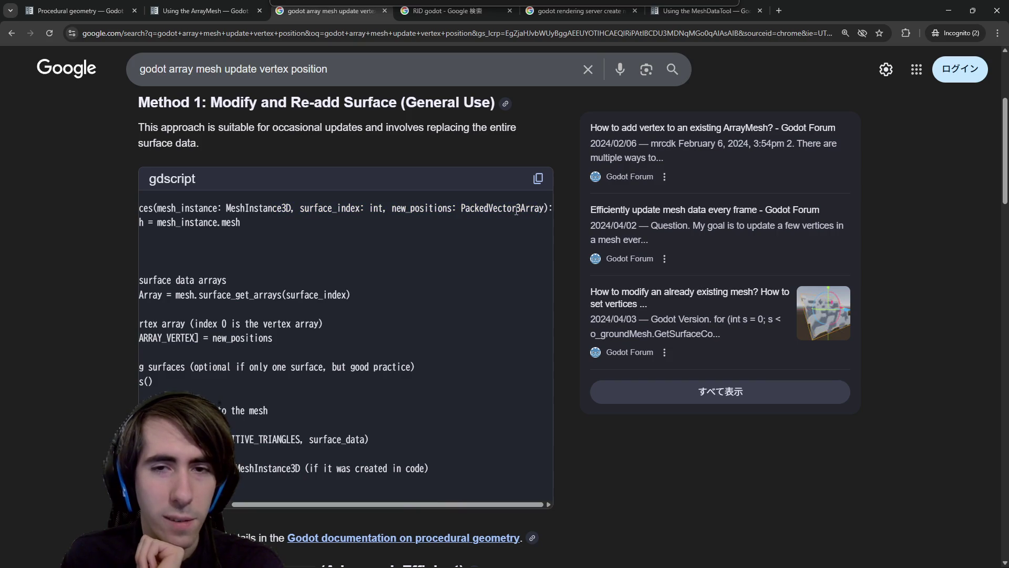
scroll(491, 347, down, 6)
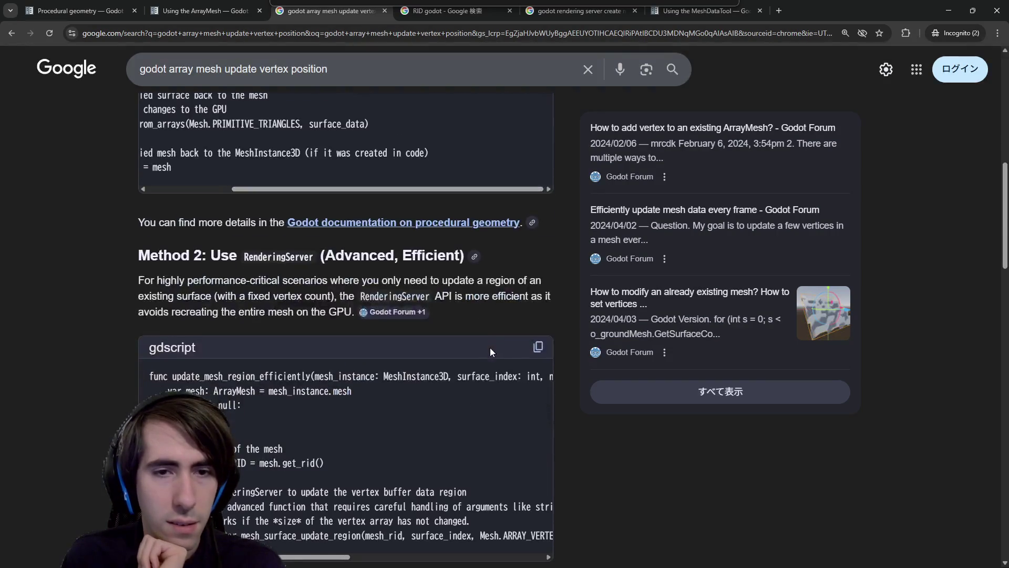
scroll(489, 347, up, 6)
scroll(486, 344, down, 5)
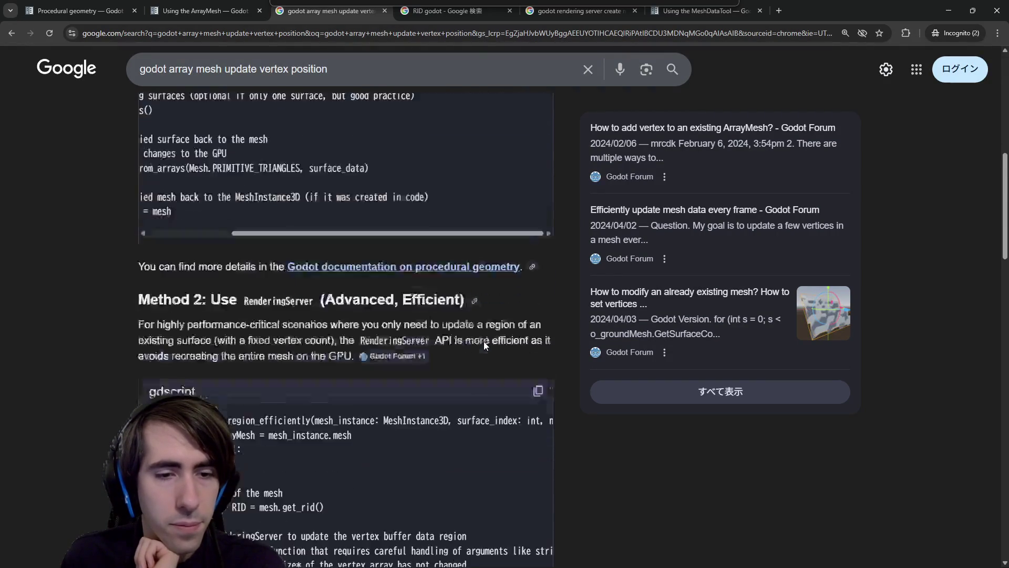
scroll(484, 344, down, 2)
scroll(328, 459, right, 5)
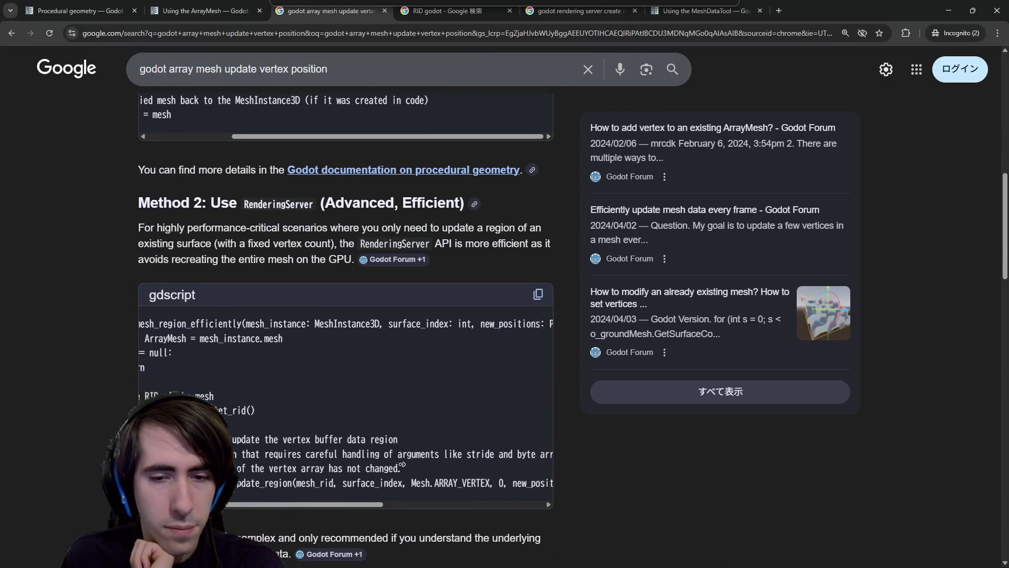
scroll(270, 467, left, 5)
scroll(270, 468, left, 1)
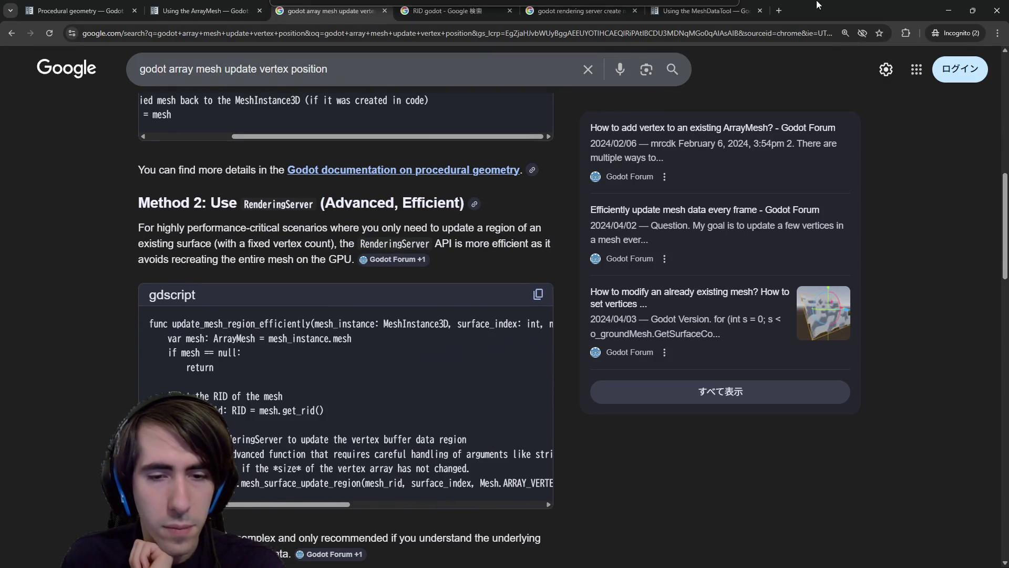
key(alt+Tab)
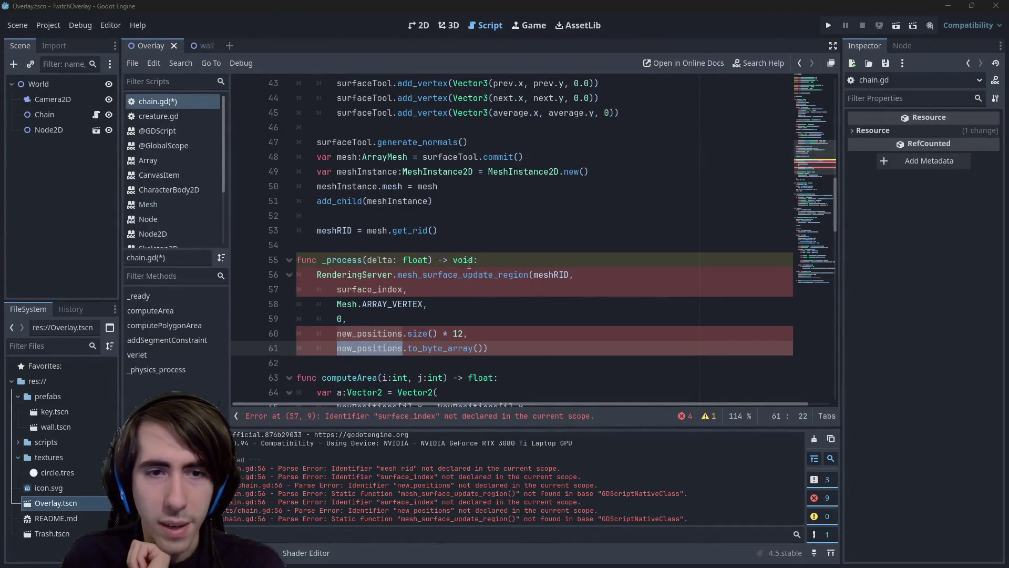
- Type mesh.surface_i on a new line after the mesh commit line, then switch to Chrome
double_click(369, 289)
scroll(419, 267, up, 2)
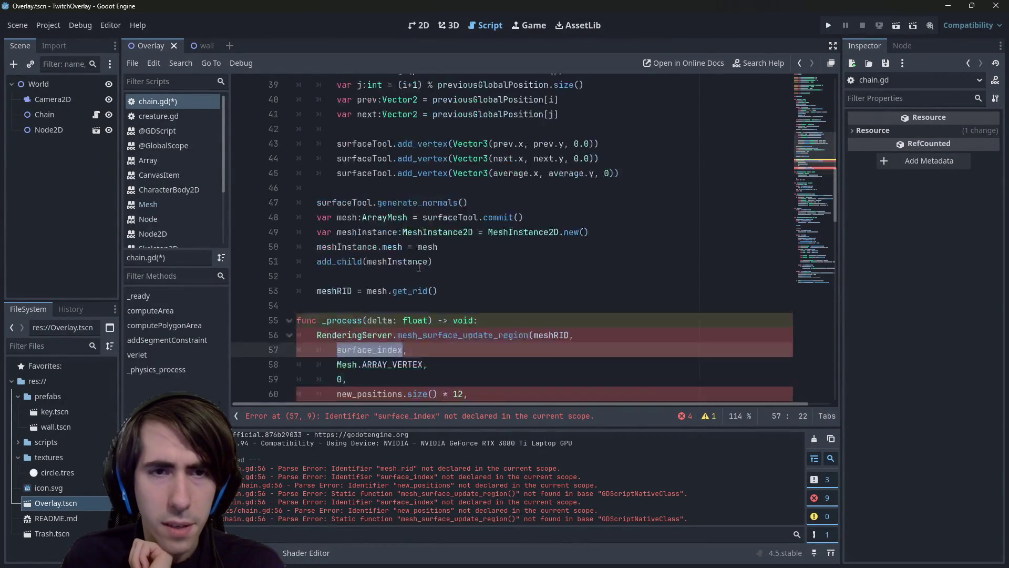
scroll(419, 267, down, 1)
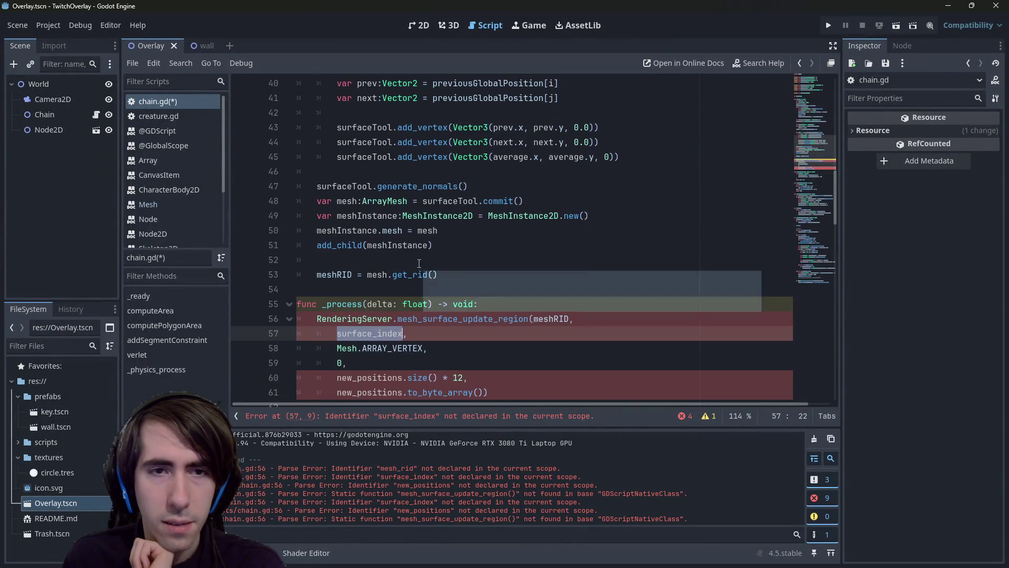
double_click(346, 184)
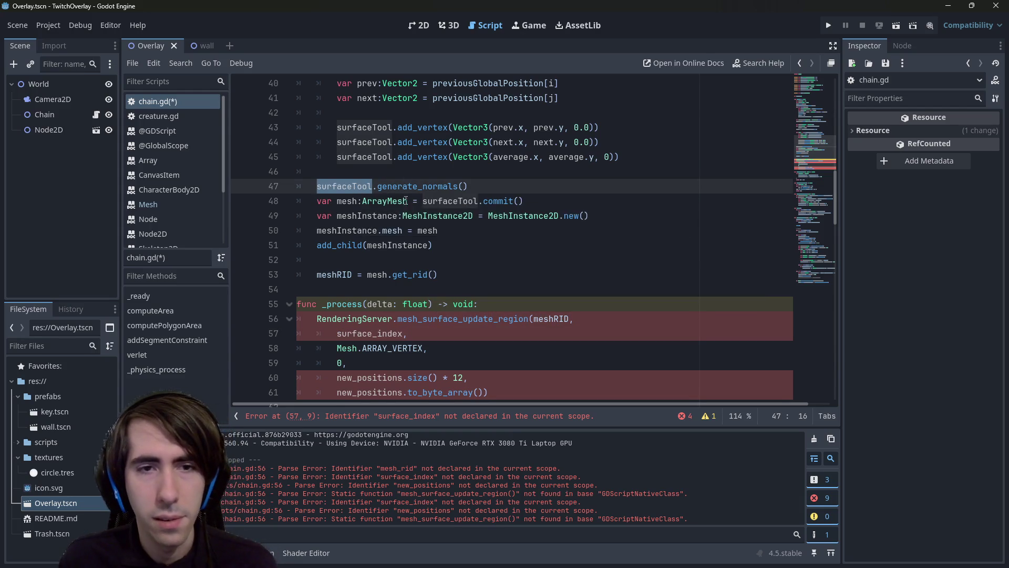
click(575, 200)
key(Return)
text(mesh.surface_i)
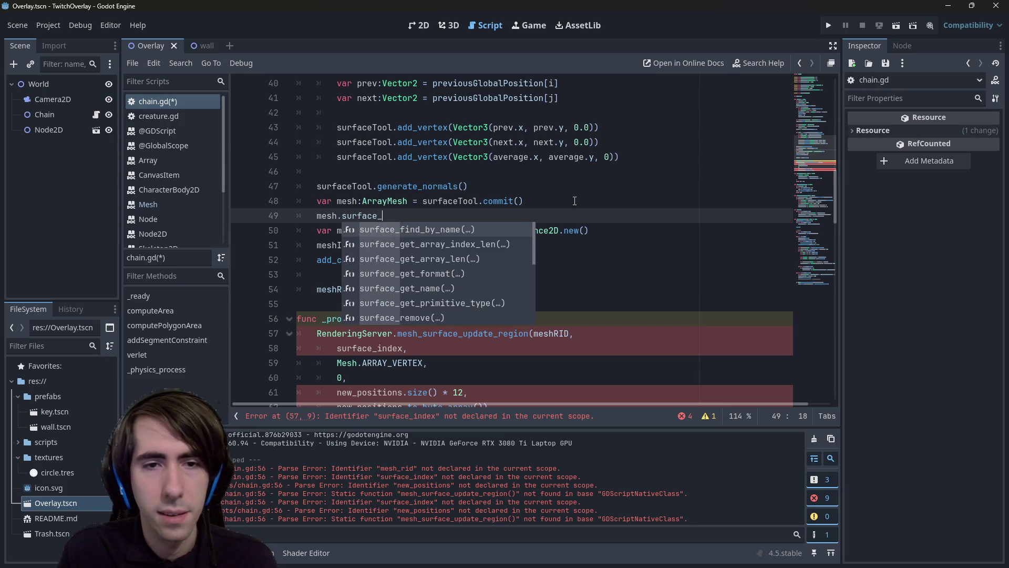
key(Escape)
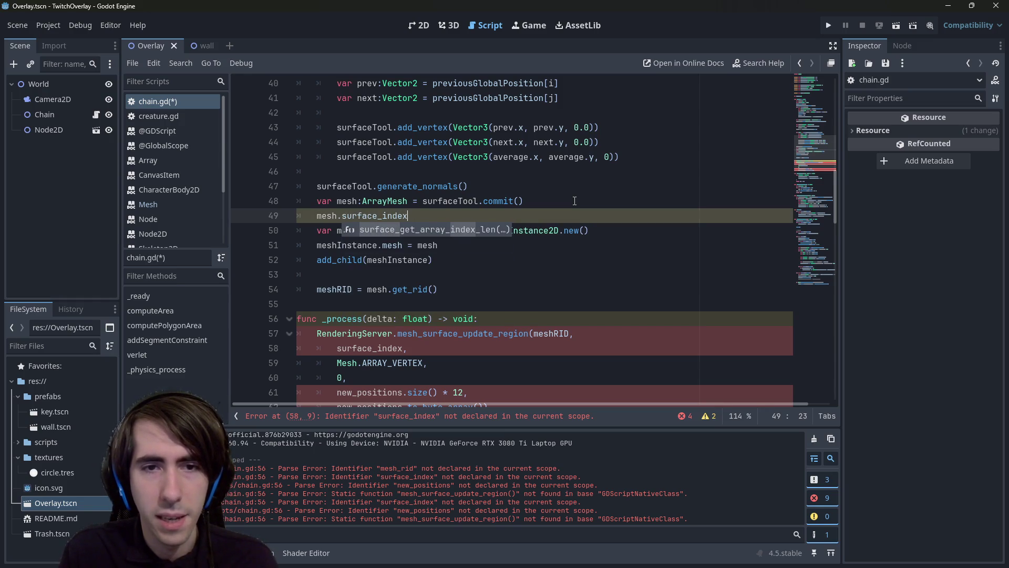
key(alt+Tab)
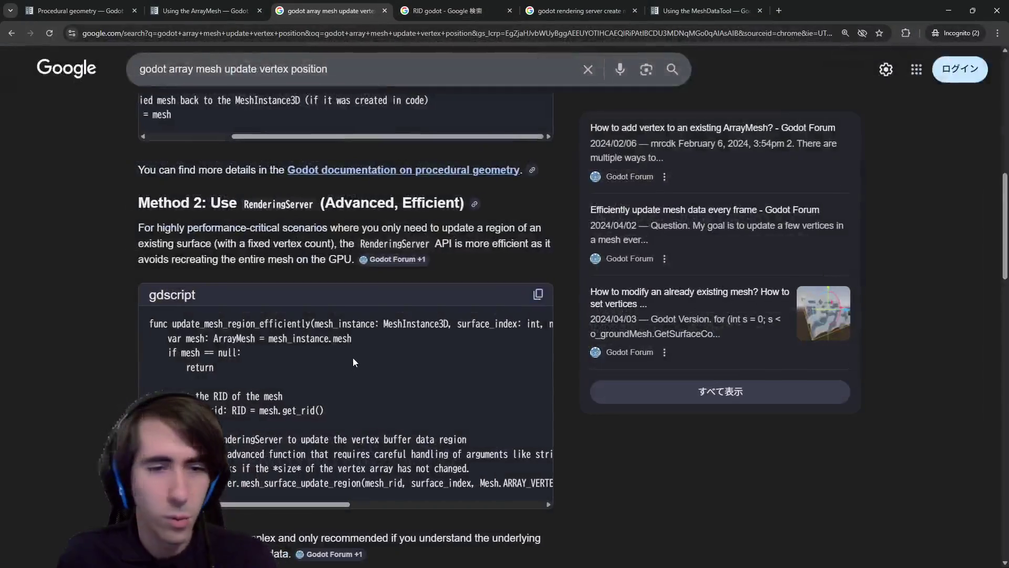
- Inspect the surface_index: int parameter in the Method 1 and Method 2 code samples
scroll(307, 378, up, 7)
scroll(206, 370, left, 5)
click(252, 336)
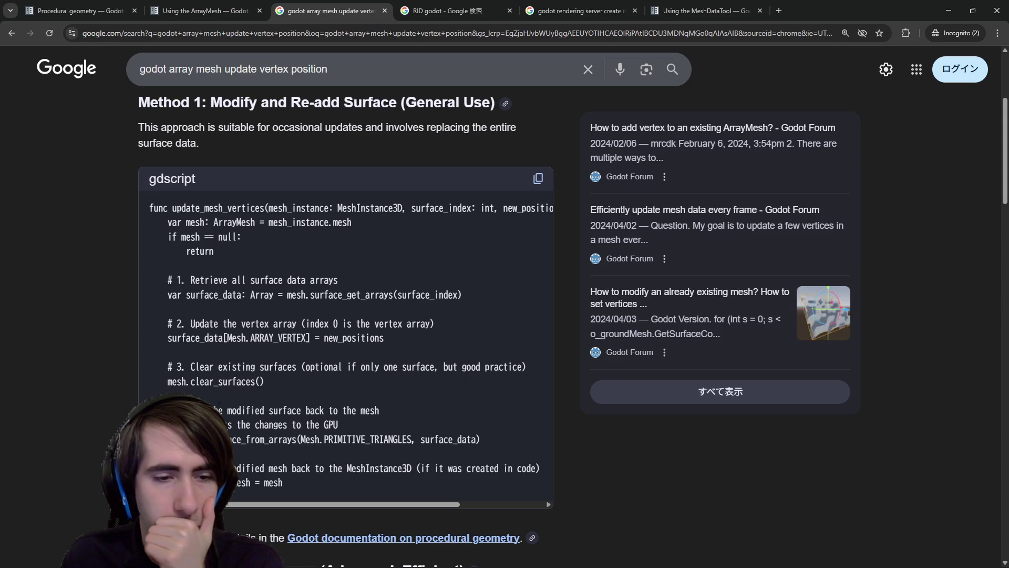
scroll(282, 477, down, 4)
scroll(282, 477, down, 1)
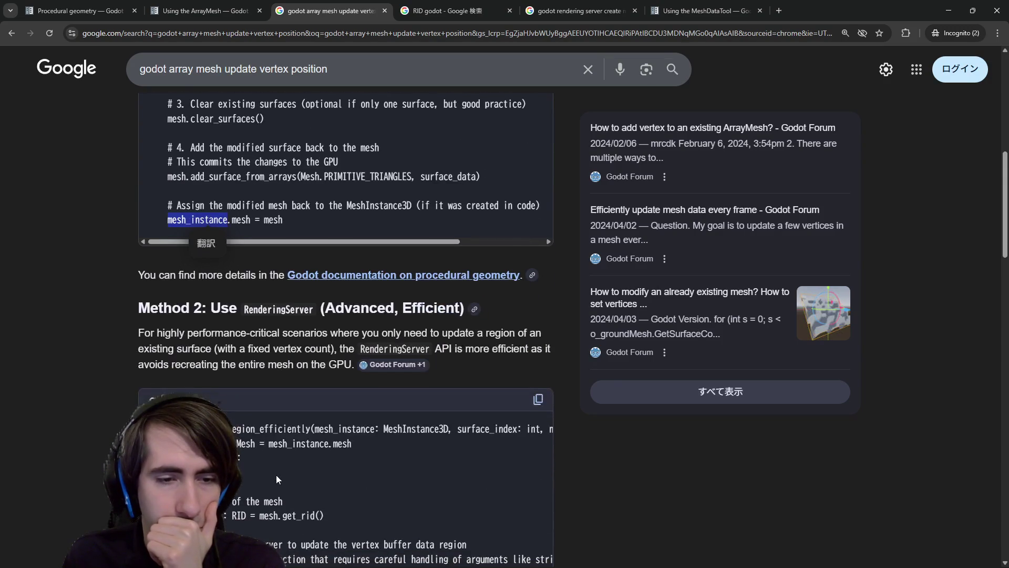
scroll(274, 503, down, 2)
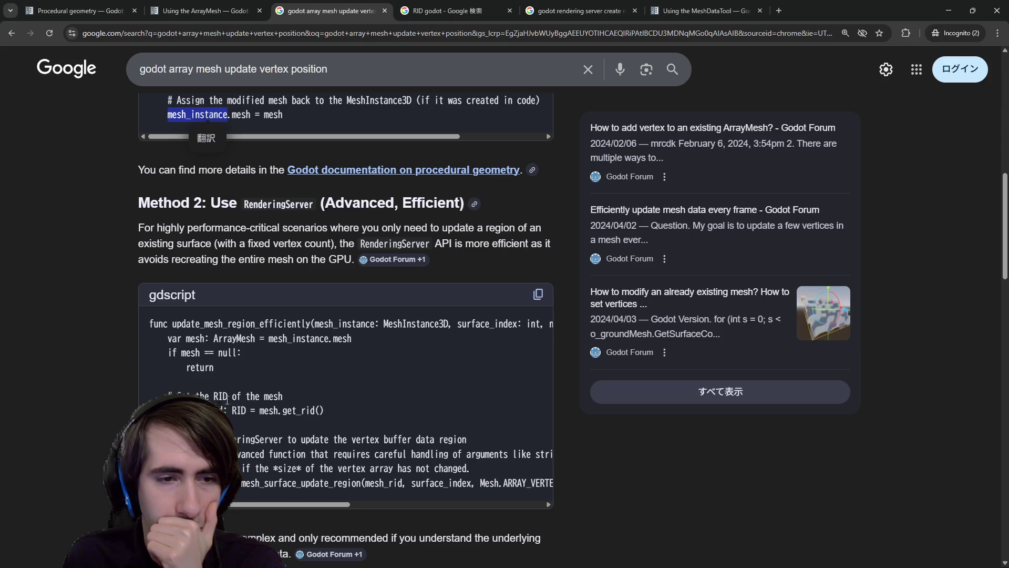
click(423, 484)
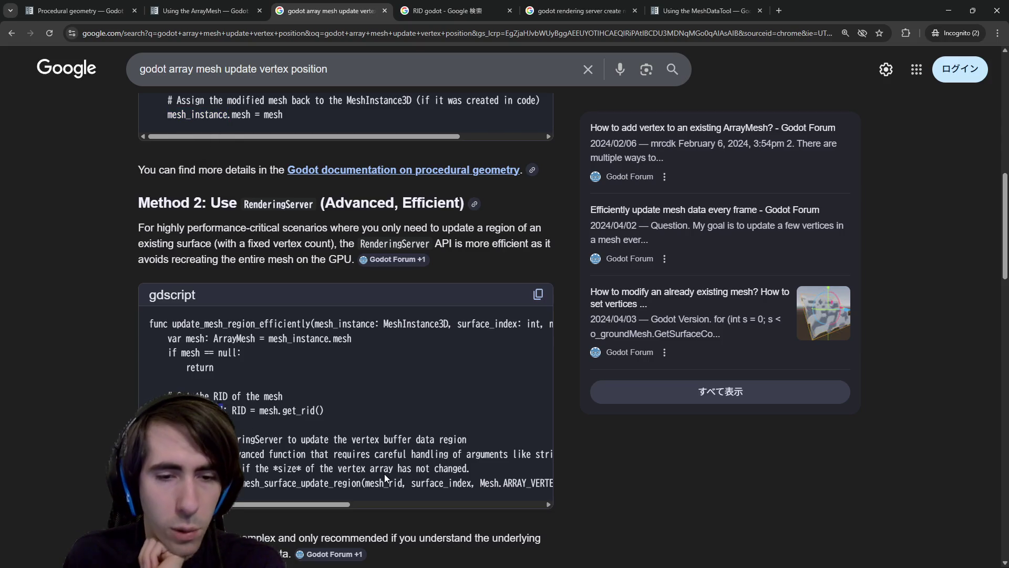
double_click(423, 484)
double_click(312, 482)
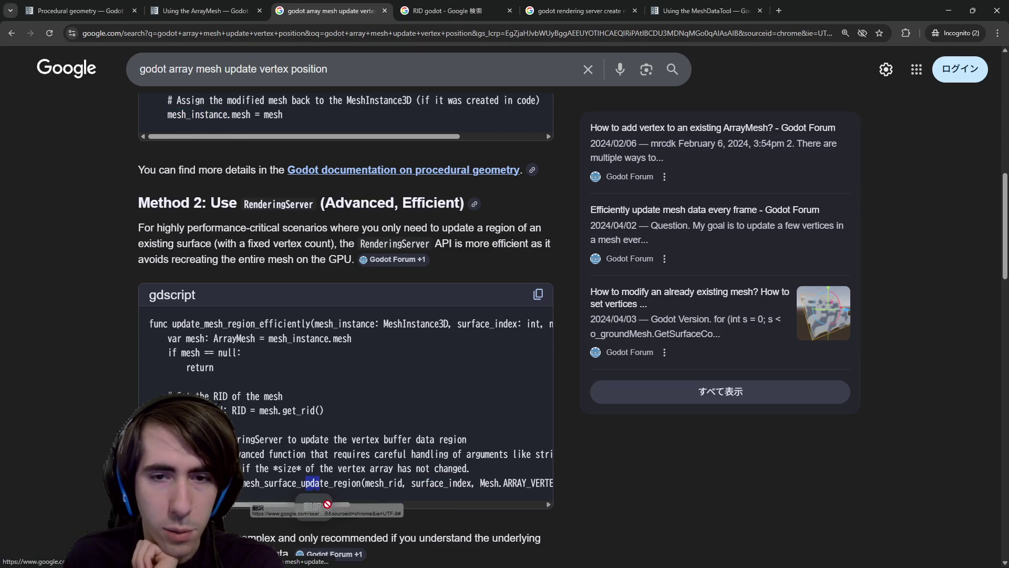
drag(296, 506, 344, 506)
drag(369, 323, 448, 326)
scroll(388, 376, up, 5)
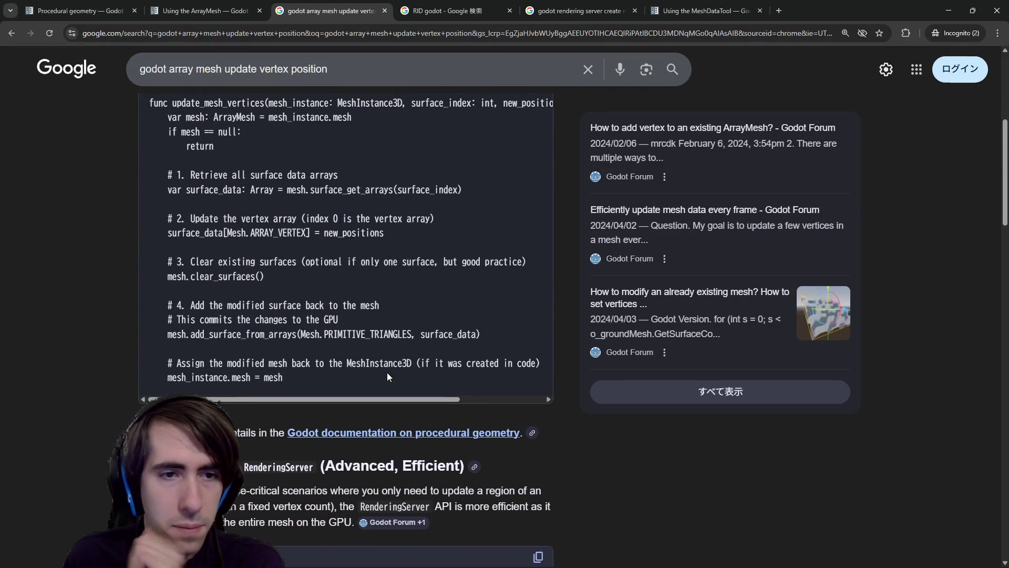
scroll(387, 372, up, 1)
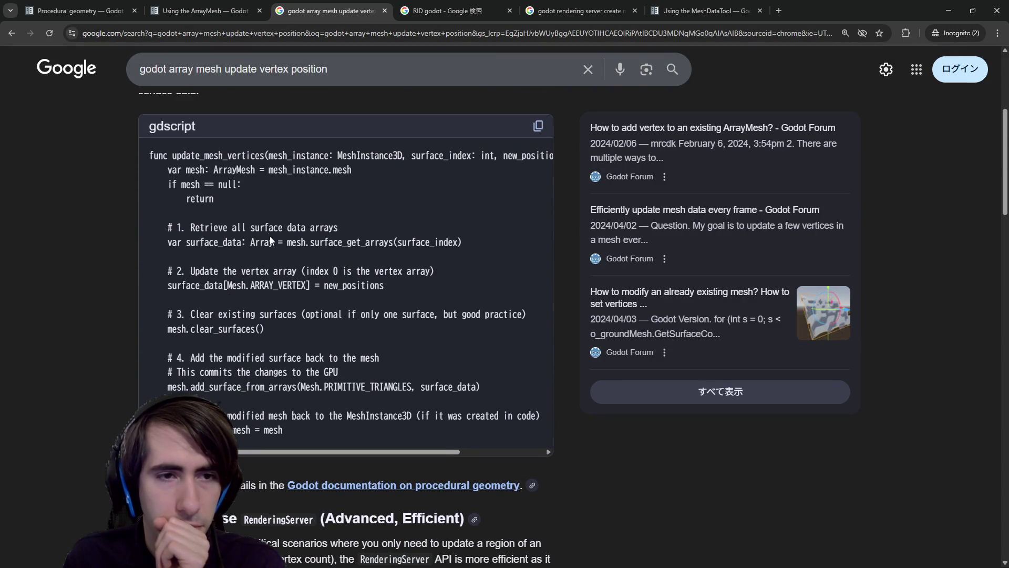
- Search 'godot rendering server surface index what is it' and read the AI overview's definition
key(alt+Tab)
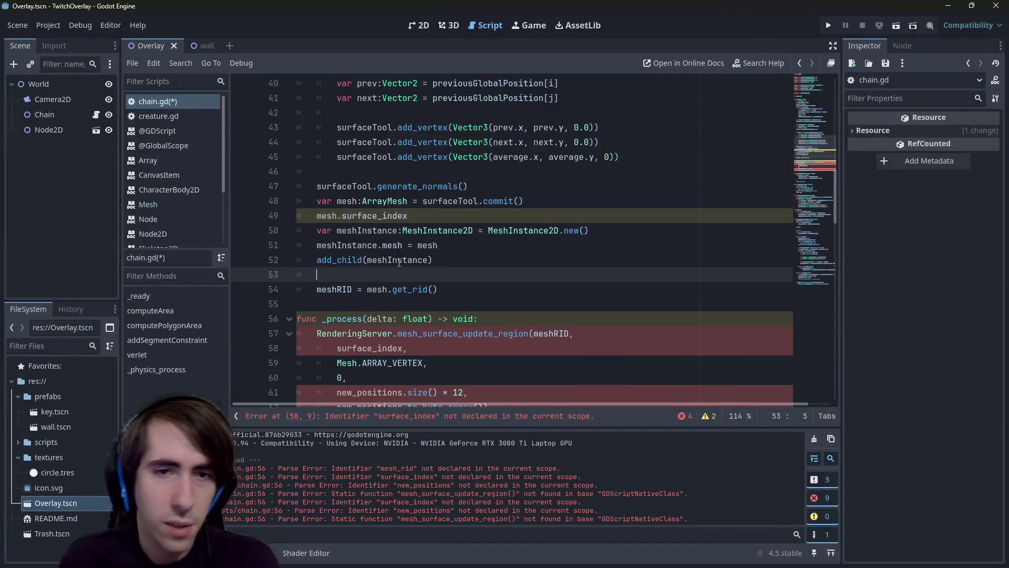
key(alt+Tab)
text(hat isi t)
key(Return)
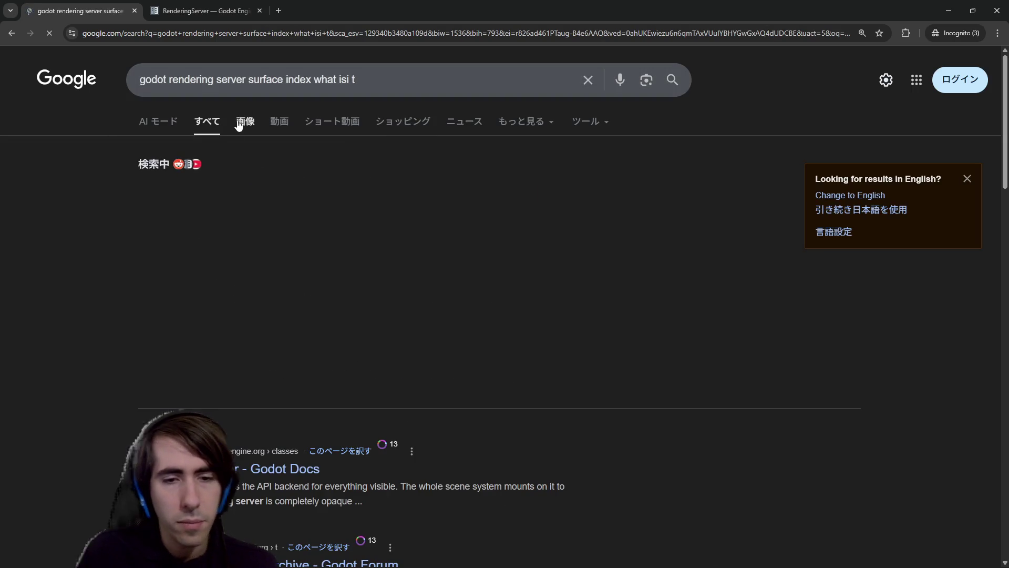
drag(375, 190, 492, 204)
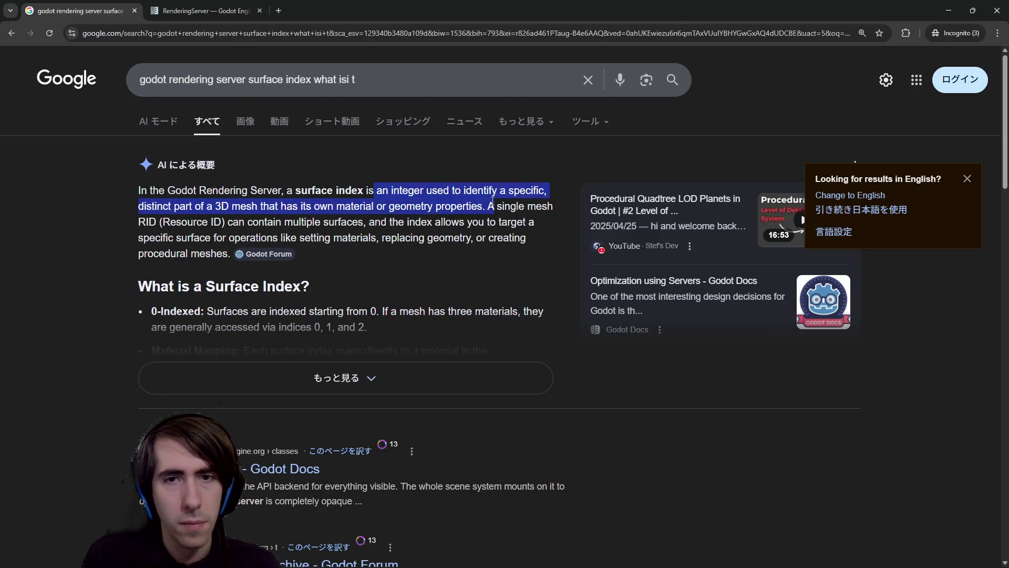
triple_click(492, 204)
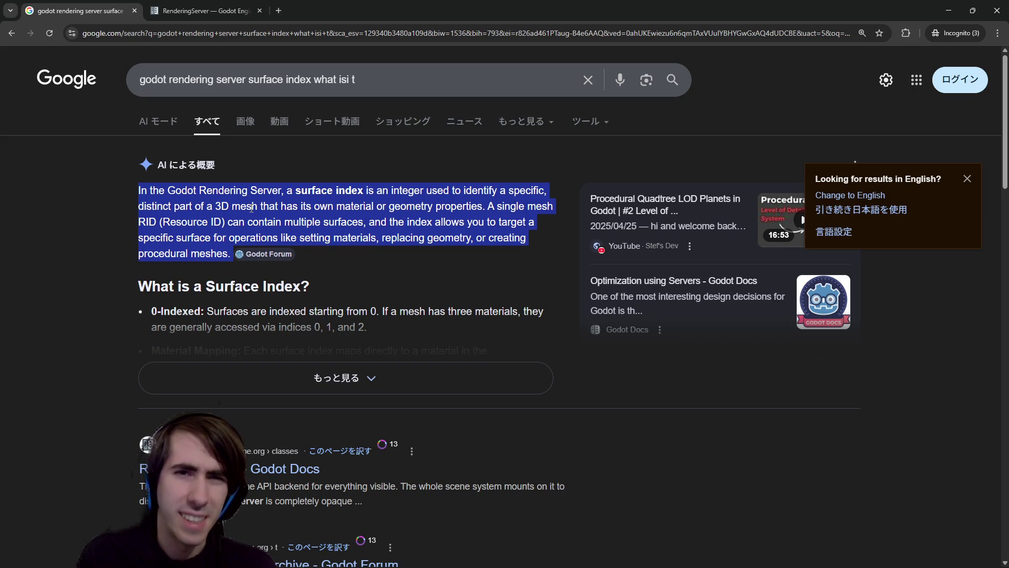
click(232, 228)
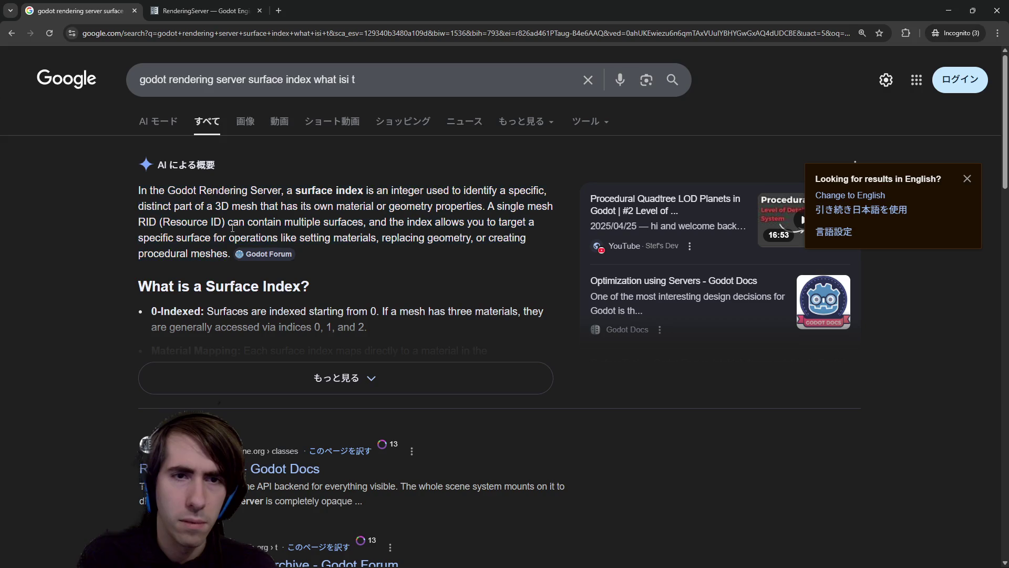
key(alt+Tab)
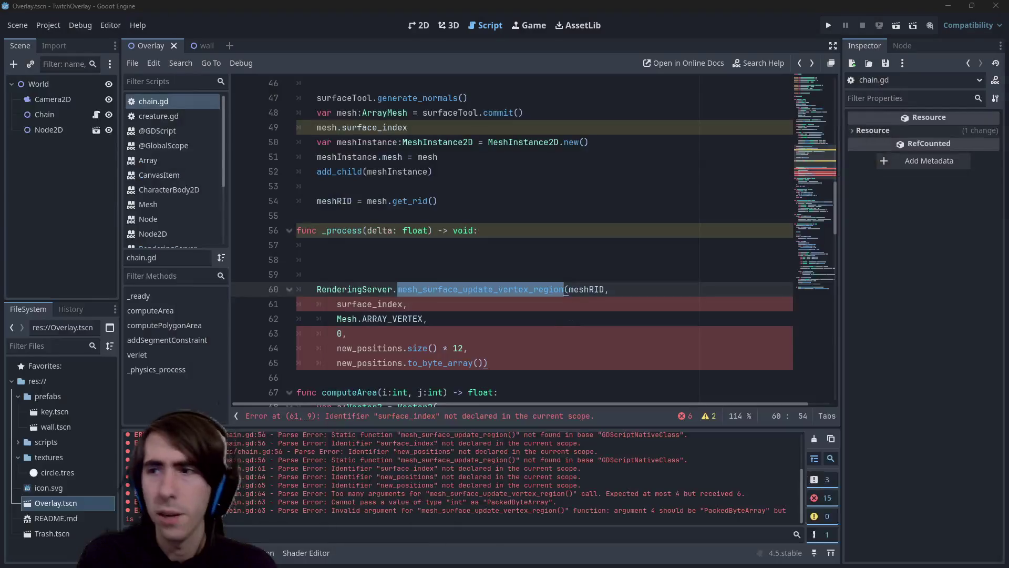
- Add var surface_index:int = 0 on line 59, save, and open mesh_surface_update_vertex_region's docs
click(529, 184)
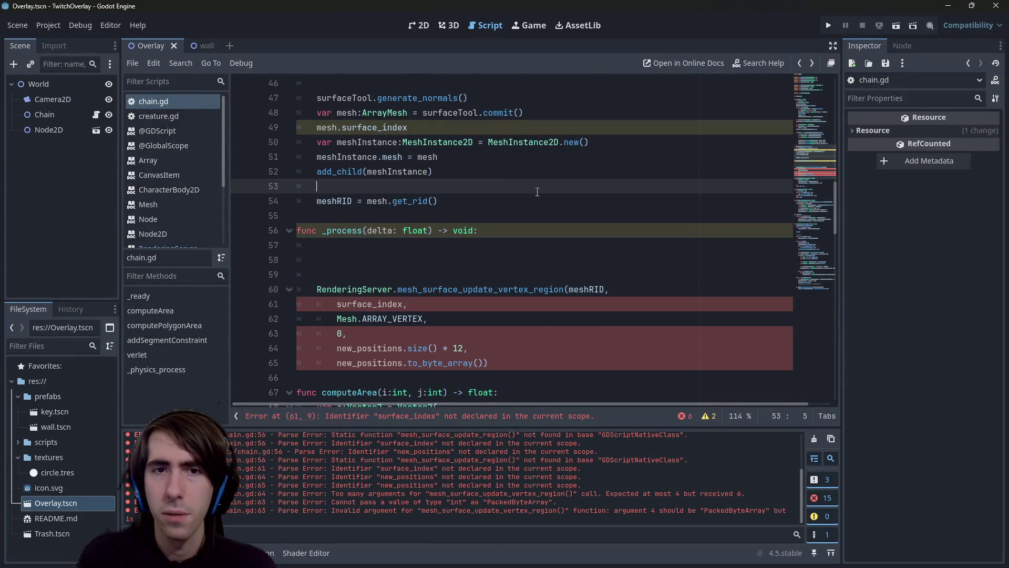
scroll(360, 191, up, 8)
scroll(360, 191, up, 1)
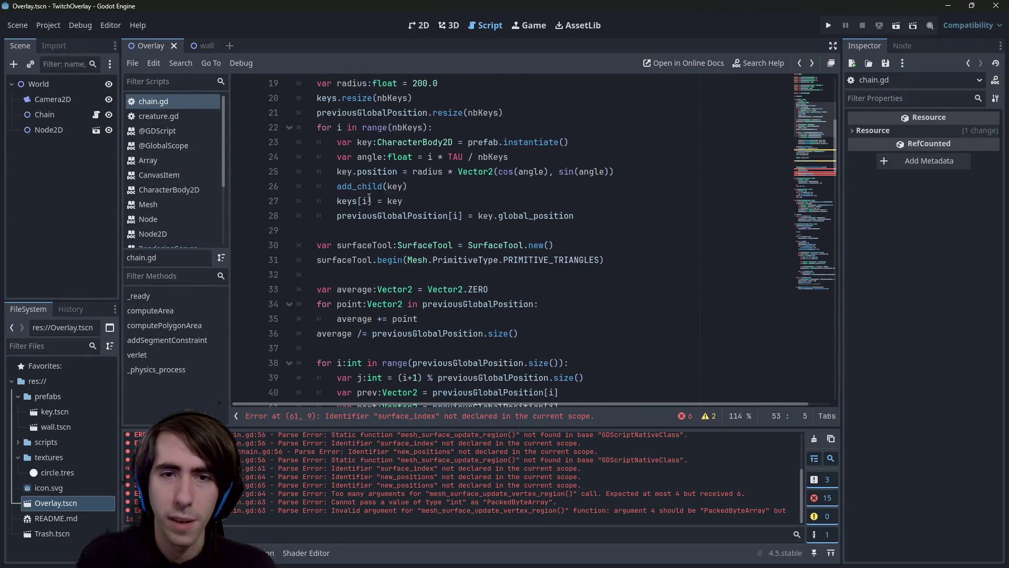
double_click(381, 245)
scroll(381, 245, down, 10)
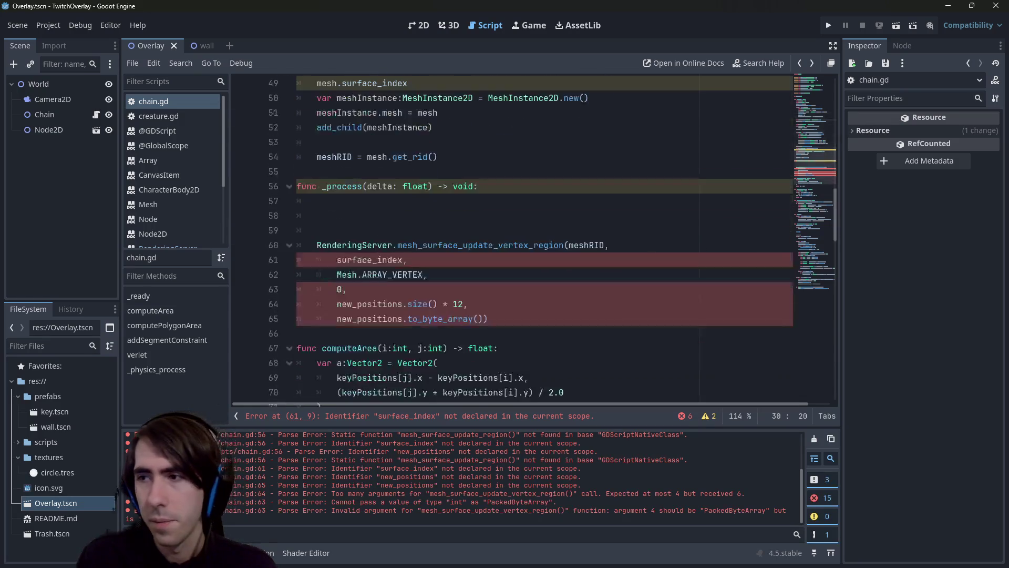
double_click(386, 259)
key(ctrl+c)
click(512, 230)
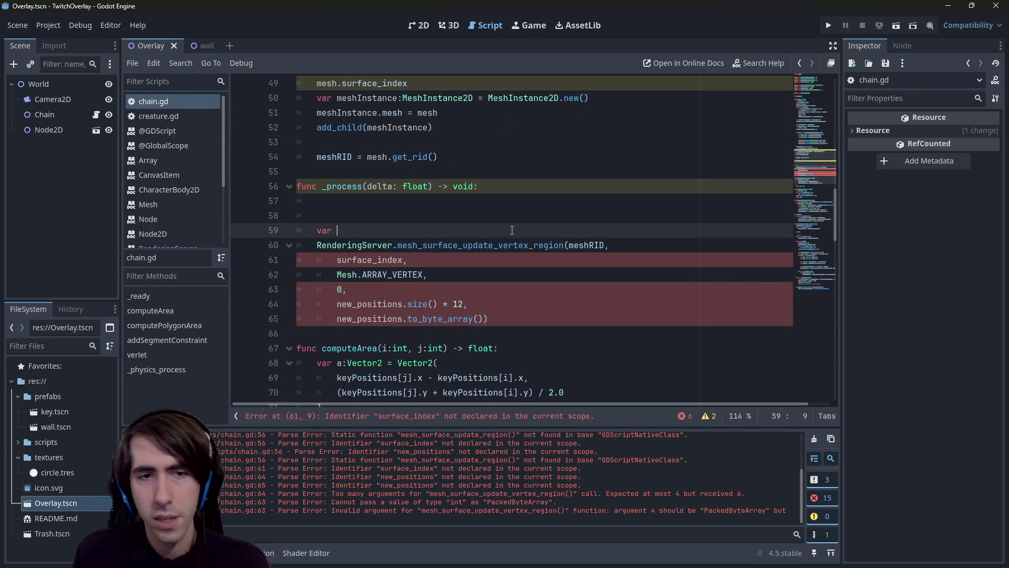
key(ctrl+v)
key(ctrl+s)
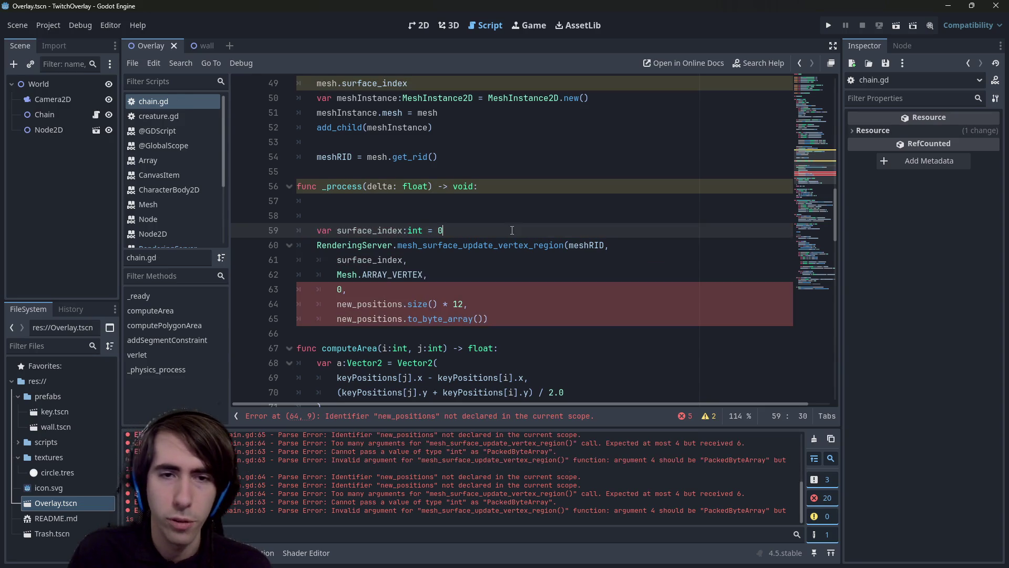
ctrl+click(508, 251)
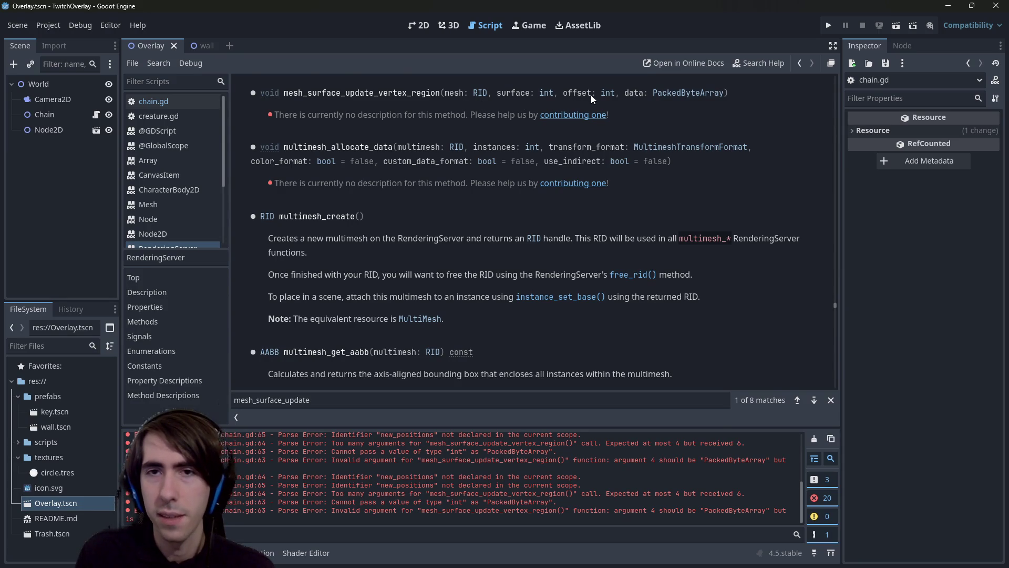
- Compare the code against the documented mesh_surface_update_vertex_region signature and its data parameter
key(alt+Left)
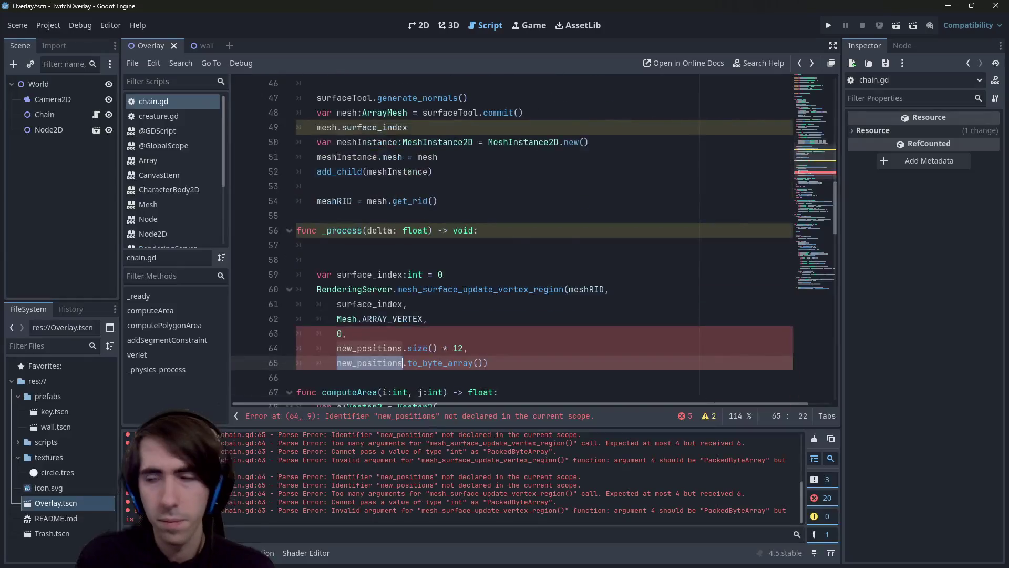
key(alt+Right)
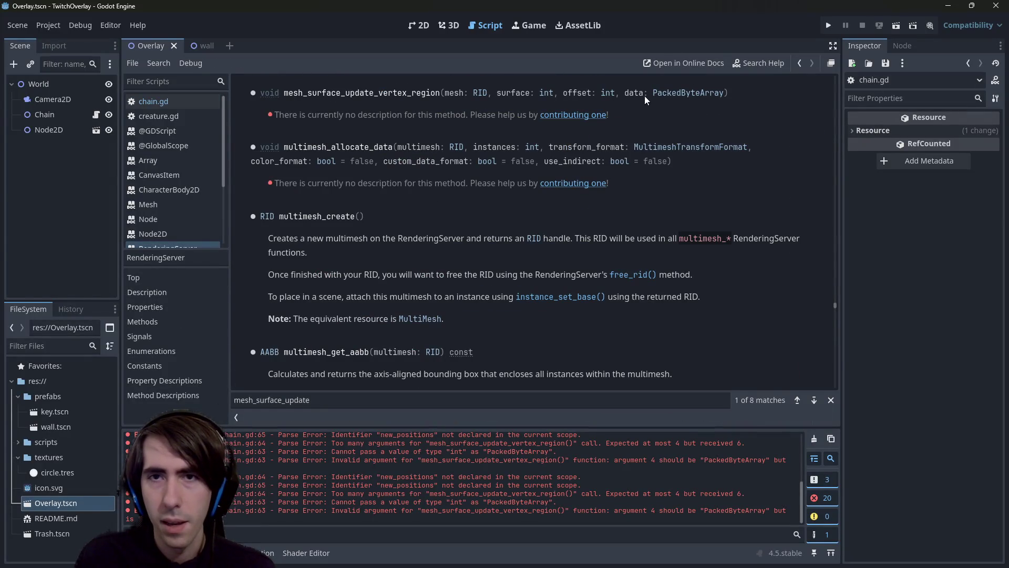
drag(625, 93, 716, 91)
key(alt+Left)
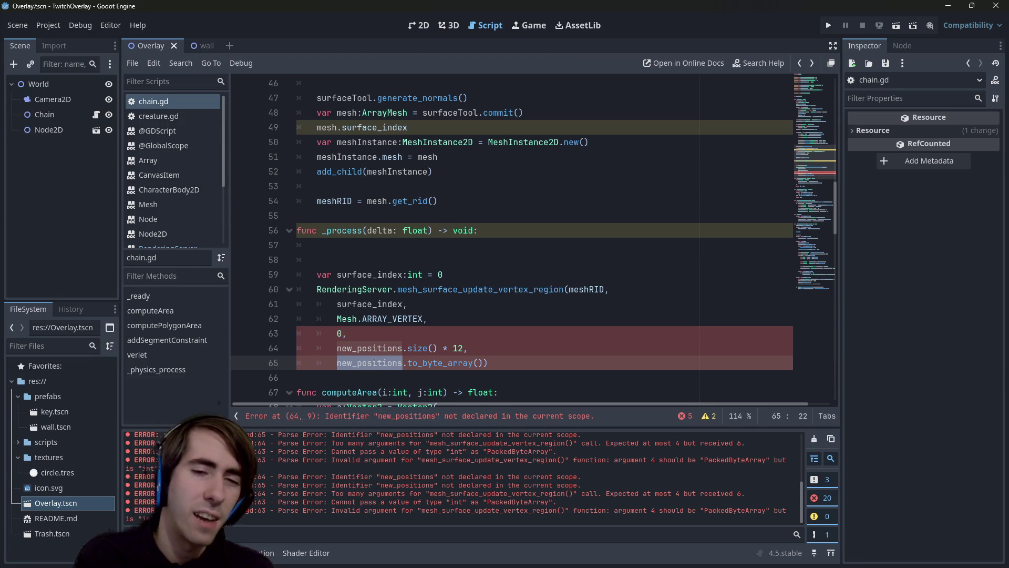
- Delete the 'new_positions.size() * 12,' and 'Mesh.ARRAY_VERTEX,' argument lines from the call
drag(487, 347, 259, 351)
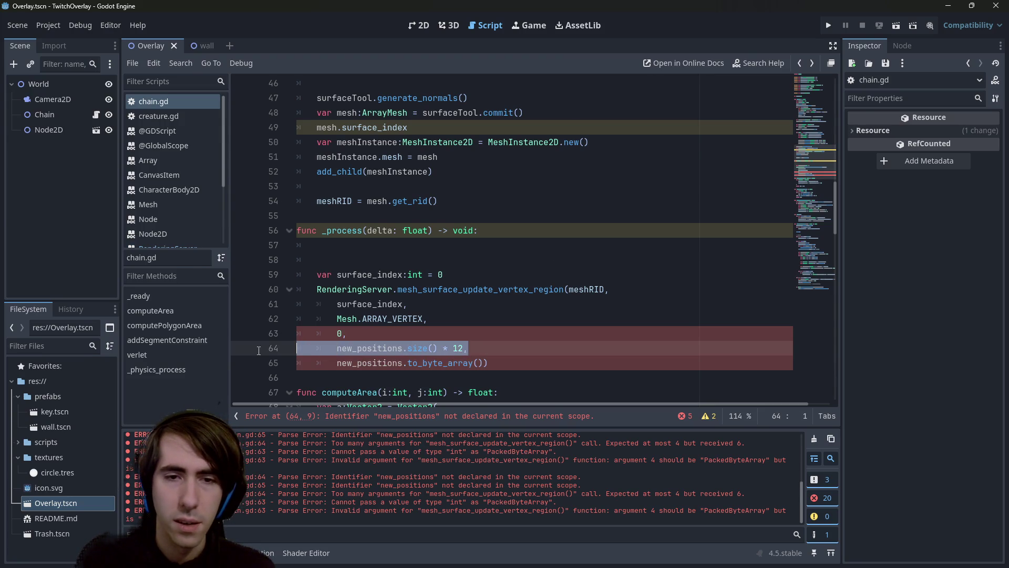
key(BackSpace)
key(BackSpace)
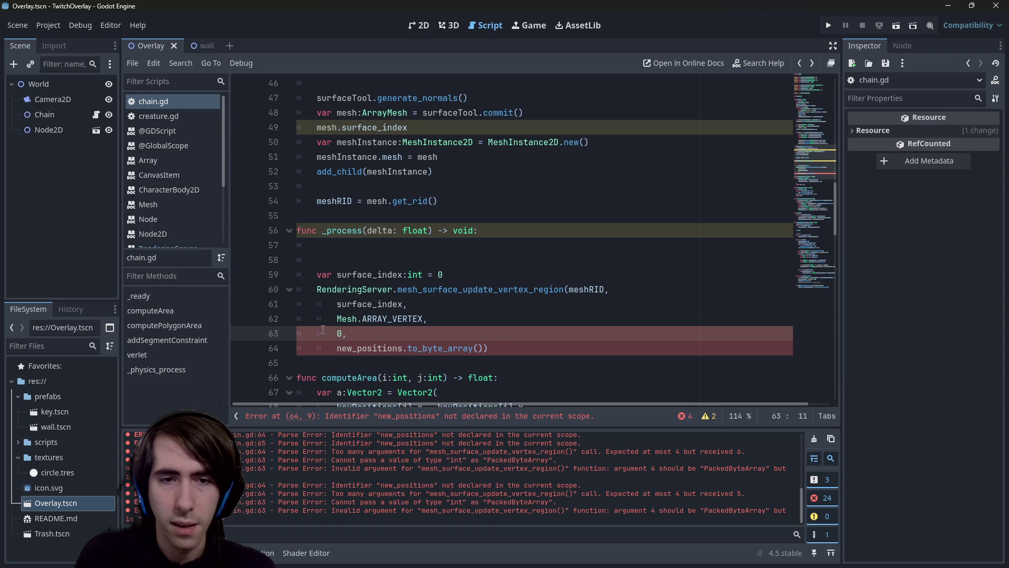
mouse_move(427, 318)
mouse_down()
mouse_move(337, 304)
mouse_move(315, 319)
mouse_move(394, 319)
mouse_move(218, 322)
mouse_up()
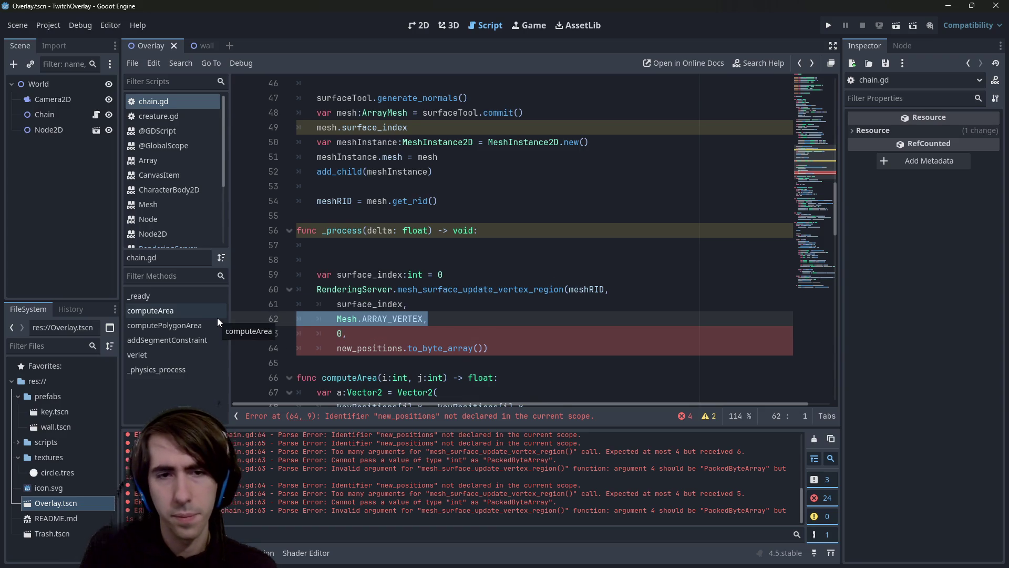
key(BackSpace)
key(BackSpace)
triple_click(511, 329)
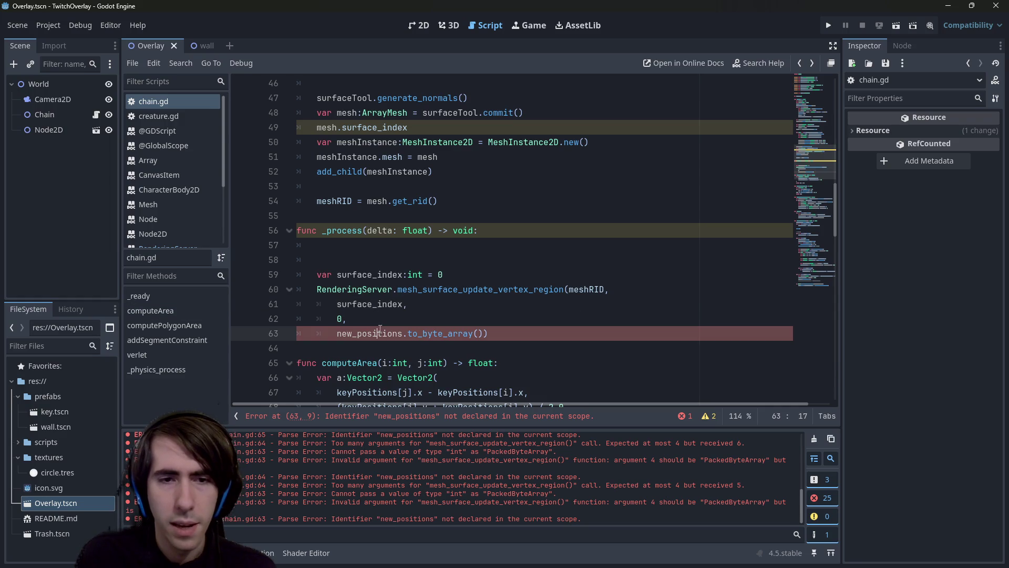
scroll(395, 296, up, 10)
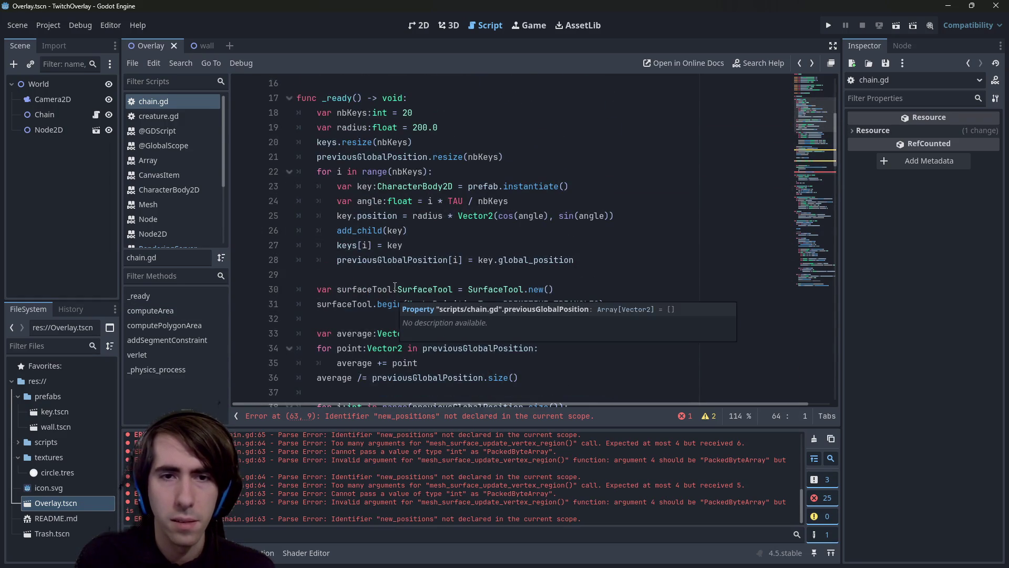
double_click(391, 260)
key(ctrl+c)
scroll(402, 291, down, 9)
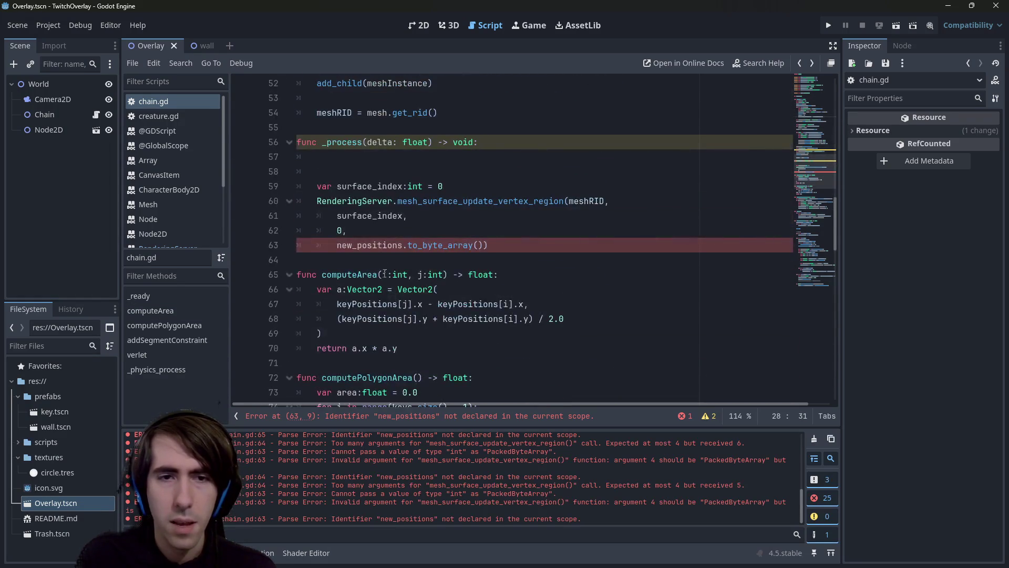
- Replace new_positions with the pasted previousGlobalPosition on line 63
double_click(370, 241)
key(ctrl+v)
scroll(400, 290, up, 2)
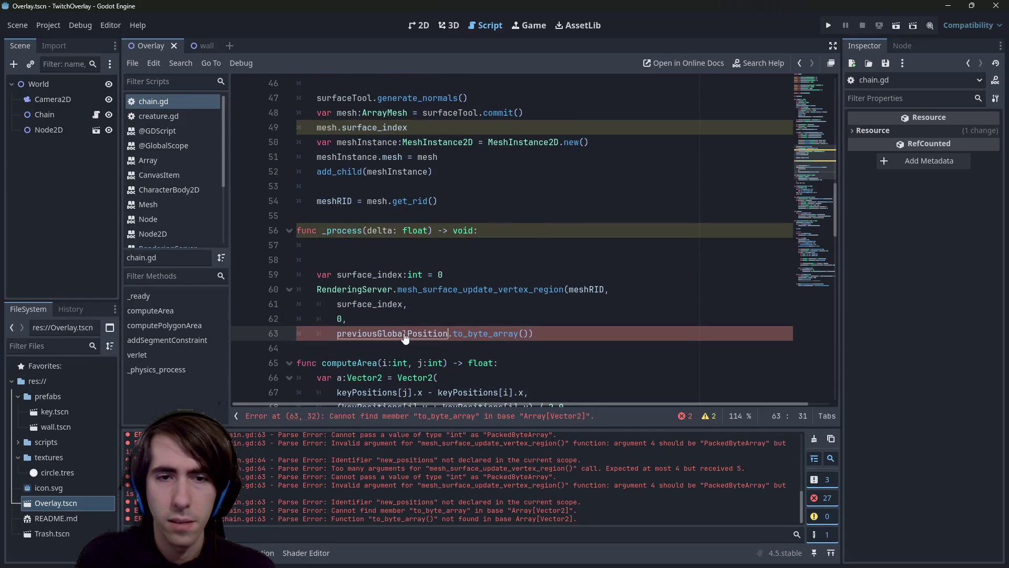
drag(405, 338, 405, 334)
scroll(405, 334, down, 2)
click(435, 244)
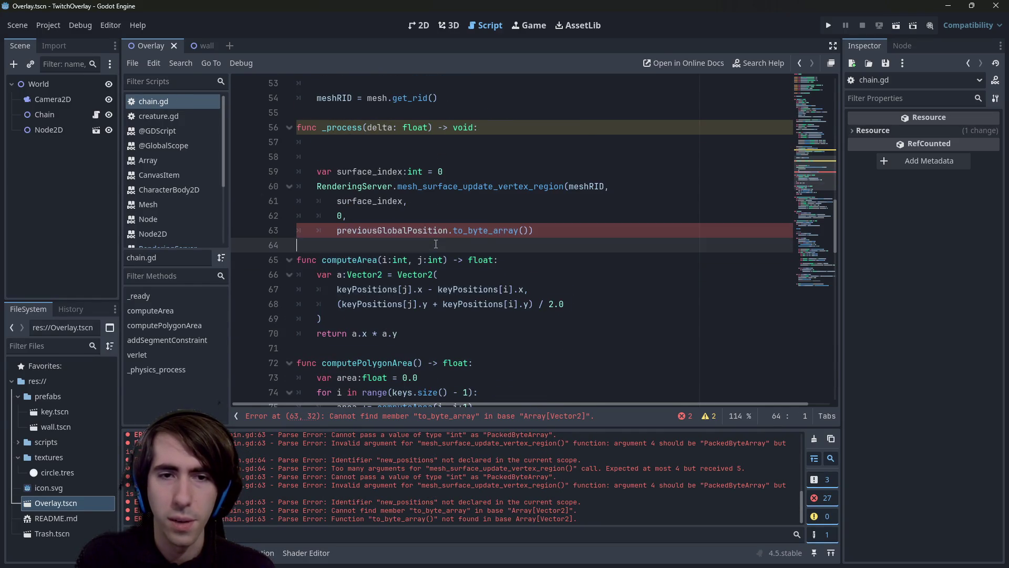
scroll(436, 243, up, 2)
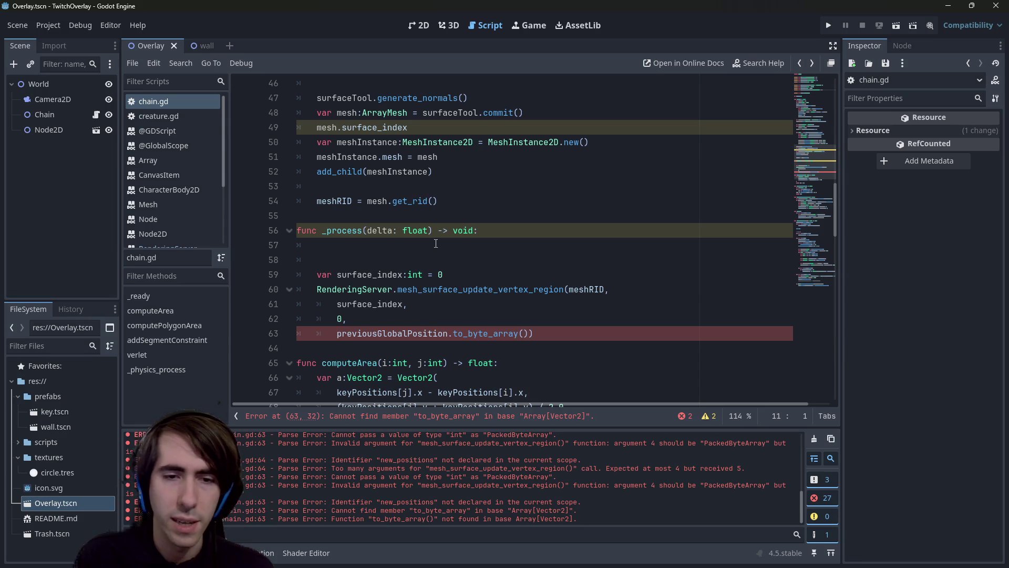
double_click(475, 334)
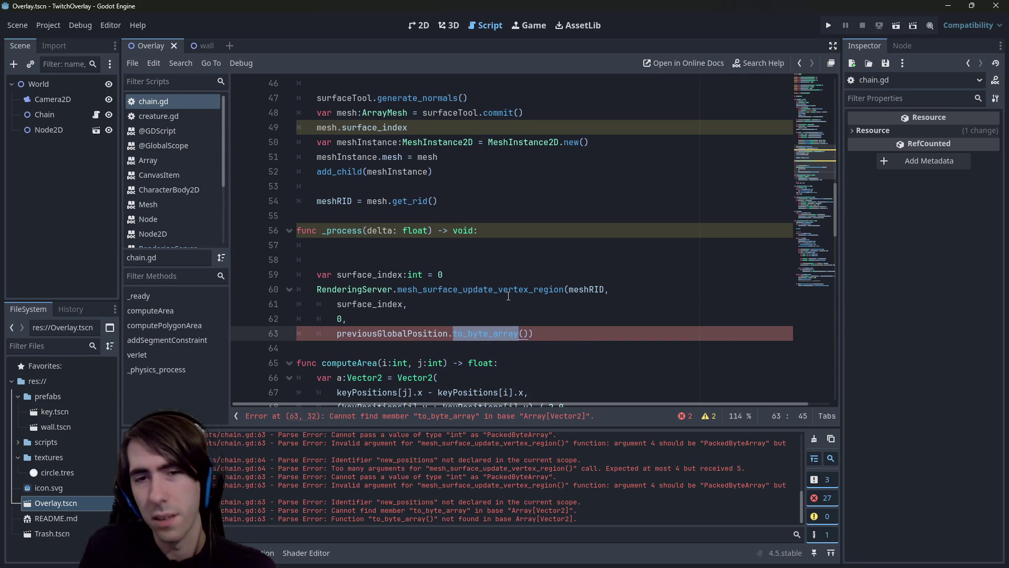
text(to_)
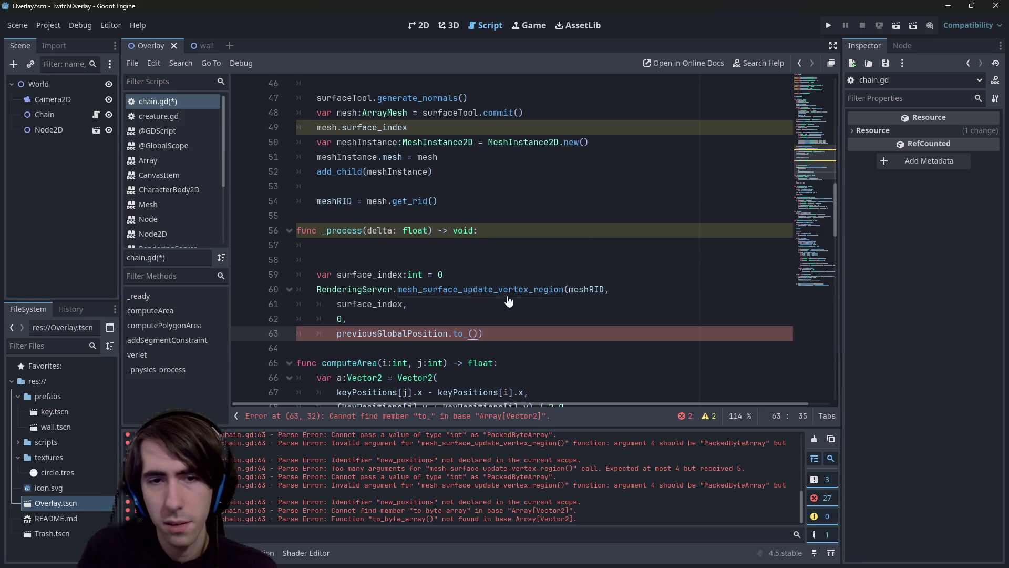
key(ctrl+z)
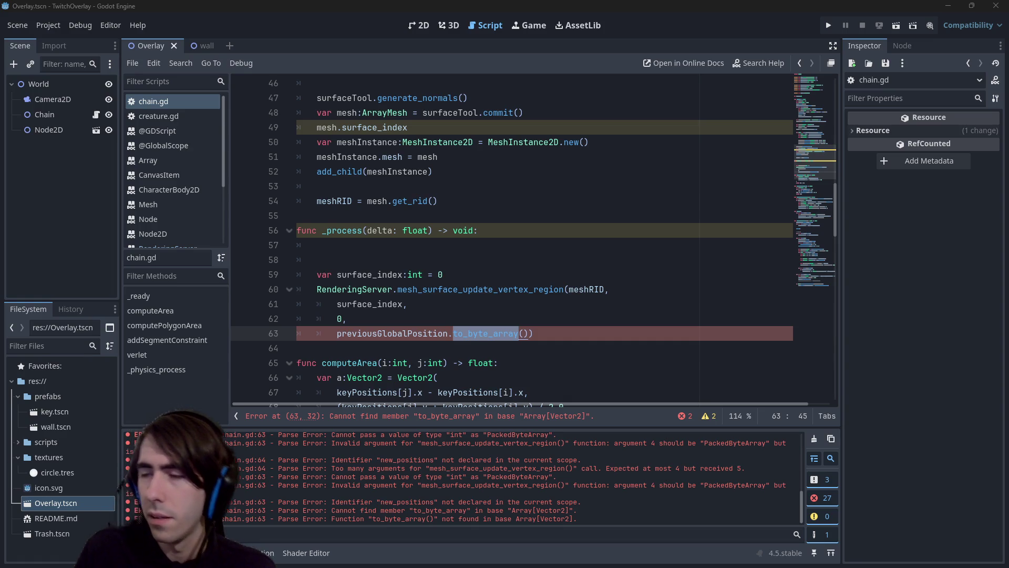
- Look up converting an array to bytes and copy PackedByteArray from the example code
key(alt+Tab)
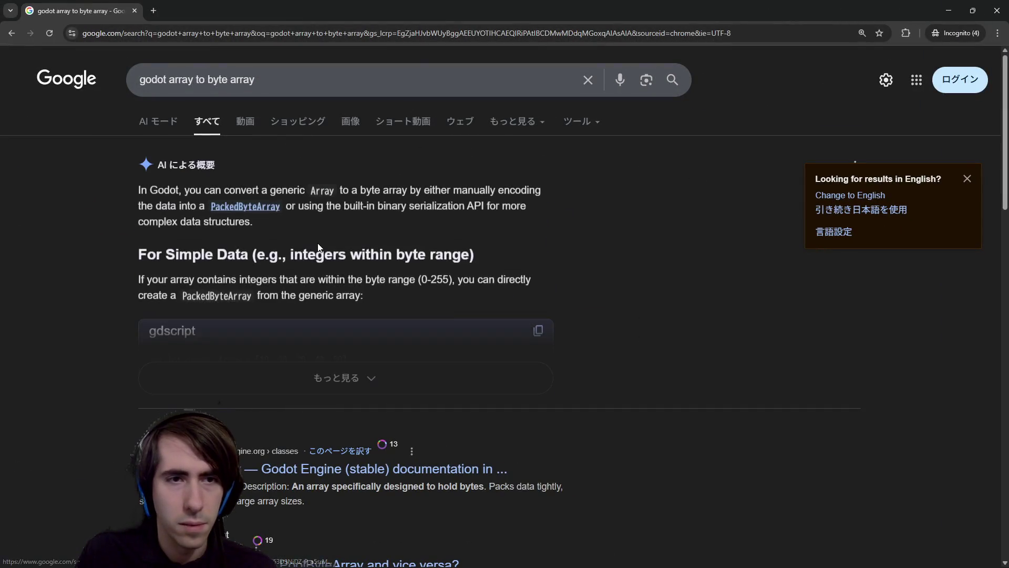
click(356, 378)
scroll(329, 329, down, 1)
double_click(327, 337)
key(alt+Tab)
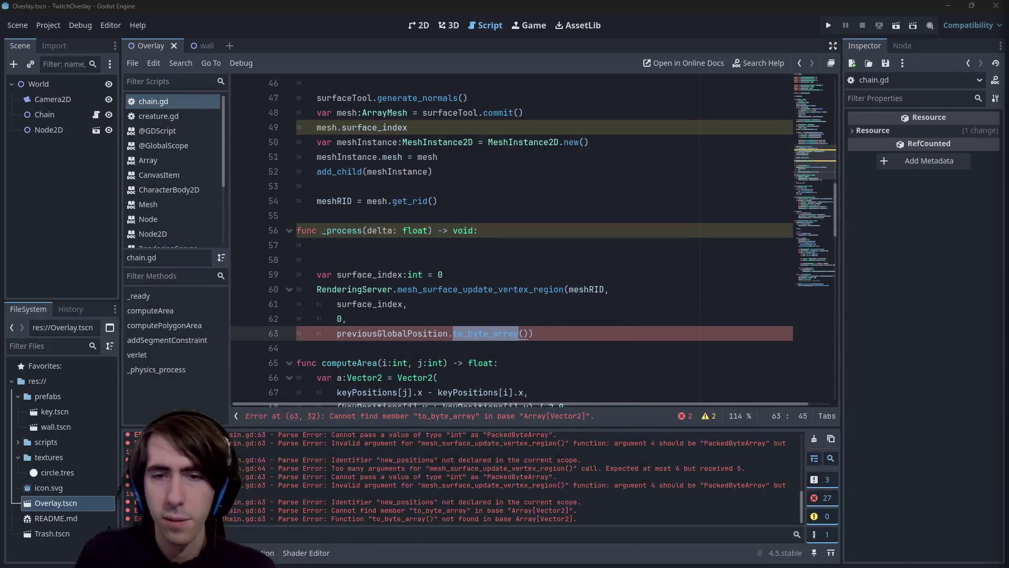
- Remove .to_byte_array() and wrap the argument as PackedByteArray(previousGlobalPosition) on line 63
double_click(512, 333)
key(BackSpace)
key(BackSpace)
key(Delete)
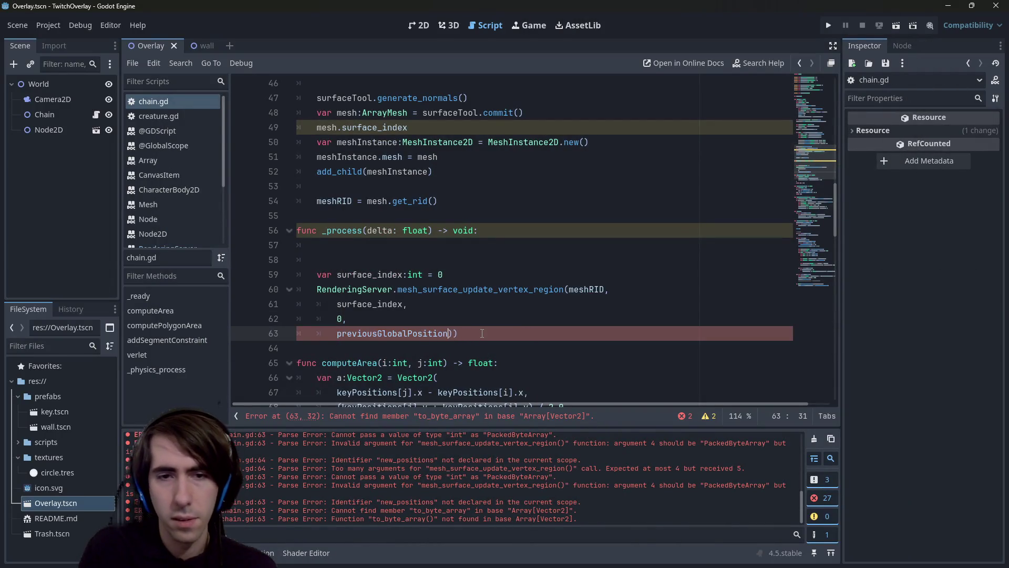
text(PackedByteArray()
text(()
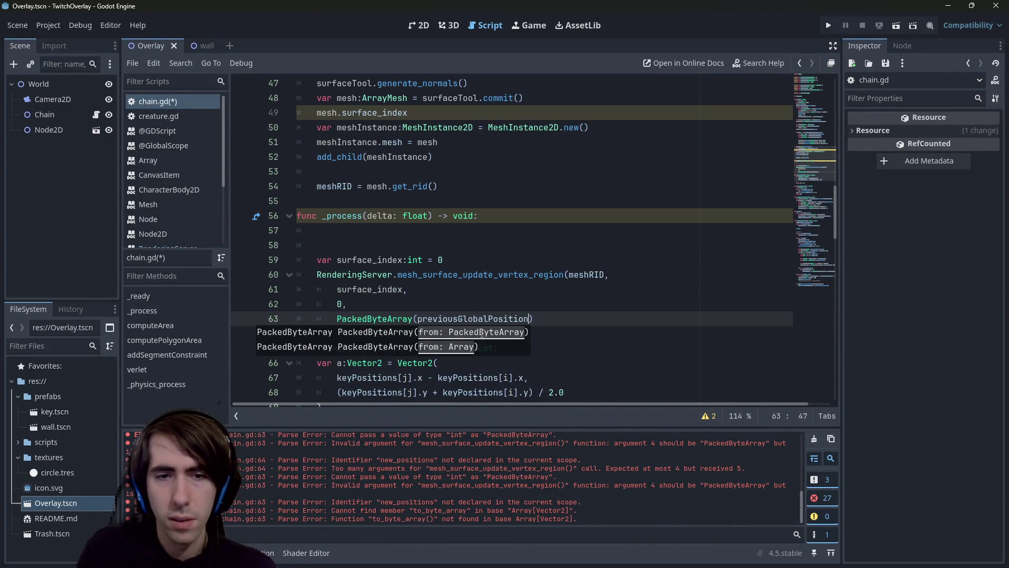
text())
- Select the previousGlobalPosition declaration on line 11
double_click(473, 318)
scroll(467, 295, up, 9)
scroll(466, 295, up, 7)
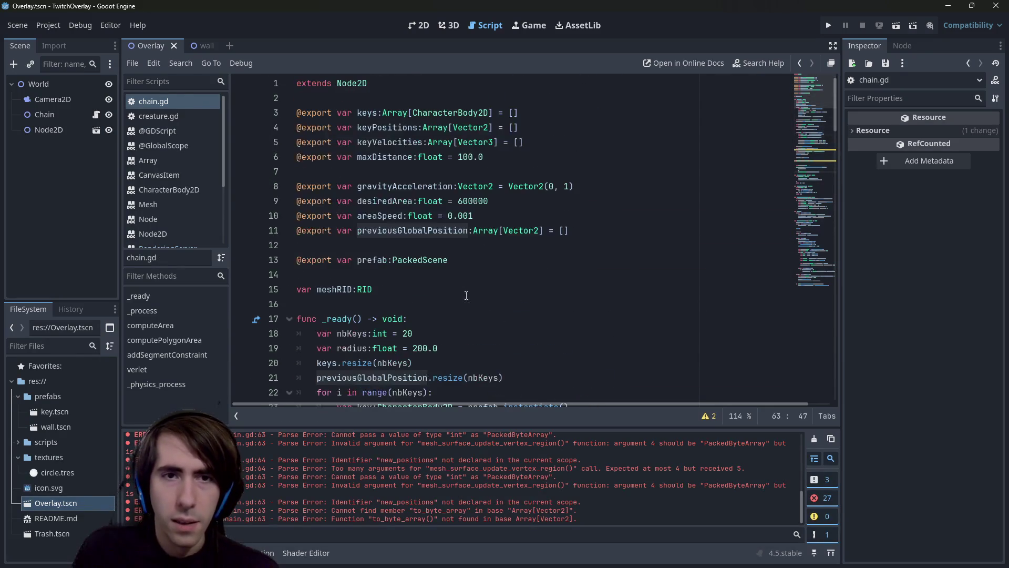
drag(570, 230, 248, 229)
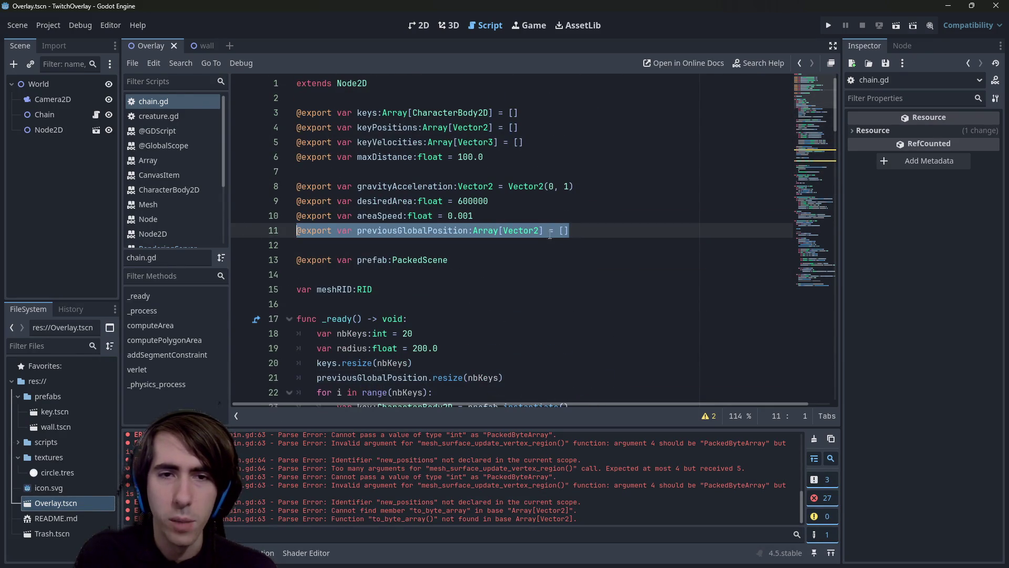
drag(568, 245, 336, 230)
scroll(424, 405, right, 1)
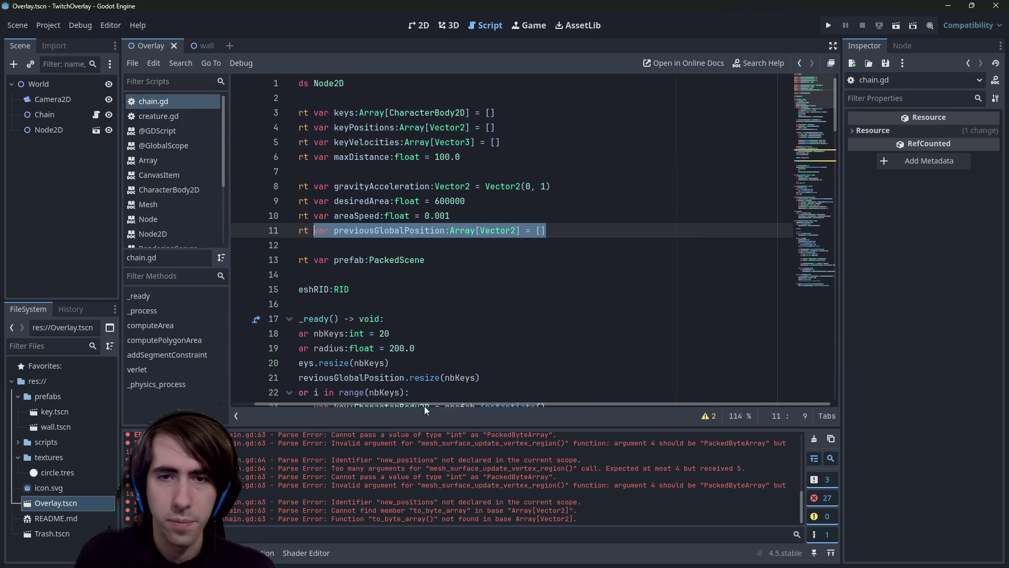
- Paste the line 11 array declaration onto the empty first line of _process
scroll(424, 389, down, 12)
scroll(426, 403, left, 1)
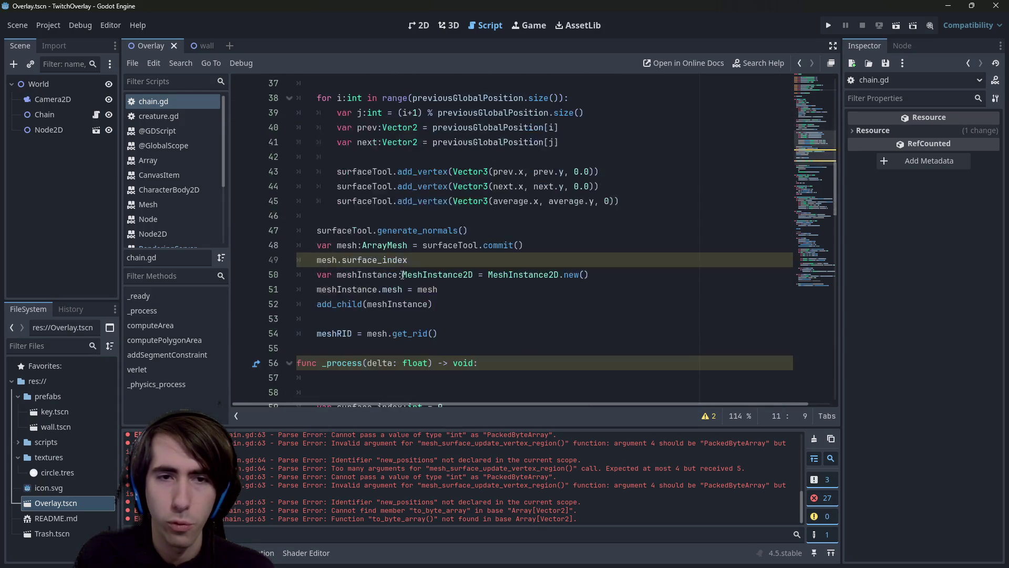
scroll(404, 282, up, 3)
scroll(466, 287, down, 5)
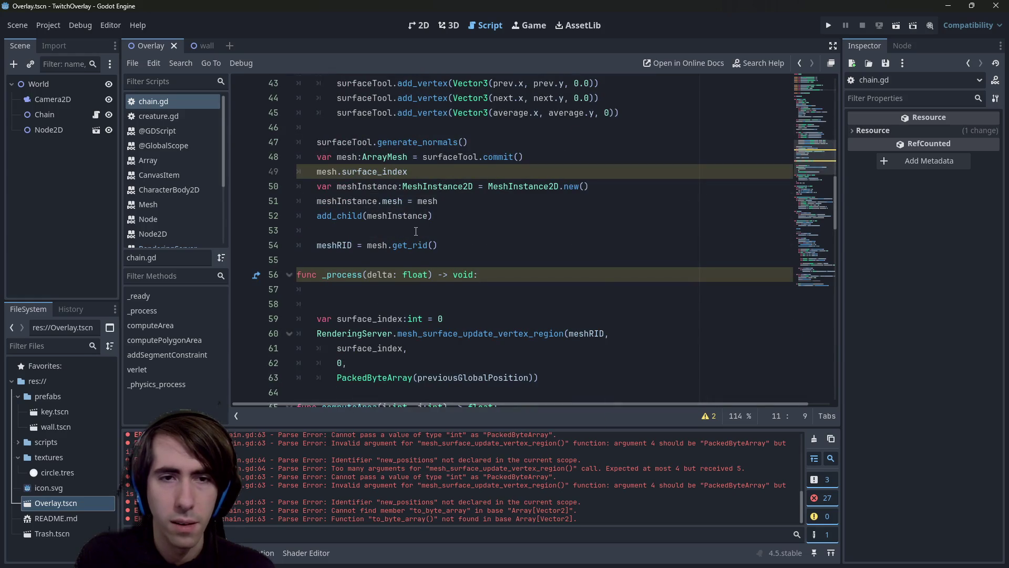
click(409, 294)
scroll(409, 294, down, 3)
scroll(409, 294, up, 1)
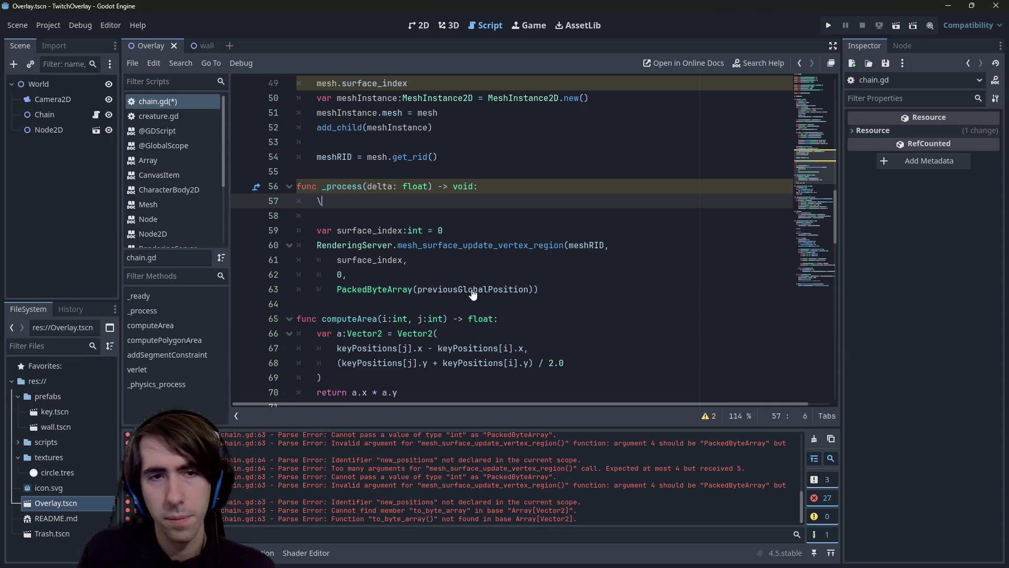
key(ctrl+z)
key(ctrl+z)
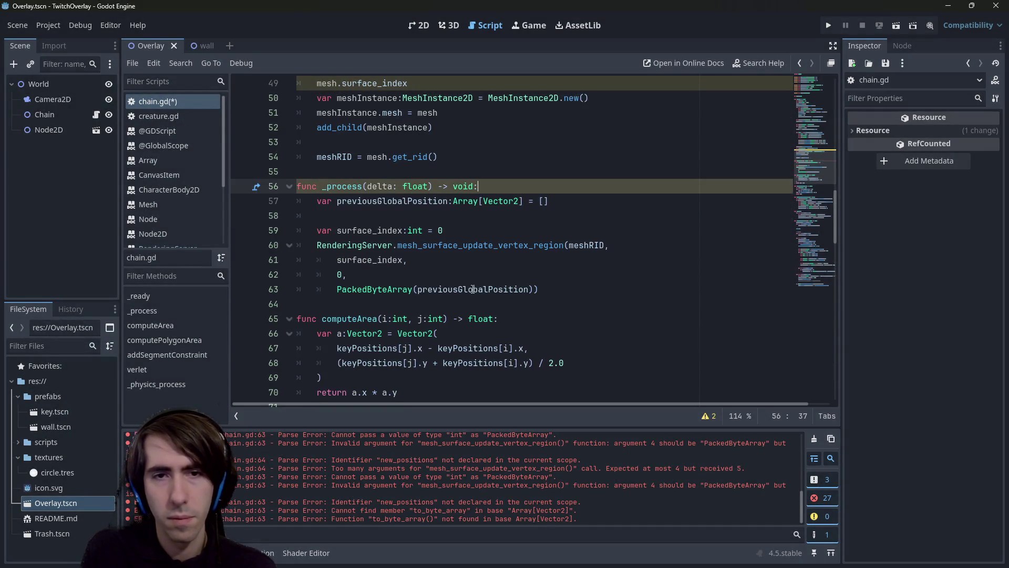
- Rename the pasted array variable to vertices3d and save chain.gd
key(ctrl+shift+Left)
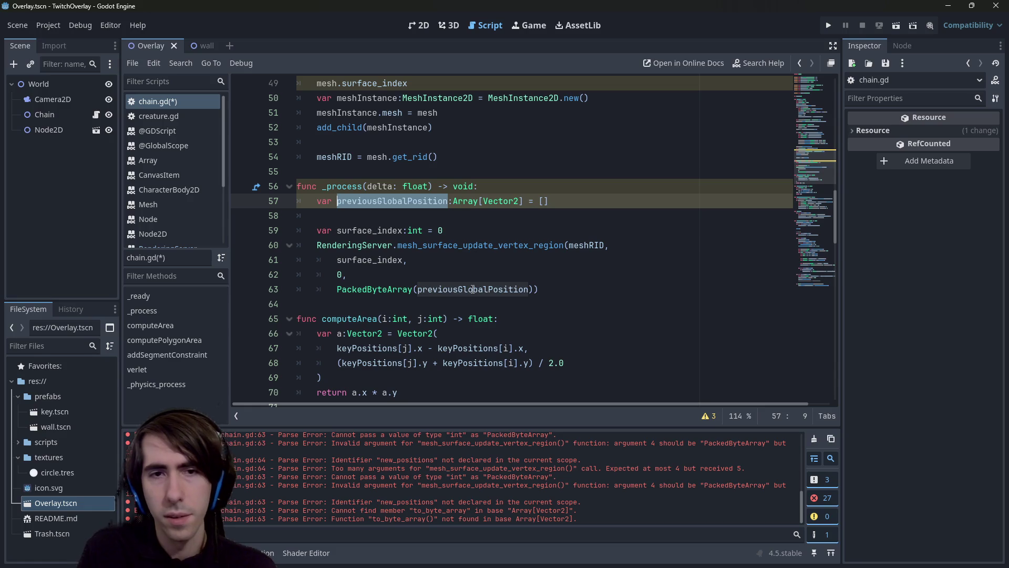
text(positions3)
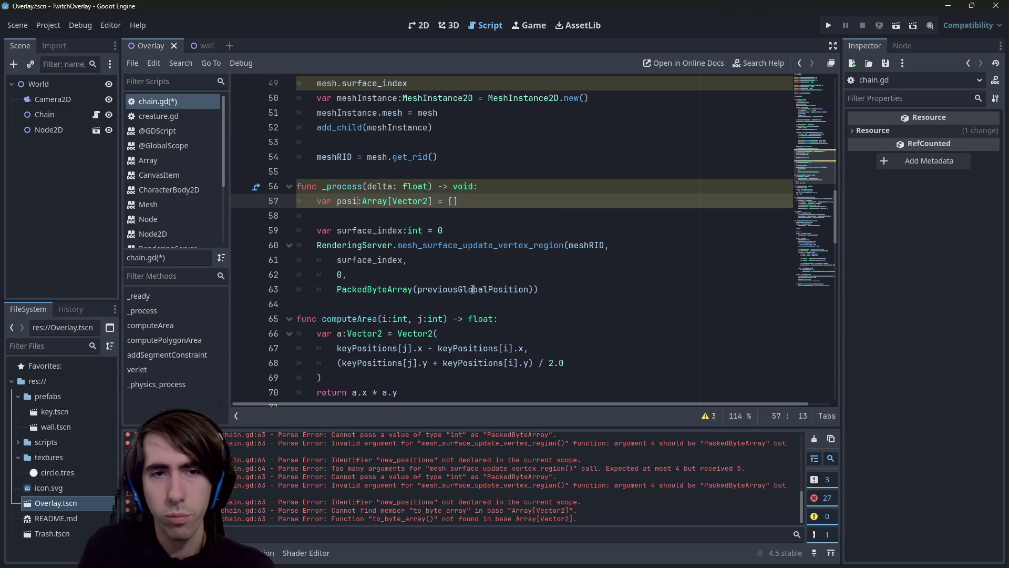
key(BackSpace)
key(ctrl+BackSpace)
text(vertices)
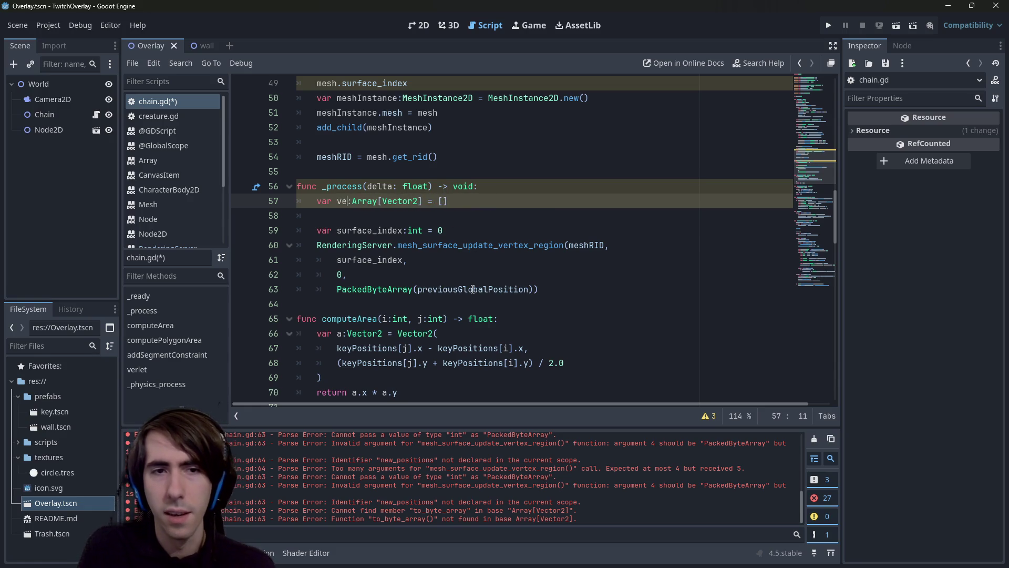
text(3D)
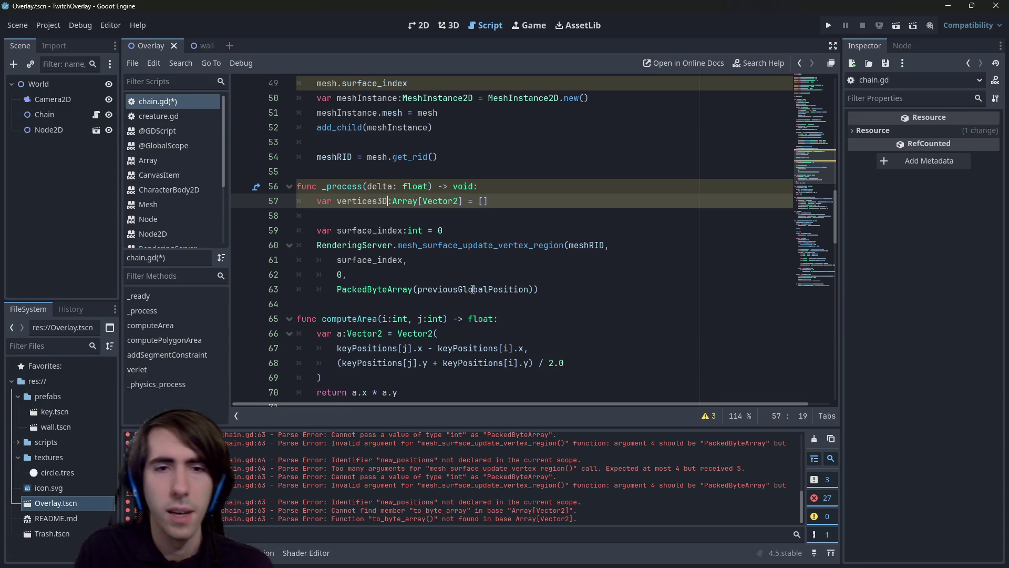
key(BackSpace)
text(d)
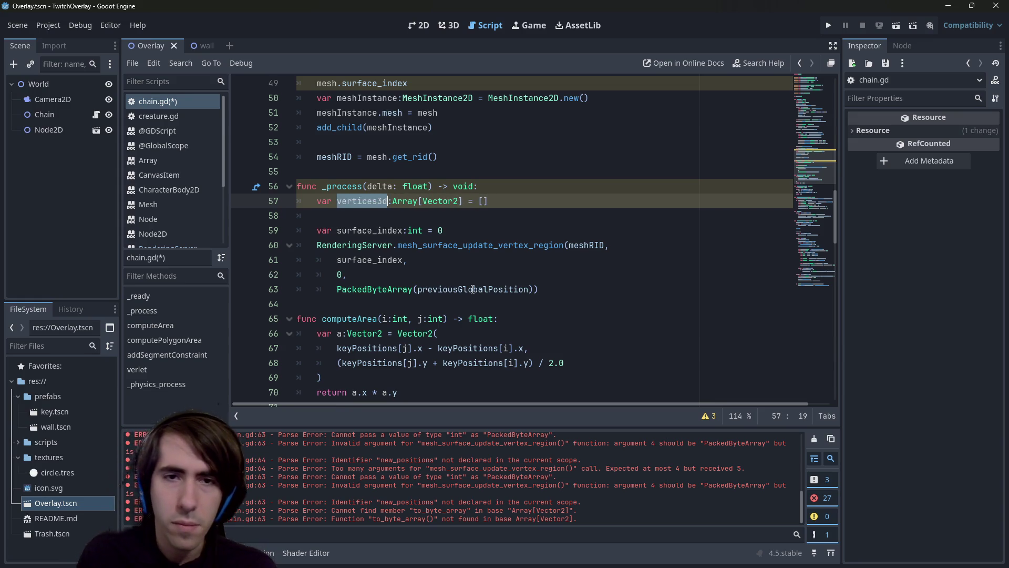
click(459, 201)
key(ctrl+s)
scroll(454, 203, up, 6)
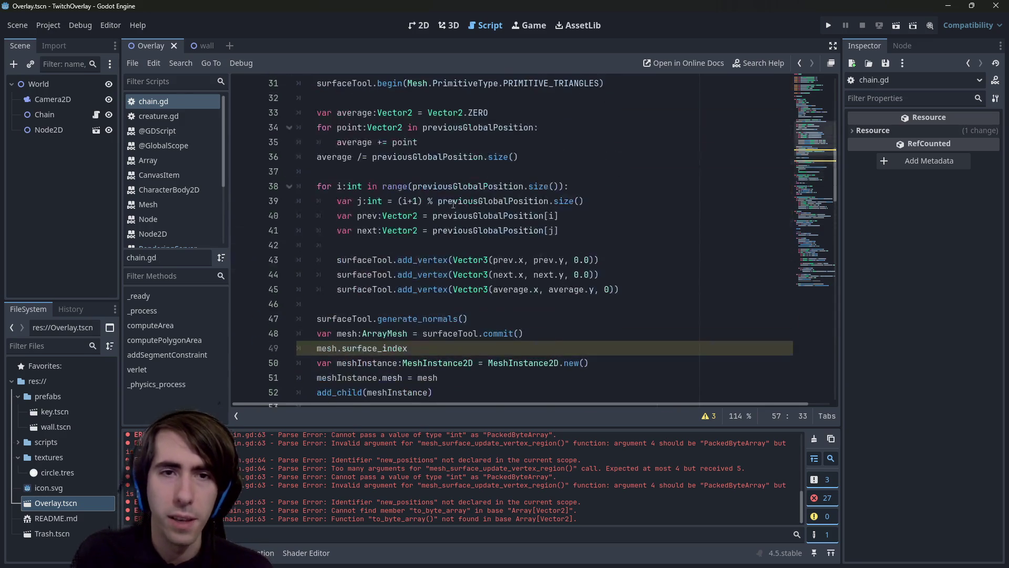
- Add 'for i:int in range(previousGlobalPosition.size()):' after the vertices3d declaration
scroll(442, 197, up, 3)
triple_click(442, 231)
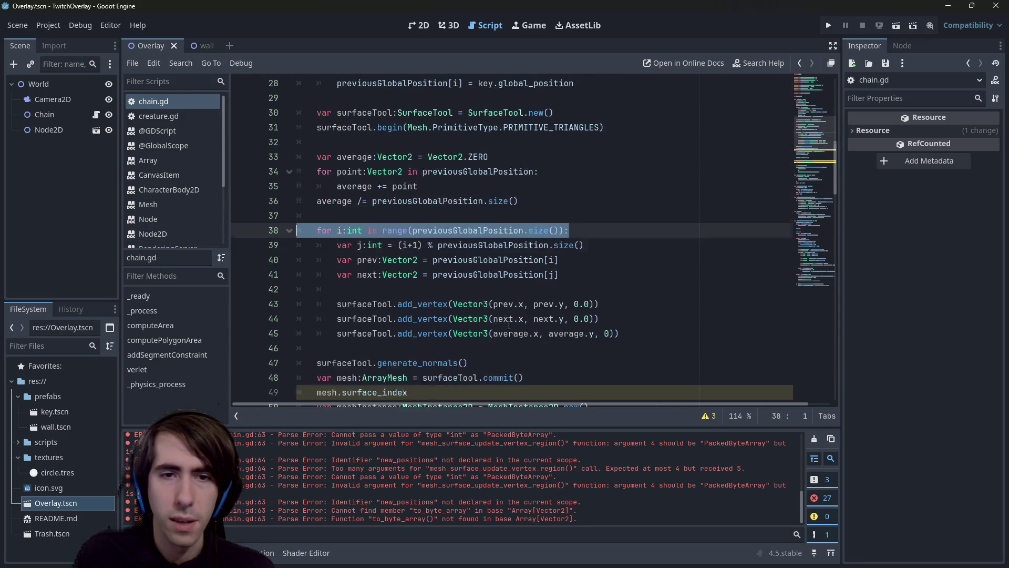
scroll(474, 292, down, 5)
click(474, 291)
key(Return)
text(for i:int in range(previousGlobalPosition.size()):)
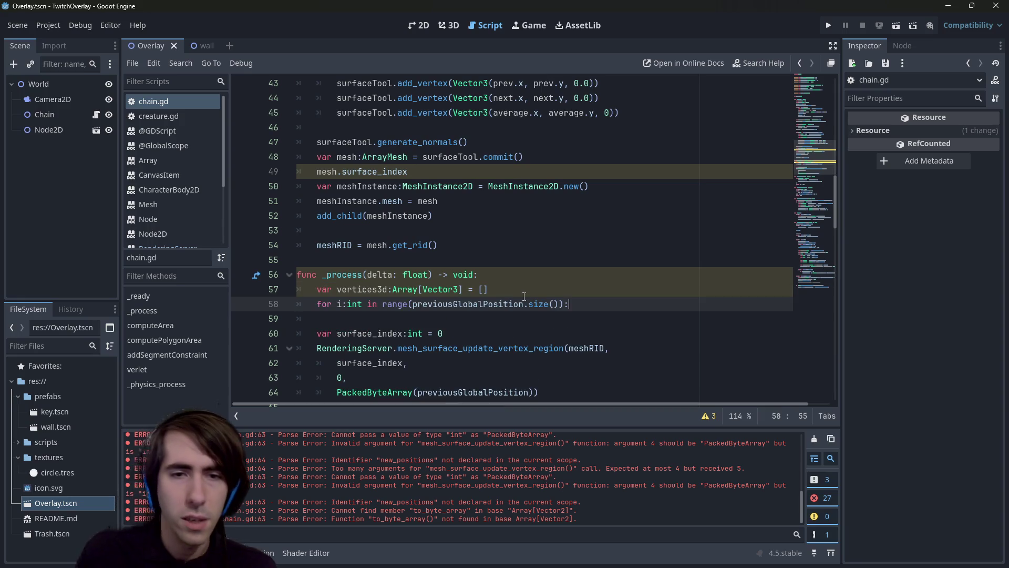
- Insert vertices3d.resize(previousGlobalPosition.size()) above the loop and save
click(510, 288)
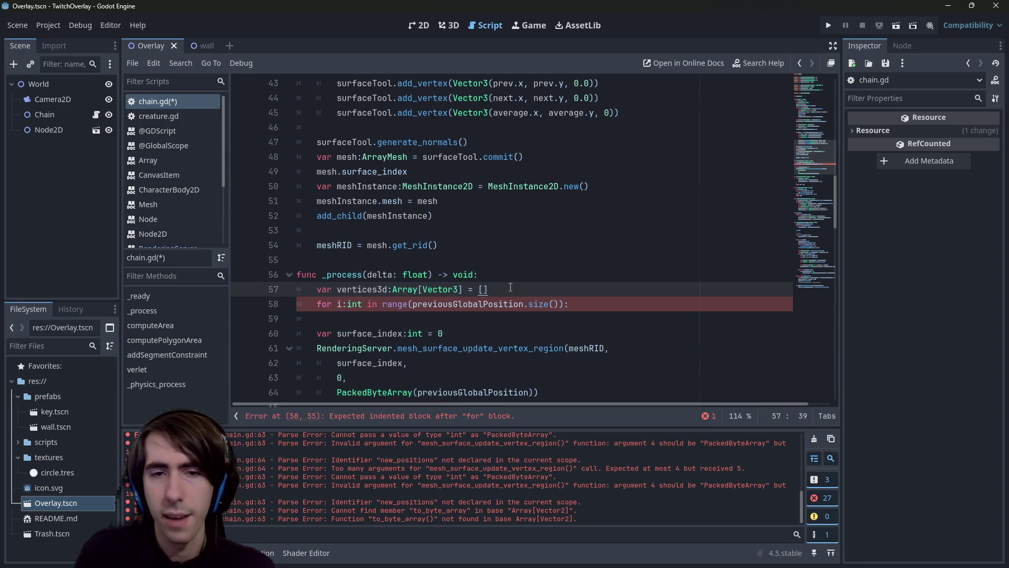
key(Return)
text(vertices3d.resize()
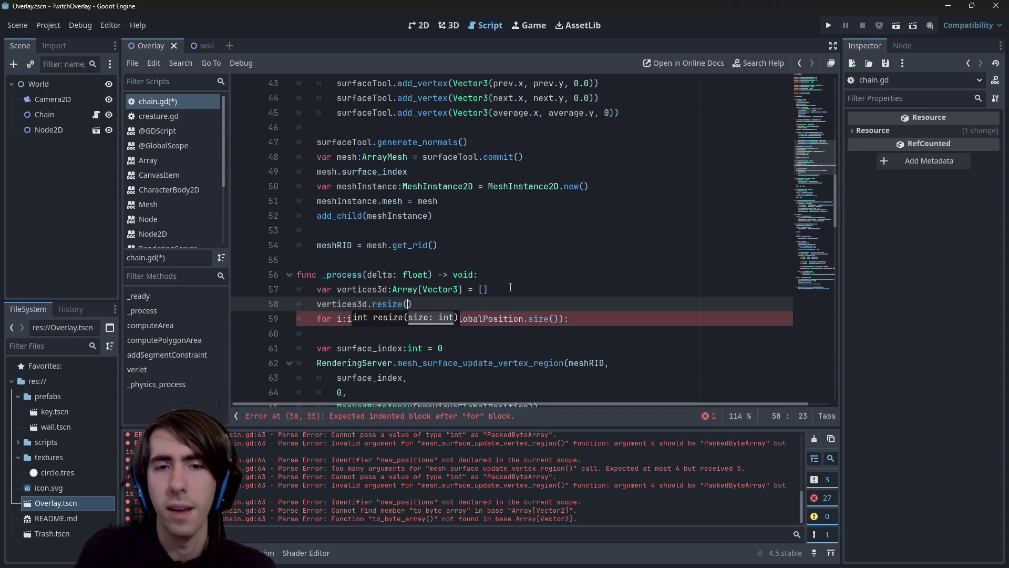
double_click(476, 317)
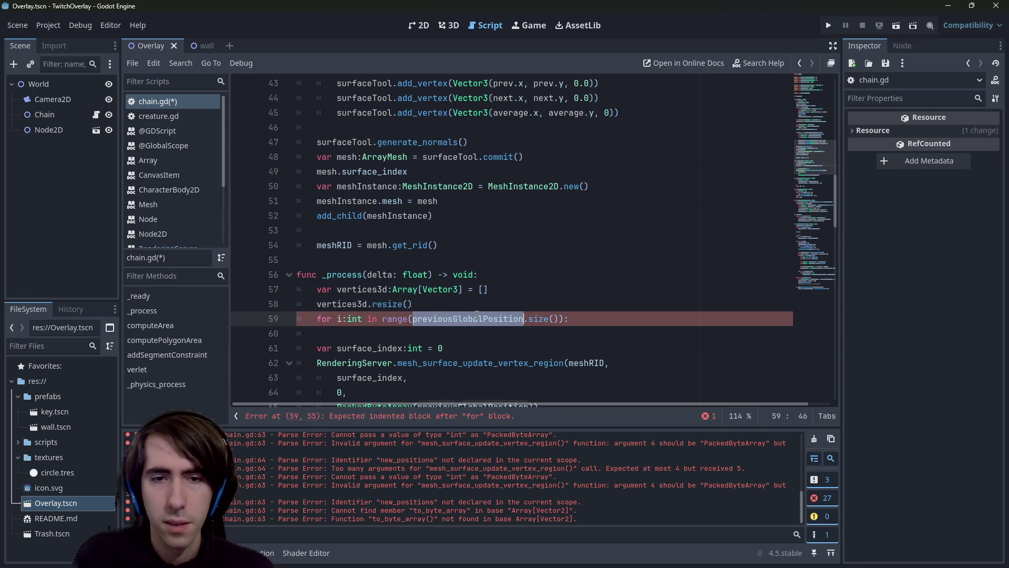
key(ctrl+c)
click(411, 304)
key(ctrl+v)
text(.size())
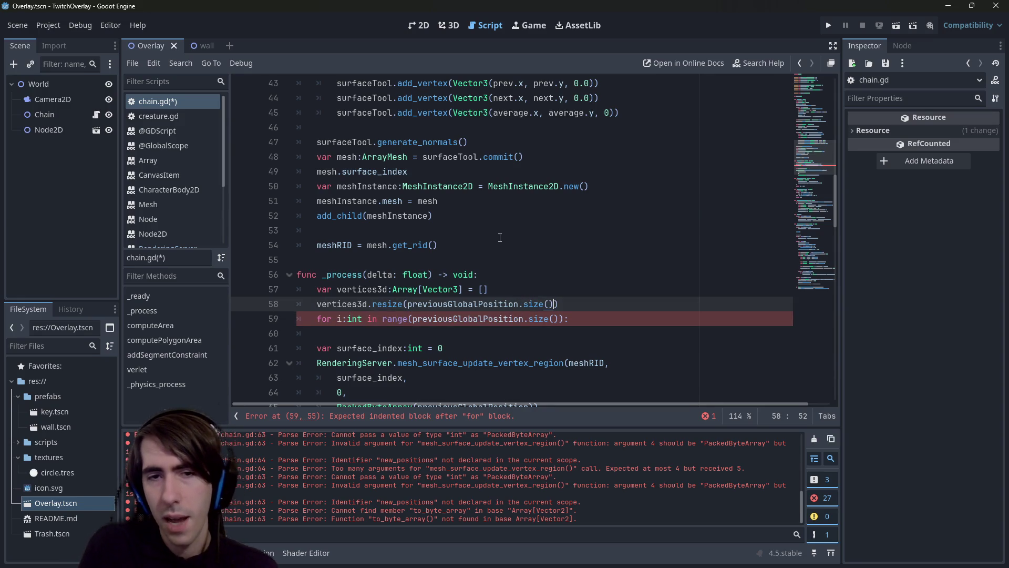
mouse_move(491, 289)
mouse_down()
mouse_move(274, 274)
mouse_move(116, 301)
mouse_move(246, 289)
mouse_up()
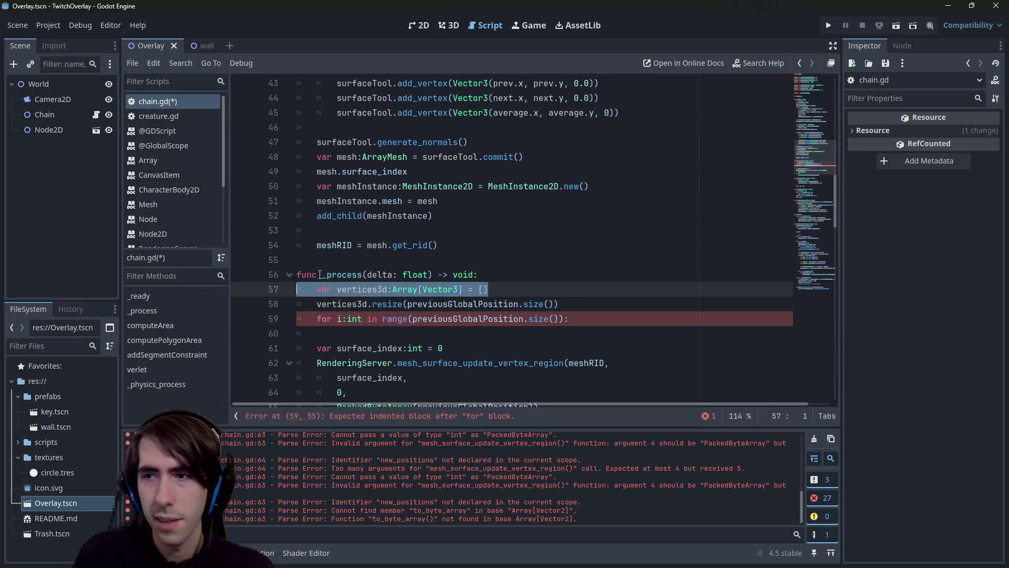
click(559, 319)
key(ctrl+s)
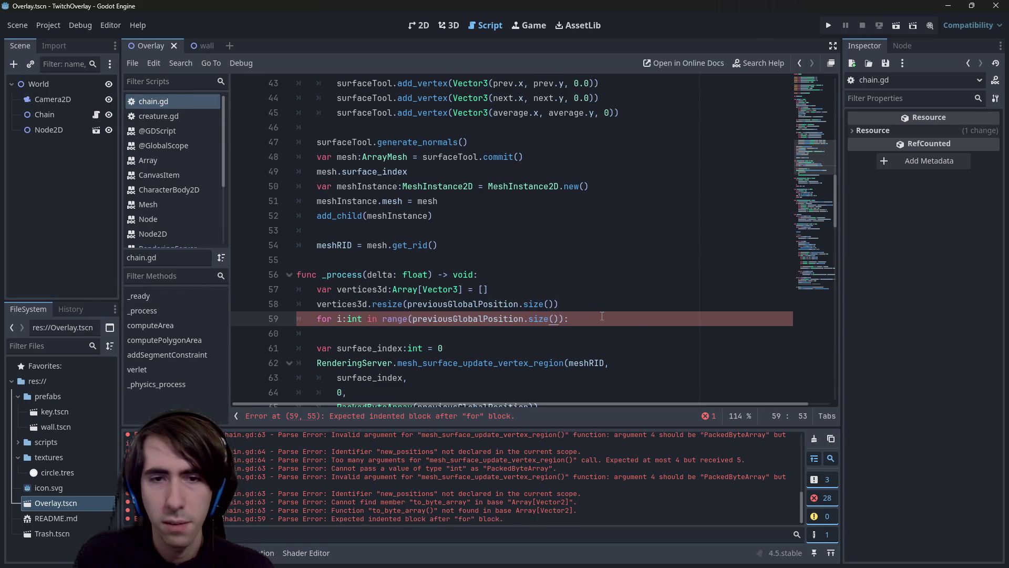
- Fill the loop with vertices3d[i] = Vector3(previousGlobalPosition[i].x, previousGlobalPosition[i].y, 0.0) and save
double_click(354, 306)
click(597, 312)
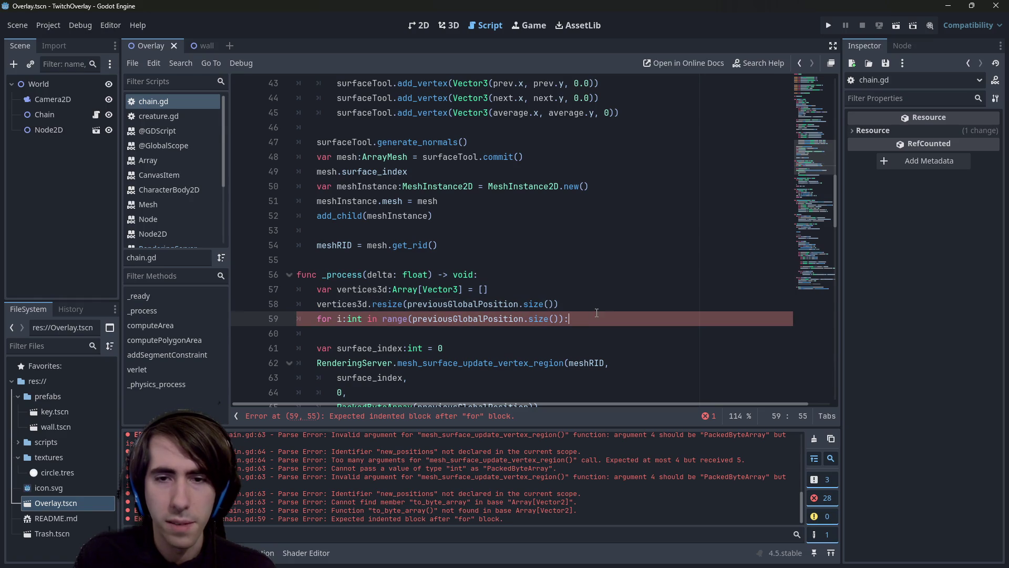
key(Return)
text(vertices3d[i] = )
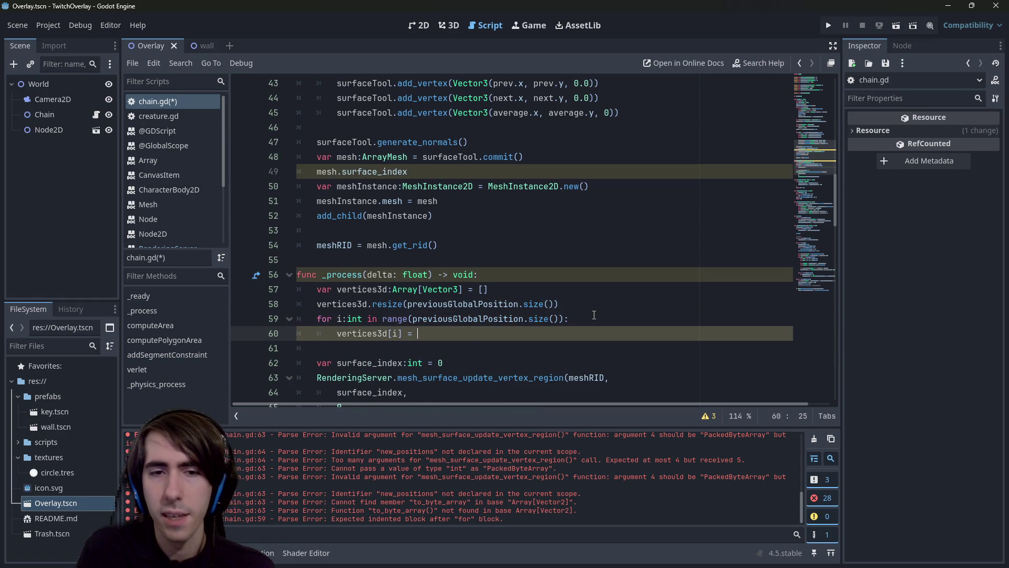
text(previousGlobalPosition)
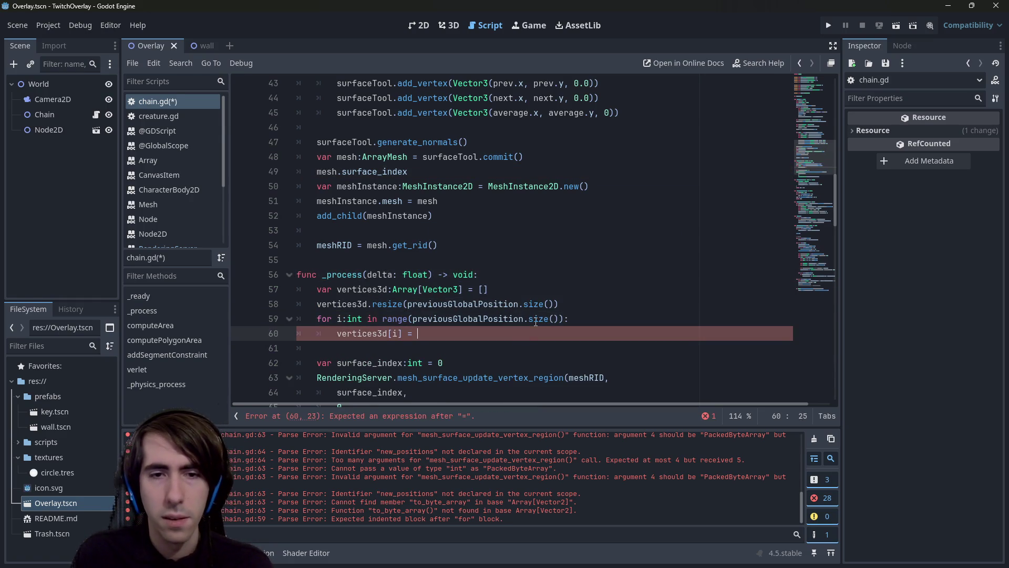
key(ctrl+Left)
text(Vector3()
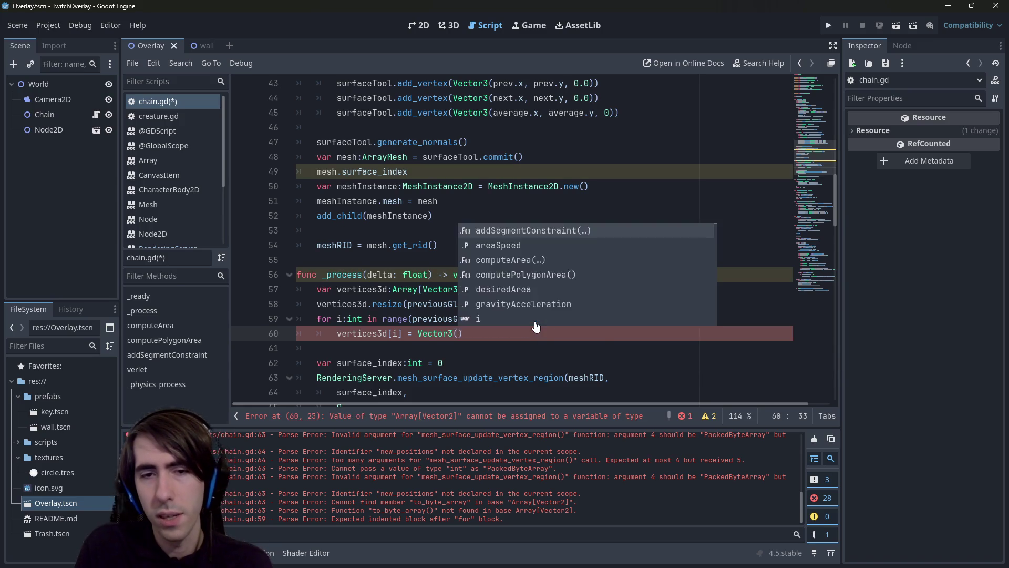
key(End)
text([i].x, previousGlobalPosition)
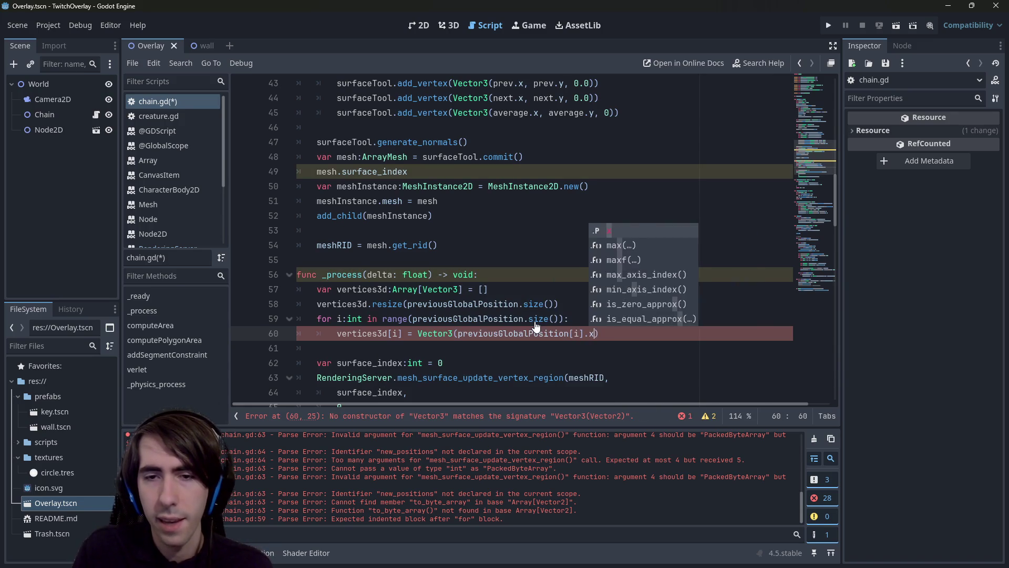
text([i].y, 0)
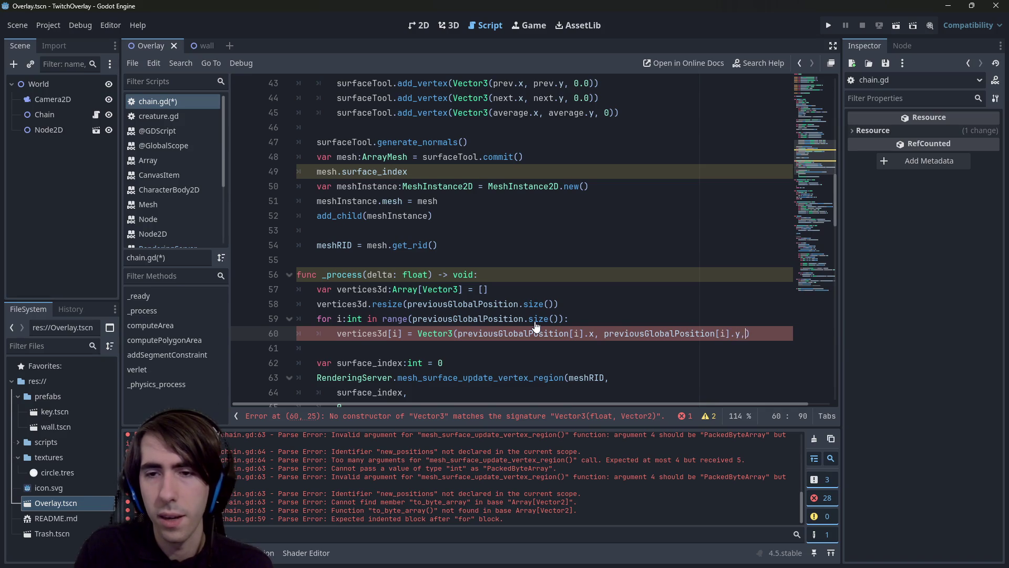
text(.0)
key(ctrl+s)
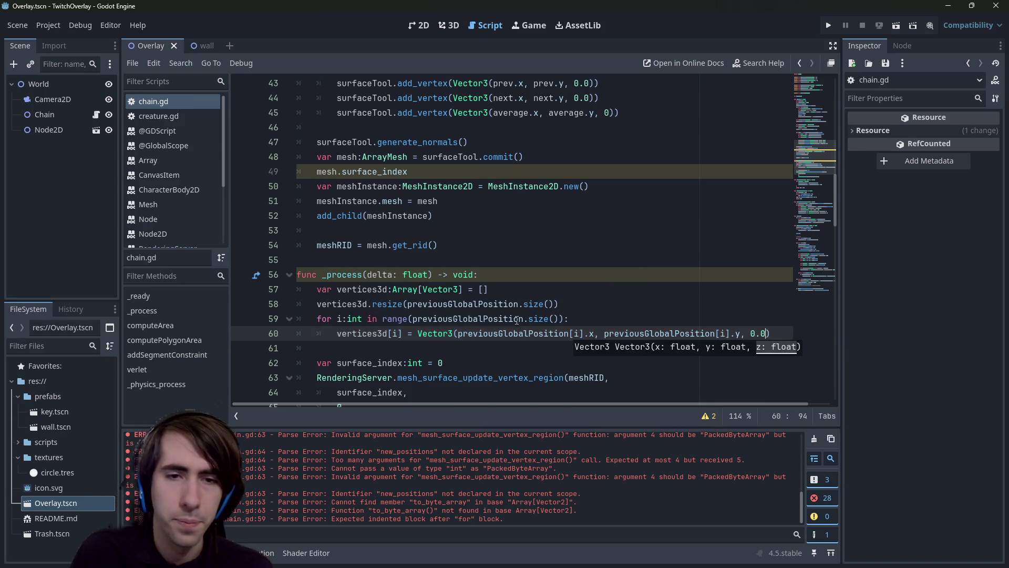
- Change the line 66 PackedByteArray argument to vertices3d, check warnings, and run the scene
double_click(362, 333)
scroll(397, 305, down, 2)
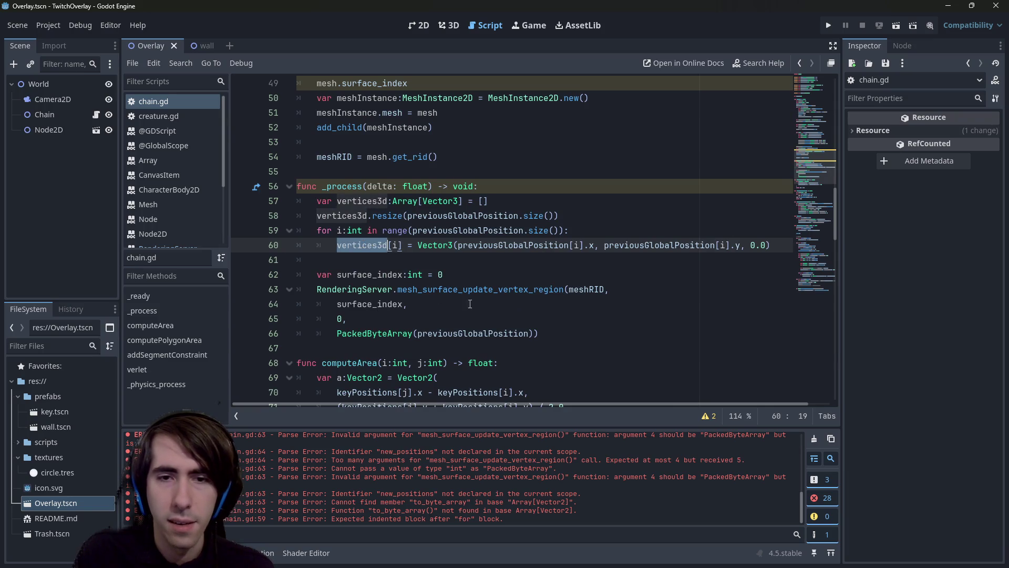
click(465, 333)
double_click(465, 333)
key(ctrl+v)
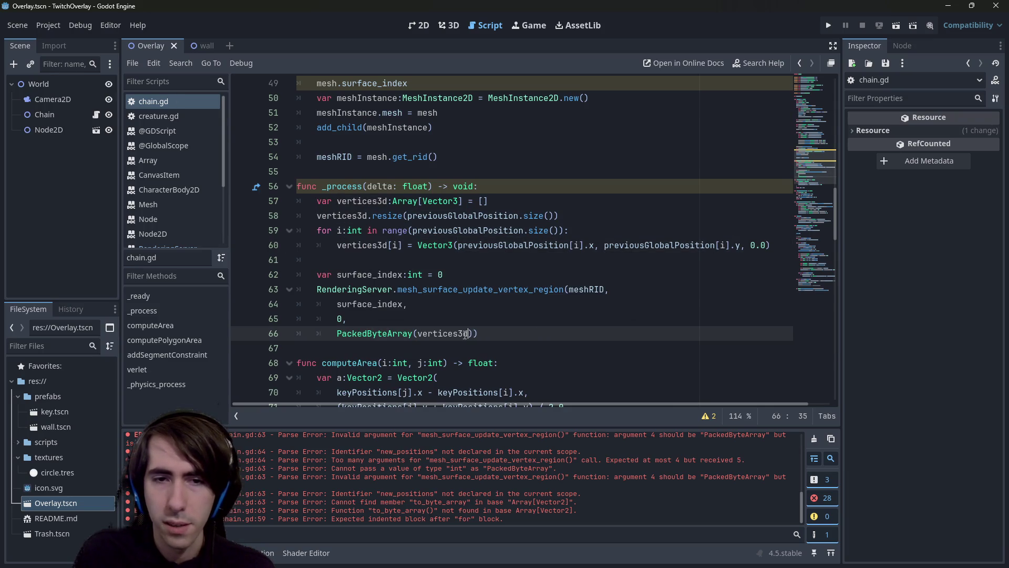
click(708, 418)
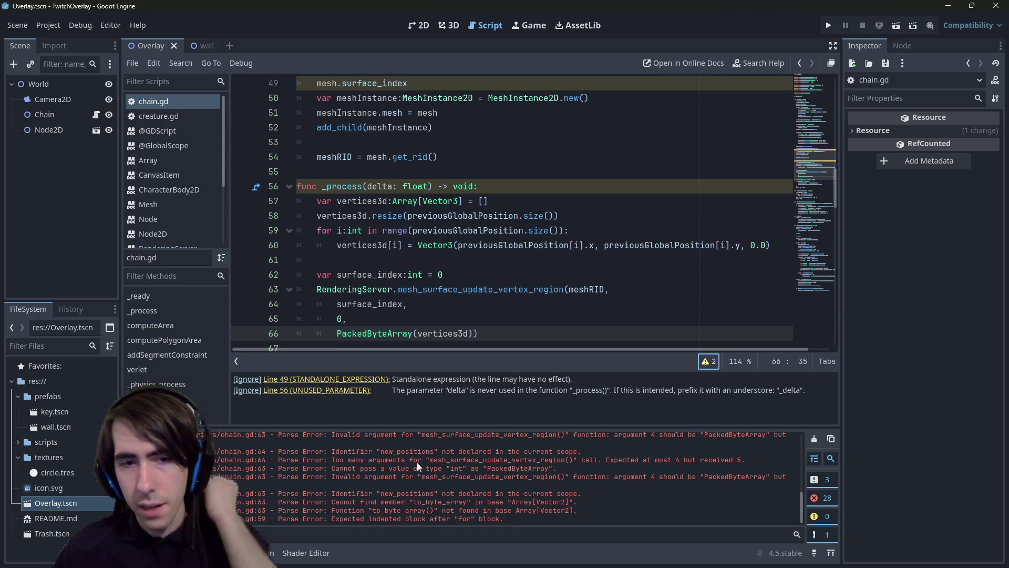
click(893, 25)
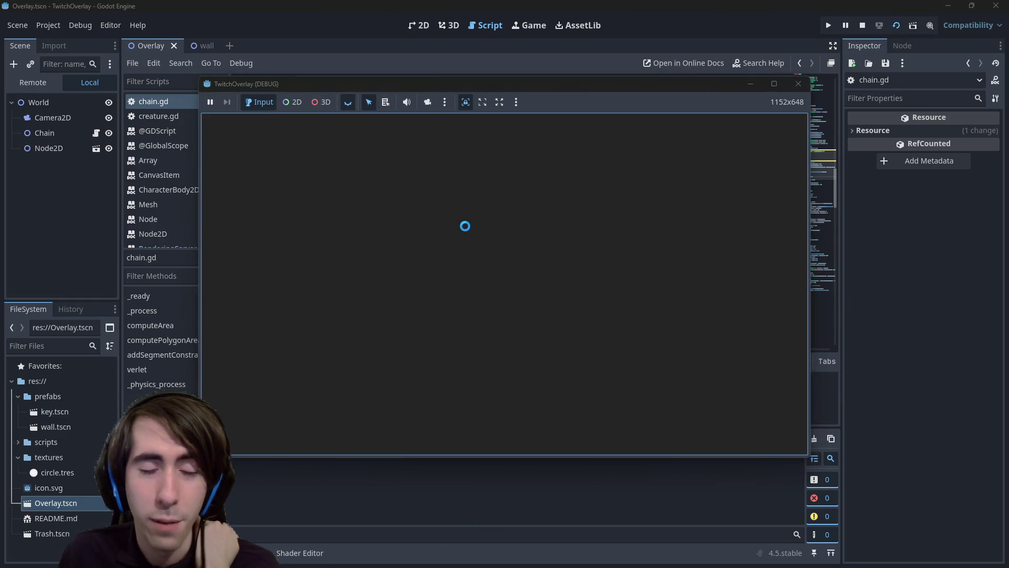
- Delete the failing mesh.surface_index line from _ready and save the script
click(435, 217)
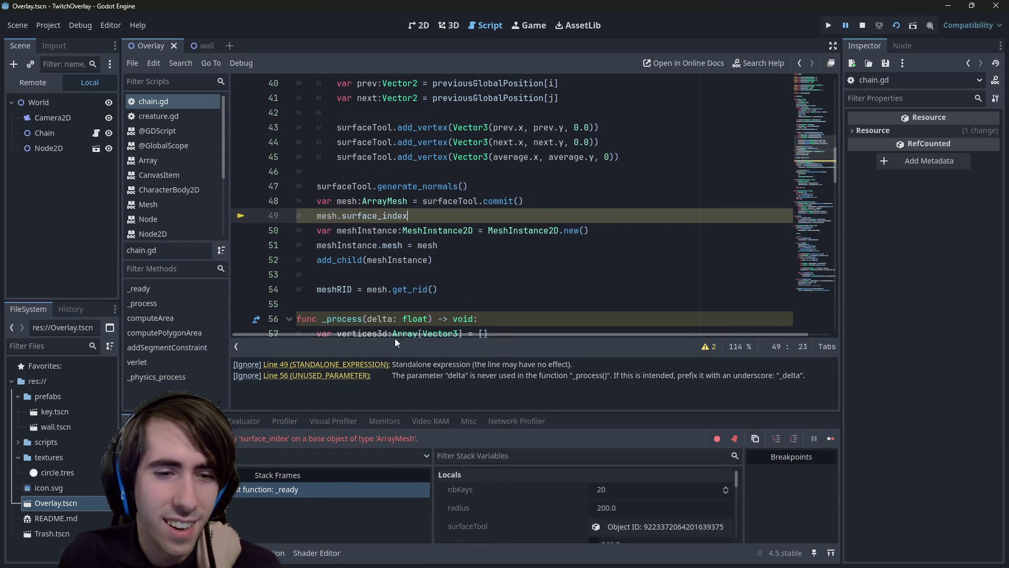
key(shift+Home)
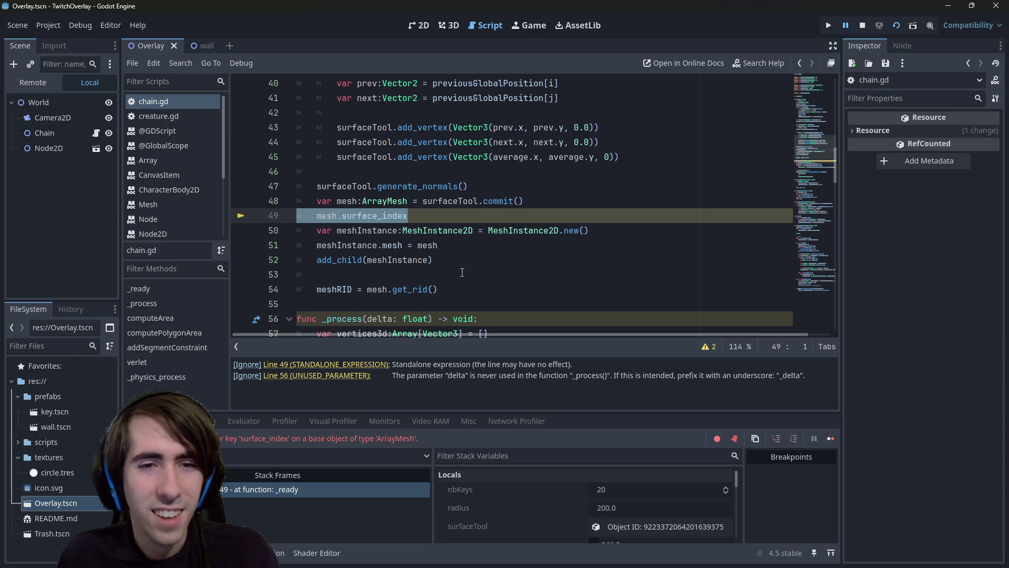
scroll(455, 265, up, 2)
key(BackSpace)
key(BackSpace)
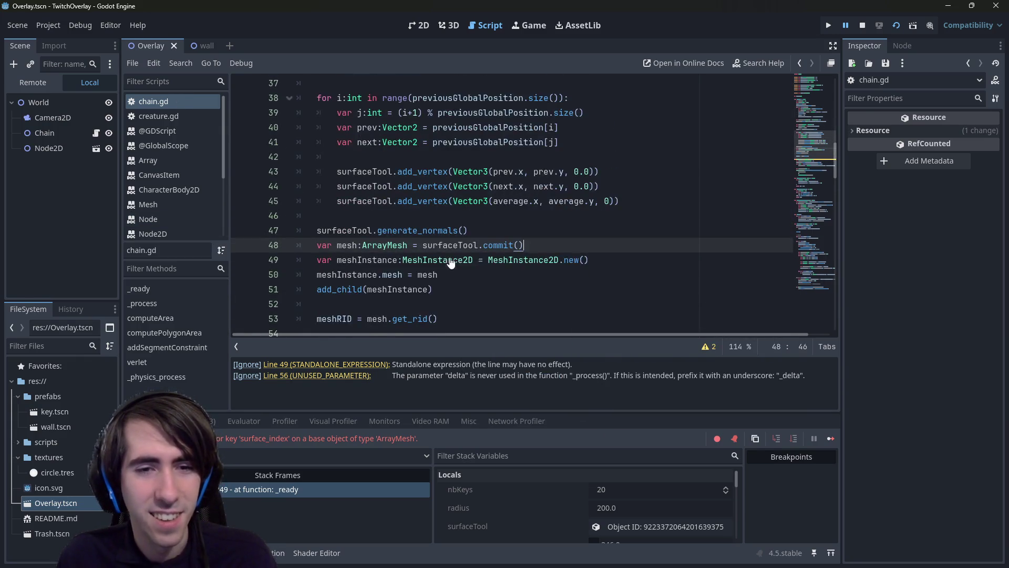
key(ctrl+s)
- Run the scene again so the chain dots circle the white ball
scroll(452, 260, down, 5)
scroll(447, 252, up, 3)
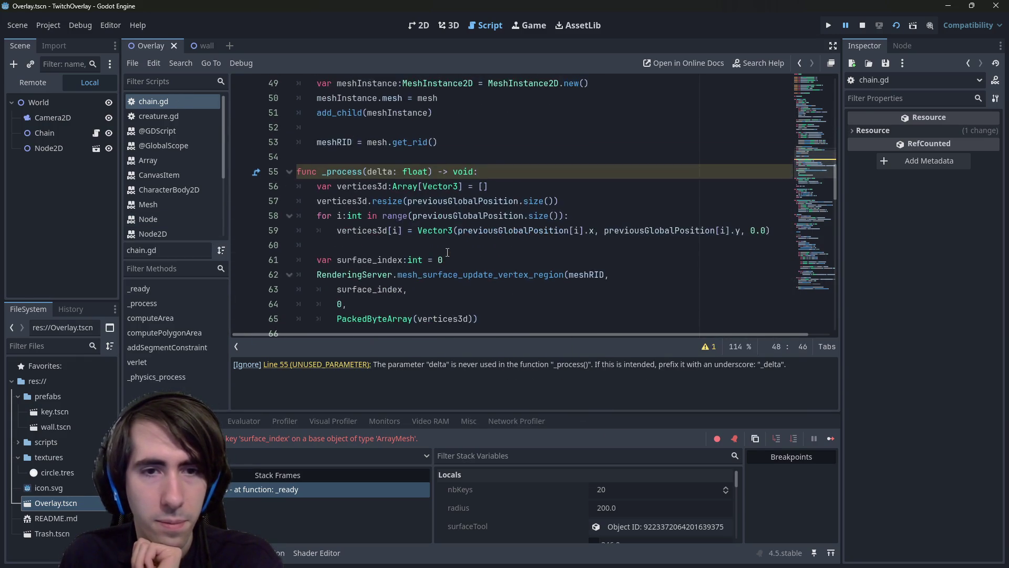
scroll(447, 251, up, 1)
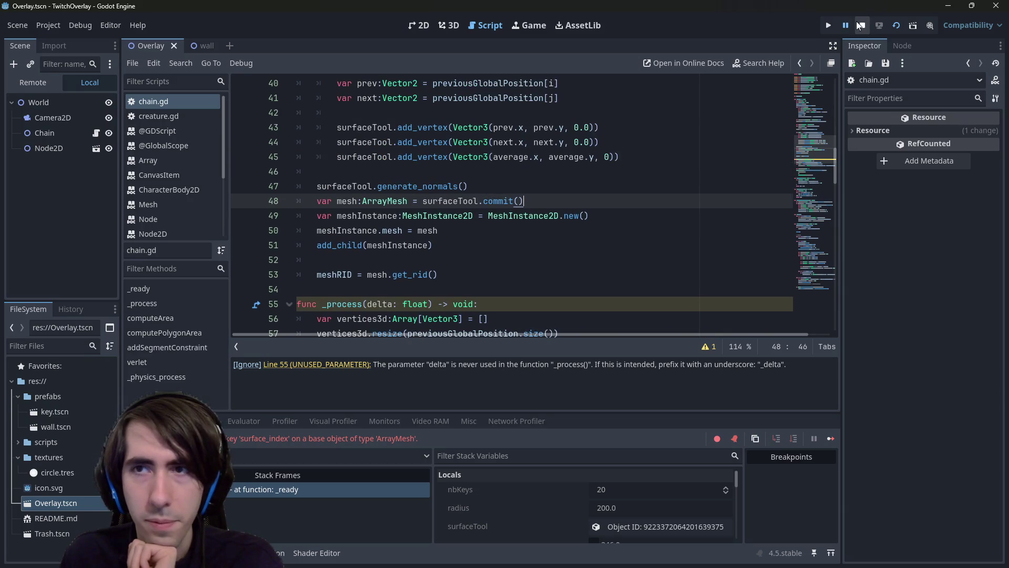
click(895, 28)
click(465, 187)
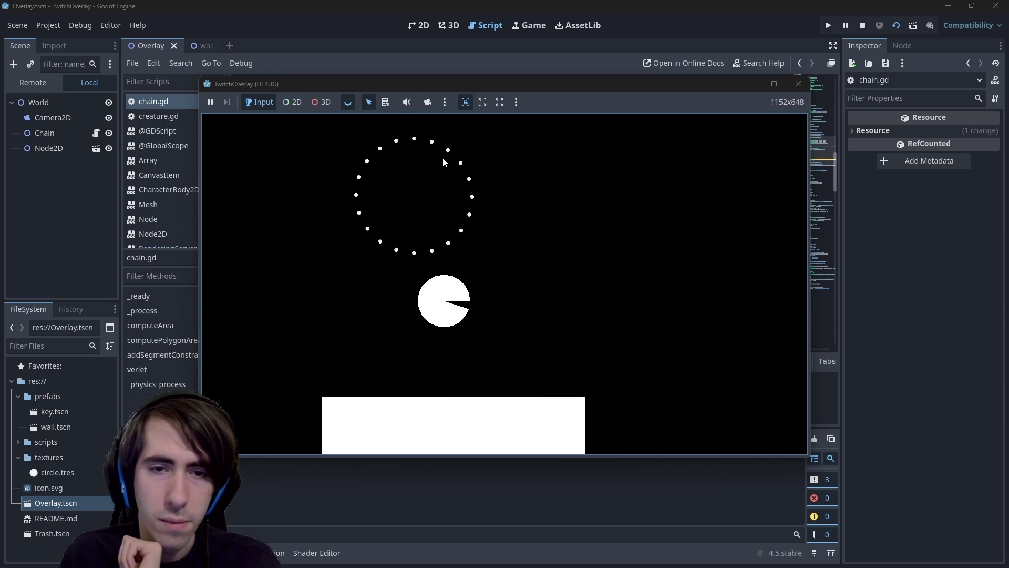
- Set a breakpoint on line 62, rerun, and inspect vertices3d's 20 Vector3 points
click(797, 84)
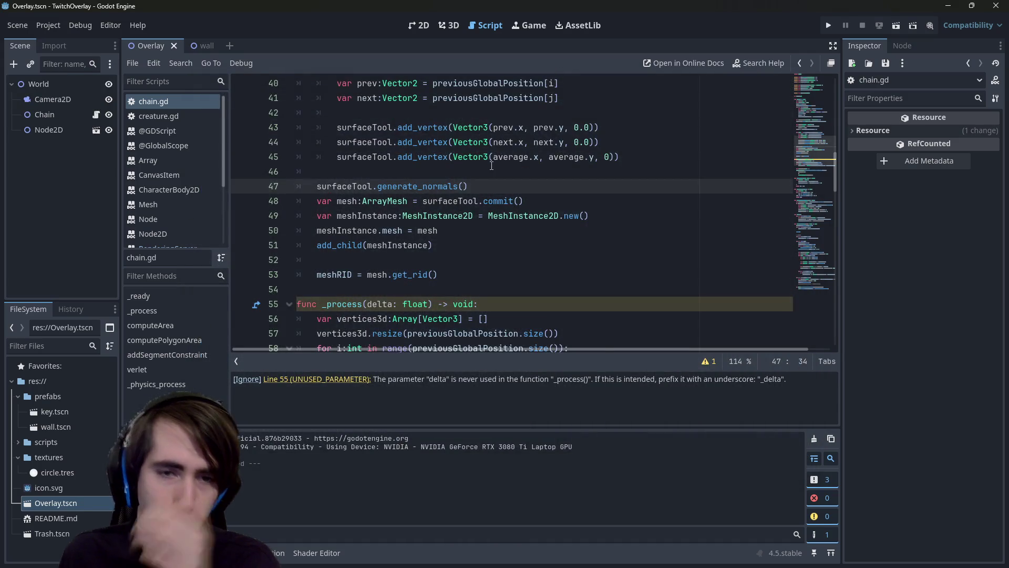
scroll(457, 210, down, 3)
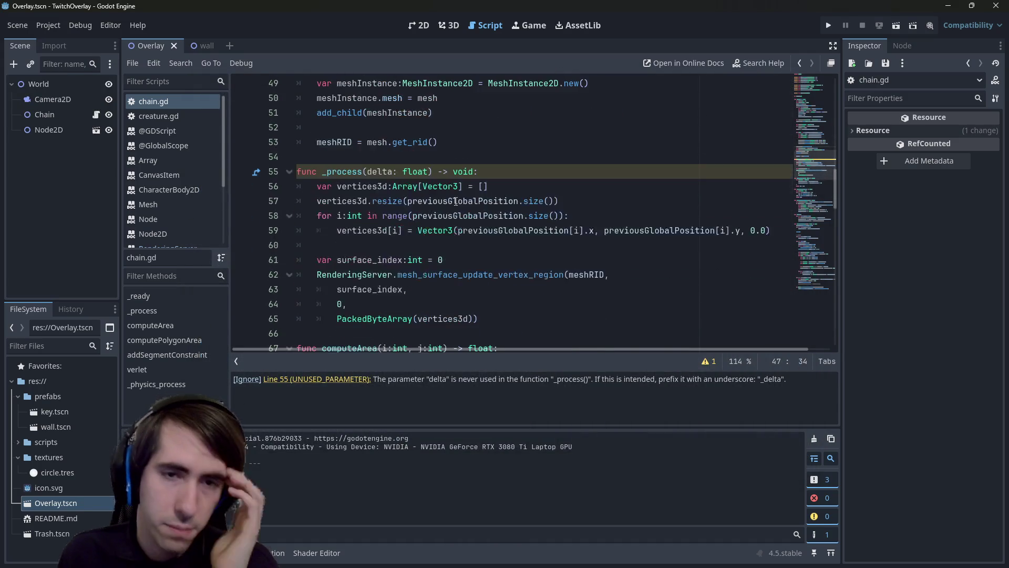
click(241, 274)
click(896, 26)
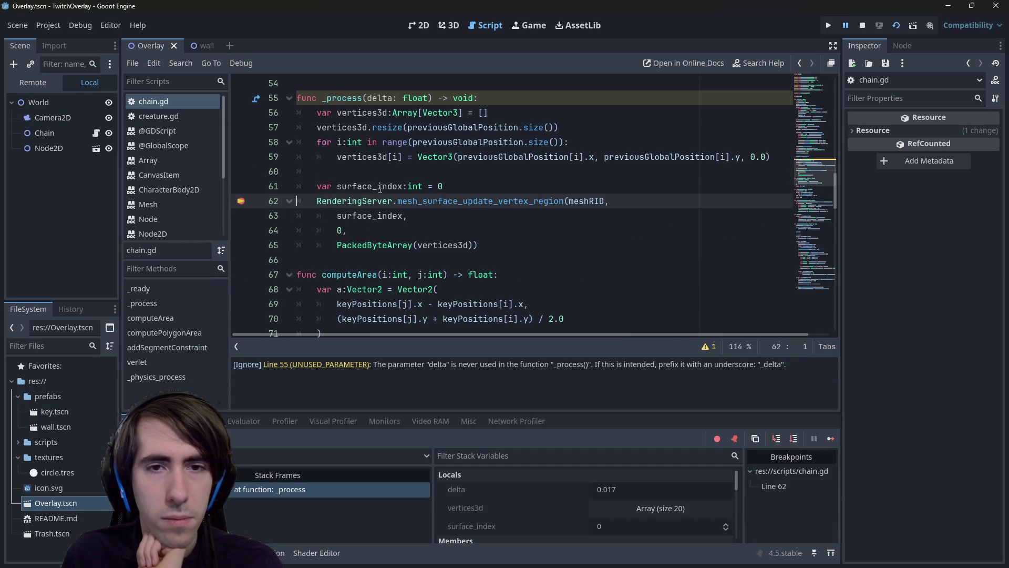
click(457, 157)
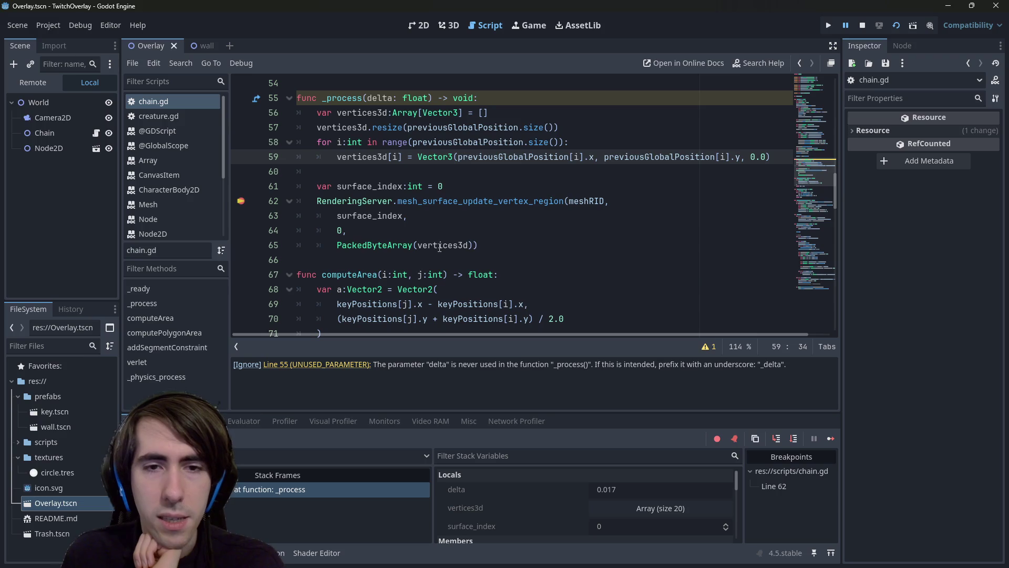
mouse_move(439, 248)
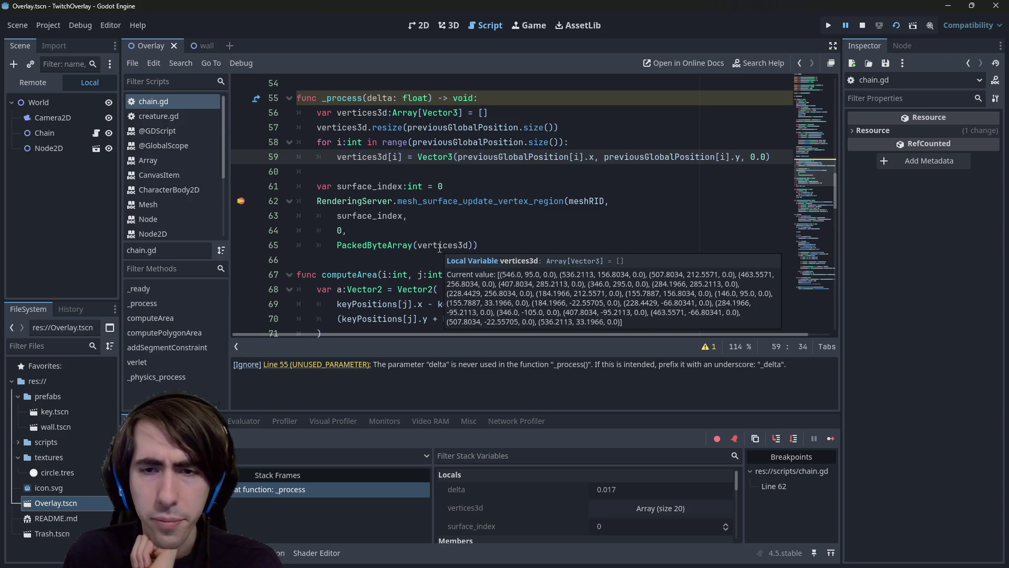
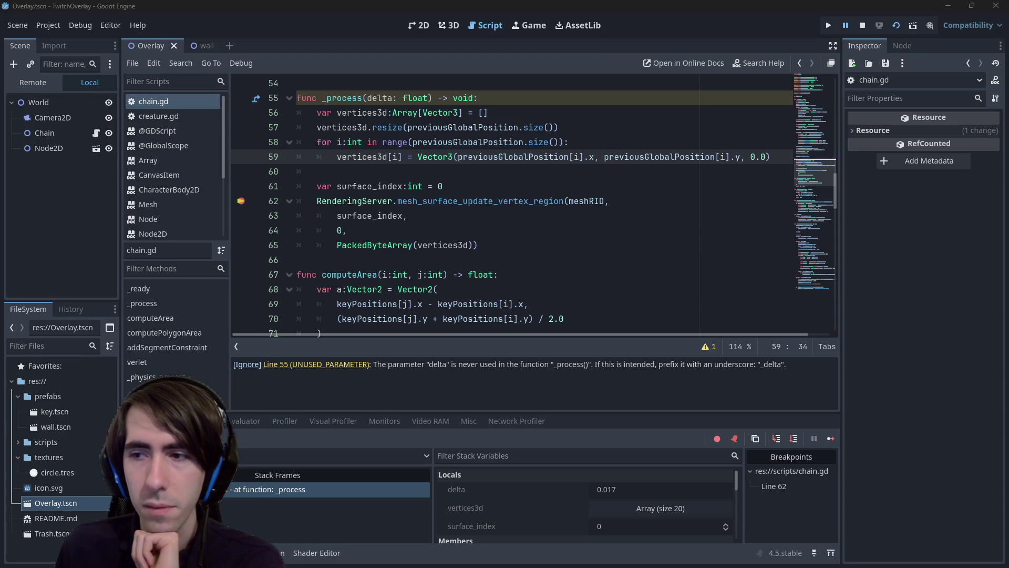
- Back in Godot, inspect the meshRID vertex-region update call and its assignment on line 53
key(alt+Tab)
key(alt+Tab)
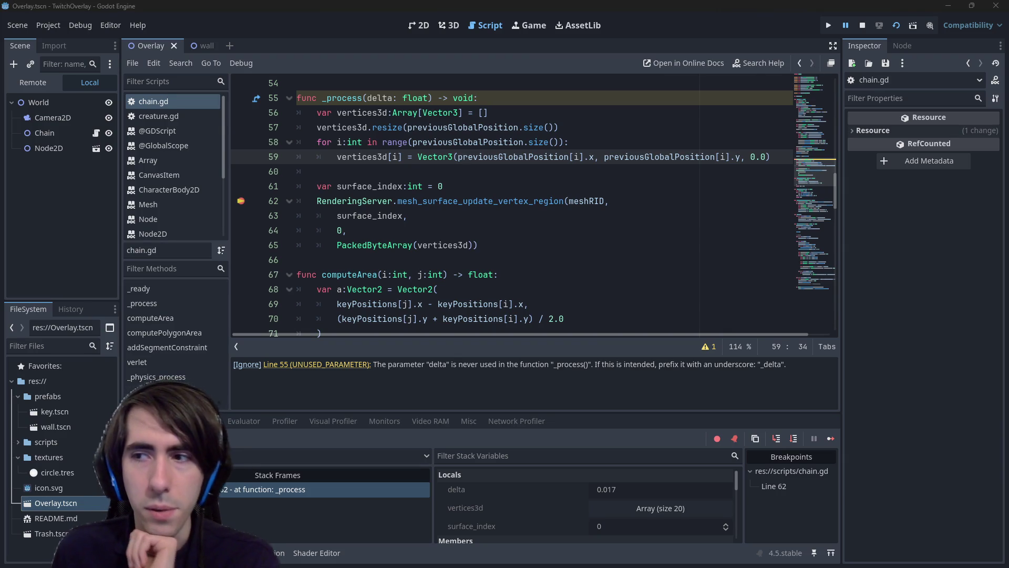
click(478, 212)
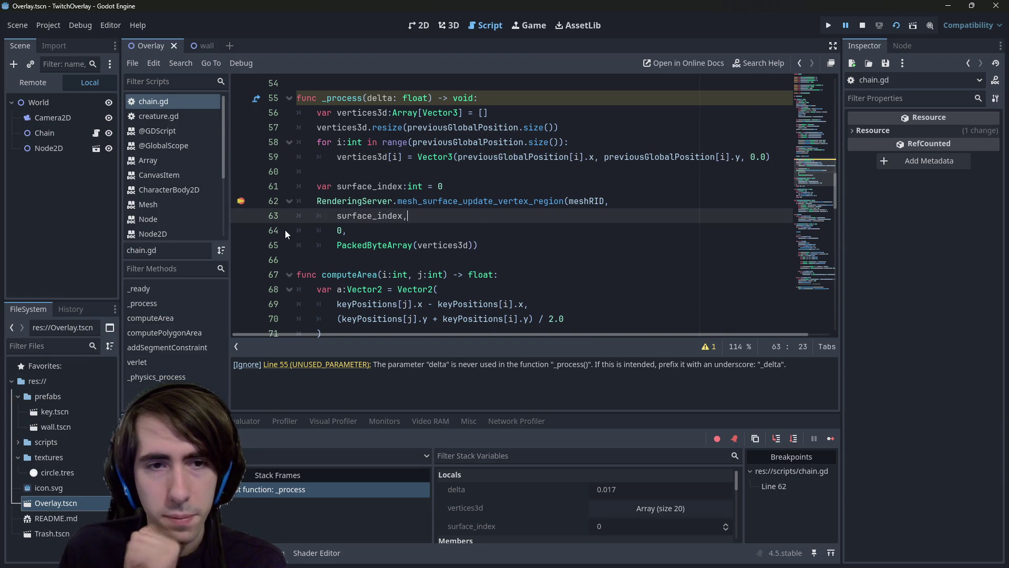
click(441, 201)
scroll(464, 245, up, 1)
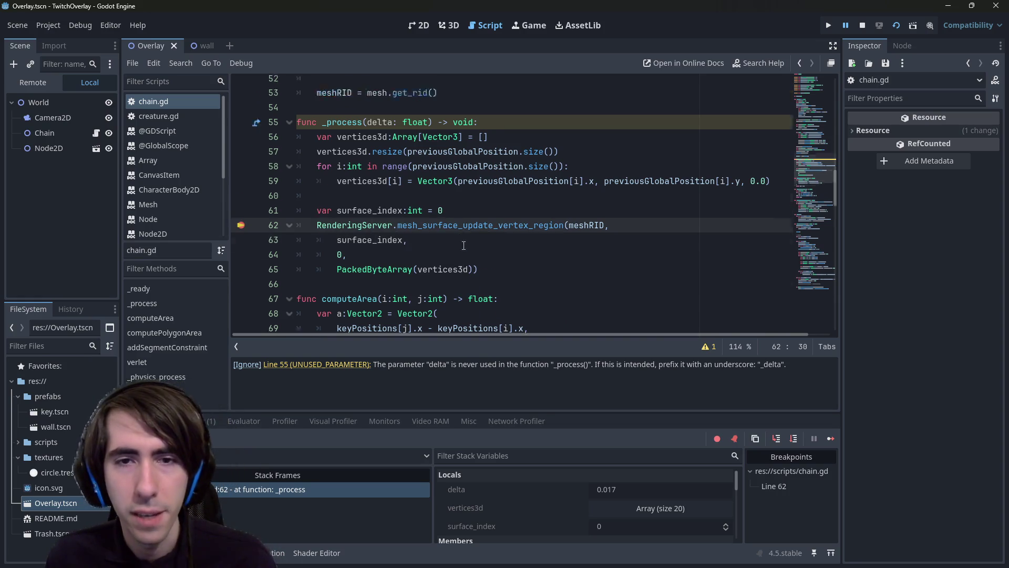
scroll(464, 246, up, 3)
double_click(585, 289)
scroll(437, 246, up, 5)
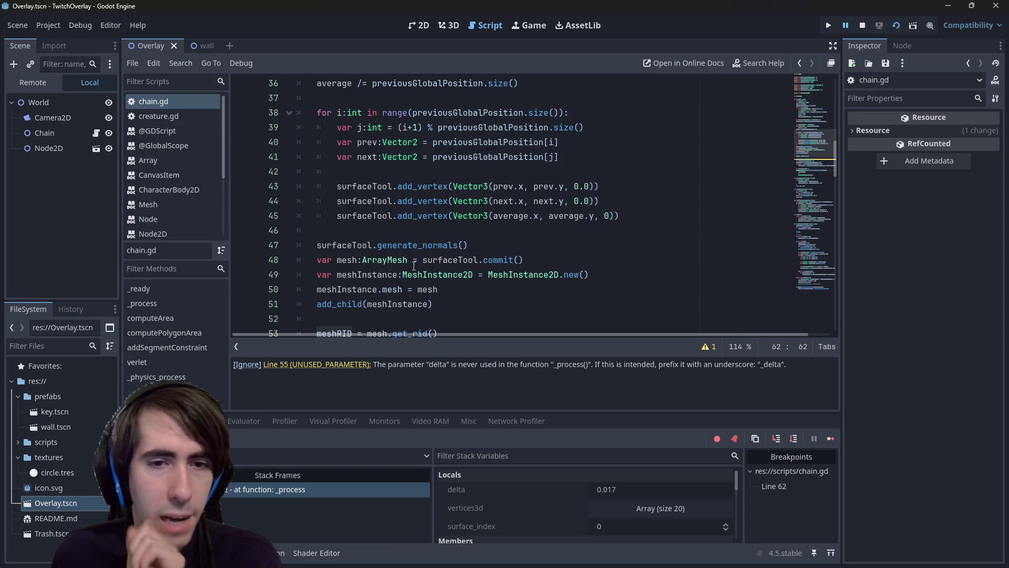
scroll(368, 308, down, 1)
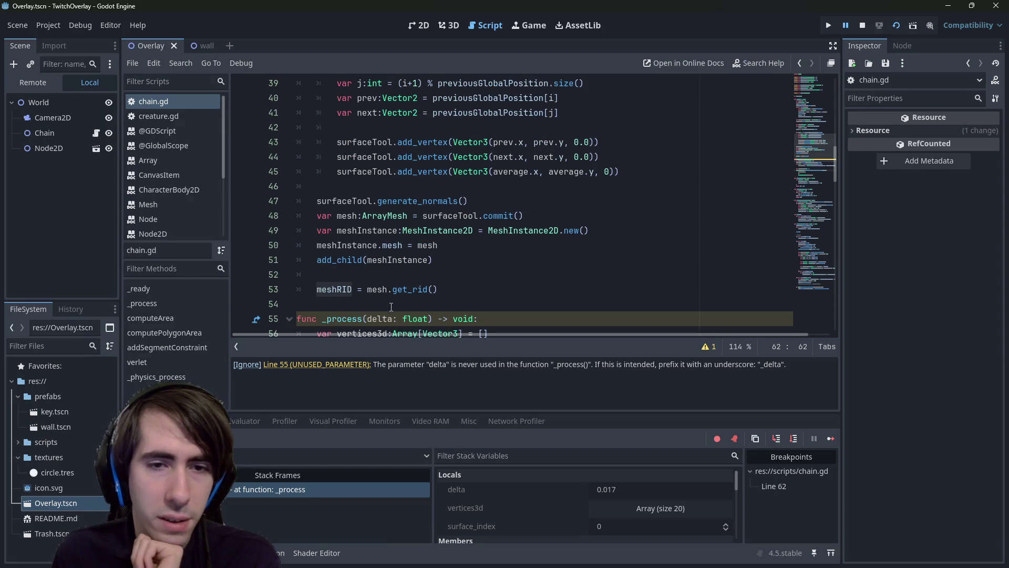
click(346, 296)
drag(438, 289, 269, 297)
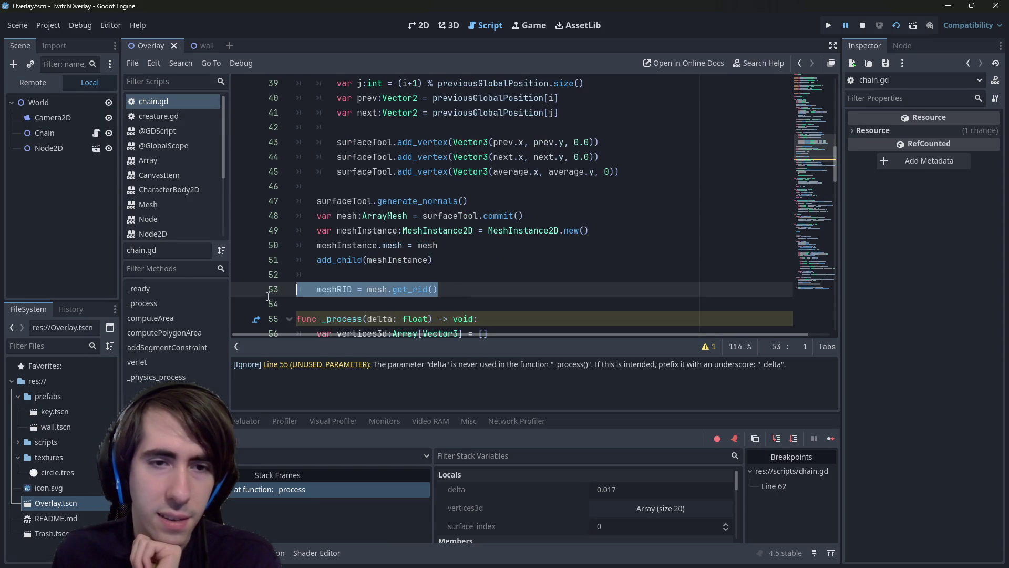
- Look over the meshInstance and surfaceTool declarations in chain.gd
double_click(376, 230)
scroll(389, 227, up, 3)
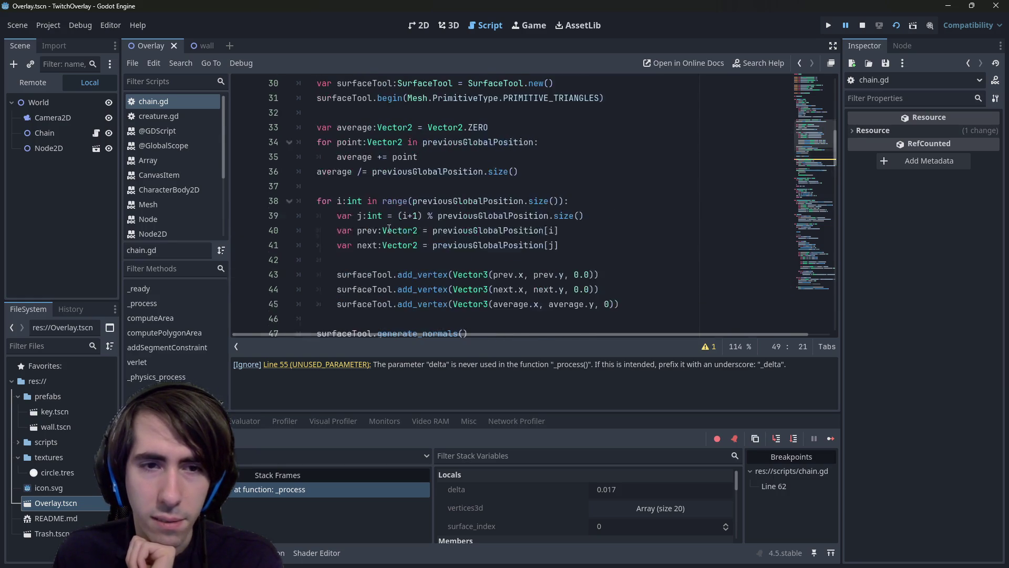
scroll(384, 225, up, 2)
double_click(340, 189)
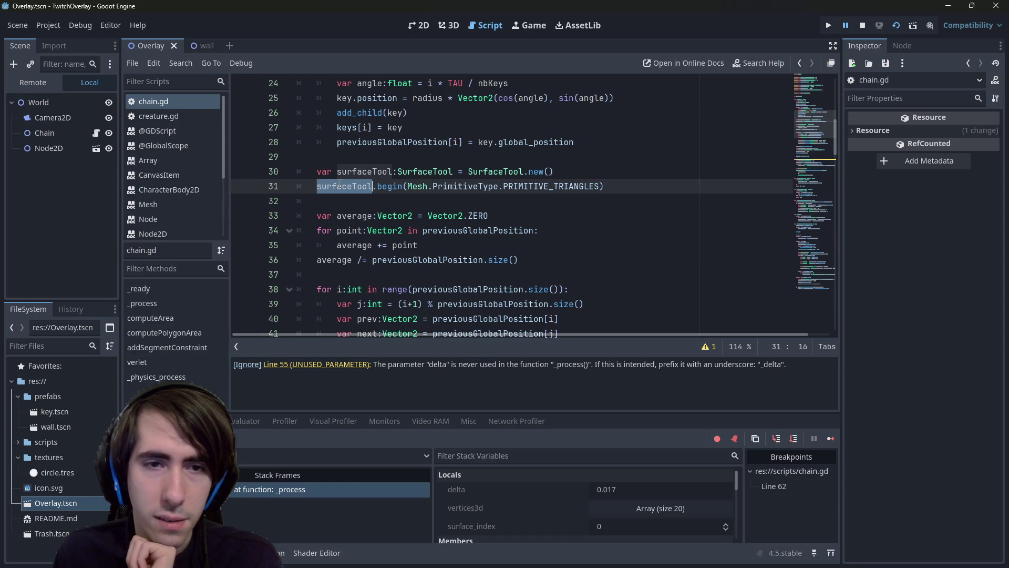
scroll(400, 240, down, 4)
scroll(400, 239, down, 4)
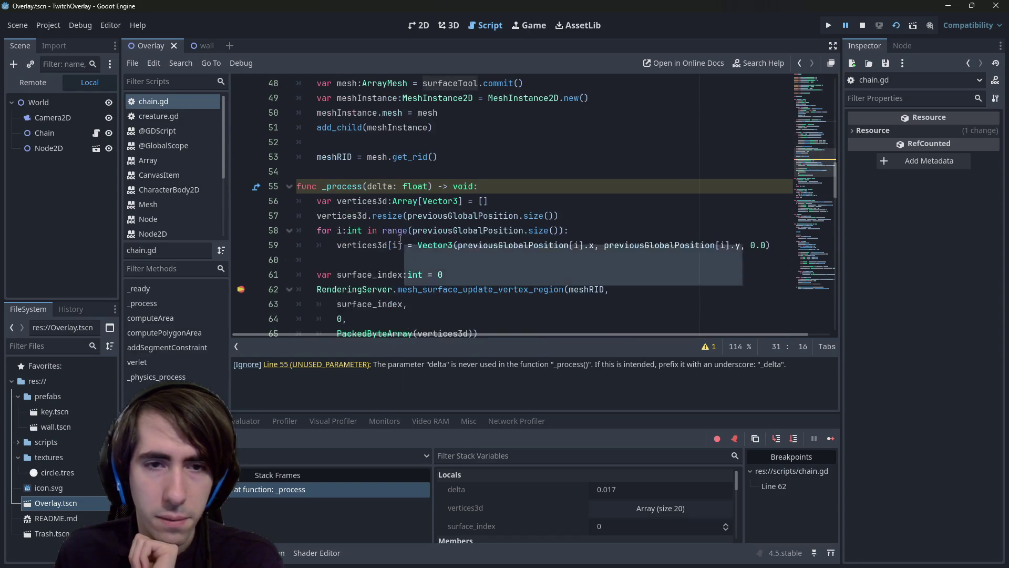
scroll(400, 240, up, 4)
scroll(400, 240, down, 3)
scroll(400, 240, down, 3)
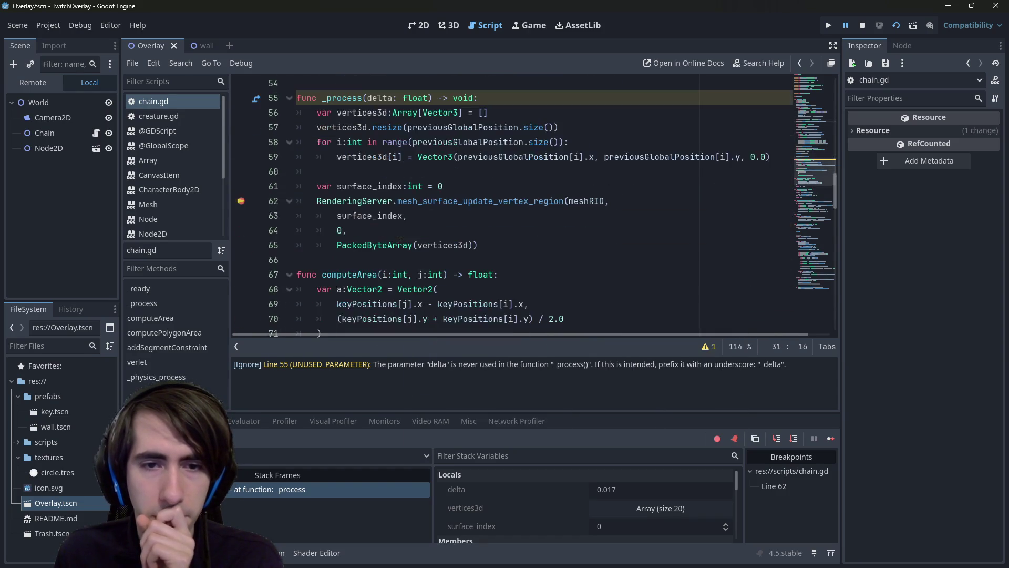
scroll(431, 212, down, 2)
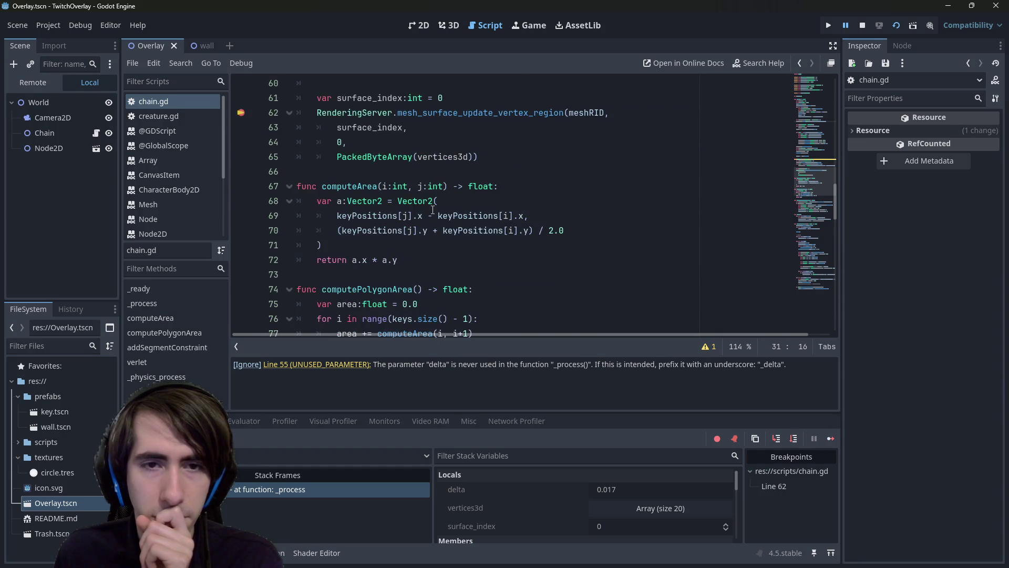
scroll(444, 191, down, 3)
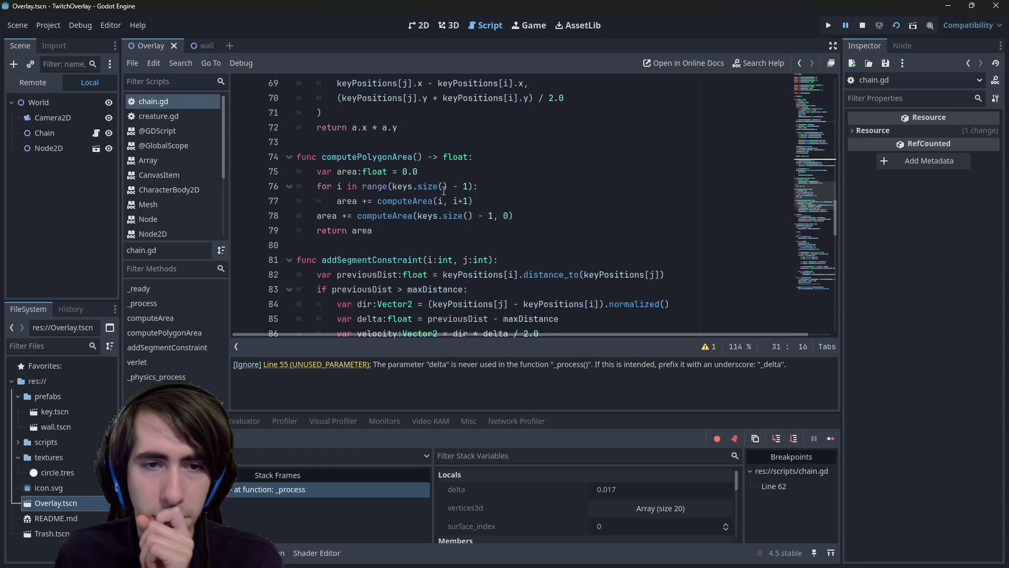
scroll(651, 232, up, 5)
scroll(419, 272, up, 1)
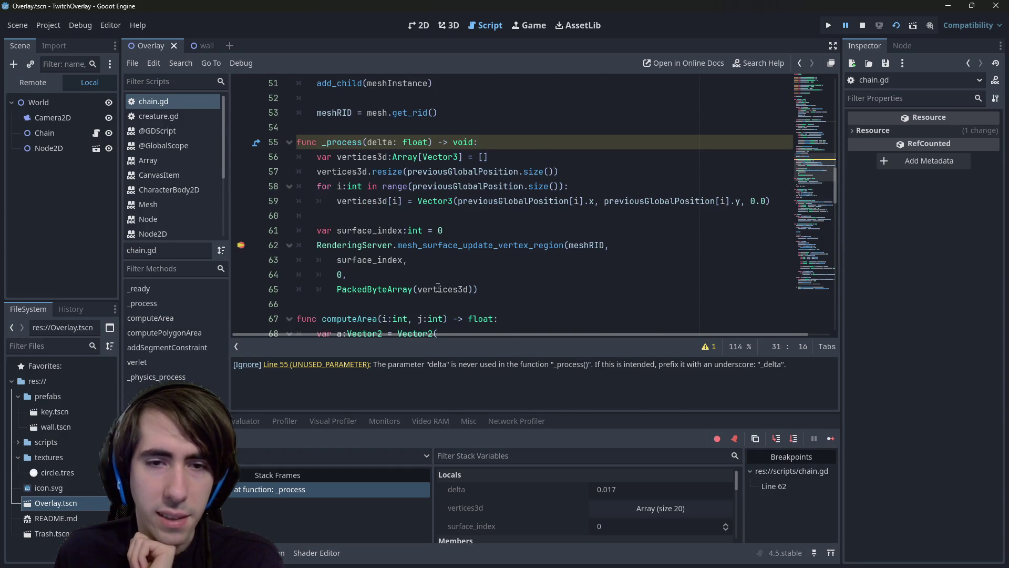
mouse_move(438, 287)
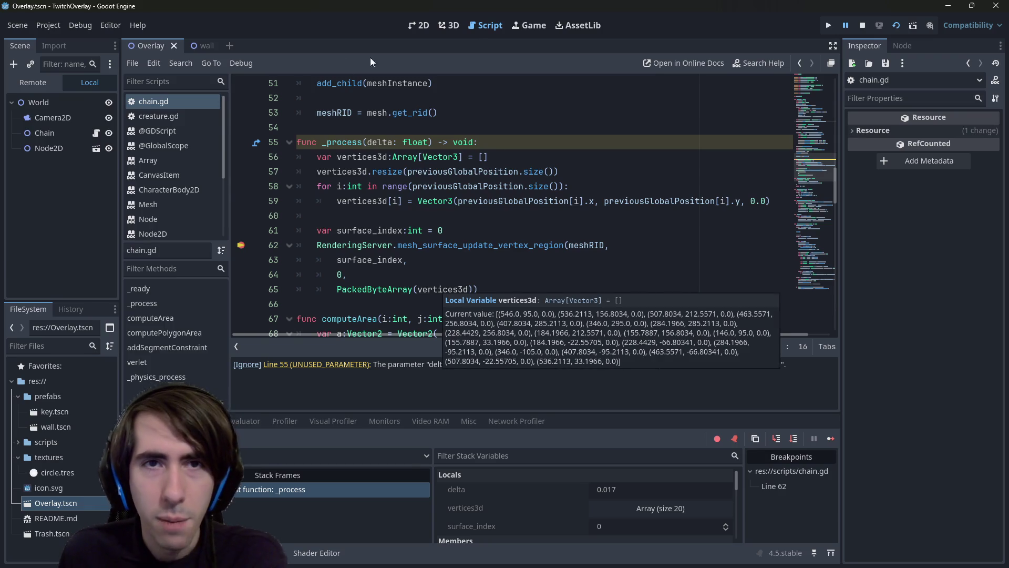
- End the paused run, relaunch the scene with F5 to watch the dotted ring, then close the game
click(452, 29)
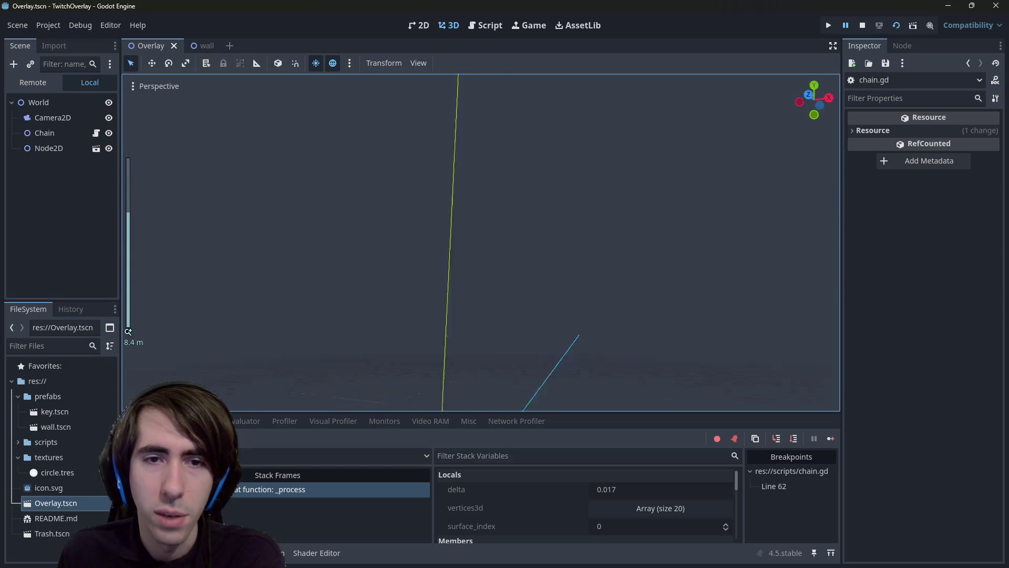
click(419, 25)
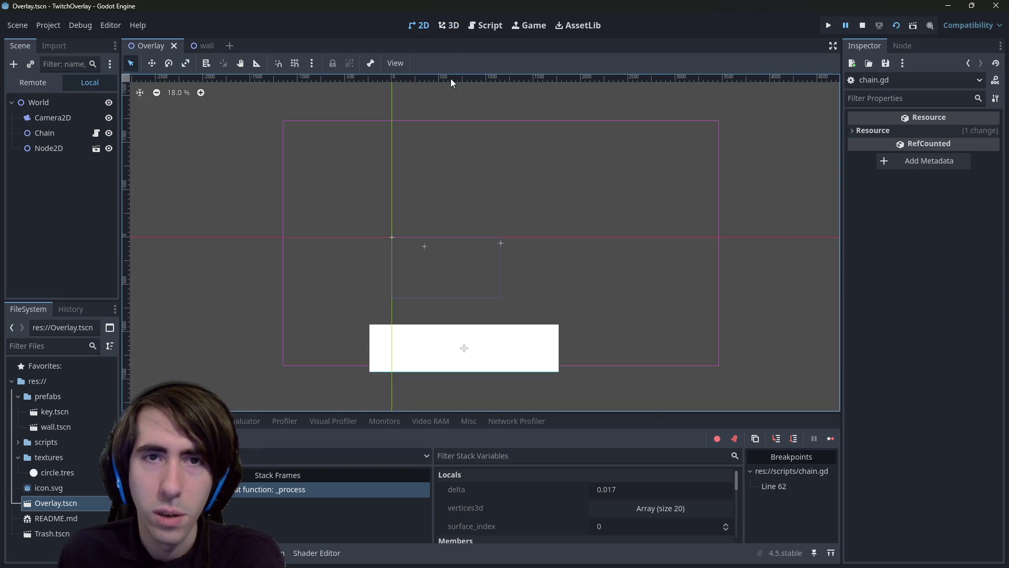
click(487, 25)
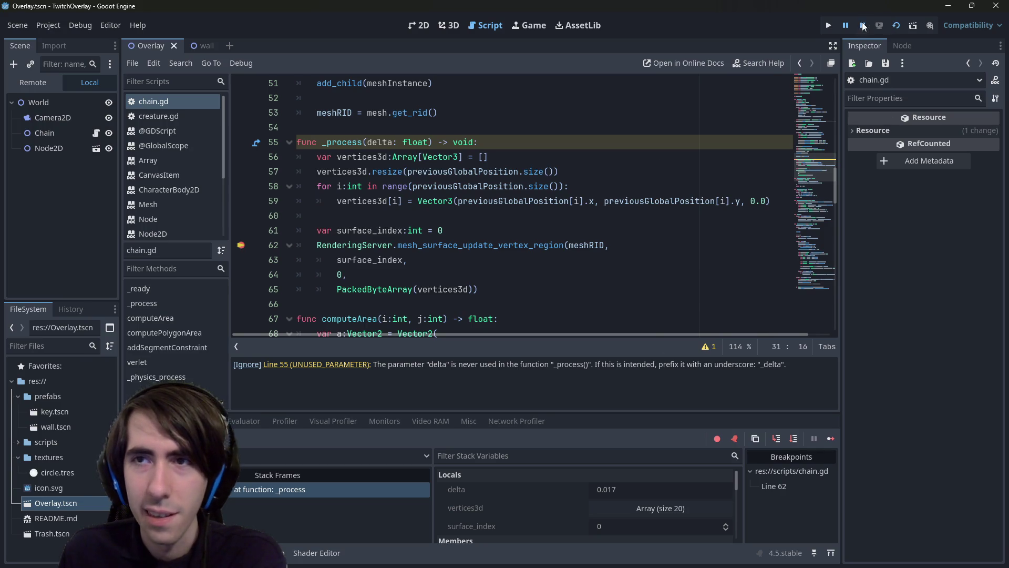
click(896, 25)
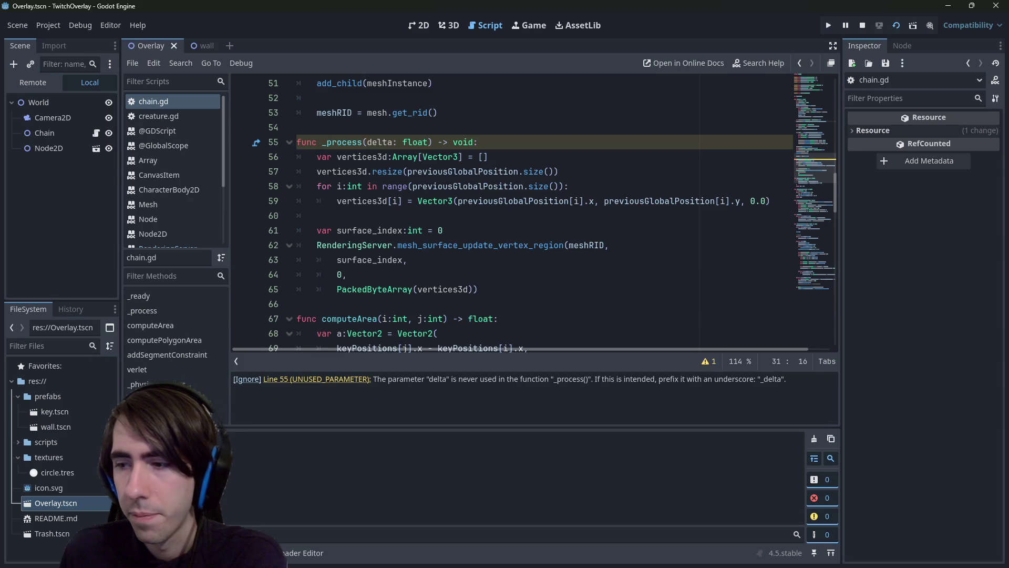
key(F5)
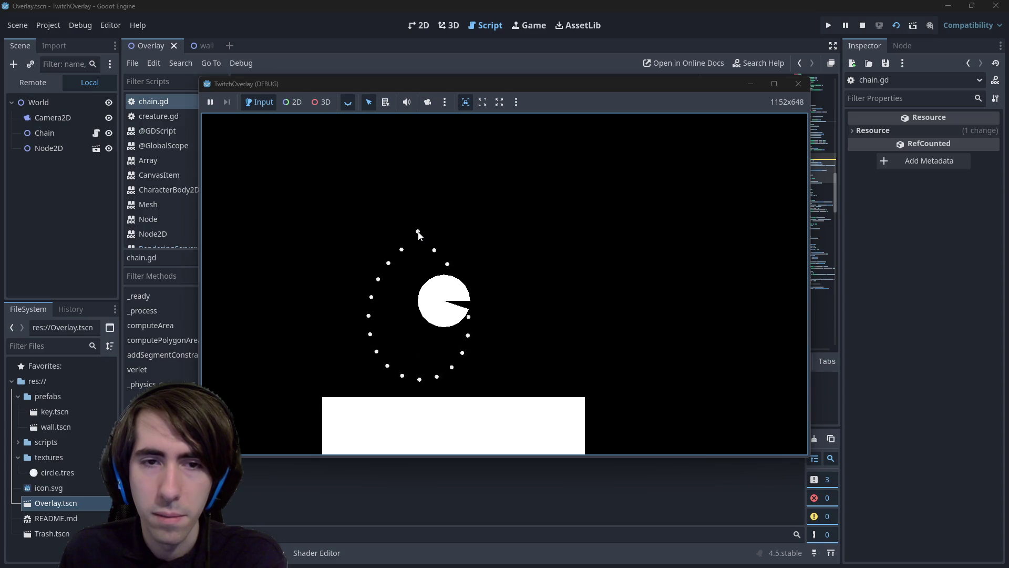
click(797, 83)
- Copy the RenderingServer.mesh_surface_update_vertex_region call name from line 51
scroll(530, 245, up, 1)
scroll(530, 245, up, 3)
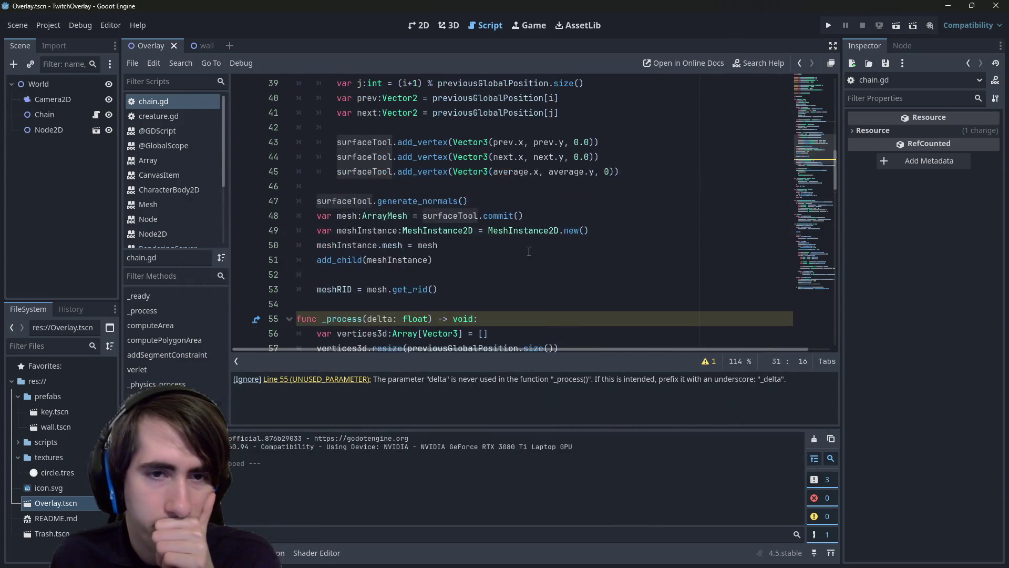
click(489, 262)
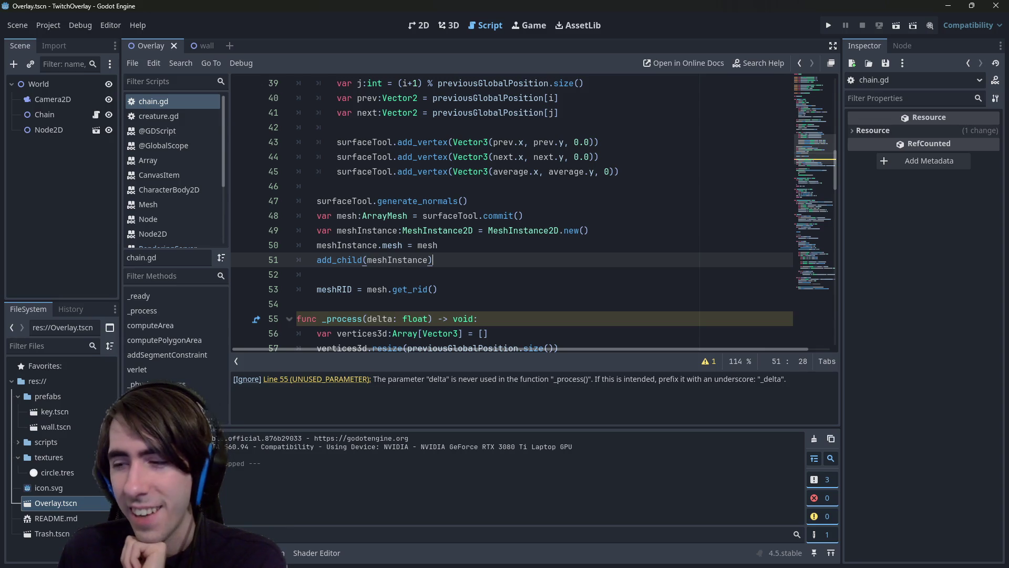
scroll(460, 263, down, 4)
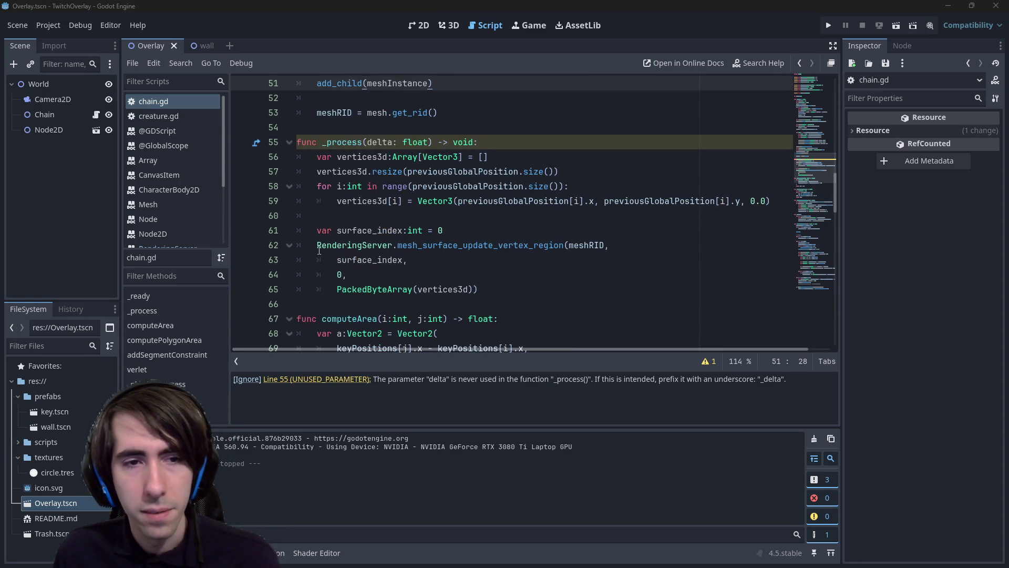
drag(319, 251, 567, 245)
key(ctrl+c)
key(alt+Tab)
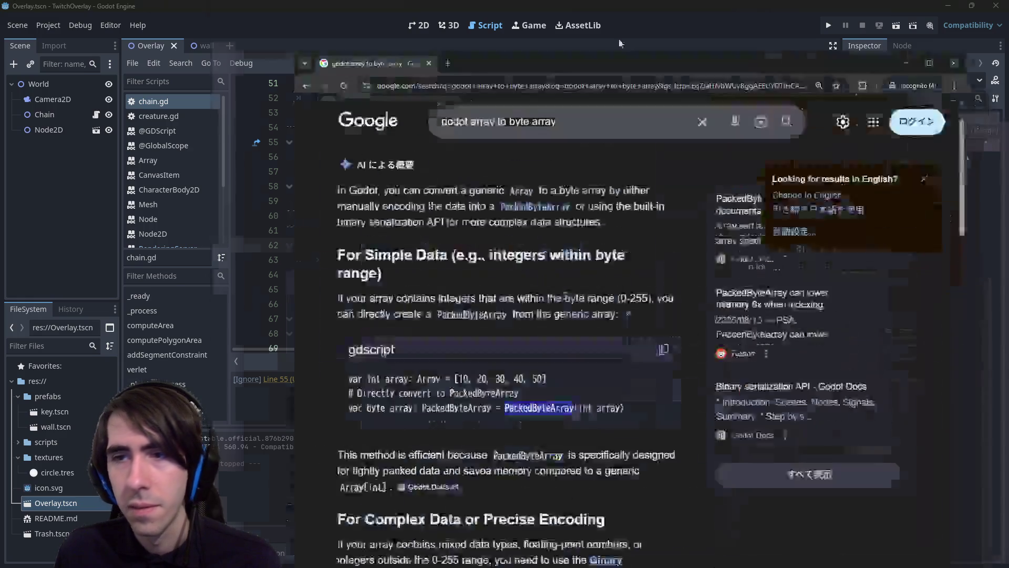
- Search Google for RenderingServer.mesh_surface_update_vertex_region on its own
click(428, 76)
key(ctrl+v)
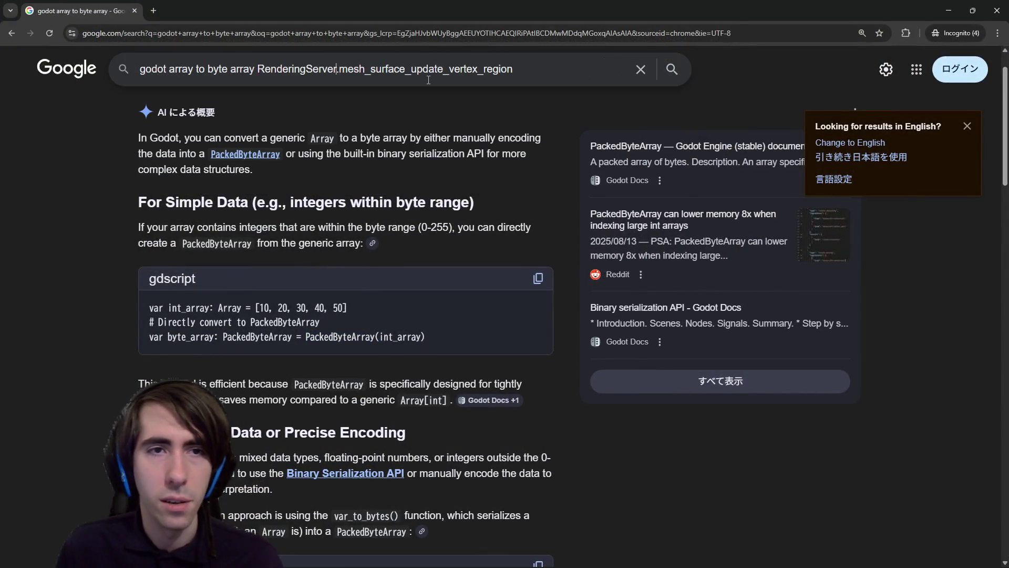
key(ctrl+BackSpace)
key(ctrl+BackSpace)
key(ctrl+BackSpace)
key(Return)
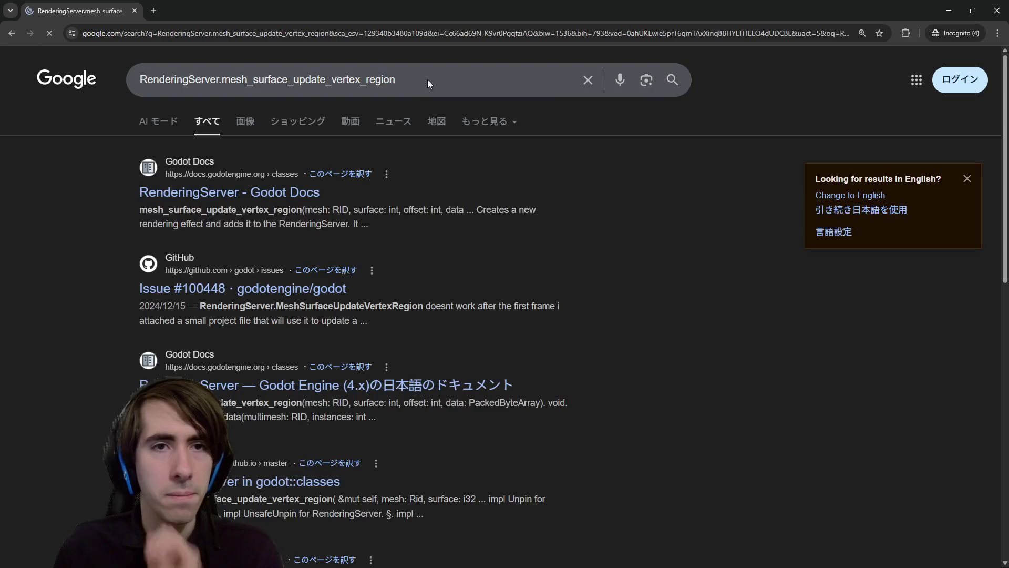
- Open the Godot Docs and GitHub results in new tabs and view issue #100448
middle_click(226, 193)
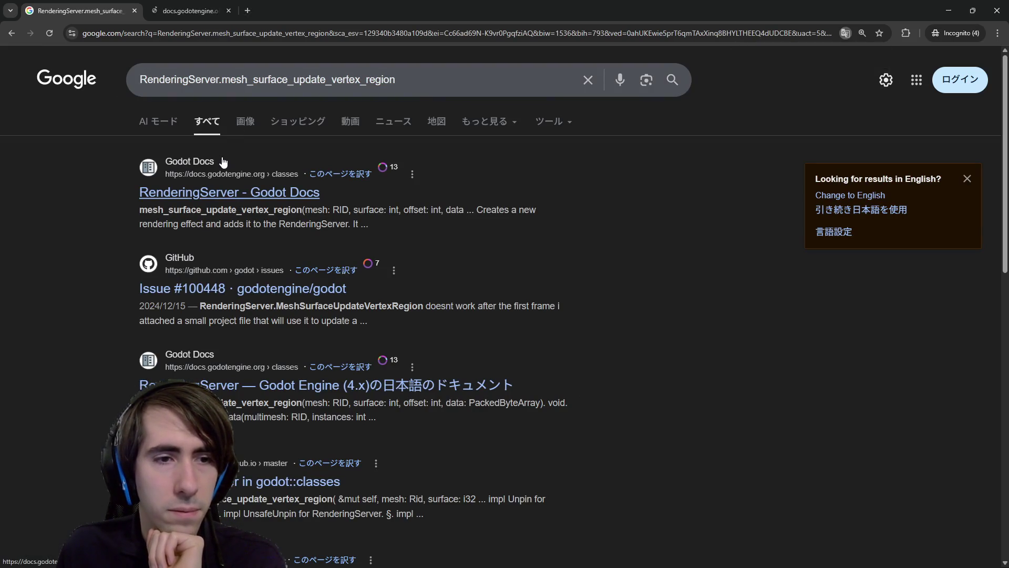
middle_click(228, 288)
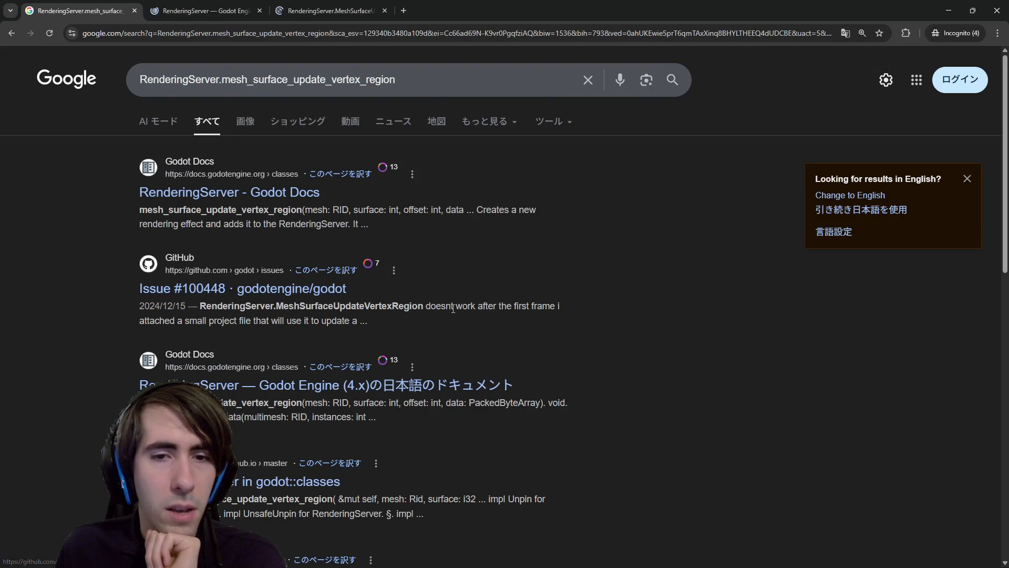
click(501, 309)
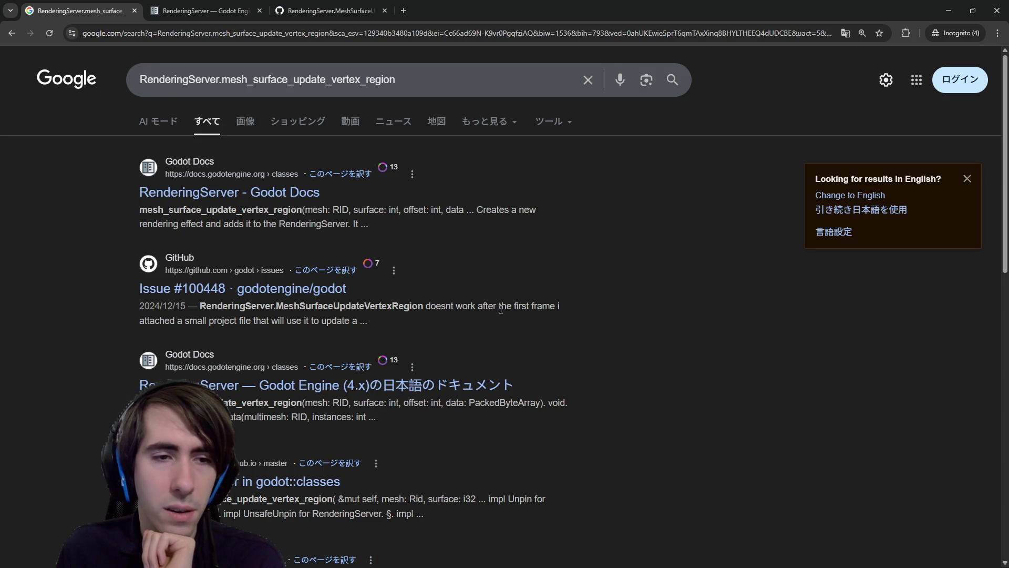
click(347, 5)
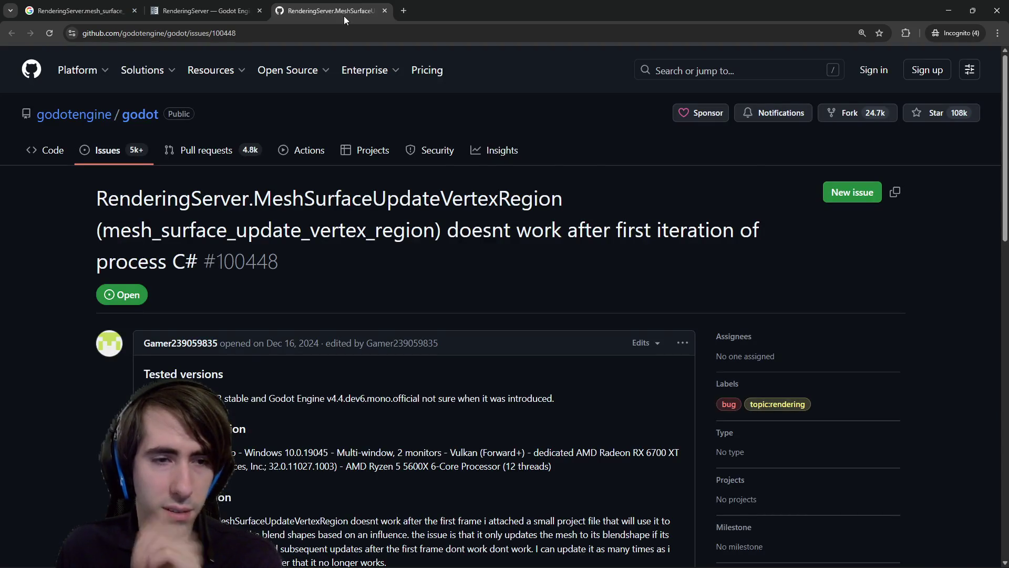
- Watch the workaround video attached to GitHub issue #100448
scroll(248, 263, down, 7)
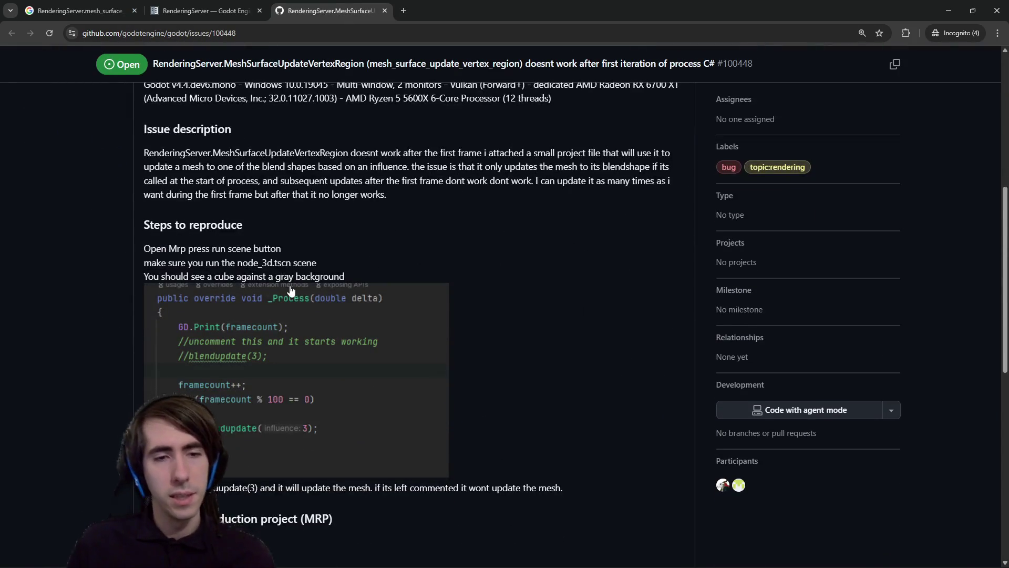
scroll(284, 289, down, 8)
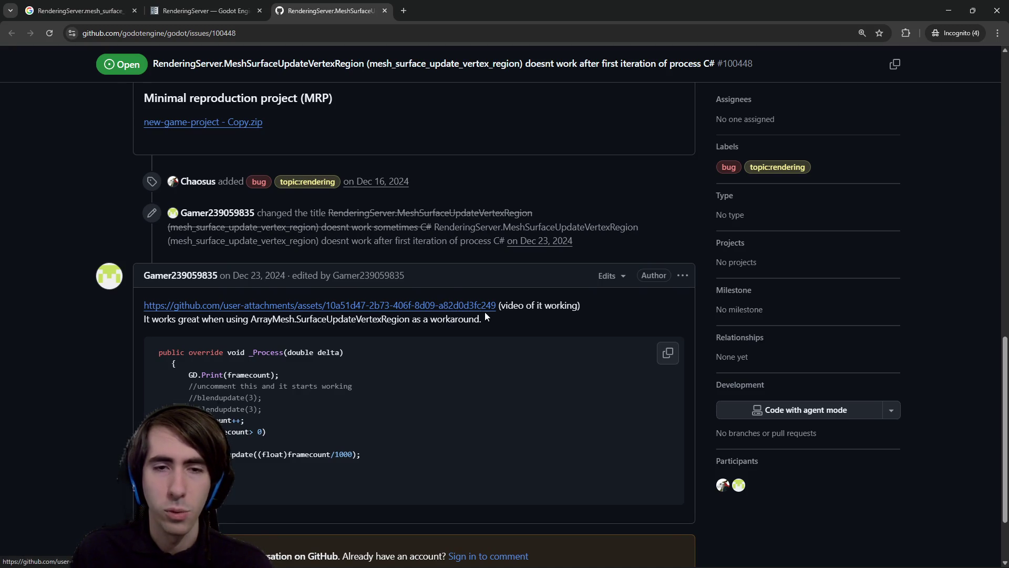
middle_click(412, 306)
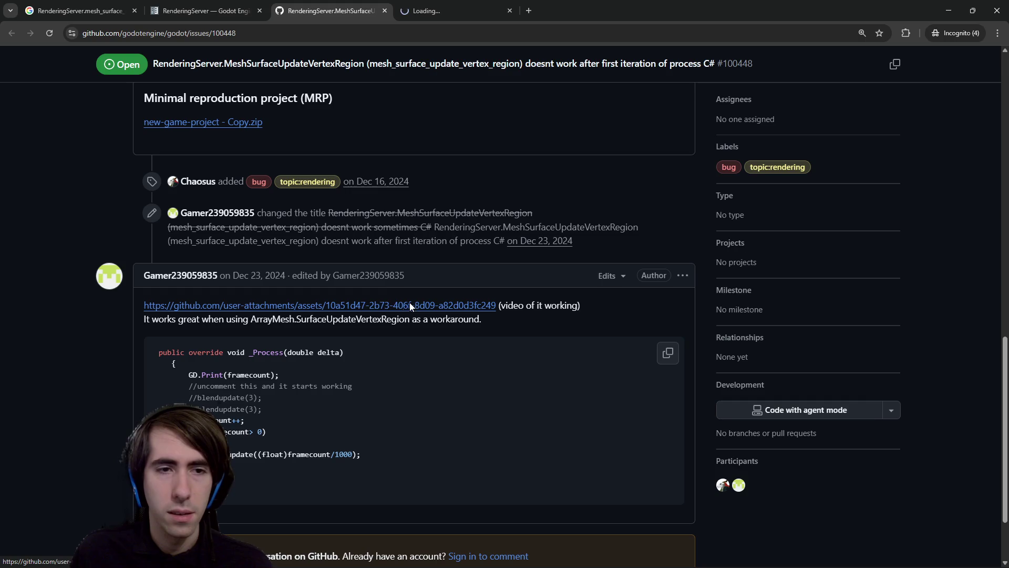
click(430, 5)
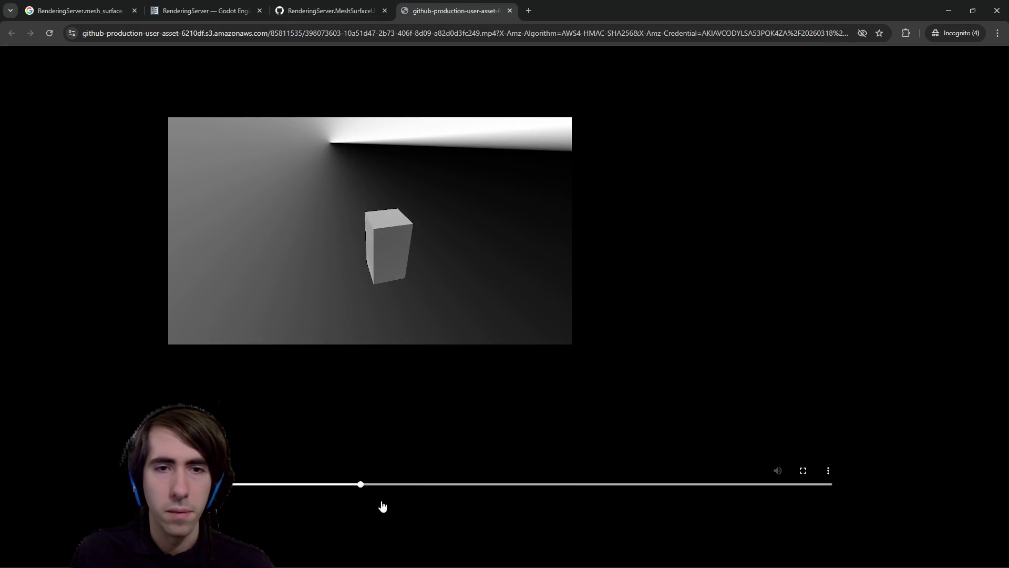
click(508, 11)
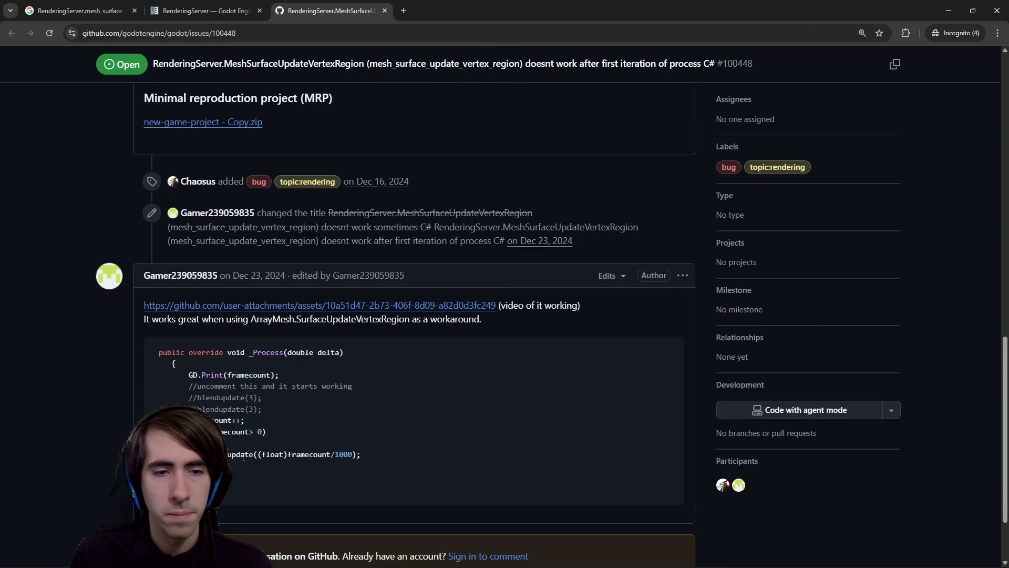
- Read the ArrayMesh.SurfaceUpdateVertexRegion workaround comment, then go back to the Google results
scroll(239, 457, down, 1)
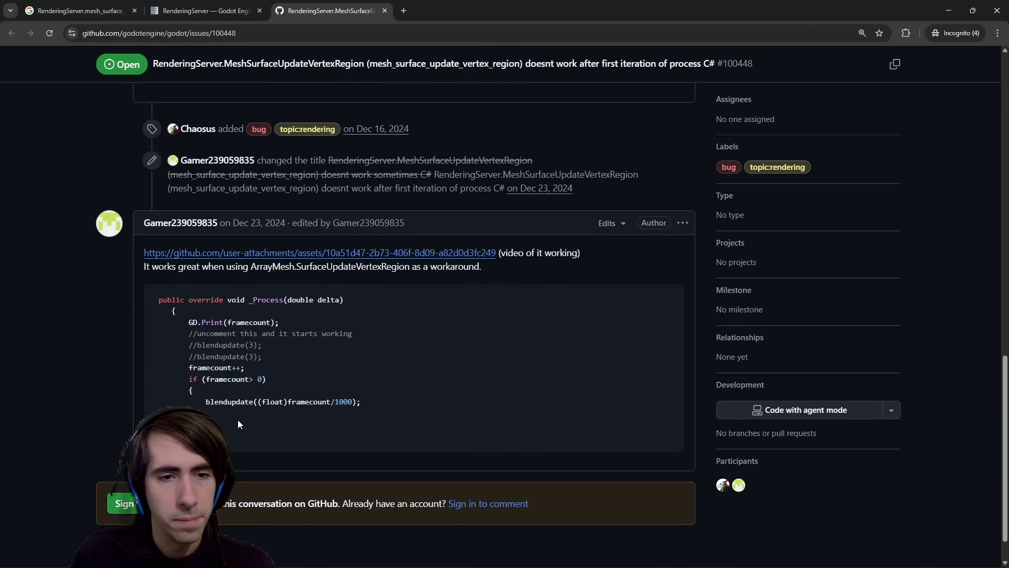
scroll(237, 415, up, 1)
scroll(258, 284, up, 10)
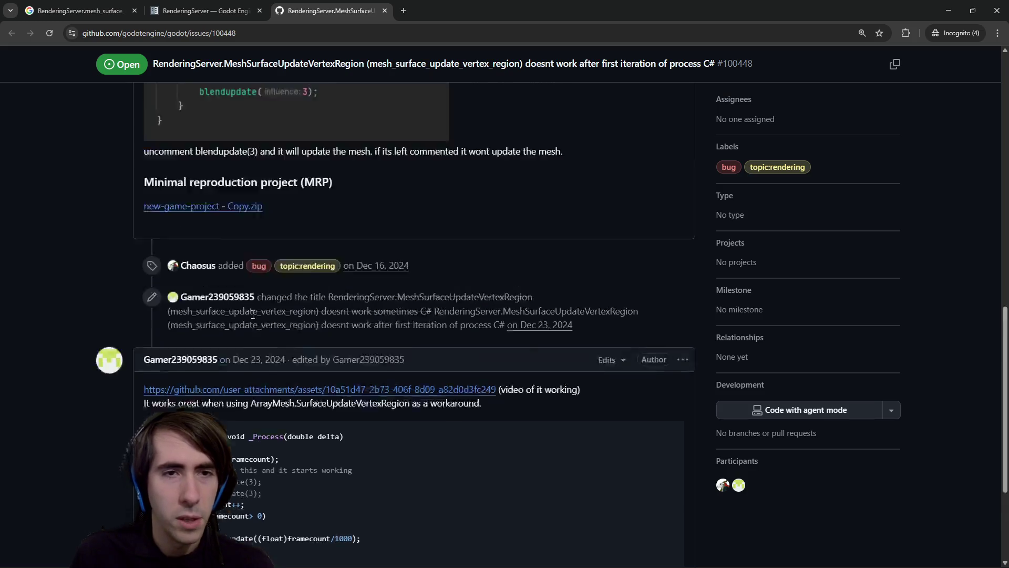
scroll(251, 230, down, 4)
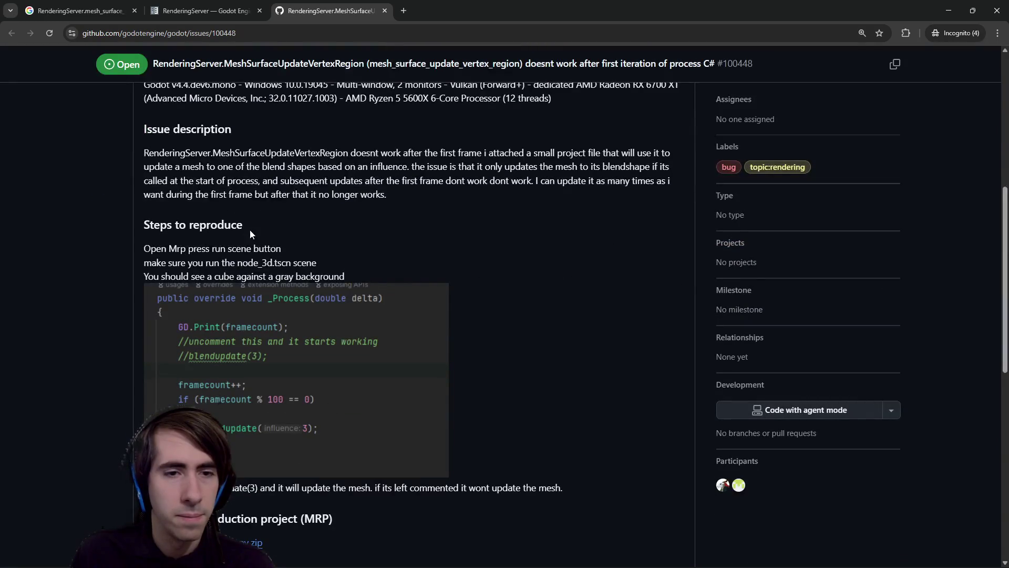
scroll(247, 316, up, 4)
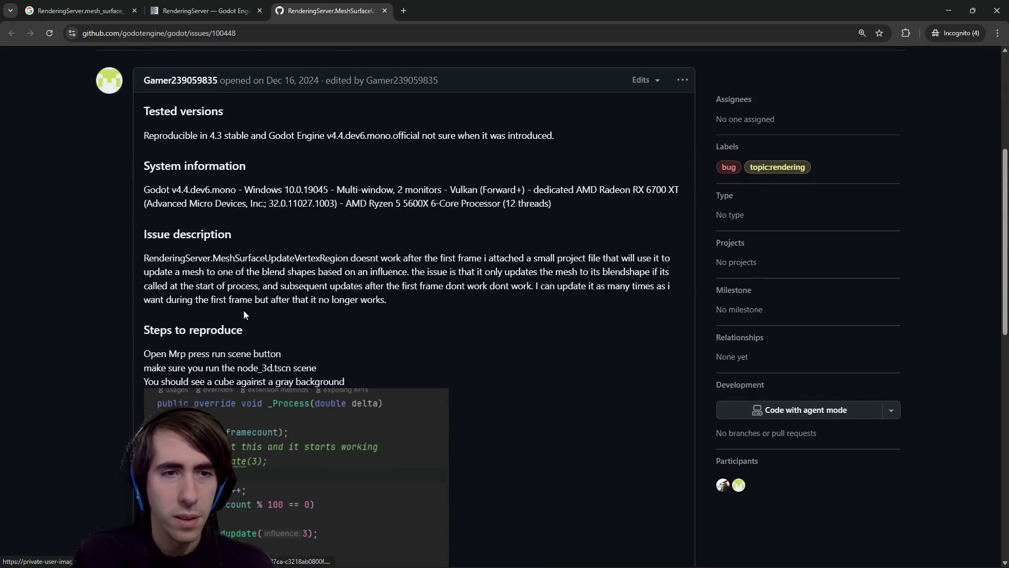
scroll(244, 310, down, 4)
click(209, 10)
click(79, 10)
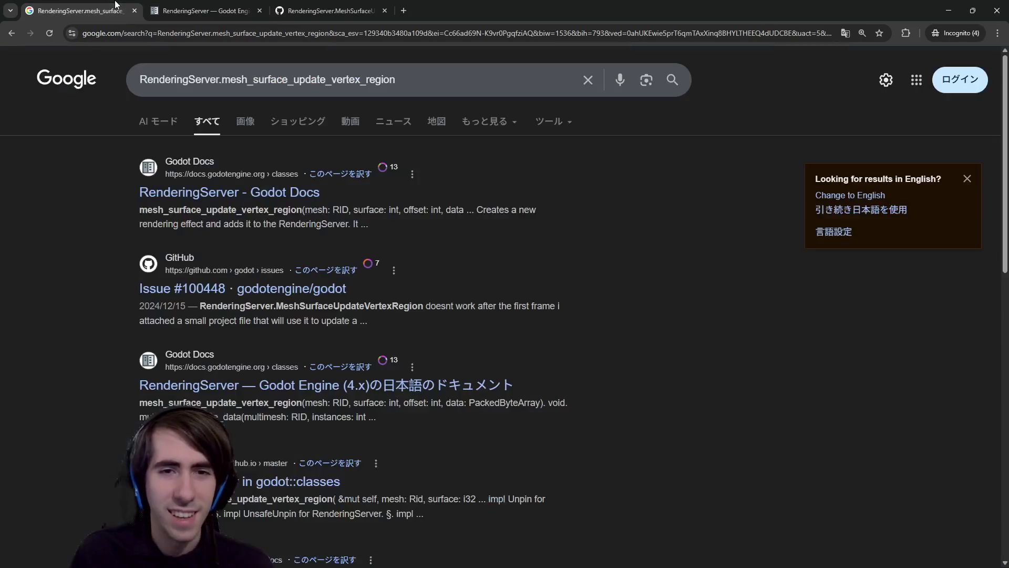
- Search Google for 'godot RenderingServer update sub region'
scroll(310, 276, down, 5)
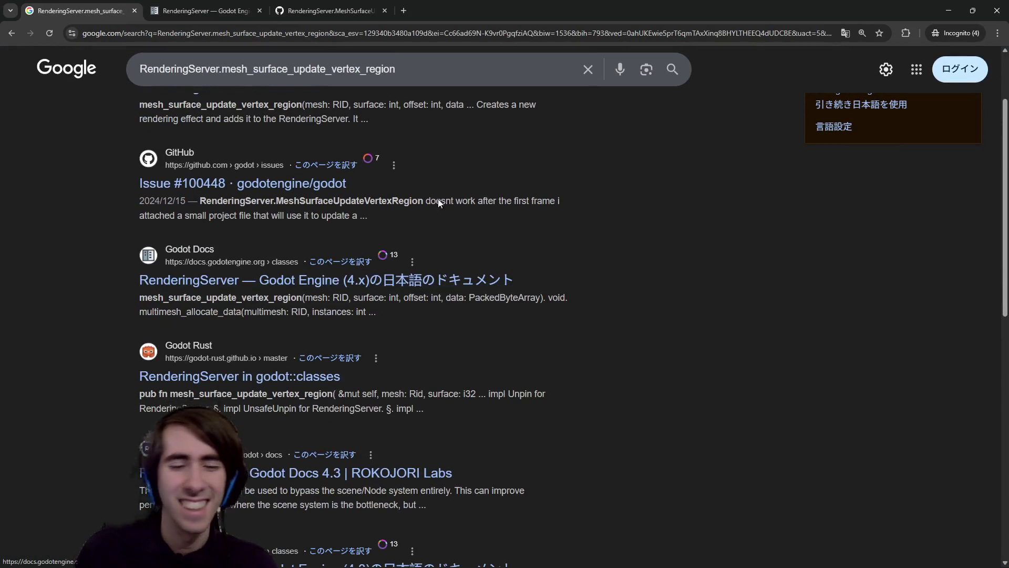
click(400, 69)
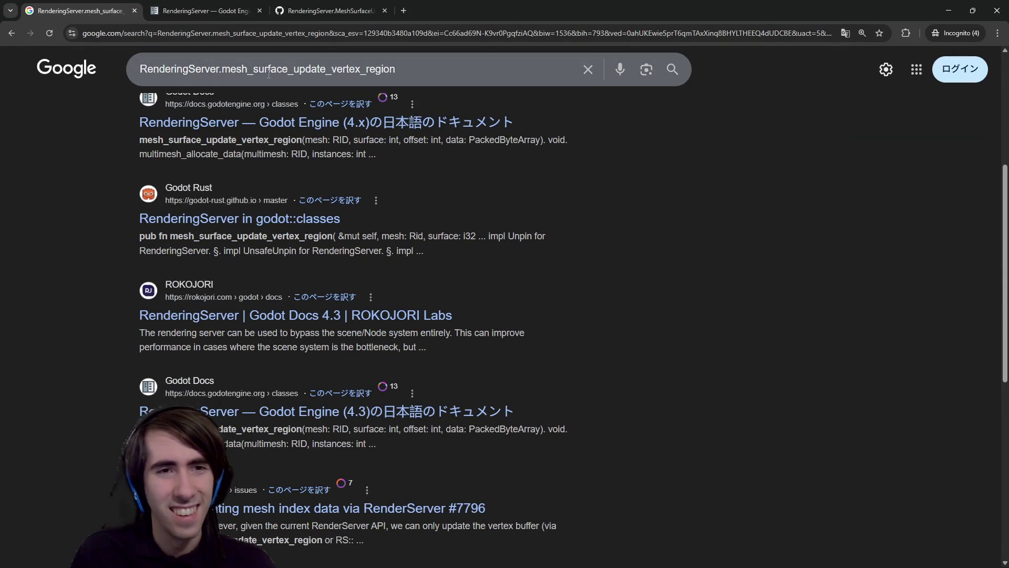
drag(400, 68, 221, 69)
key(BackSpace)
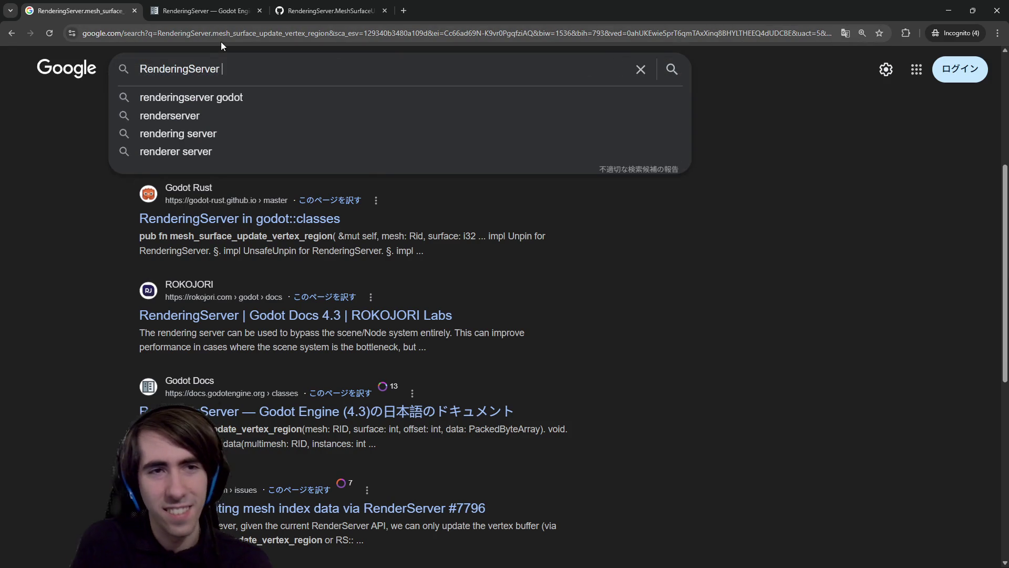
text(godot)
key(End)
text(up[da)
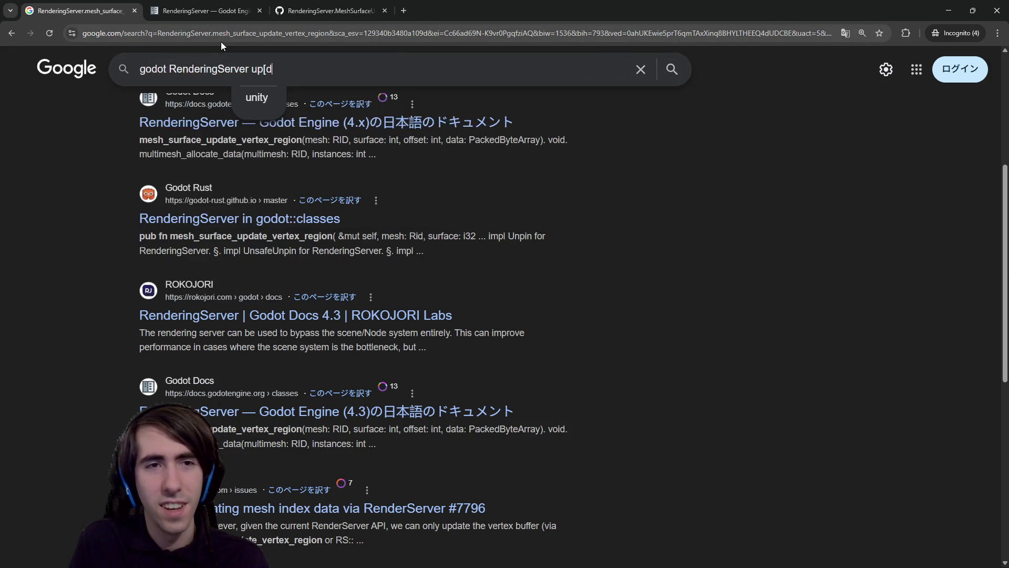
key(BackSpace)
key(BackSpace)
key(BackSpace)
text(date sub region)
key(Return)
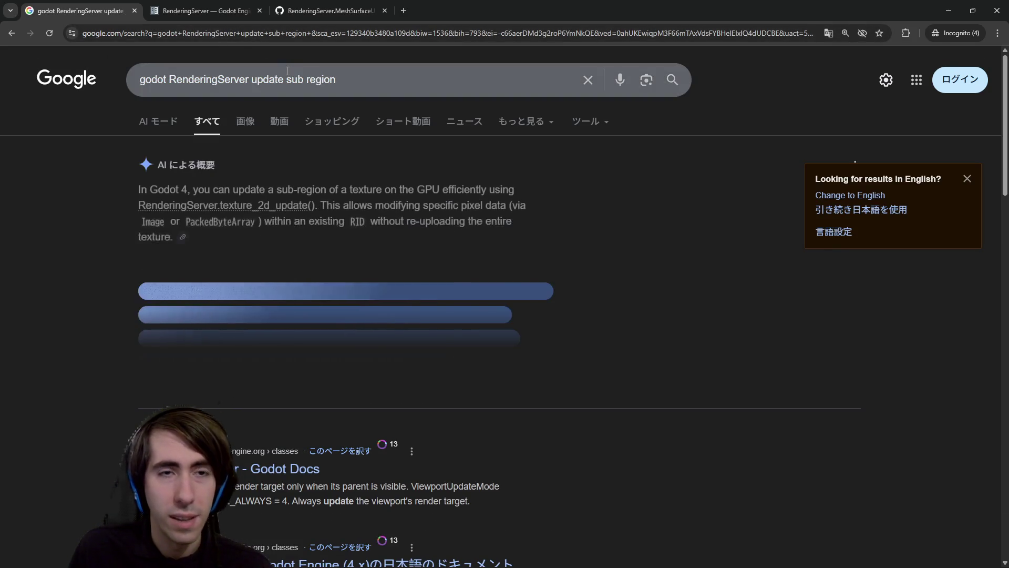
- Review the AI overview recommending RenderingServer.texture_2d_update() for sub-region updates
double_click(295, 80)
click(413, 323)
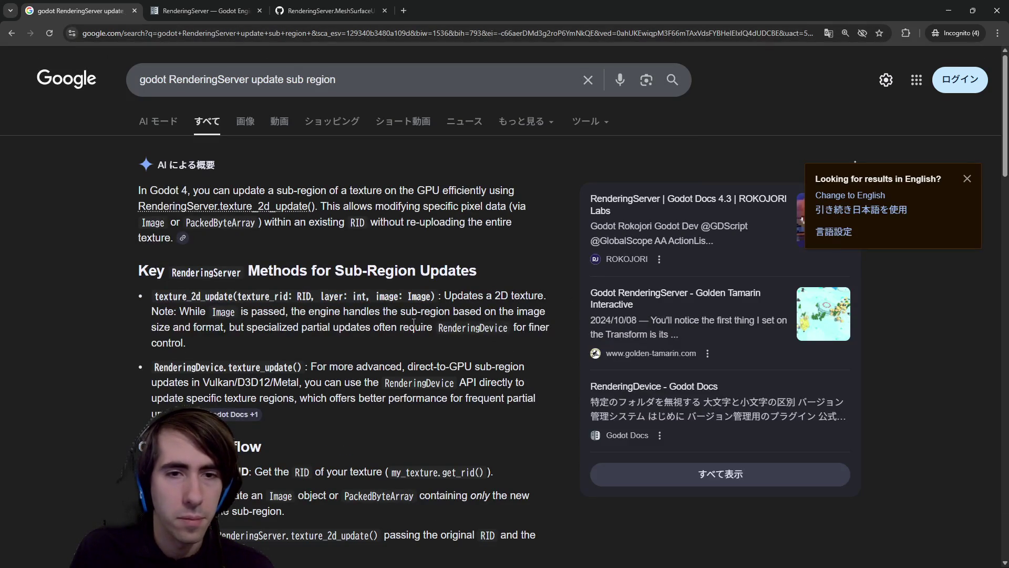
mouse_move(161, 296)
mouse_down()
mouse_move(216, 310)
mouse_move(203, 296)
mouse_up()
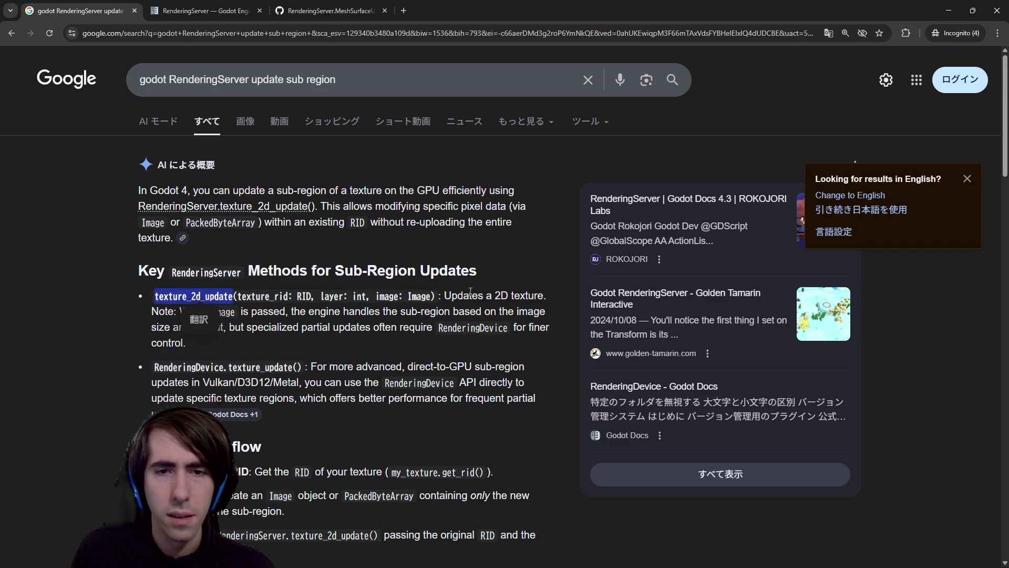
click(444, 287)
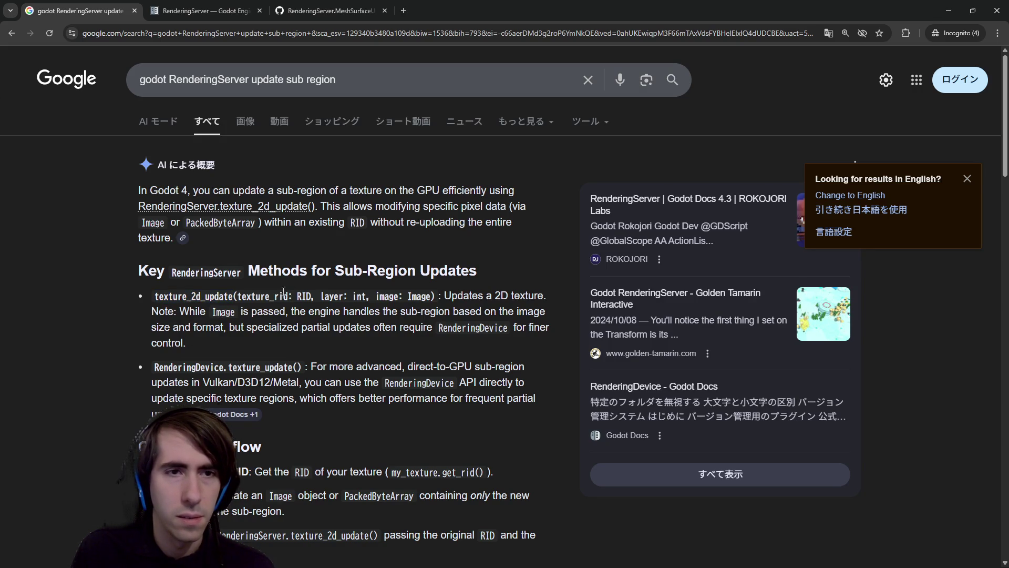
- Add 'vertices' to the query, search, and expand the AI overview
click(374, 76)
text(vertices)
key(Return)
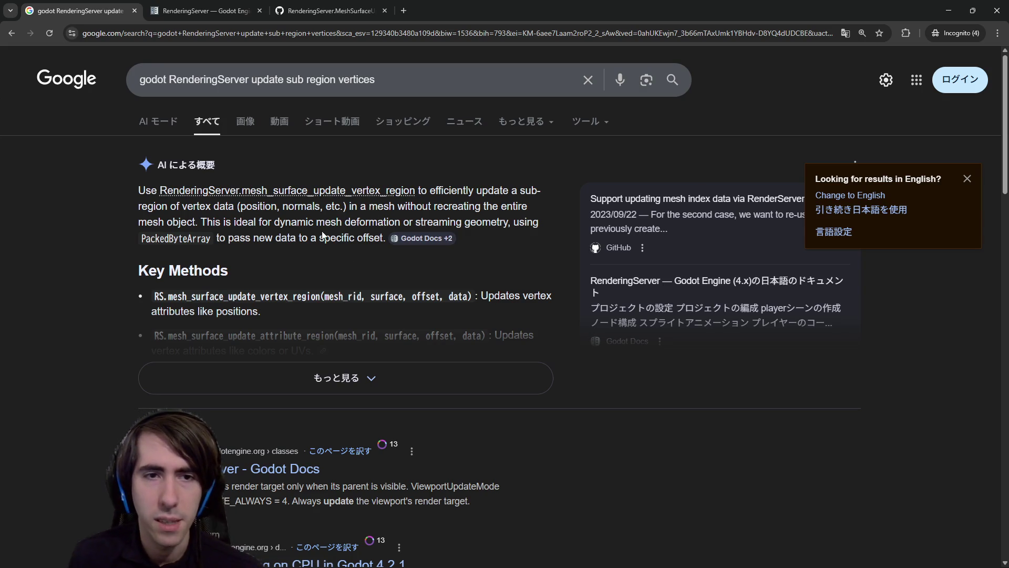
scroll(295, 256, down, 2)
click(296, 256)
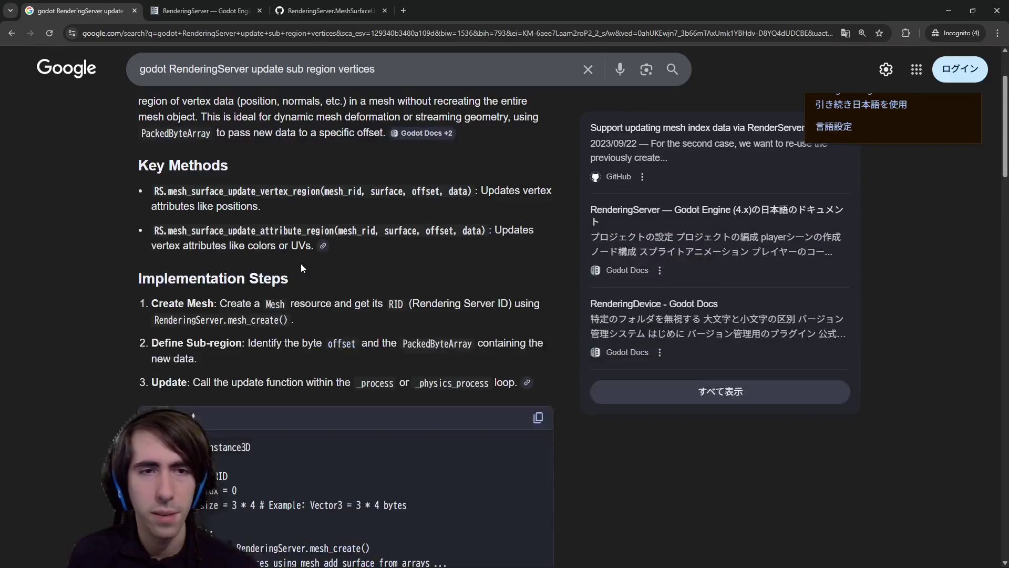
scroll(300, 263, up, 1)
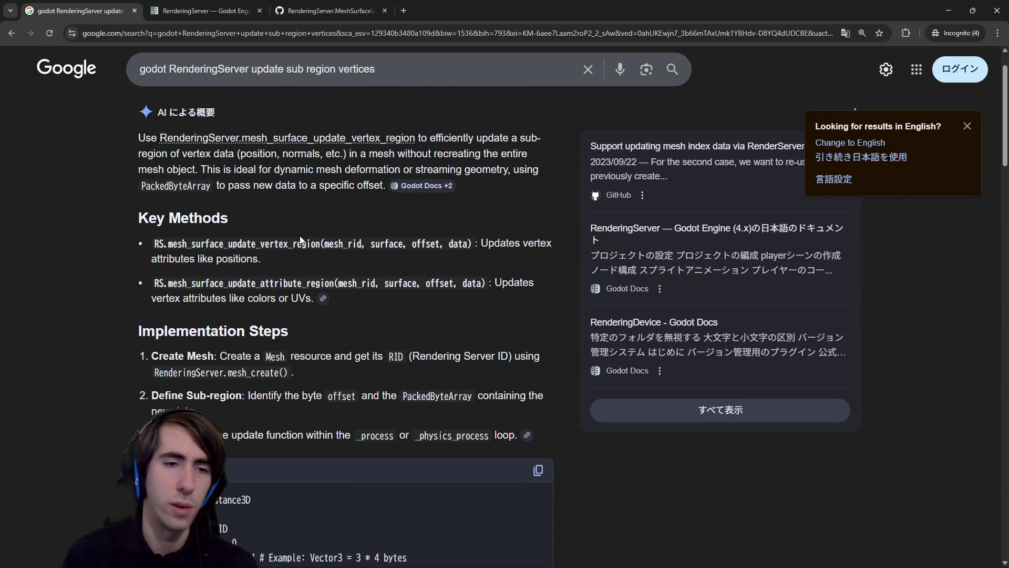
- Study the gdscript example's mesh_surface_update_vertex_region call, surface_idx and mesh_create lines
scroll(311, 272, down, 2)
scroll(311, 272, down, 3)
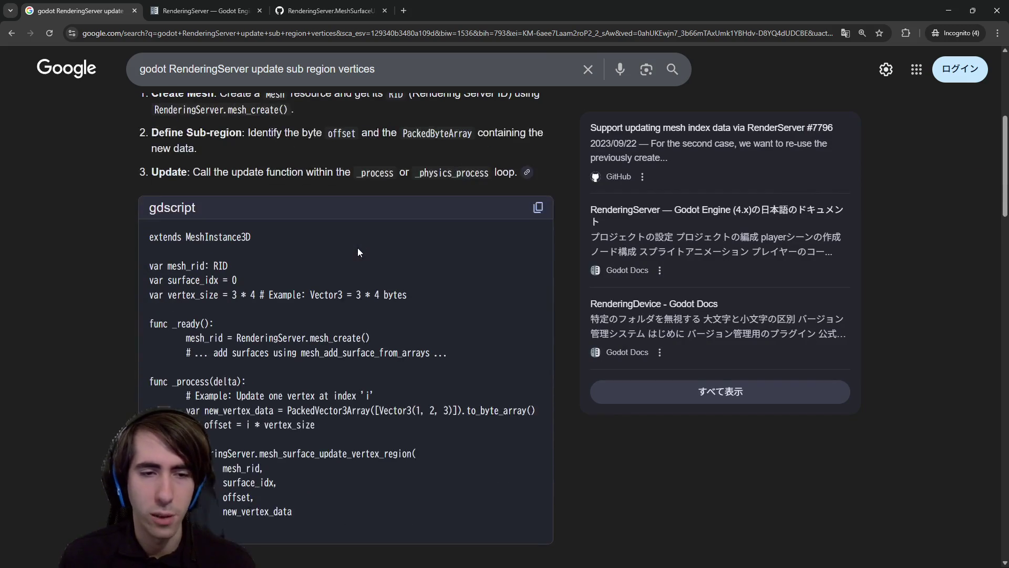
drag(235, 440, 272, 533)
click(273, 533)
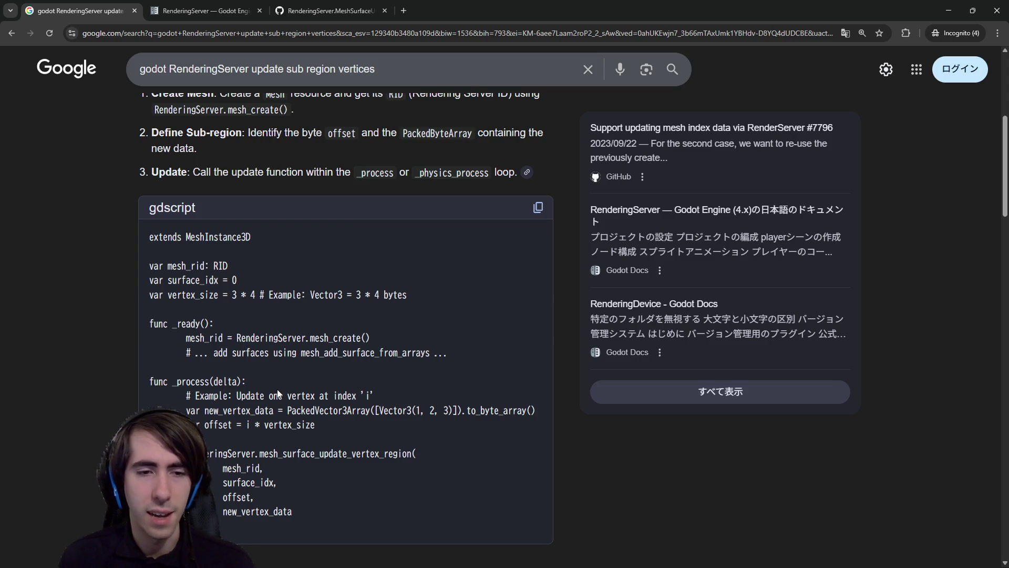
double_click(248, 481)
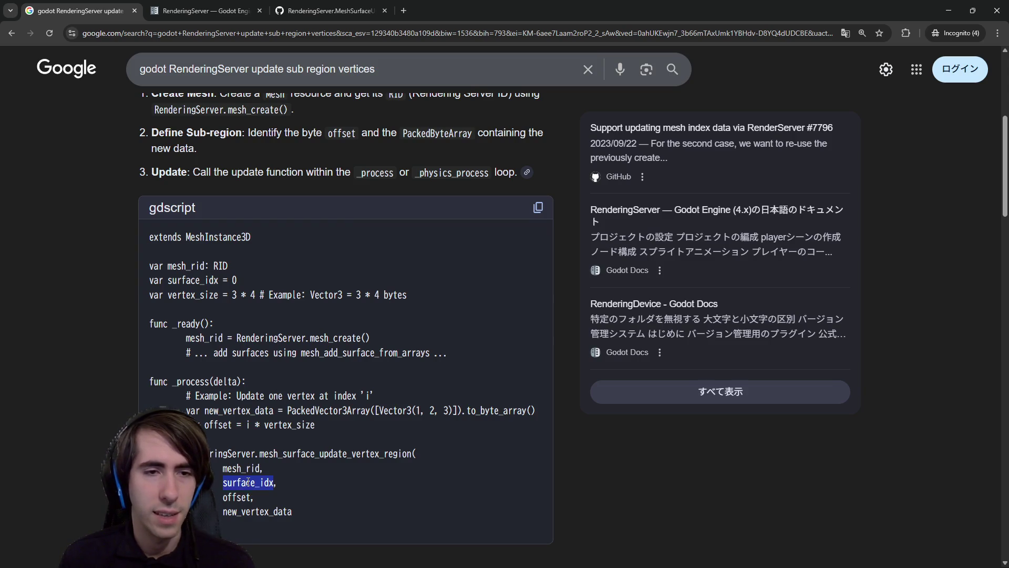
drag(247, 281, 147, 276)
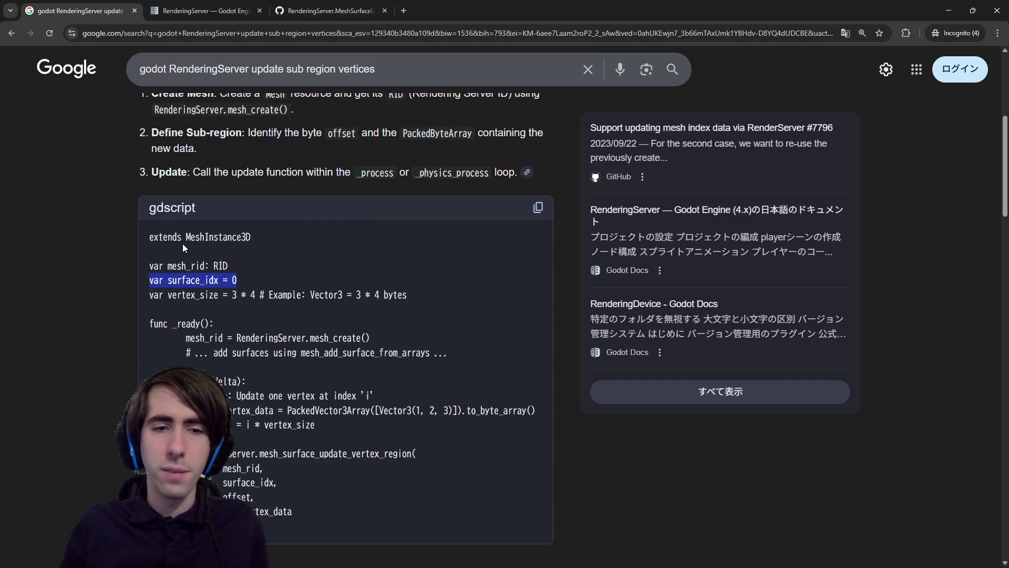
double_click(261, 337)
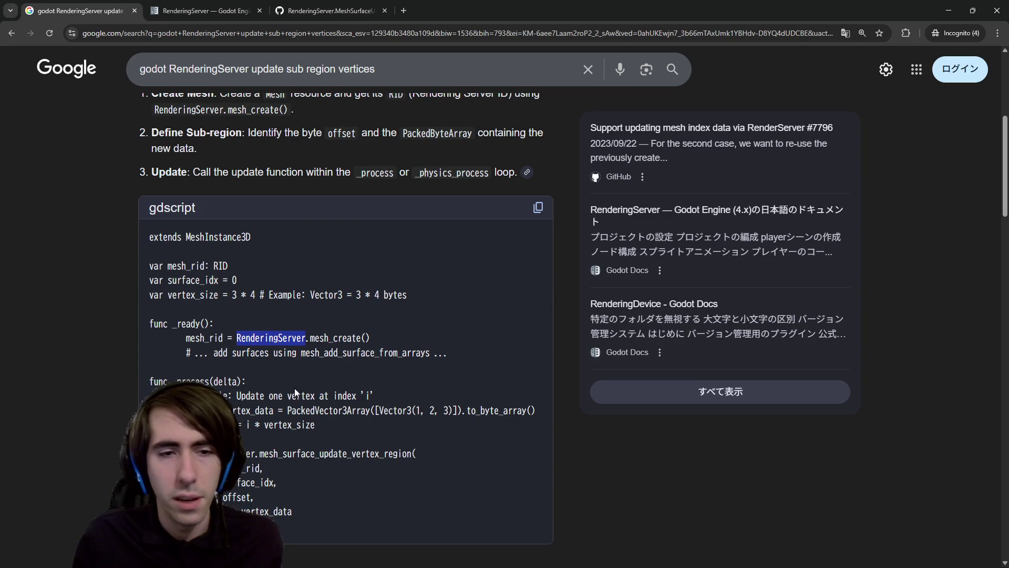
drag(276, 352, 393, 352)
click(387, 351)
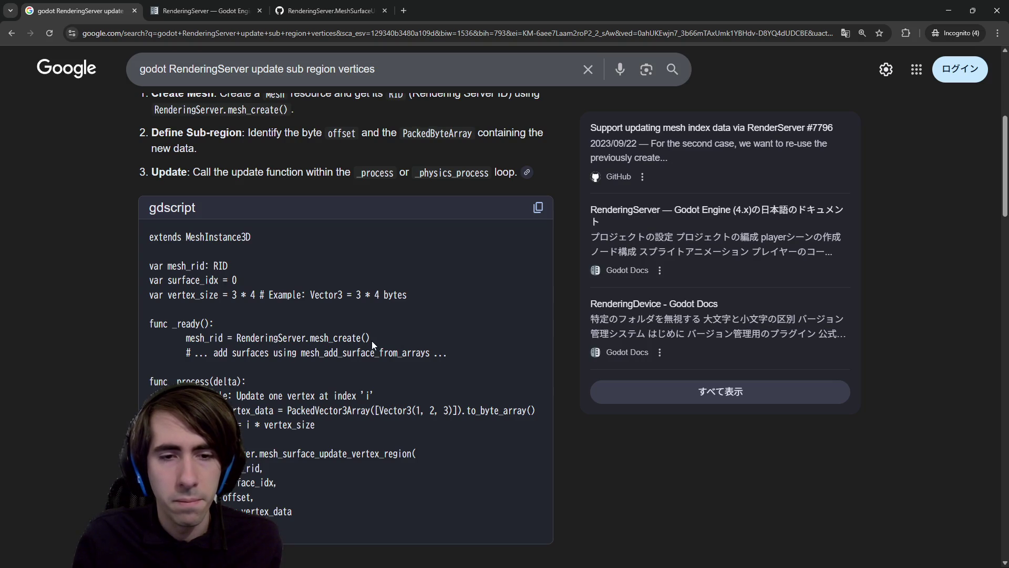
key(alt+Tab)
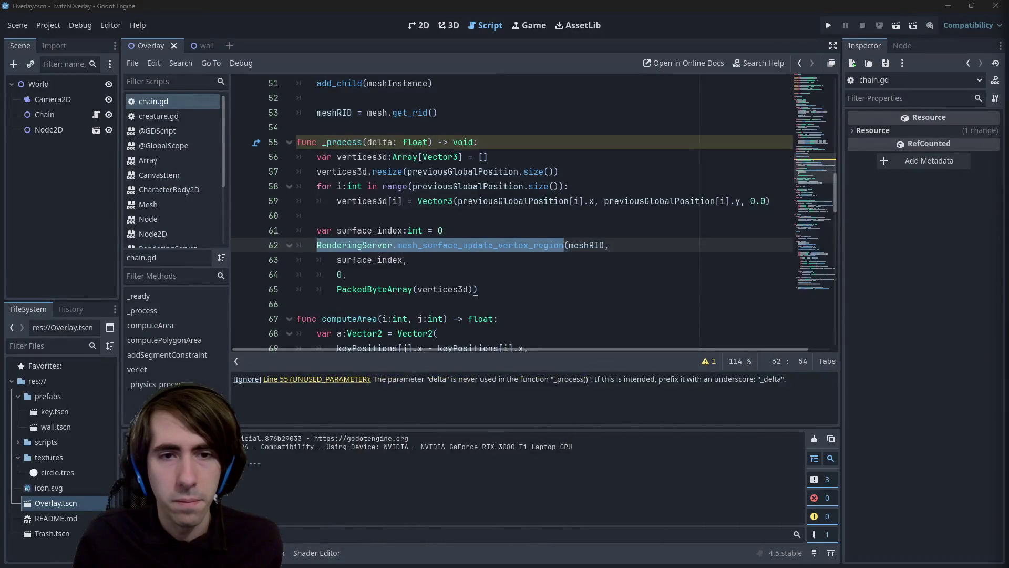
- Review chain.gd's surfaceTool and ArrayMesh mesh-building code, then open the 'arraymesh every frame' Reddit thread
scroll(500, 213, up, 2)
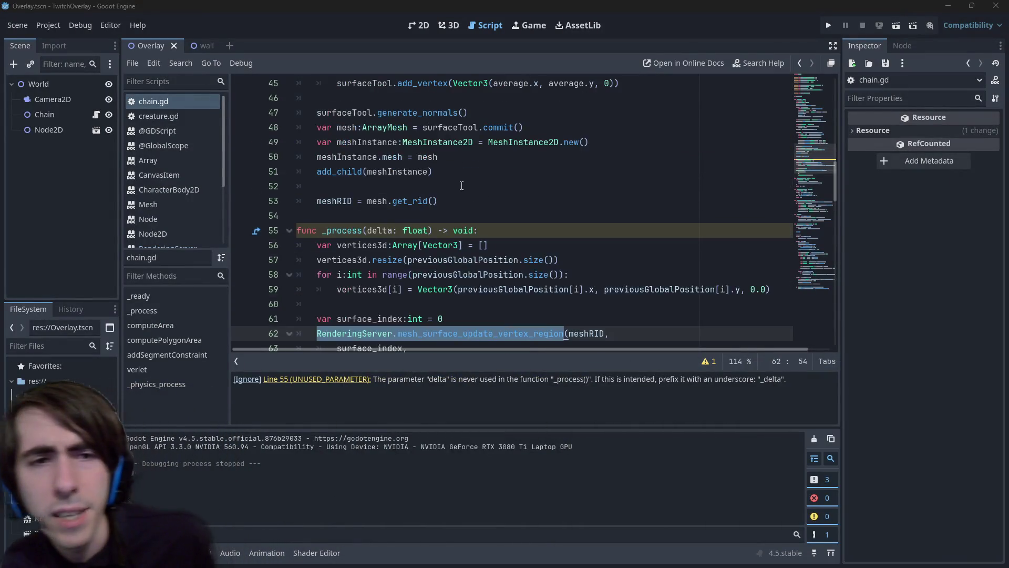
scroll(461, 190, up, 8)
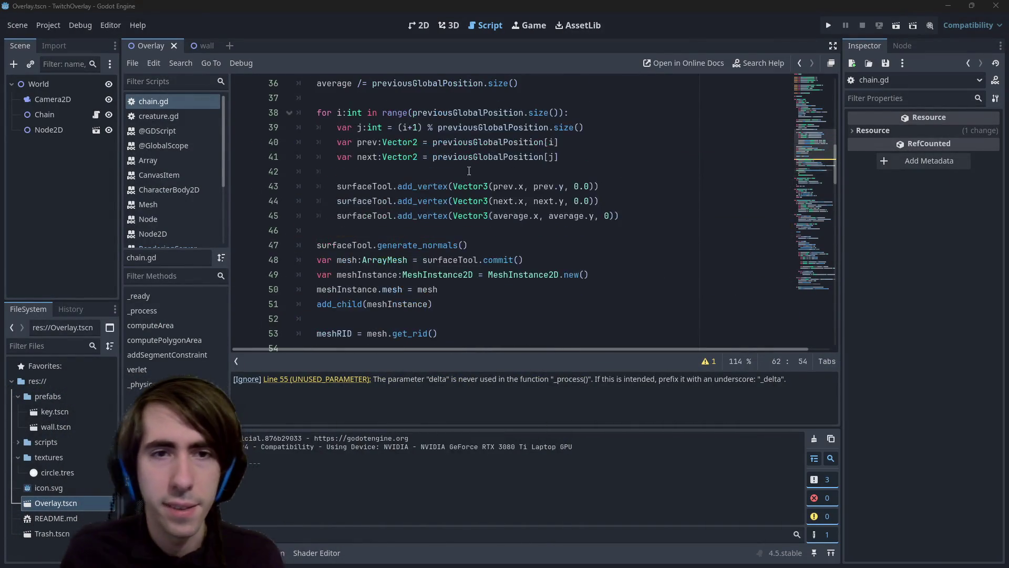
scroll(463, 172, up, 4)
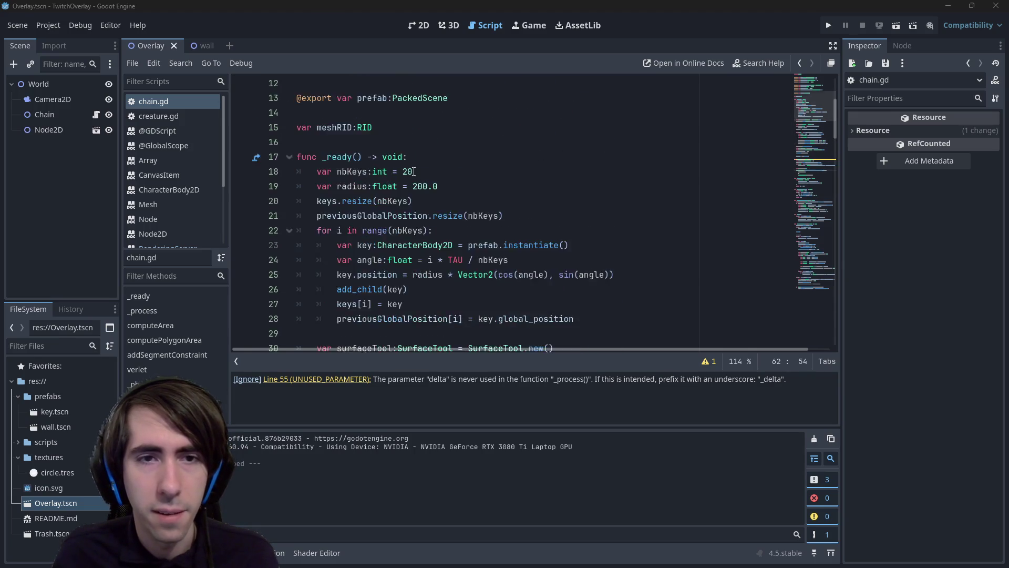
scroll(420, 178, down, 14)
scroll(414, 180, up, 14)
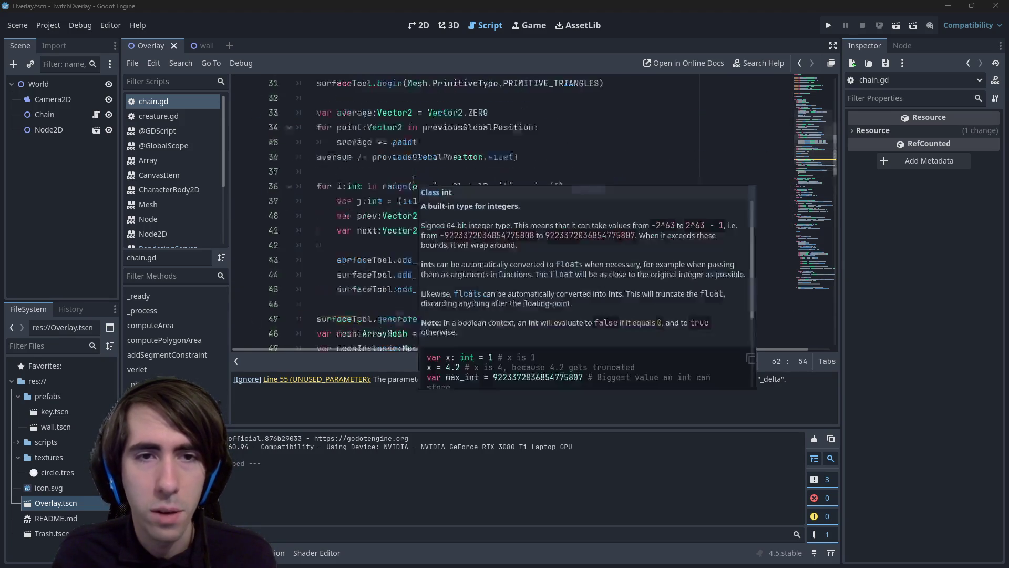
scroll(415, 180, down, 4)
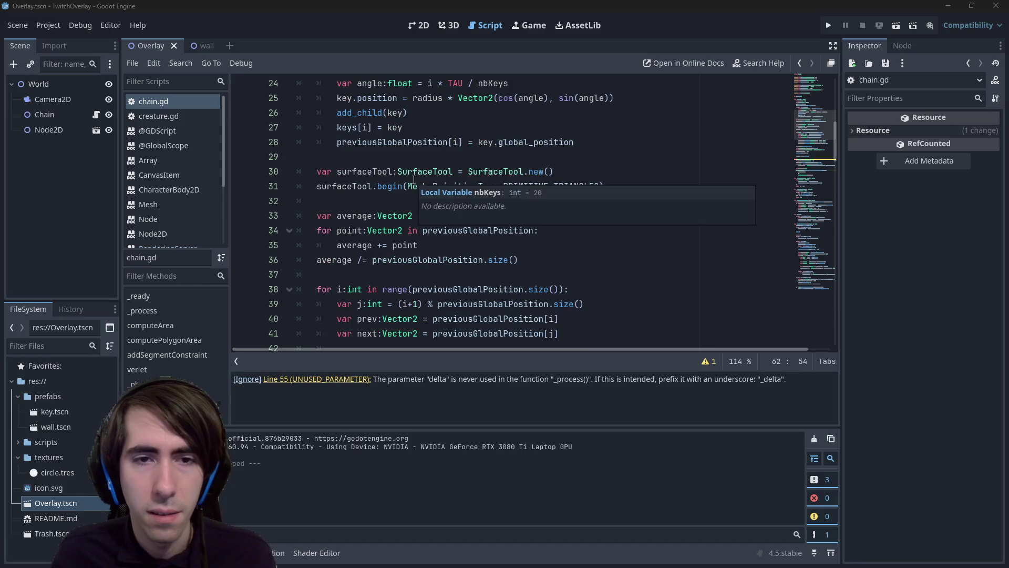
click(367, 168)
scroll(367, 166, up, 2)
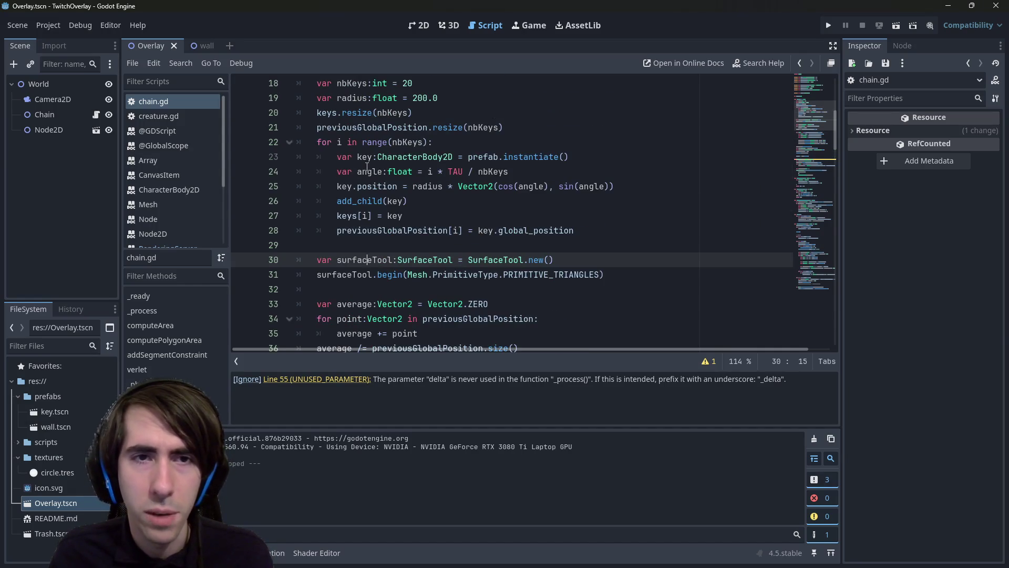
scroll(367, 167, down, 7)
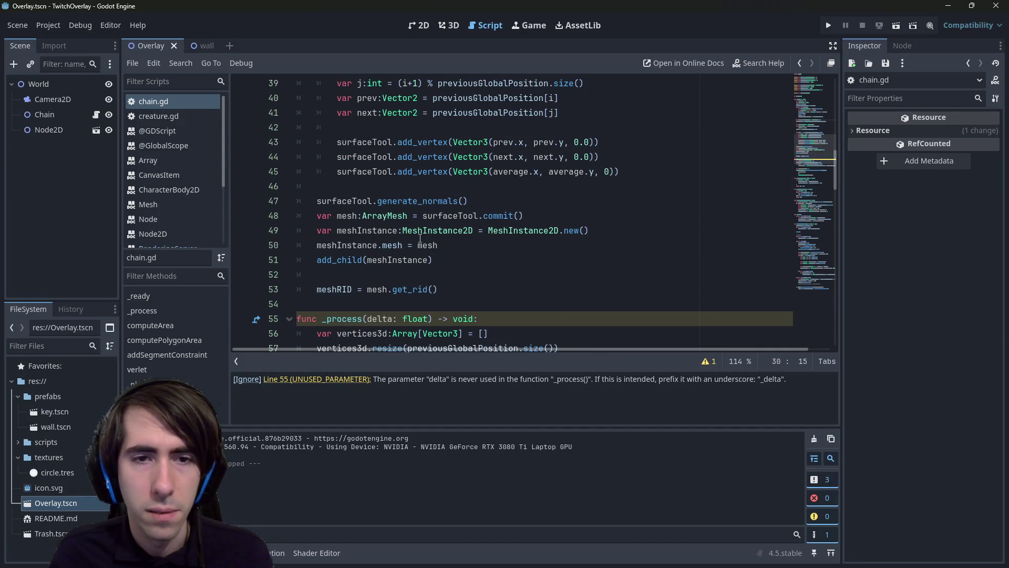
click(390, 208)
double_click(386, 215)
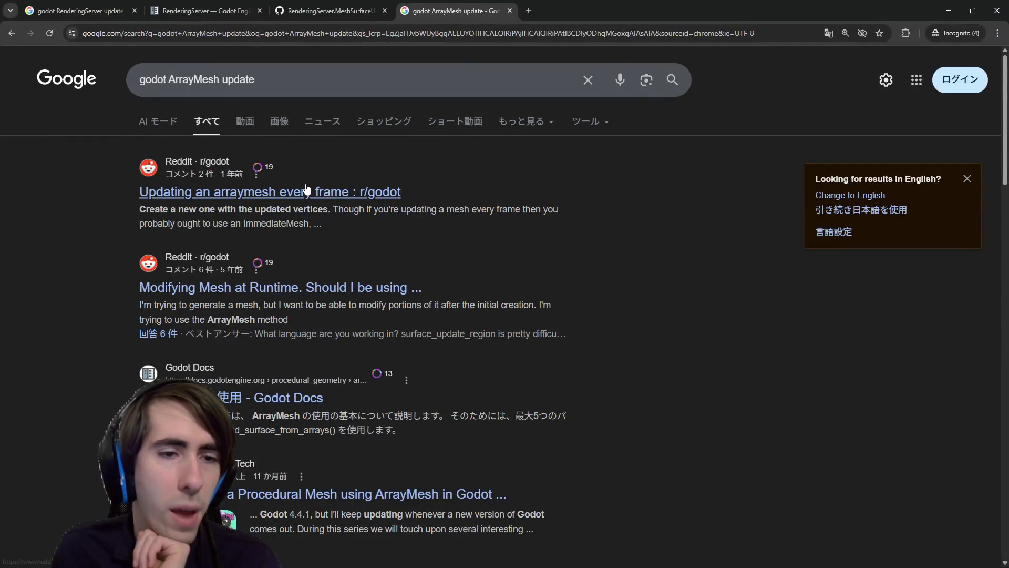
middle_click(308, 190)
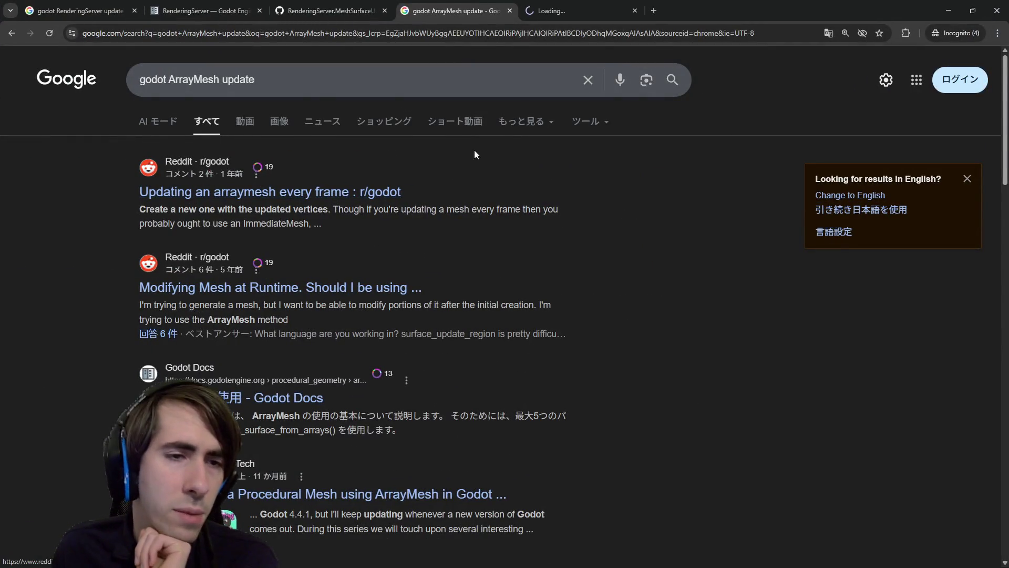
- Open the 'Modifying Mesh at Runtime' thread and follow the arraymesh thread's ImmediateMesh docs link
middle_click(335, 289)
click(523, 7)
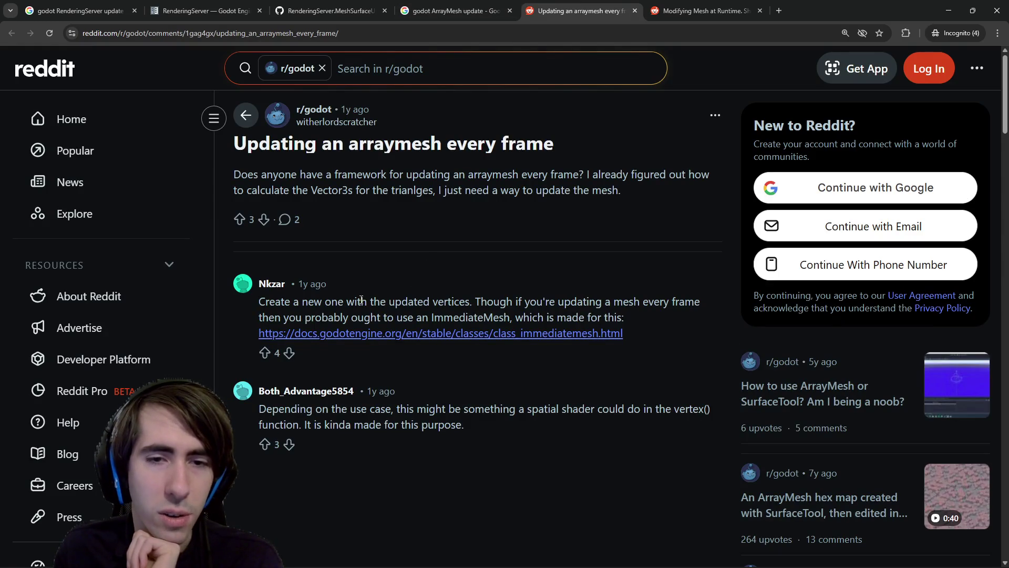
mouse_move(380, 301)
mouse_down()
mouse_move(640, 303)
mouse_move(672, 321)
mouse_up()
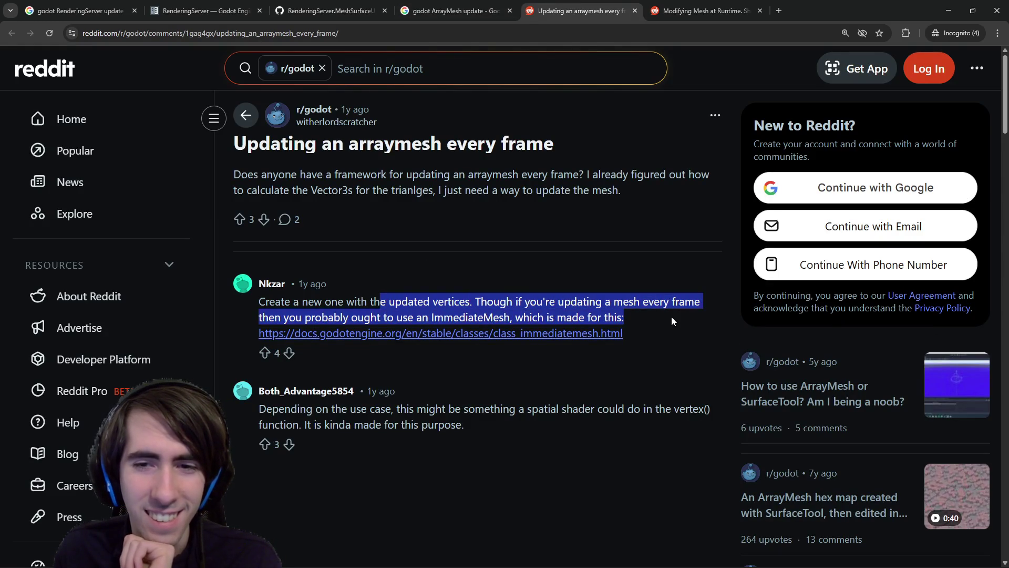
middle_click(446, 335)
click(681, 10)
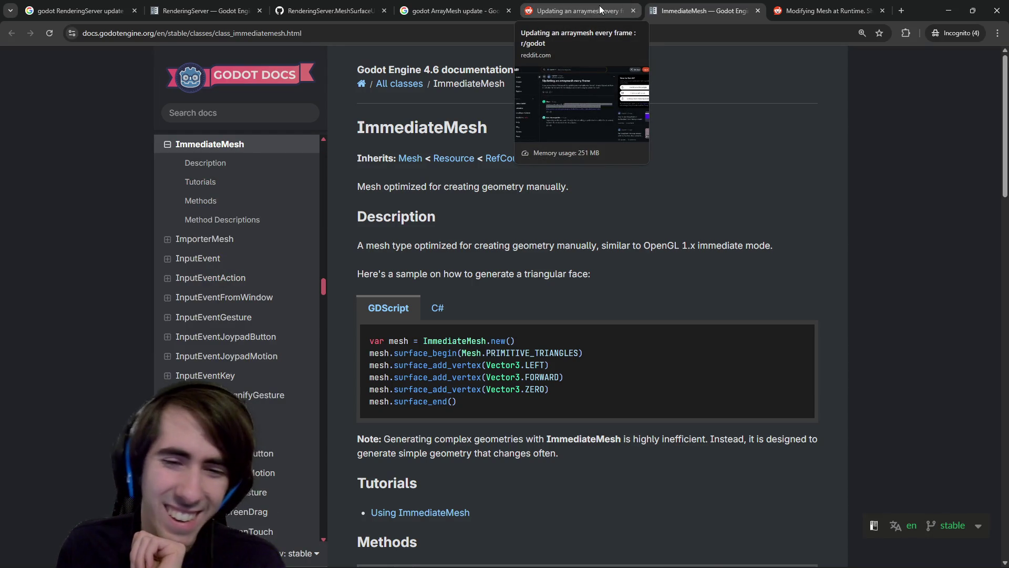
- Skim the ImmediateMesh documentation and the arraymesh thread's second comment
scroll(587, 361, down, 5)
scroll(587, 362, up, 4)
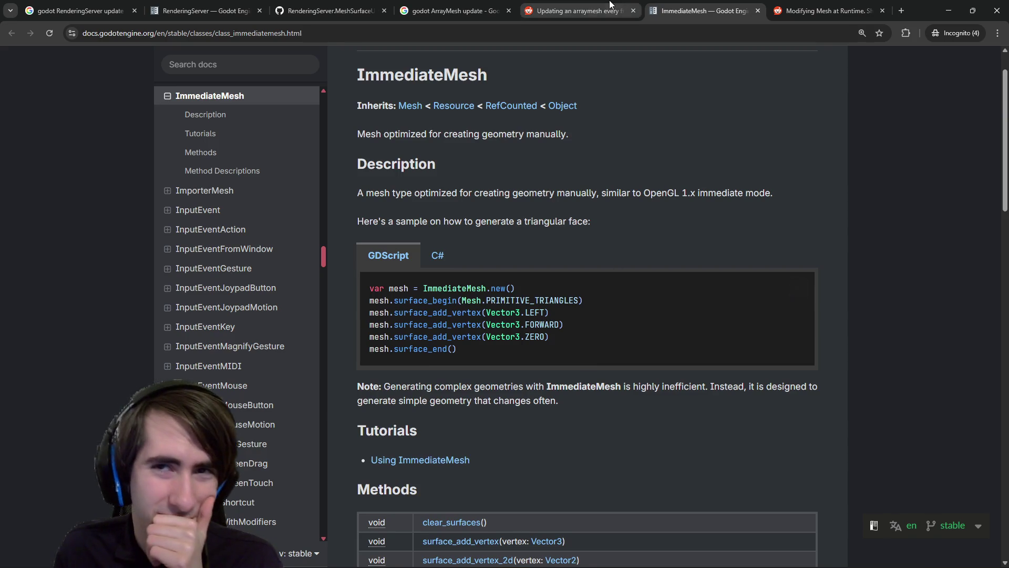
click(576, 11)
drag(361, 421, 550, 407)
click(557, 403)
- Read the expanded 'Modifying Mesh at Runtime' post about surface_update_region, then return to Godot
key(ctrl+Tab)
key(ctrl+Tab)
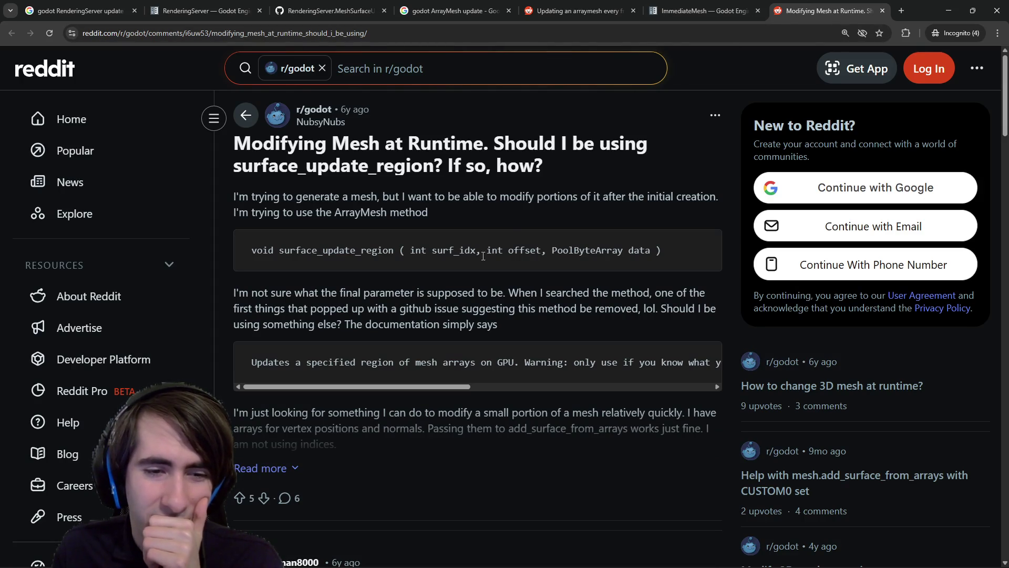
scroll(294, 467, down, 3)
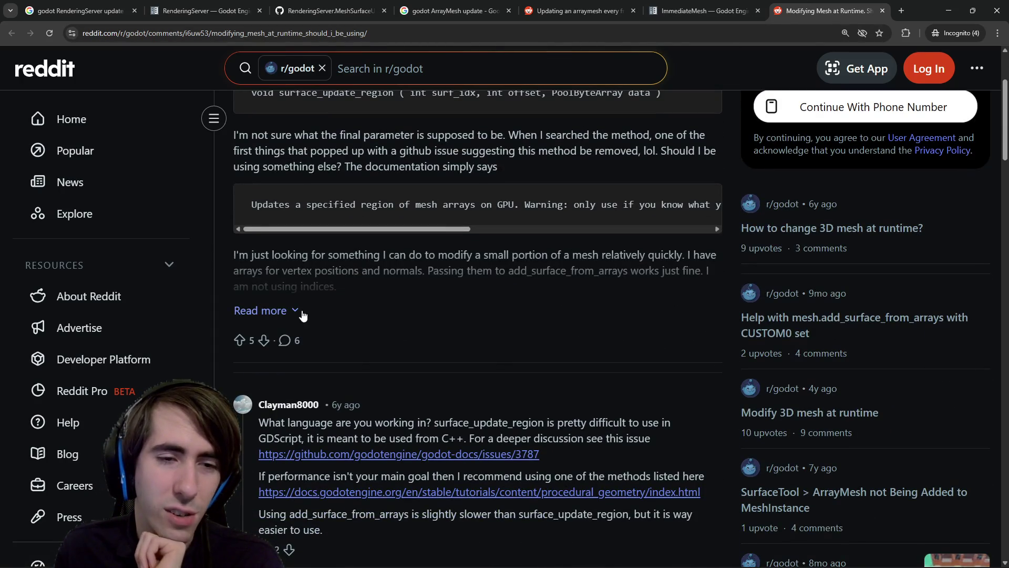
scroll(333, 315, up, 3)
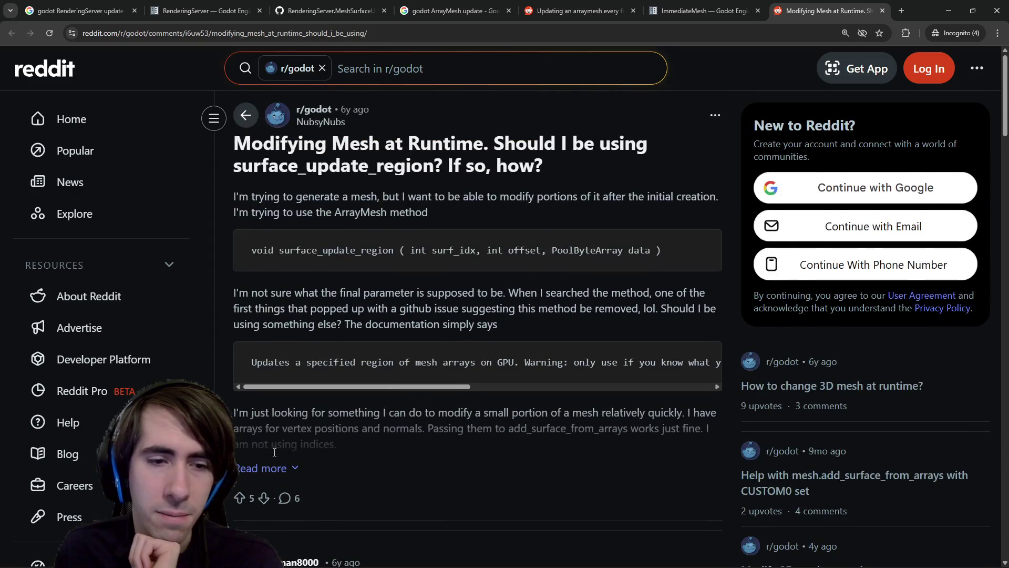
scroll(465, 507, down, 3)
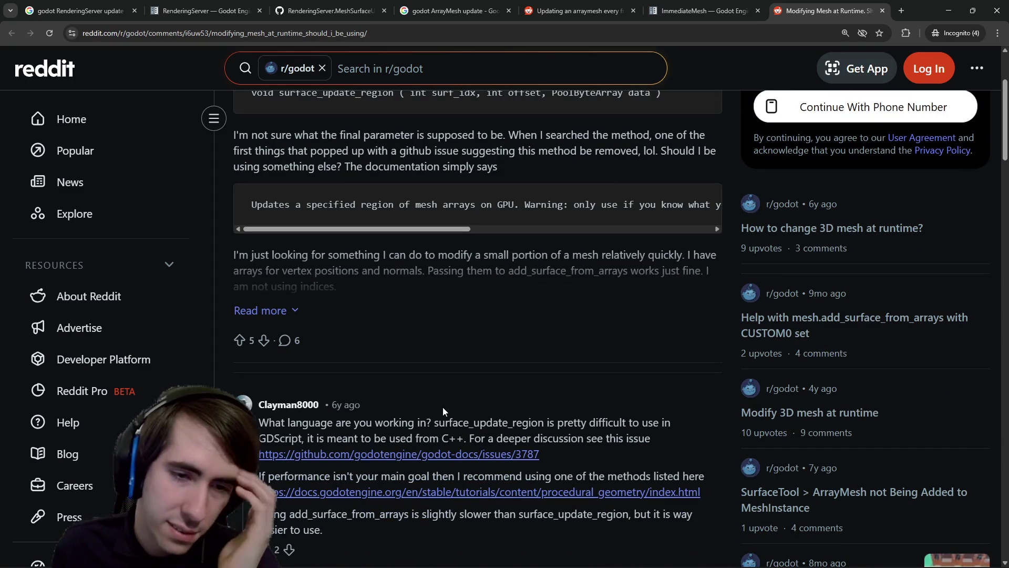
click(285, 311)
scroll(374, 368, up, 3)
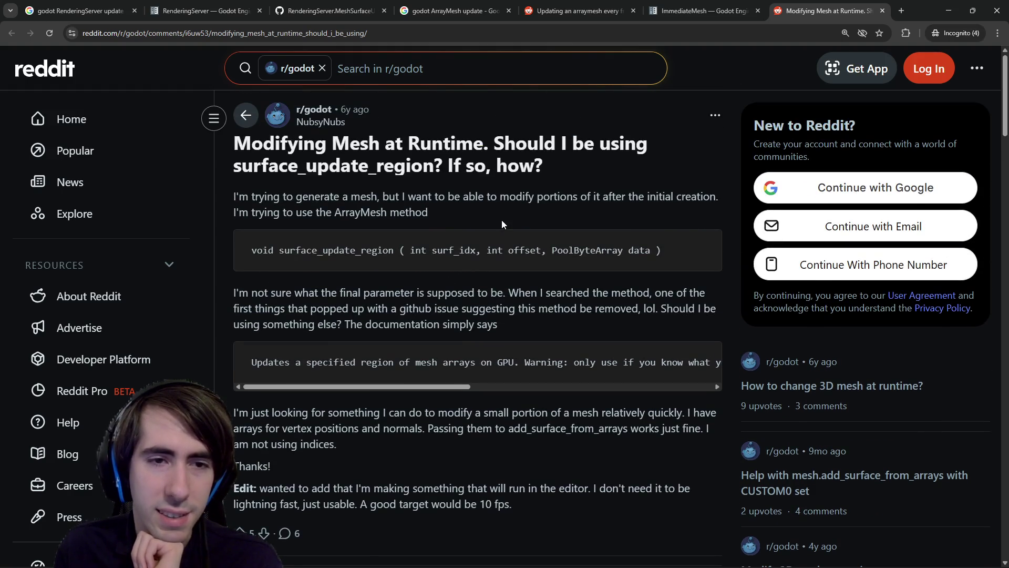
click(948, 10)
scroll(618, 186, up, 10)
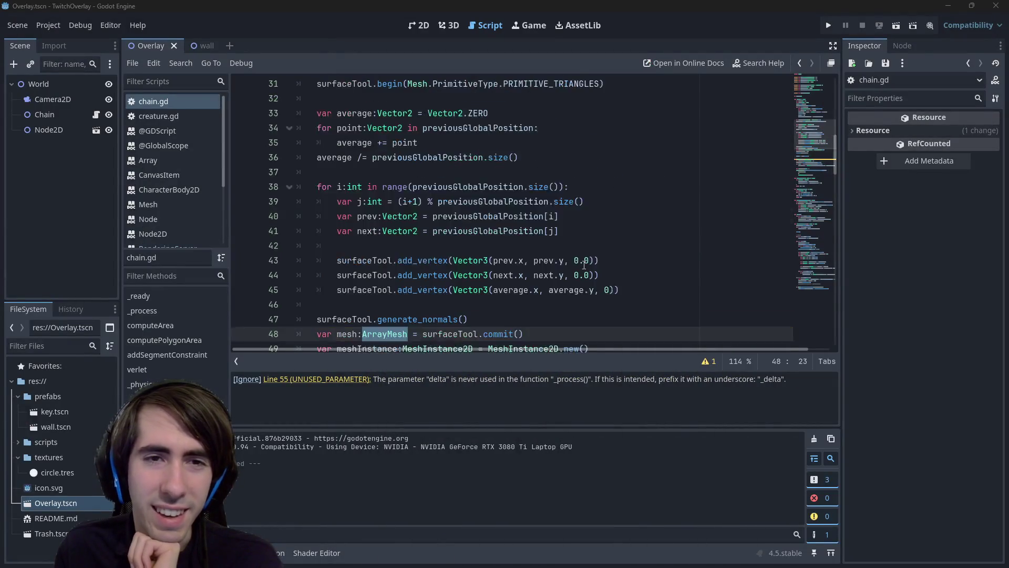
- Delete the meshRID = mesh.get_rid() line and the var meshRID:RID declaration
scroll(444, 230, down, 7)
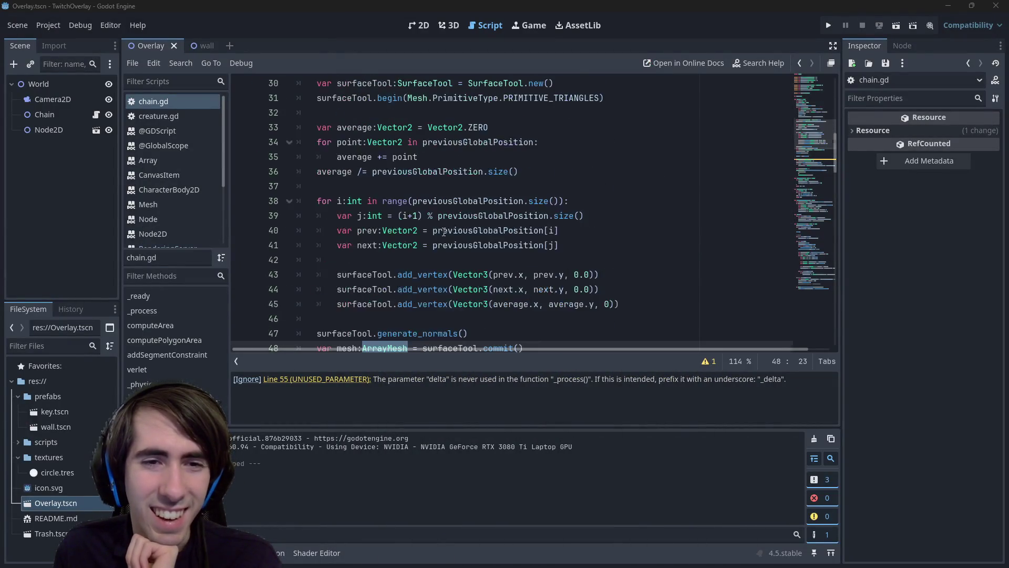
scroll(440, 232, down, 2)
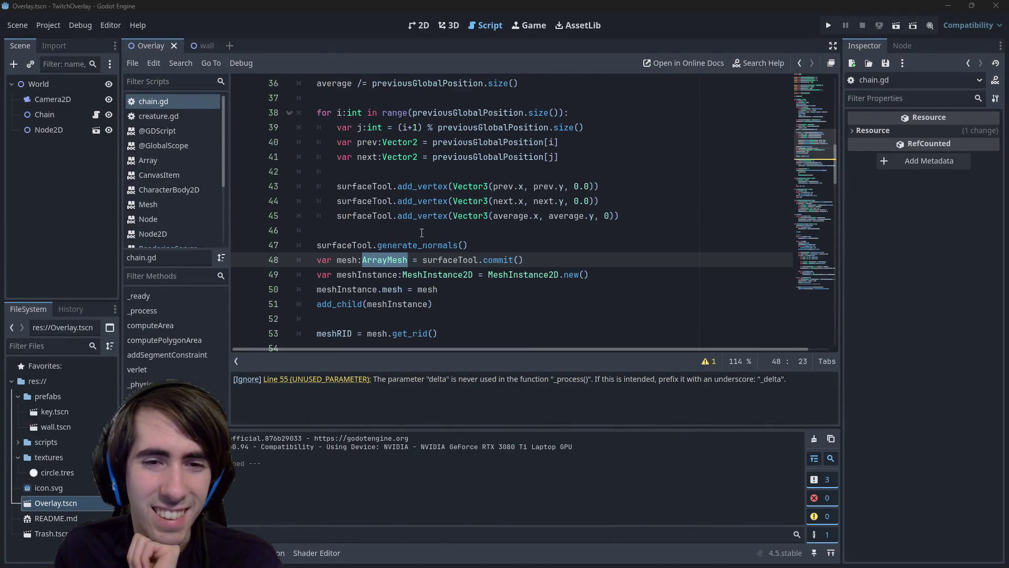
double_click(339, 304)
scroll(445, 253, down, 3)
mouse_move(432, 200)
mouse_down()
mouse_move(305, 201)
mouse_move(282, 185)
mouse_up()
key(BackSpace)
key(BackSpace)
scroll(352, 190, up, 1)
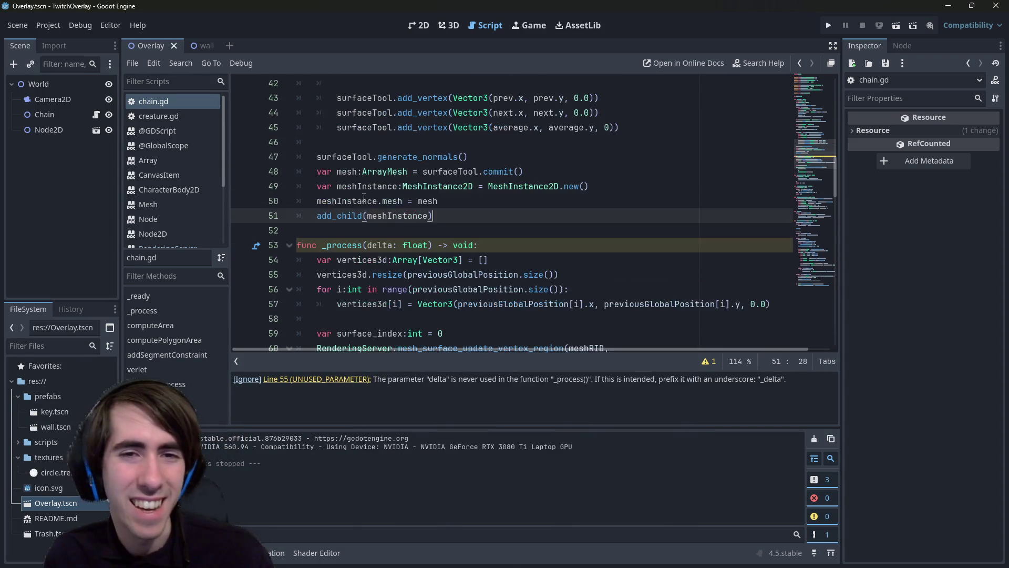
scroll(356, 201, up, 11)
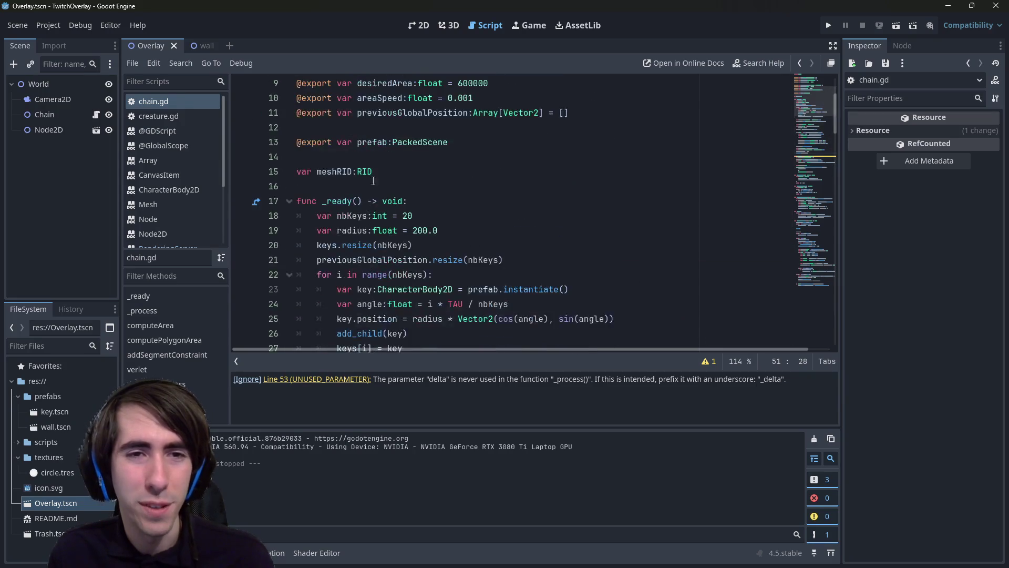
drag(376, 172, 273, 166)
key(BackSpace)
key(BackSpace)
key(Delete)
- Select the var mesh:ArrayMesh and meshInstance declarations on lines 46–47
scroll(392, 235, down, 4)
scroll(392, 235, up, 2)
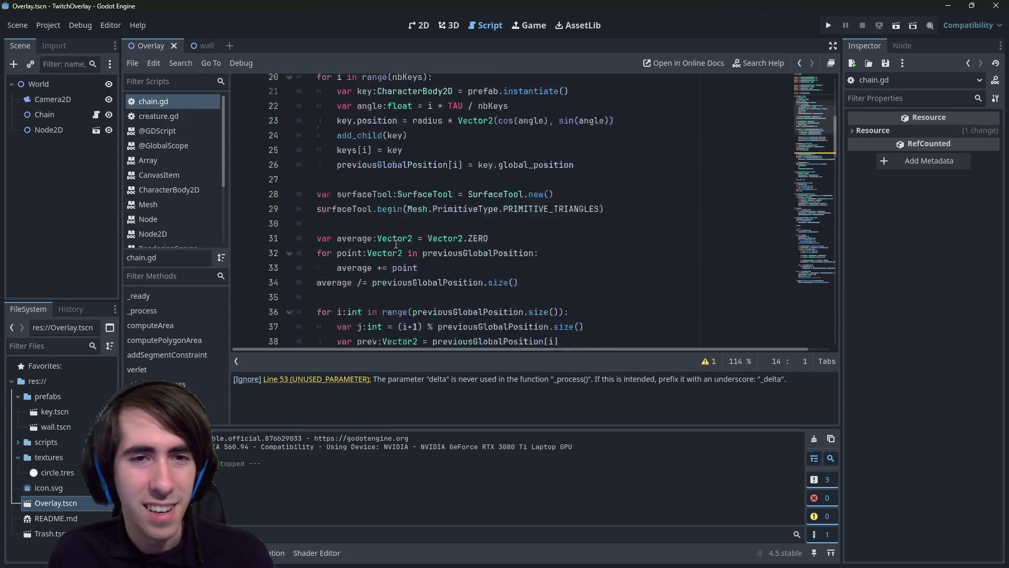
scroll(391, 227, down, 3)
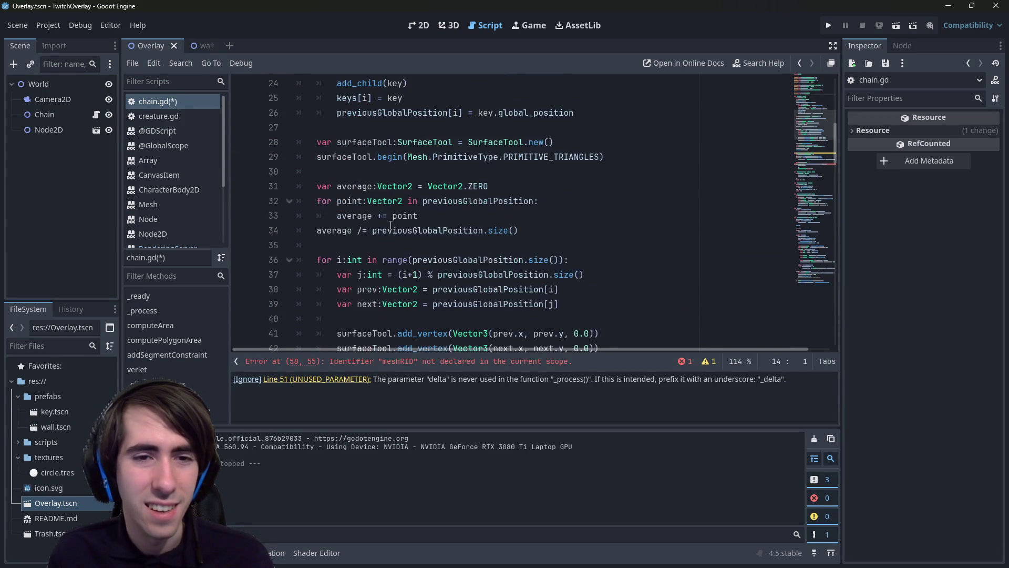
scroll(390, 225, down, 4)
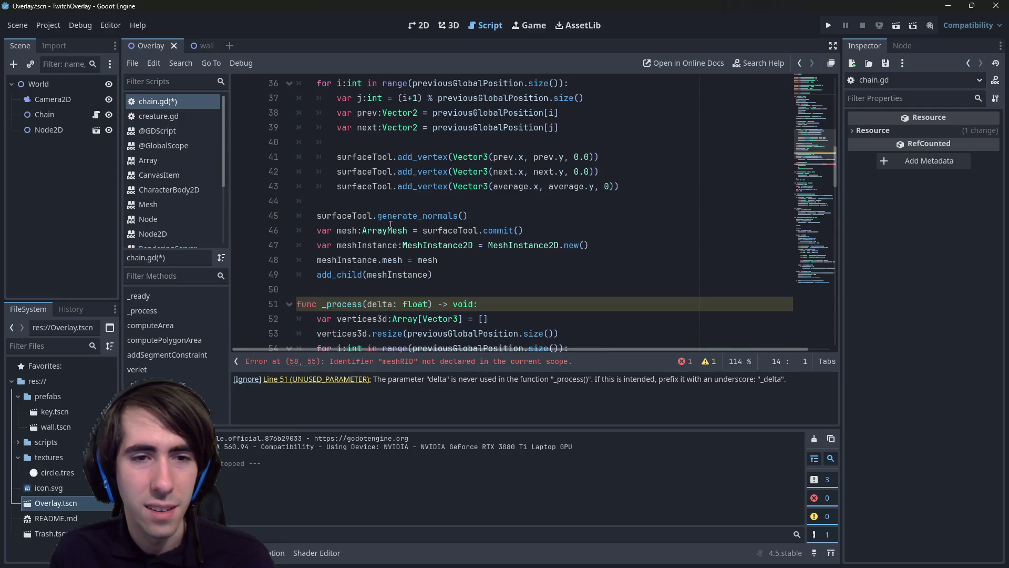
drag(318, 230, 409, 231)
mouse_move(408, 229)
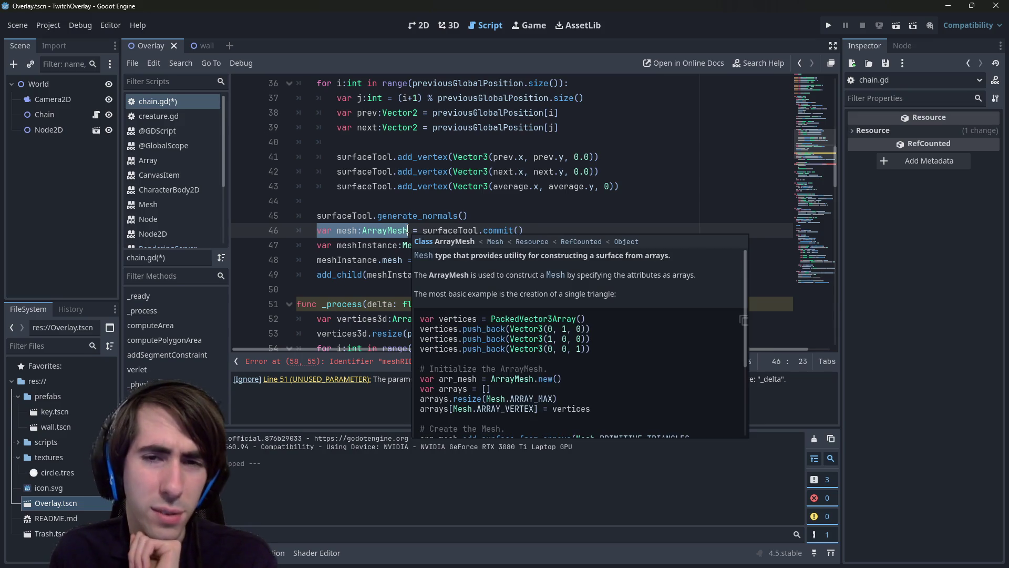
drag(317, 245, 469, 248)
scroll(469, 247, up, 10)
- Declare meshInstance:MeshInstance2D as a class-level member variable on line 15
click(415, 245)
key(Return)
key(Return)
key(Up)
text(var meshInstance:MeshInstance2D)
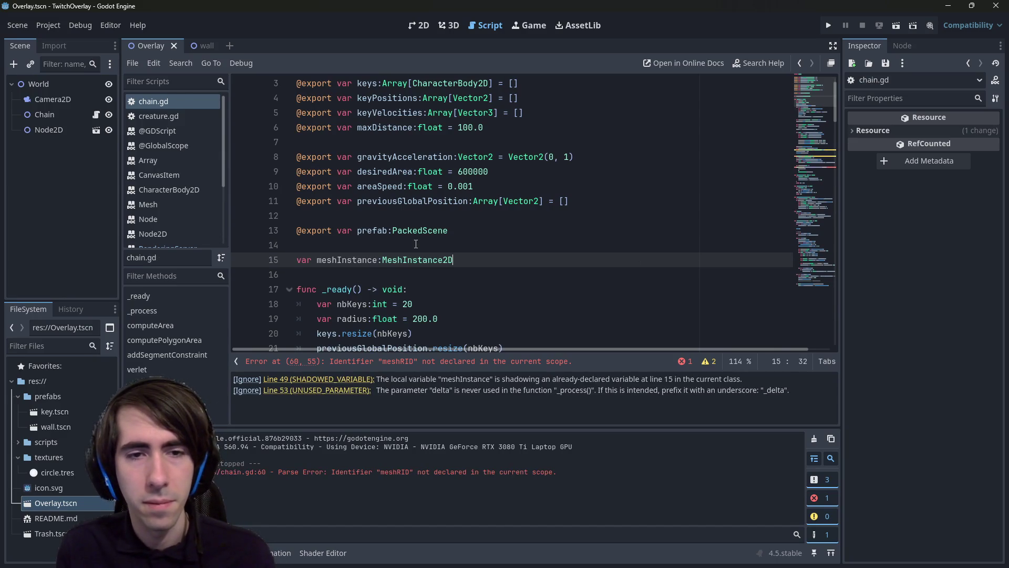
- Make line 49 assign the member meshInstance instead of declaring a local one, and save
scroll(415, 244, down, 8)
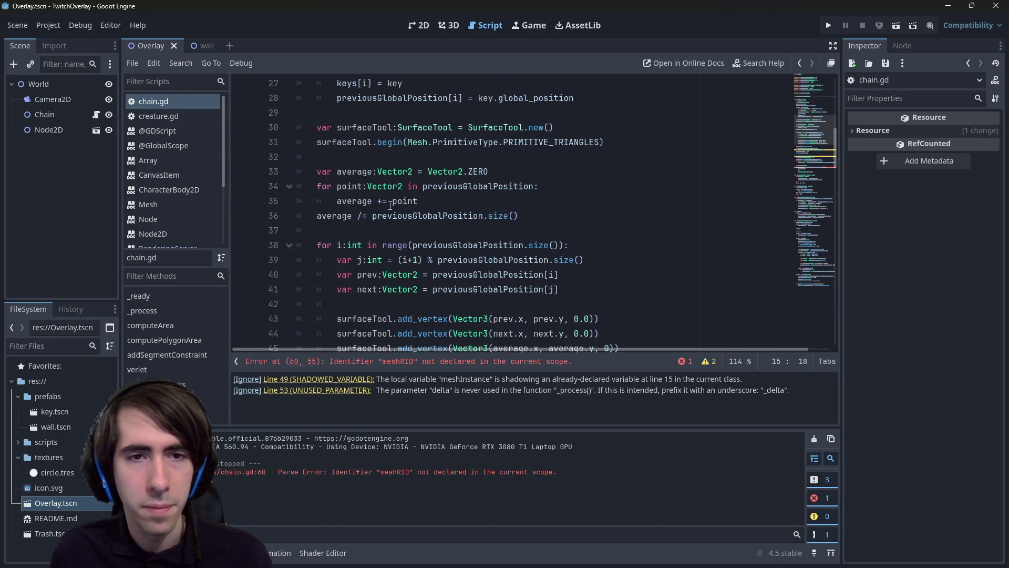
scroll(390, 205, down, 3)
click(402, 274)
key(ctrl+f)
key(BackSpace)
double_click(324, 274)
key(BackSpace)
key(Delete)
scroll(366, 194, down, 2)
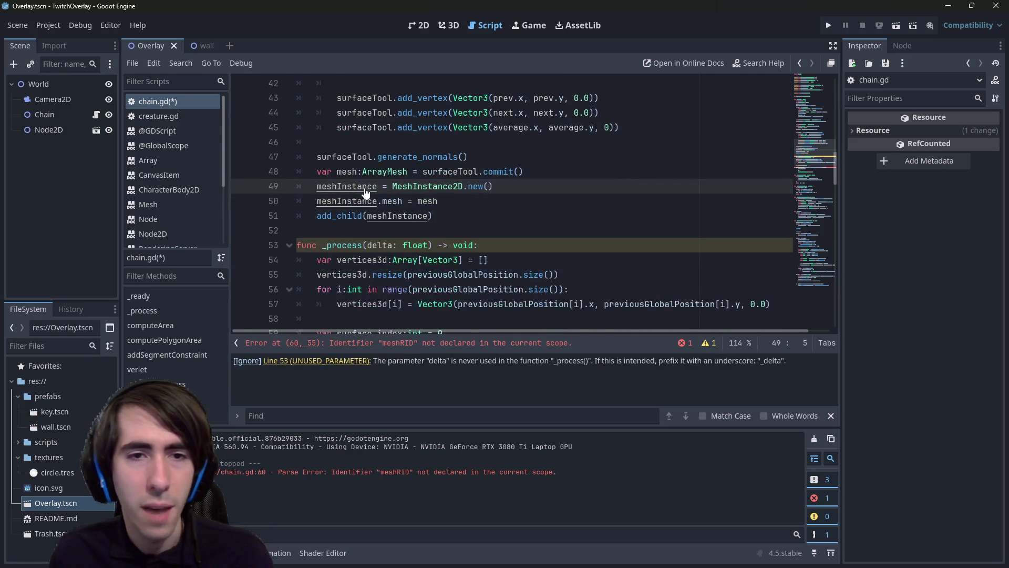
double_click(366, 194)
key(ctrl+s)
- Widen the code view and add 'func createMesh():' on a new line above _ready
scroll(429, 225, down, 2)
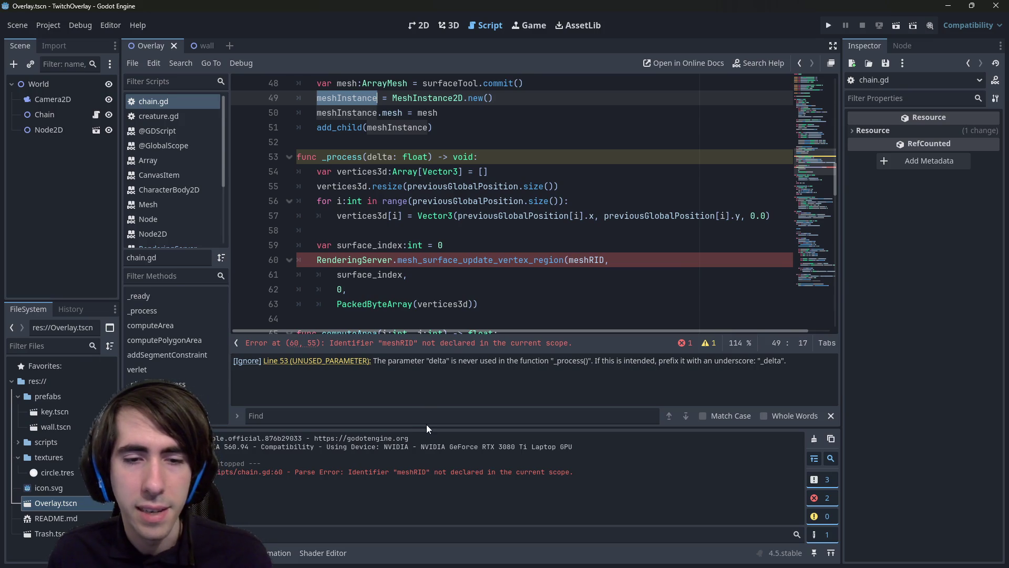
drag(229, 297, 182, 298)
click(420, 231)
scroll(420, 232, up, 12)
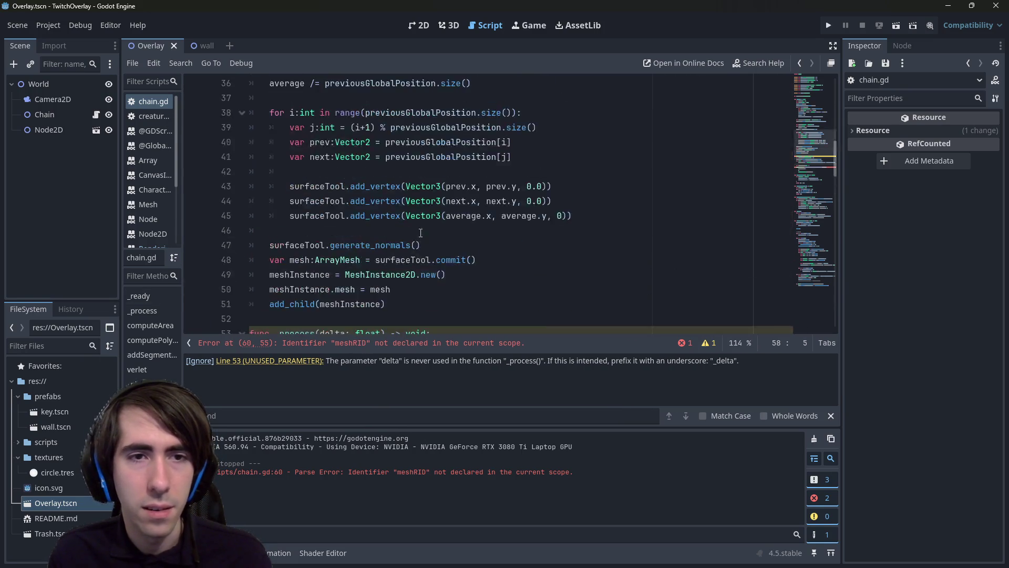
click(358, 142)
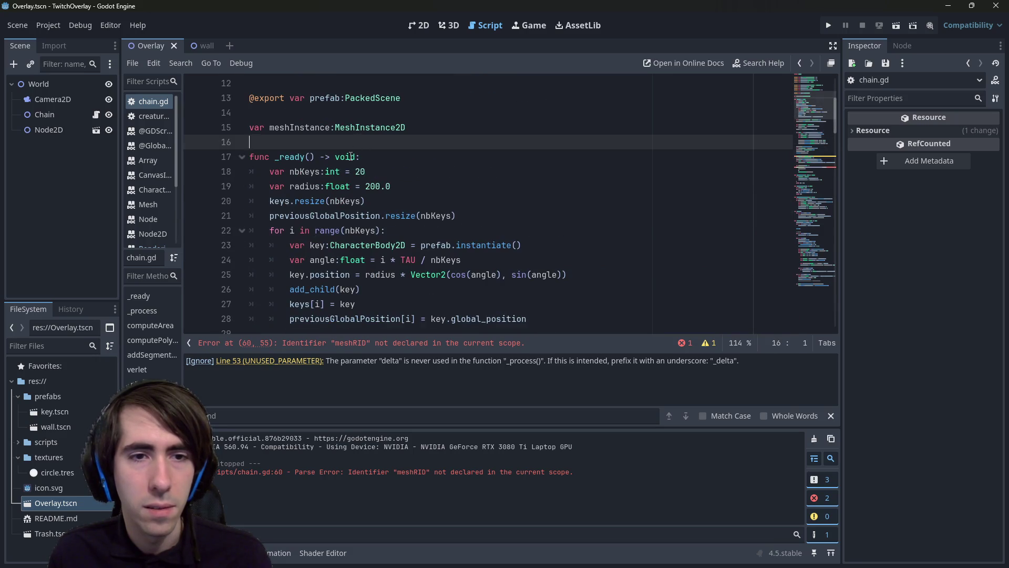
scroll(348, 168, down, 2)
scroll(417, 153, down, 2)
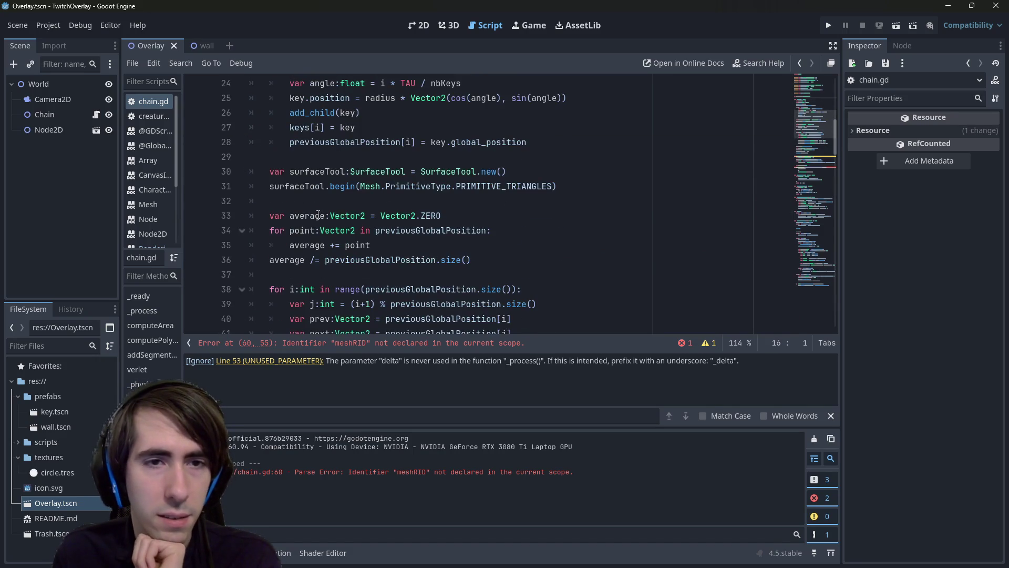
scroll(317, 174, up, 4)
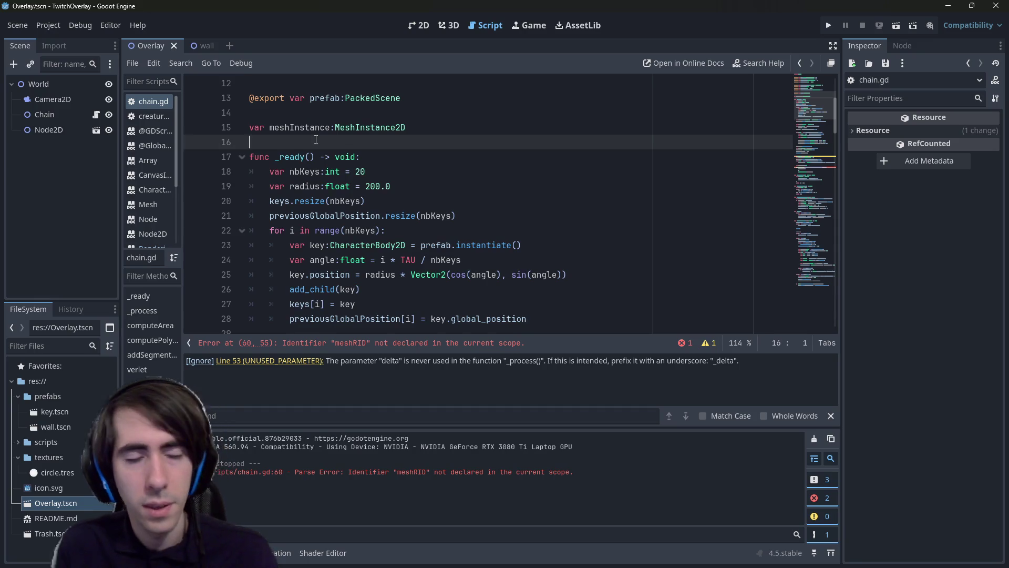
key(Return)
key(Return)
key(Up)
text(f)
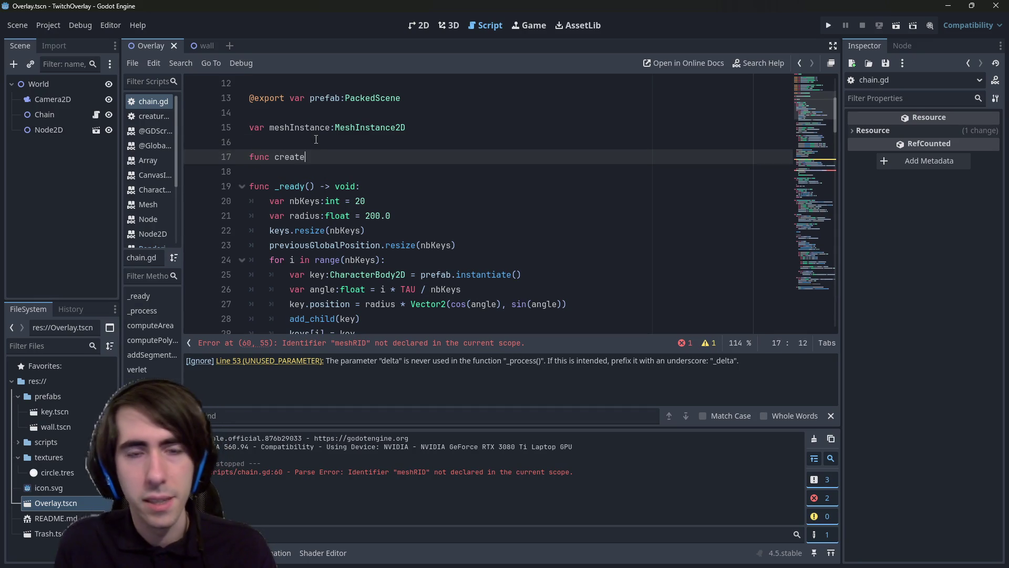
scroll(341, 157, down, 2)
text(M)
text(:)
key(Return)
- Cut the SurfaceTool mesh-building block out of _ready
scroll(368, 195, down, 3)
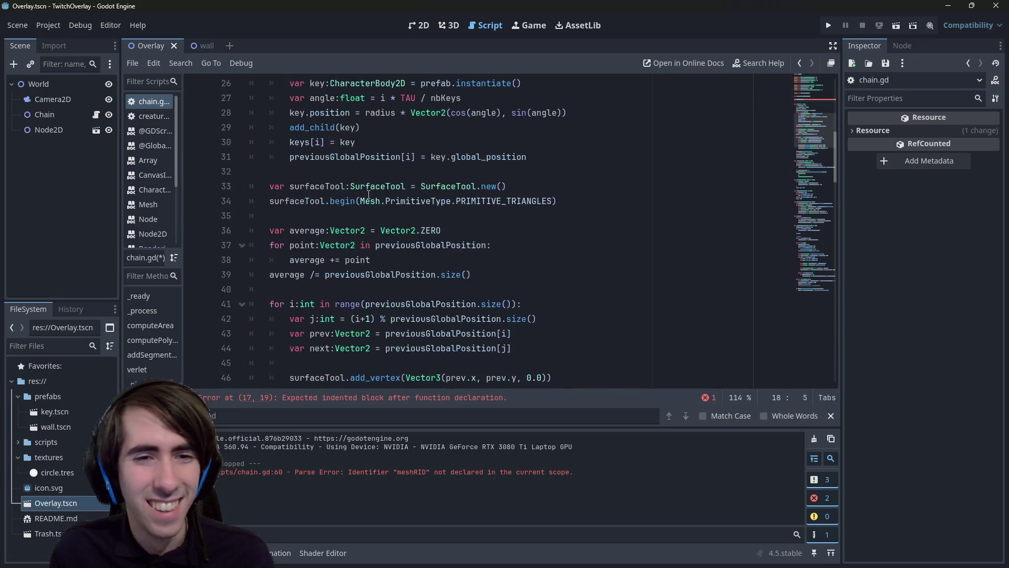
mouse_move(248, 187)
mouse_down()
mouse_move(273, 213)
mouse_move(473, 273)
mouse_move(418, 242)
mouse_move(504, 259)
mouse_move(525, 332)
mouse_move(525, 268)
mouse_move(548, 270)
mouse_move(548, 254)
mouse_move(556, 282)
mouse_up()
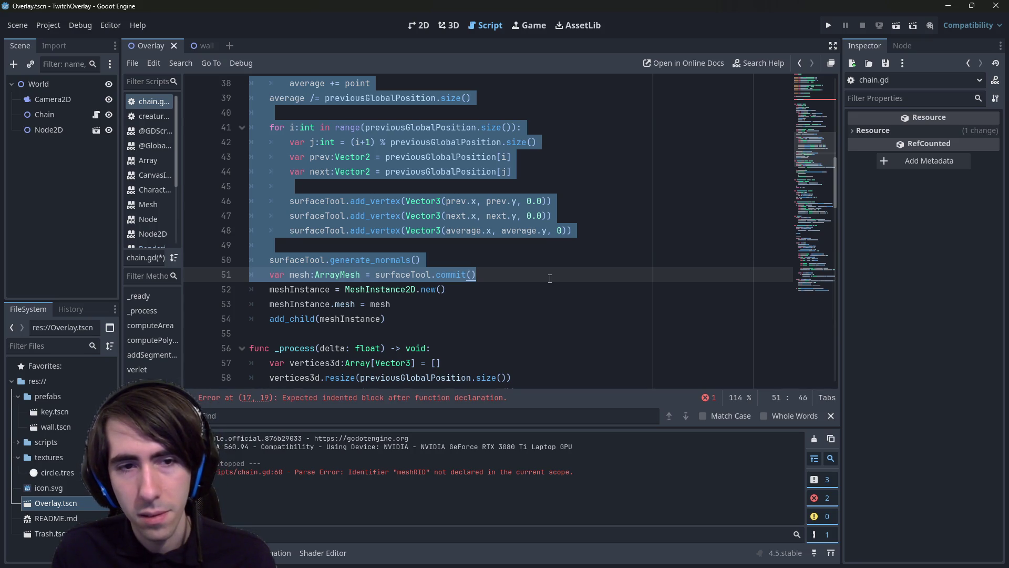
scroll(549, 278, up, 8)
key(ctrl+x)
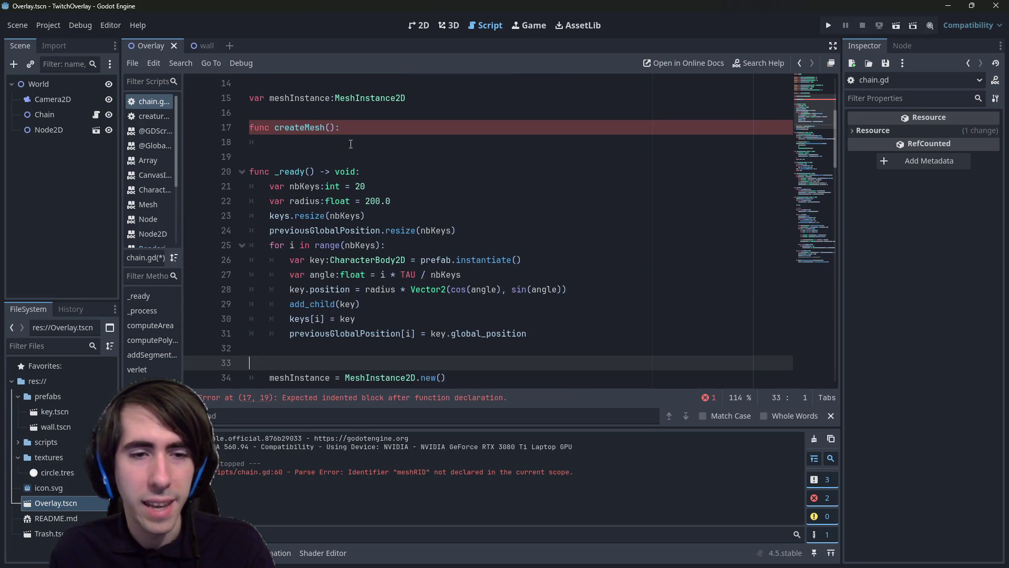
- Paste the mesh-building code into createMesh and make it return surfaceTool.commit()
click(350, 148)
key(ctrl+v)
key(ctrl+s)
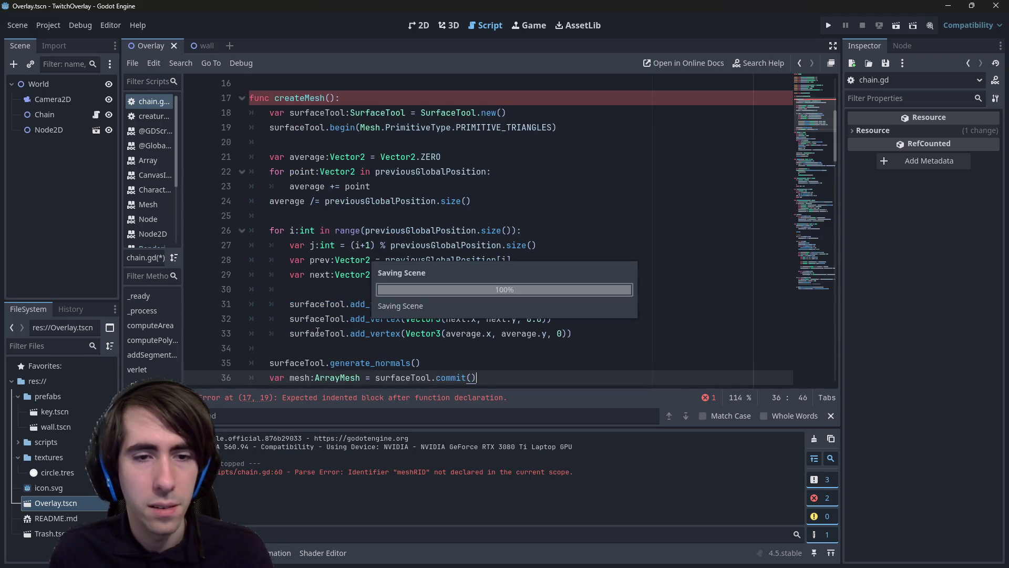
scroll(354, 353, down, 1)
drag(369, 335, 270, 334)
text(return)
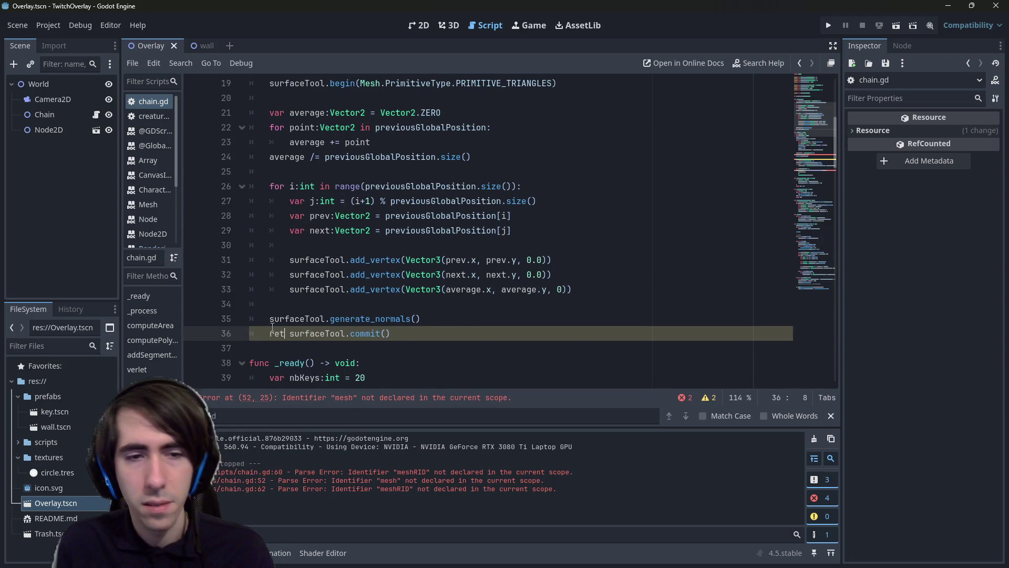
ctrl+click(378, 335)
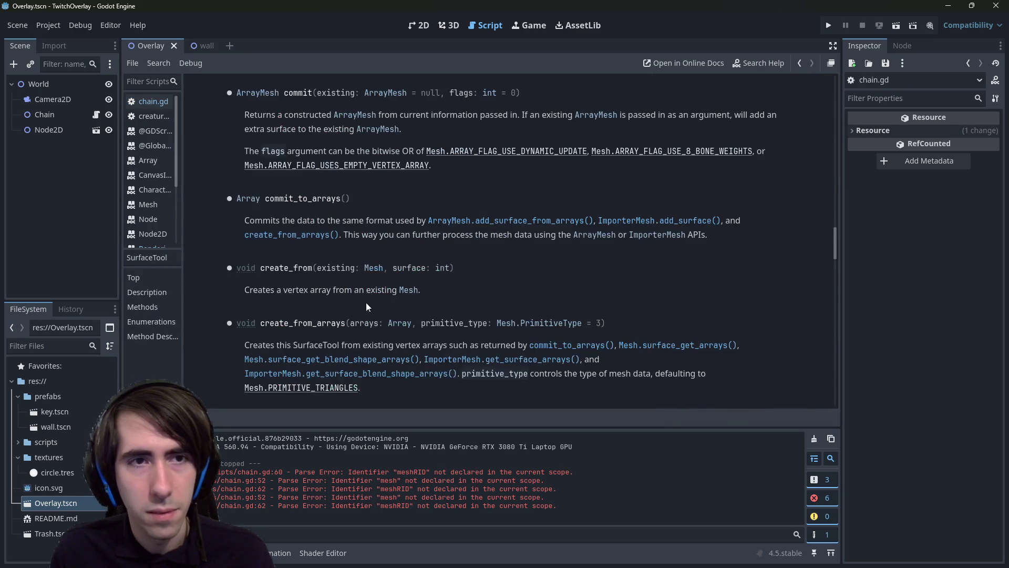
key(alt+Left)
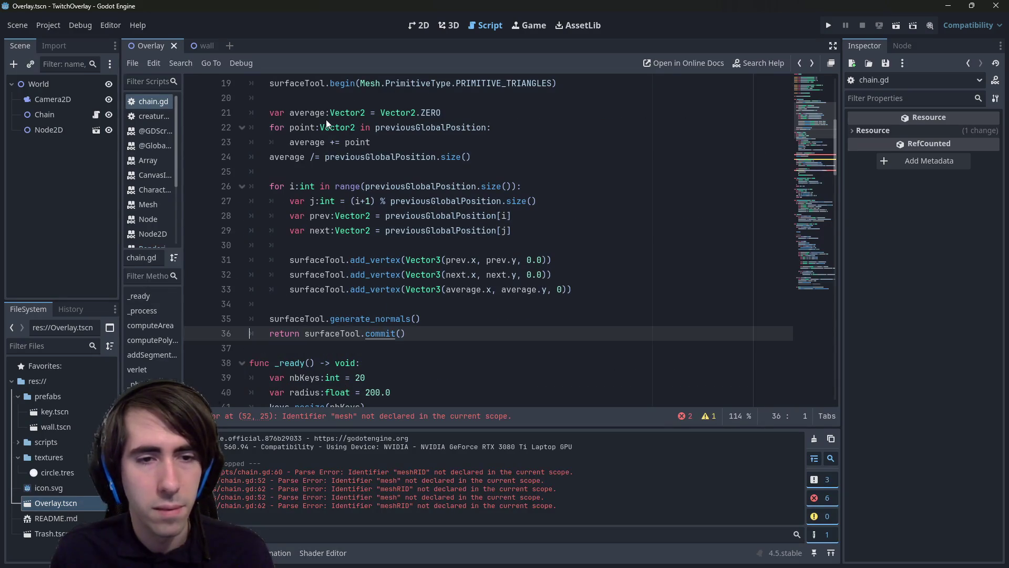
- Give createMesh an '-> ArrayMesh' return type and save
scroll(445, 131, up, 3)
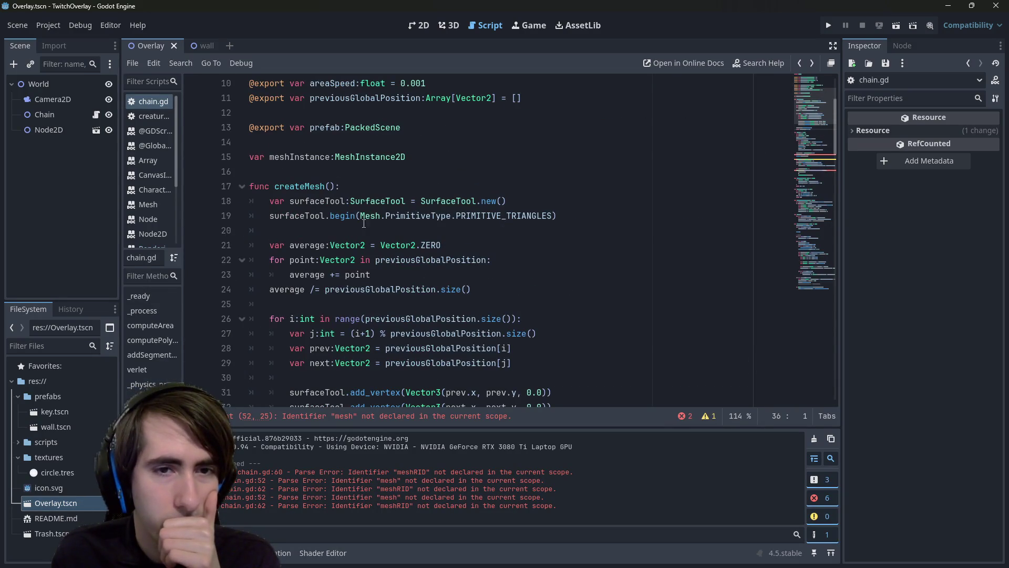
scroll(313, 208, down, 2)
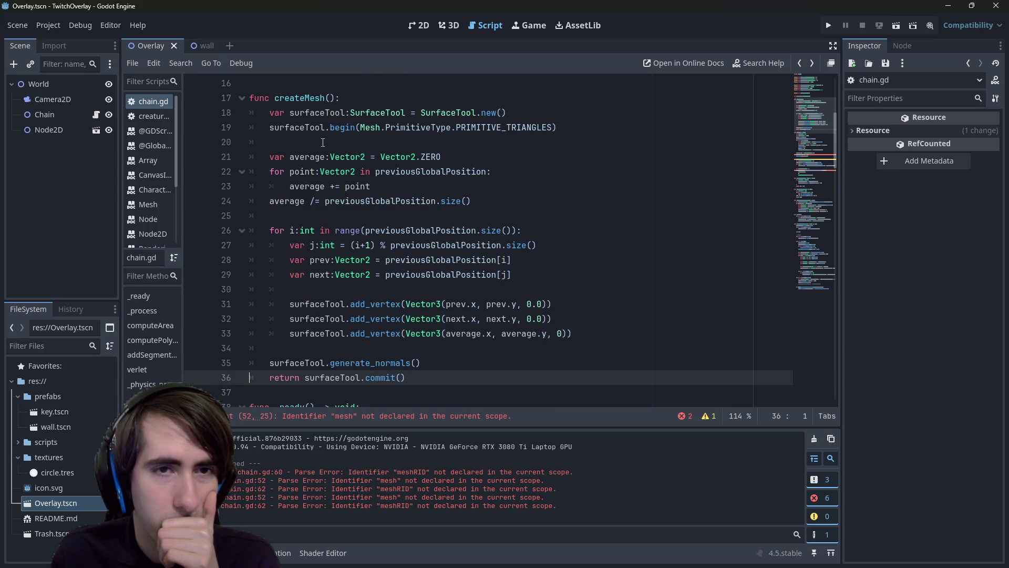
scroll(332, 354, up, 2)
click(336, 188)
text(-)
text(esh)
key(ctrl+s)
- Replace the old mesh variable in _ready with a createMesh() call and save
double_click(313, 187)
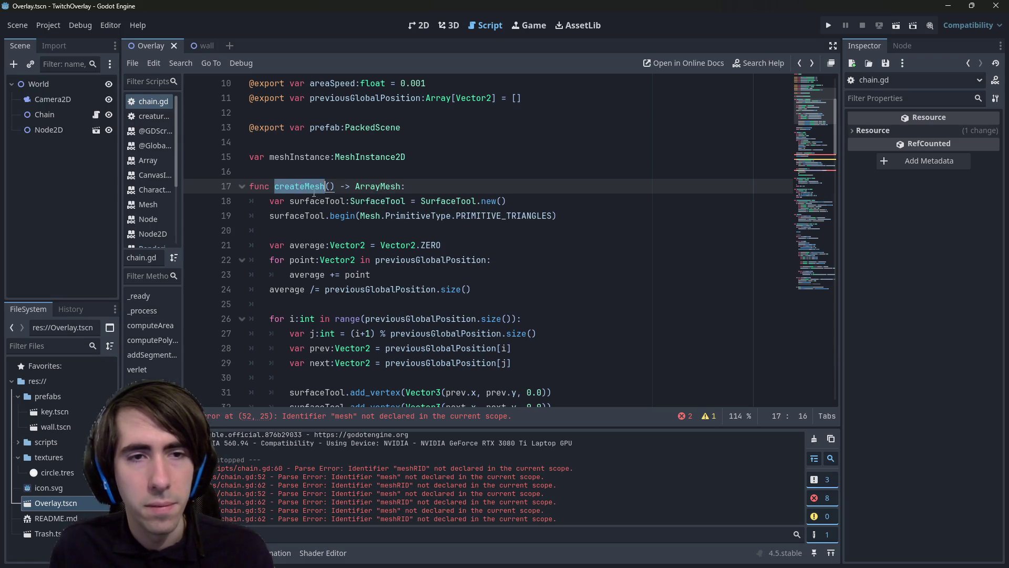
scroll(336, 237, down, 8)
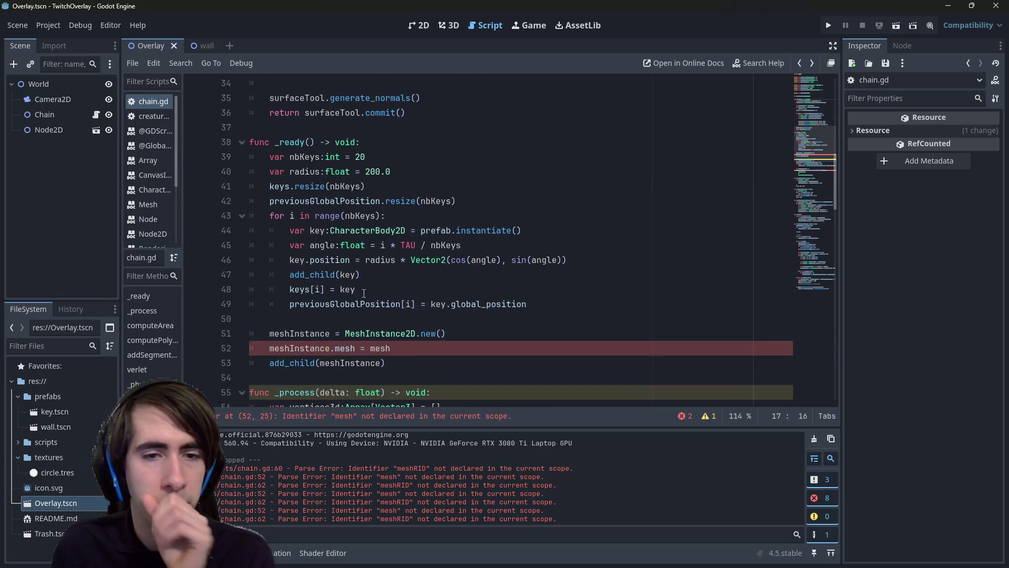
double_click(386, 345)
key(ctrl+v)
text(()
key(ctrl+s)
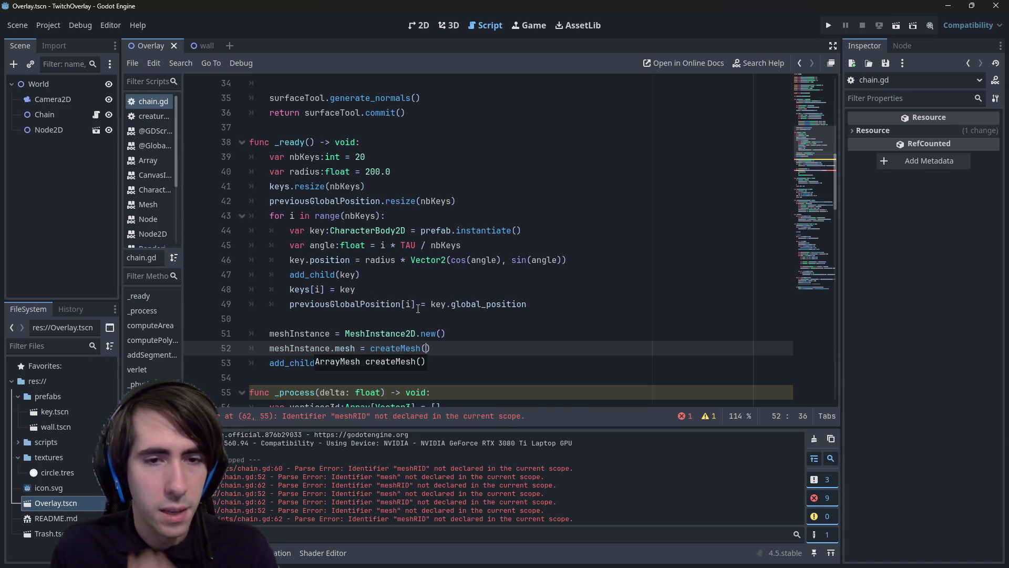
- Comment out the old vertex-update code in _process with Ctrl+K
scroll(402, 249, down, 2)
mouse_move(469, 257)
mouse_down()
mouse_move(173, 247)
mouse_move(175, 266)
mouse_up()
scroll(392, 282, down, 3)
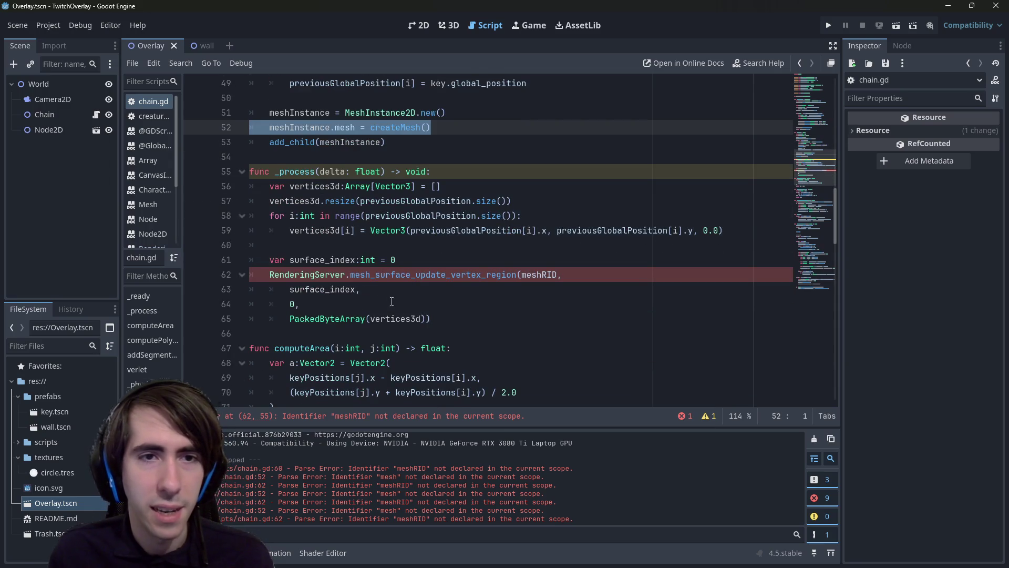
mouse_move(443, 320)
mouse_down()
mouse_move(294, 316)
mouse_move(226, 202)
mouse_move(223, 261)
mouse_move(229, 189)
mouse_up()
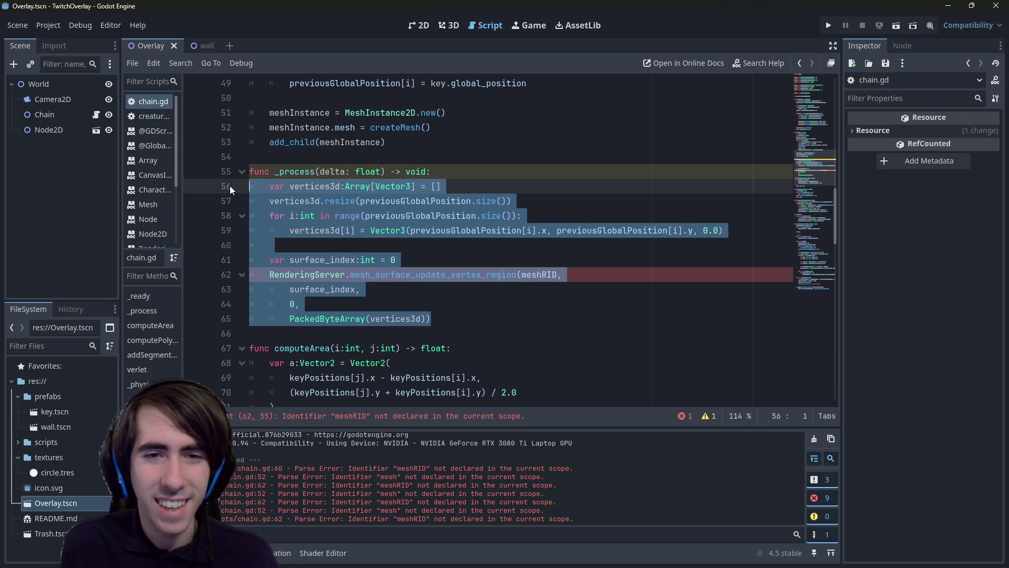
key(ctrl+k)
- Copy the createMesh assignment from _ready into _process, fix its indentation, save, and run
click(460, 172)
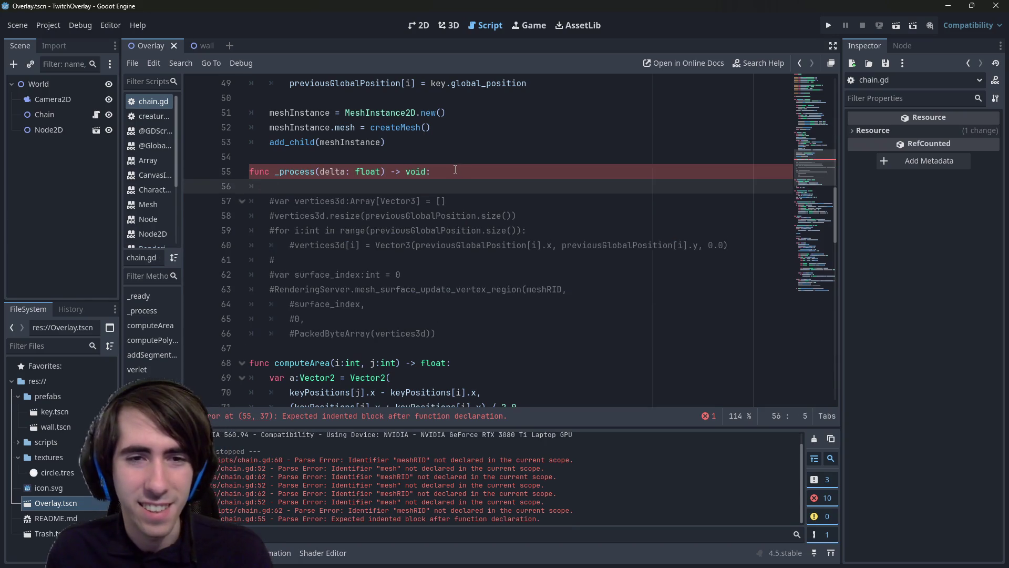
key(Return)
scroll(378, 258, up, 3)
drag(468, 260, 222, 260)
key(ctrl+c)
click(341, 319)
key(ctrl+v)
key(ctrl+s)
key(shift+Tab)
click(898, 27)
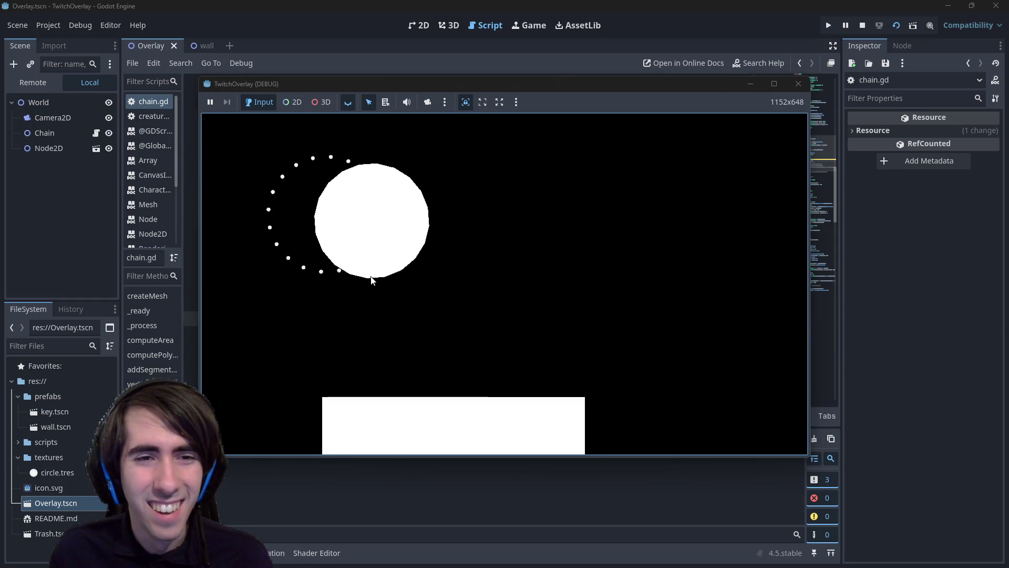
mouse_move(383, 232)
mouse_down()
mouse_move(367, 245)
mouse_move(505, 205)
mouse_move(504, 310)
mouse_move(450, 338)
mouse_move(450, 375)
mouse_up()
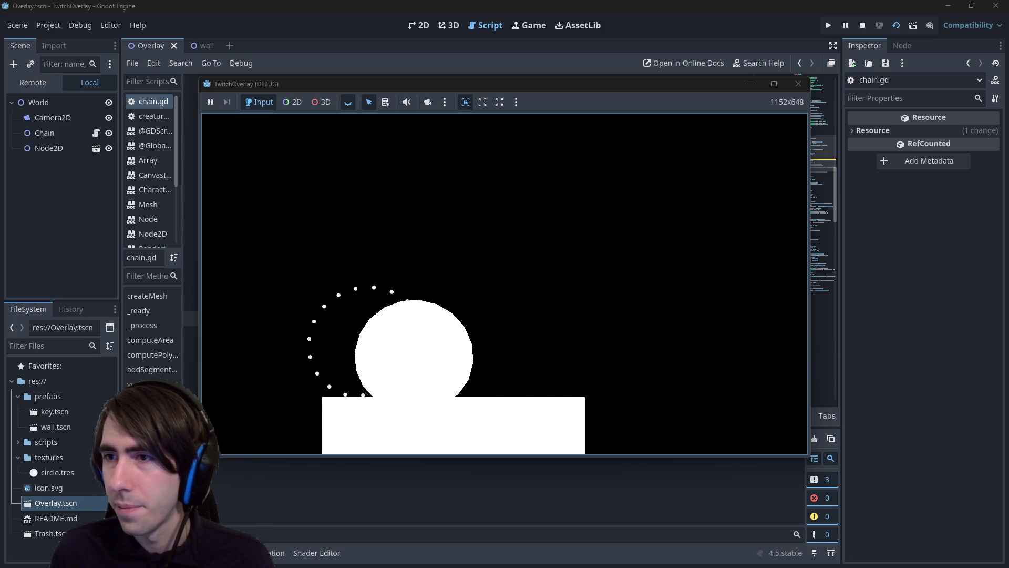
mouse_move(387, 301)
mouse_down()
mouse_move(415, 157)
mouse_move(449, 272)
mouse_move(444, 218)
mouse_move(455, 289)
mouse_up()
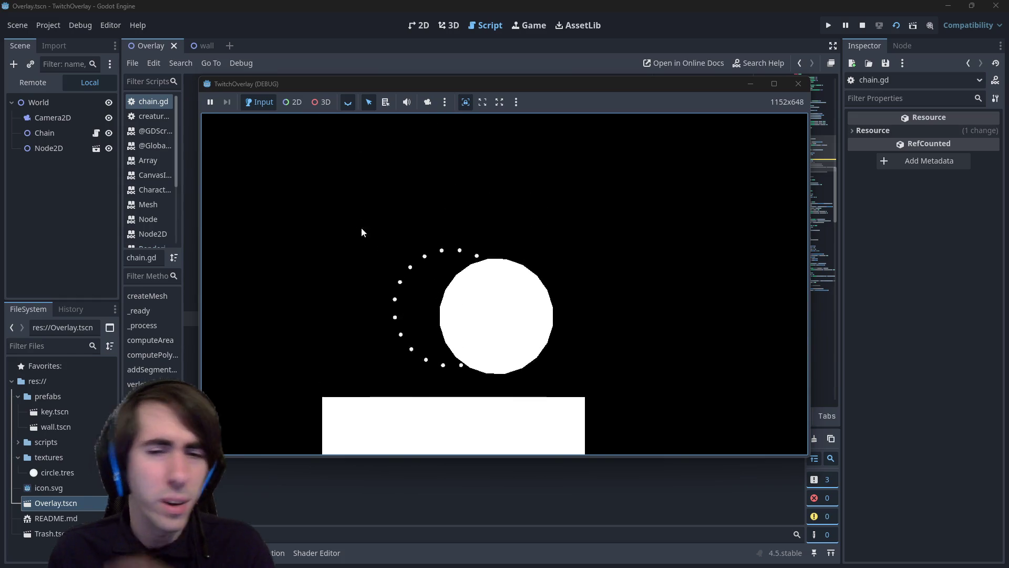
mouse_move(475, 292)
mouse_down()
mouse_move(461, 217)
mouse_move(376, 292)
mouse_move(450, 227)
mouse_move(473, 248)
mouse_move(462, 316)
mouse_move(434, 277)
mouse_move(442, 184)
mouse_up()
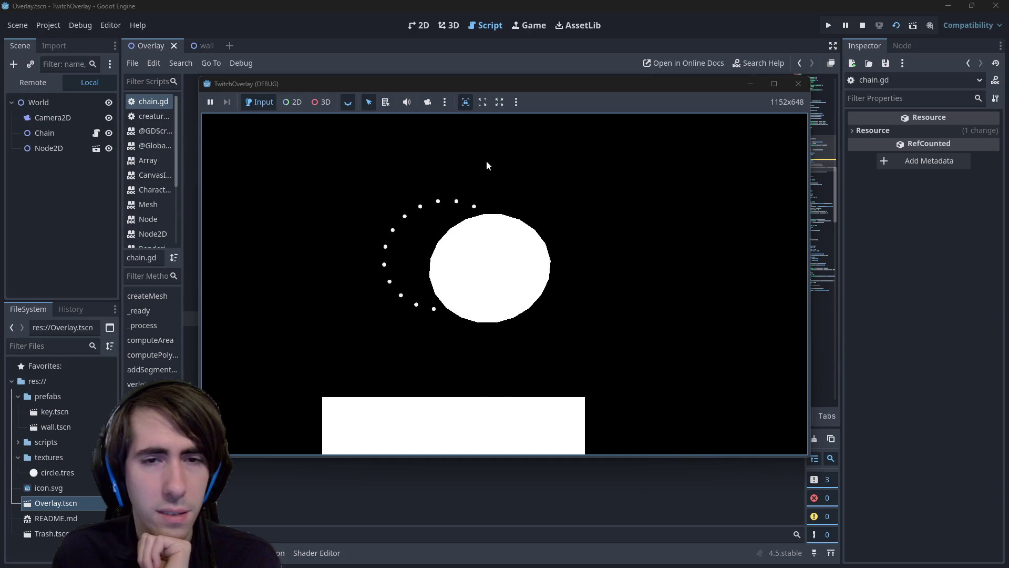
click(799, 83)
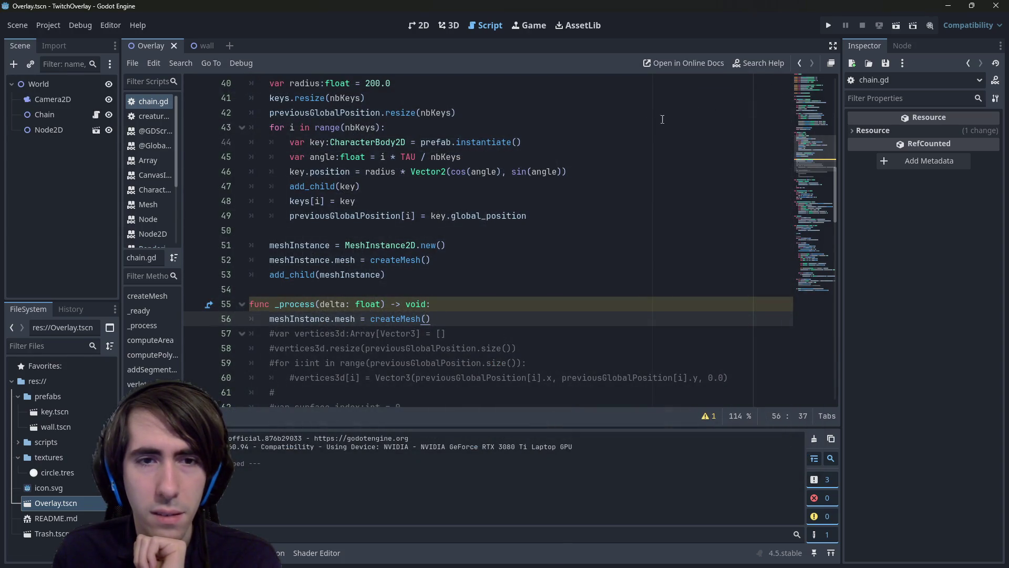
scroll(377, 334, up, 12)
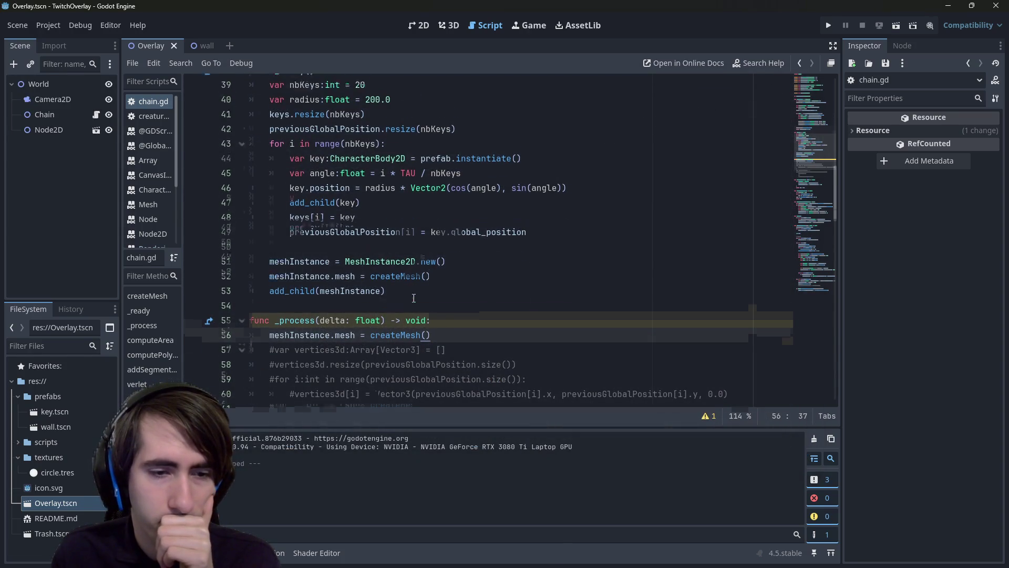
scroll(440, 271, up, 1)
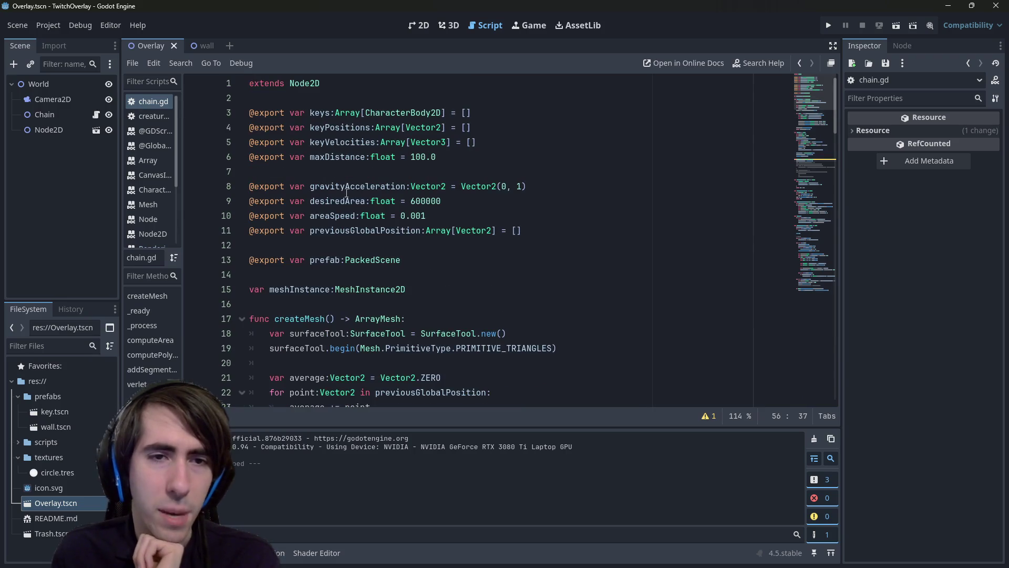
double_click(348, 229)
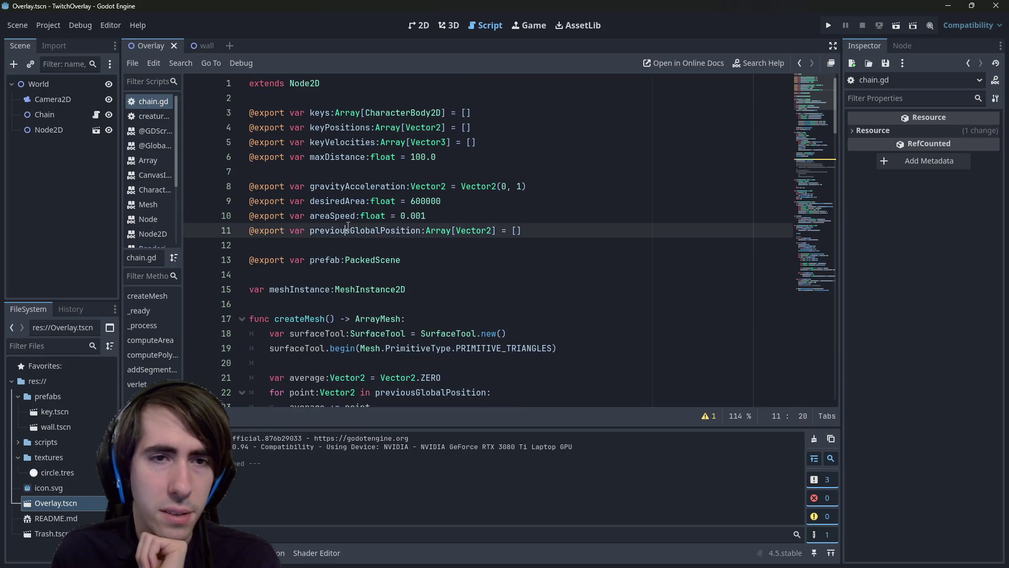
double_click(341, 127)
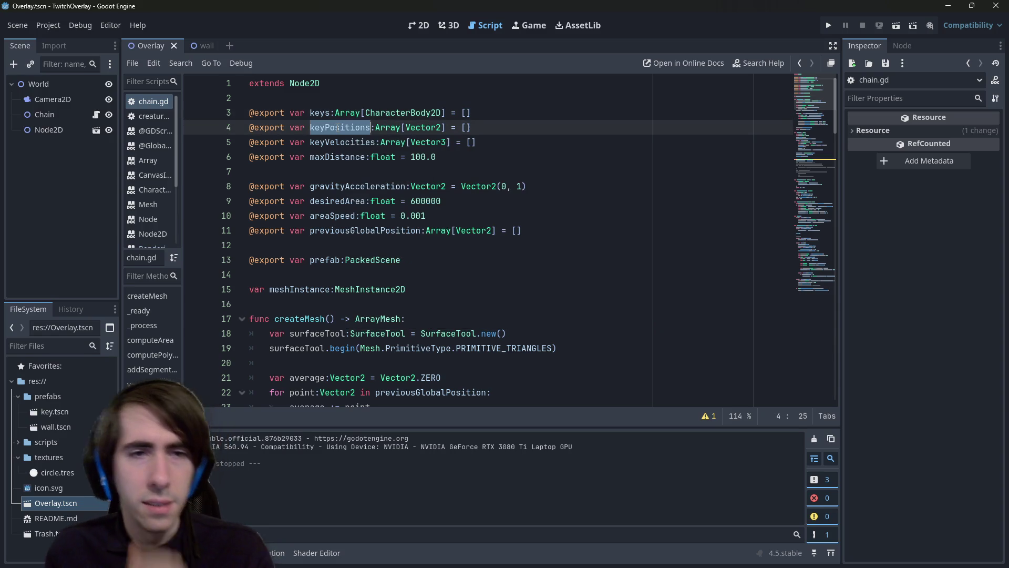
key(ctrl+f)
key(Return)
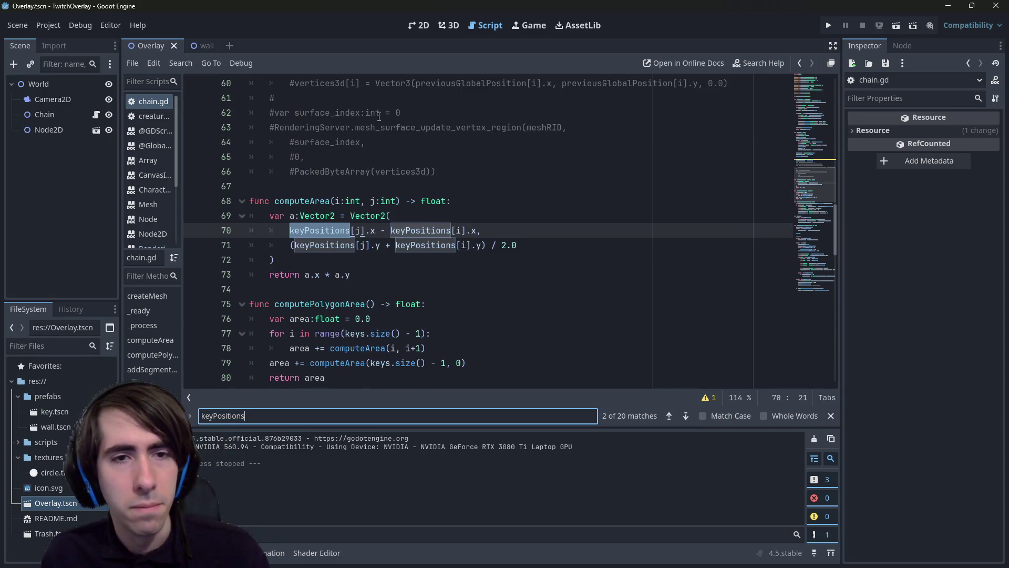
scroll(392, 190, up, 9)
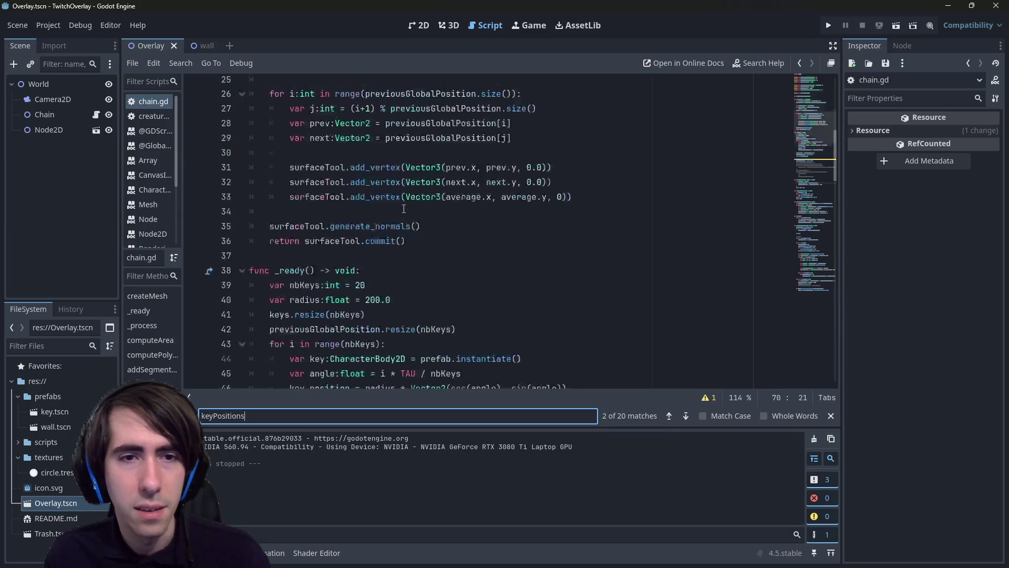
scroll(404, 209, up, 10)
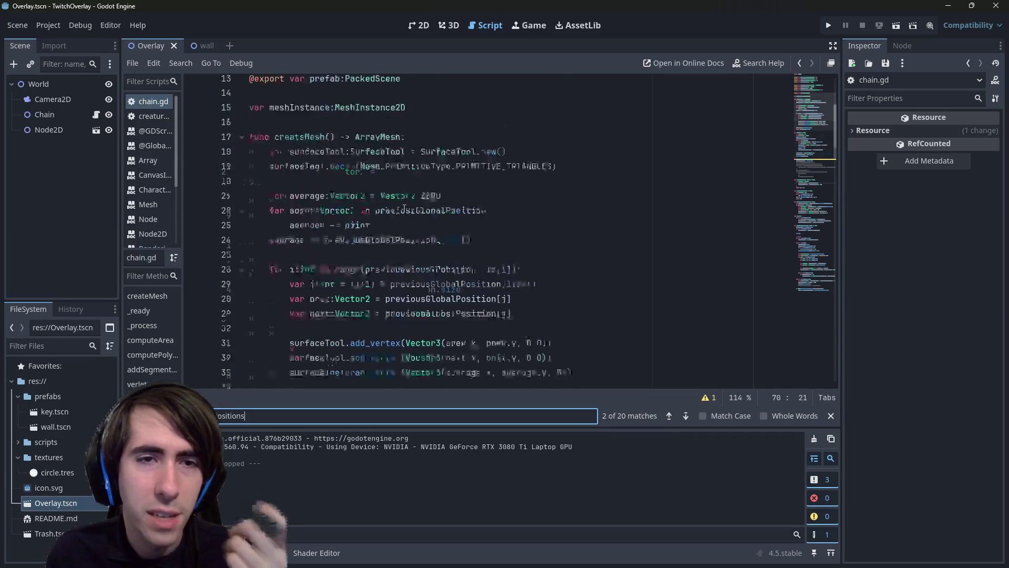
scroll(404, 209, down, 5)
scroll(405, 209, down, 4)
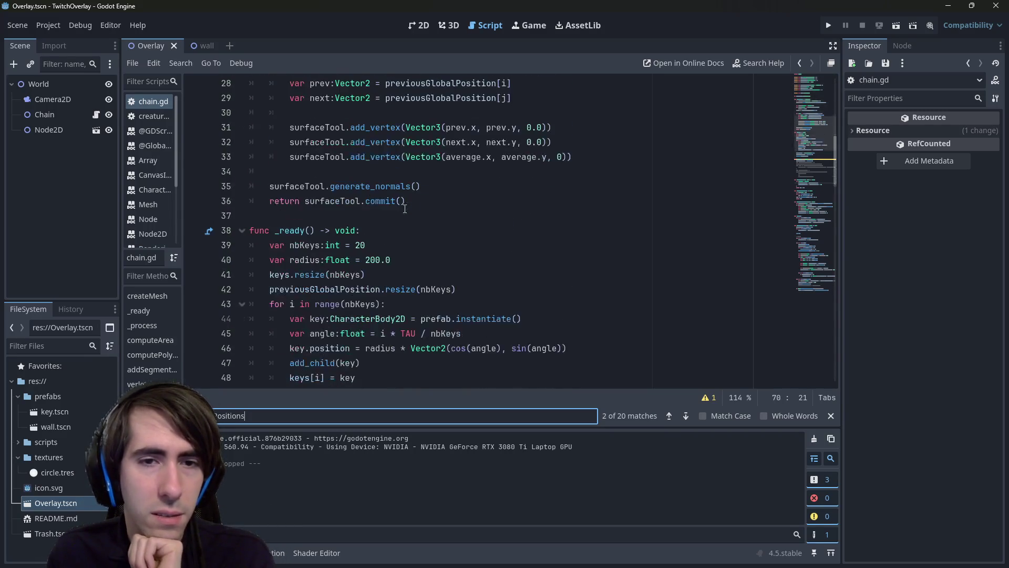
scroll(404, 209, down, 1)
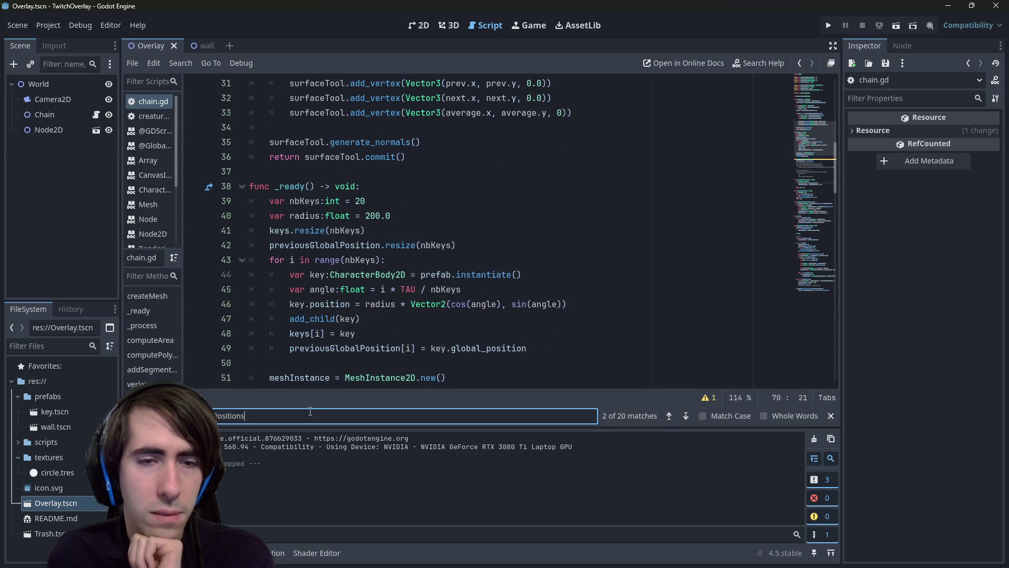
key(Return)
key(Return)
key(Return)
key(Return)
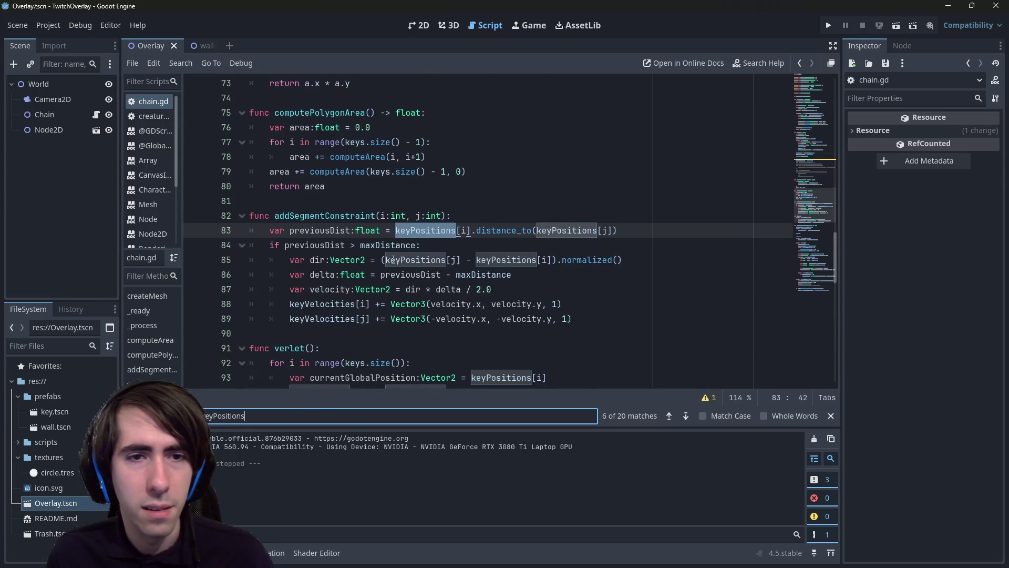
key(Return)
key(Return)
key(Return)
key(Return)
key(Return)
key(Return)
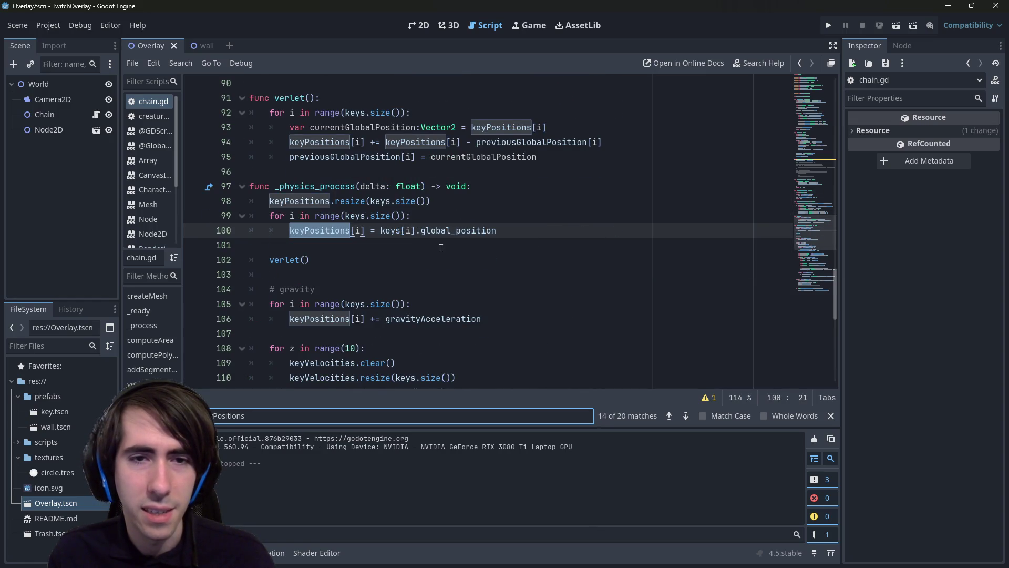
scroll(432, 224, up, 15)
click(430, 275)
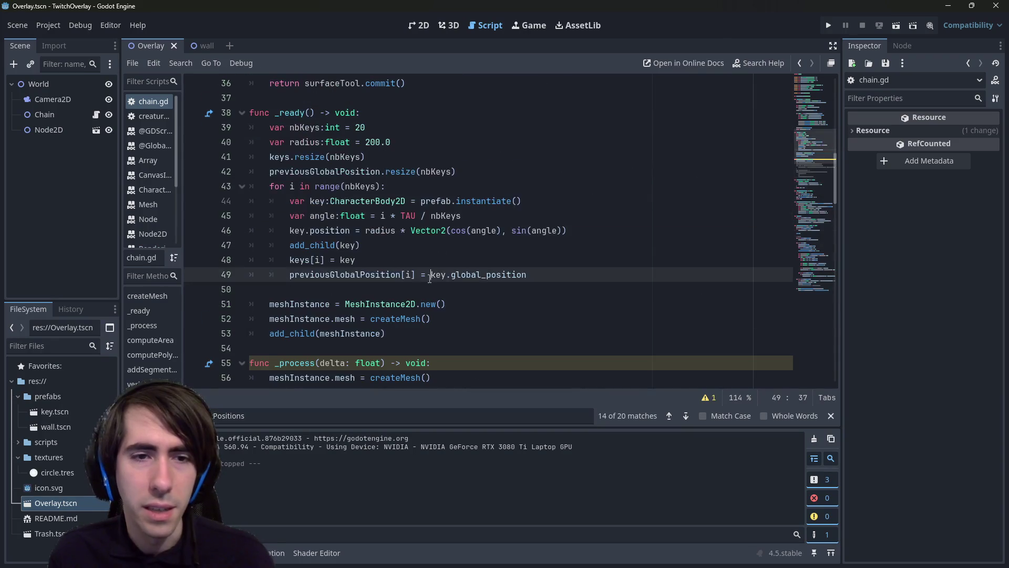
click(401, 247)
scroll(401, 247, up, 8)
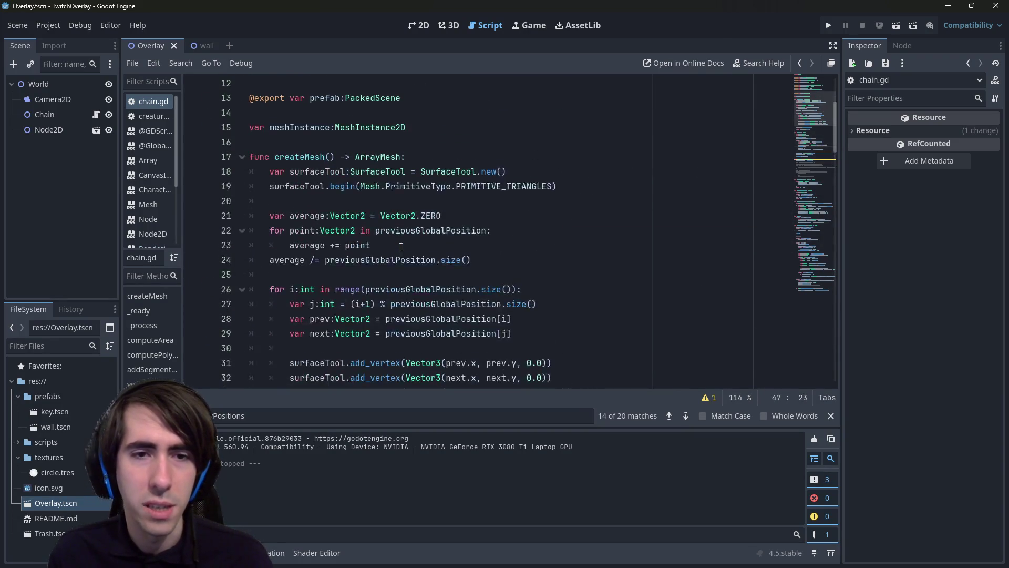
scroll(401, 247, down, 2)
double_click(421, 203)
scroll(410, 267, down, 6)
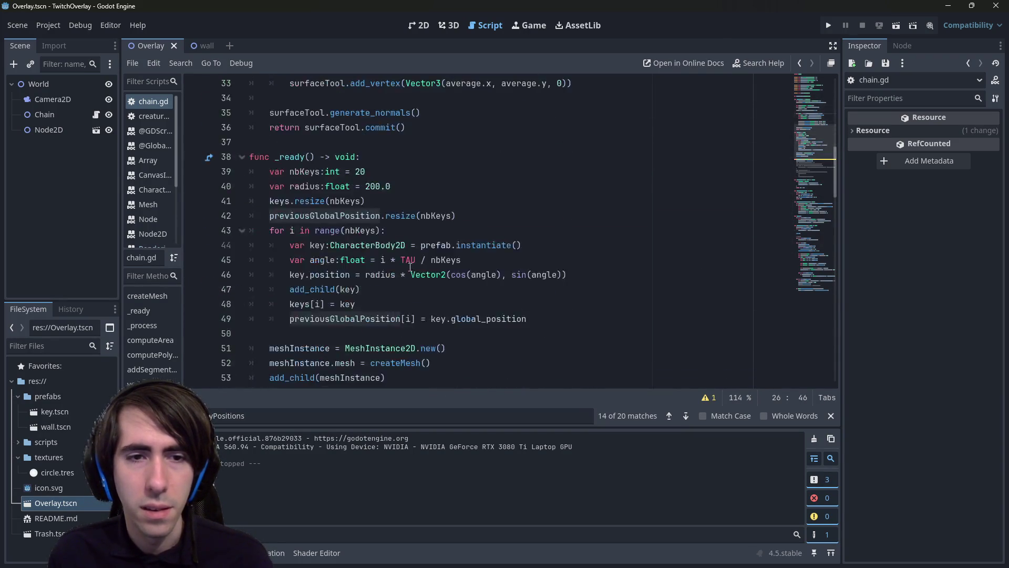
scroll(409, 266, up, 1)
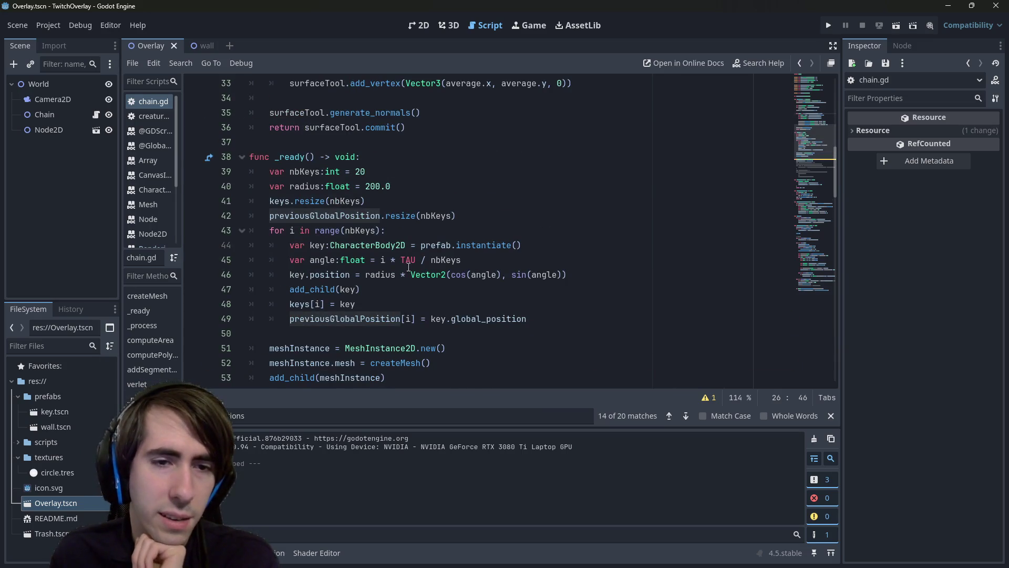
click(409, 267)
key(ctrl+f)
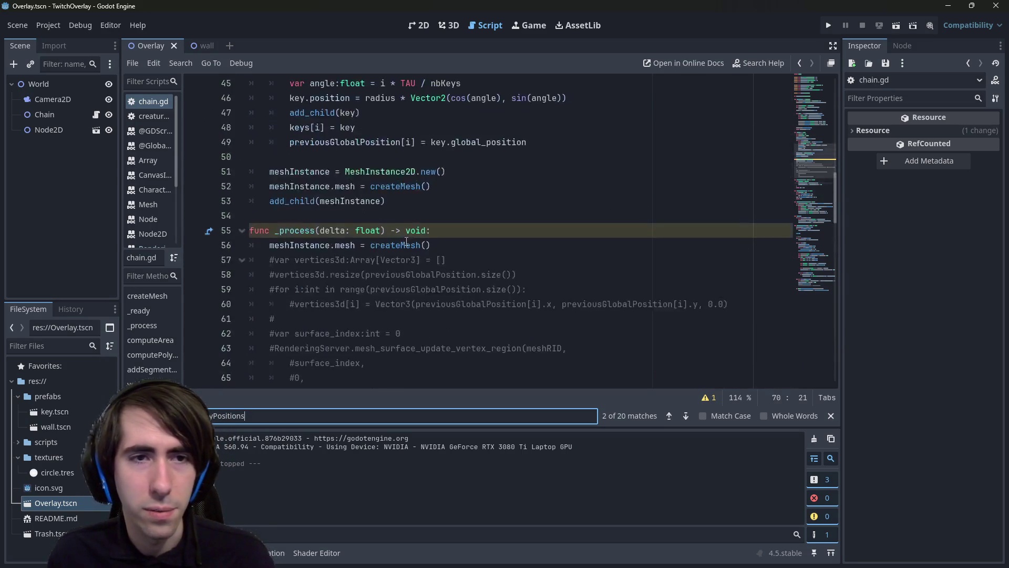
scroll(406, 241, up, 3)
scroll(381, 237, down, 6)
scroll(368, 253, up, 5)
scroll(360, 263, down, 3)
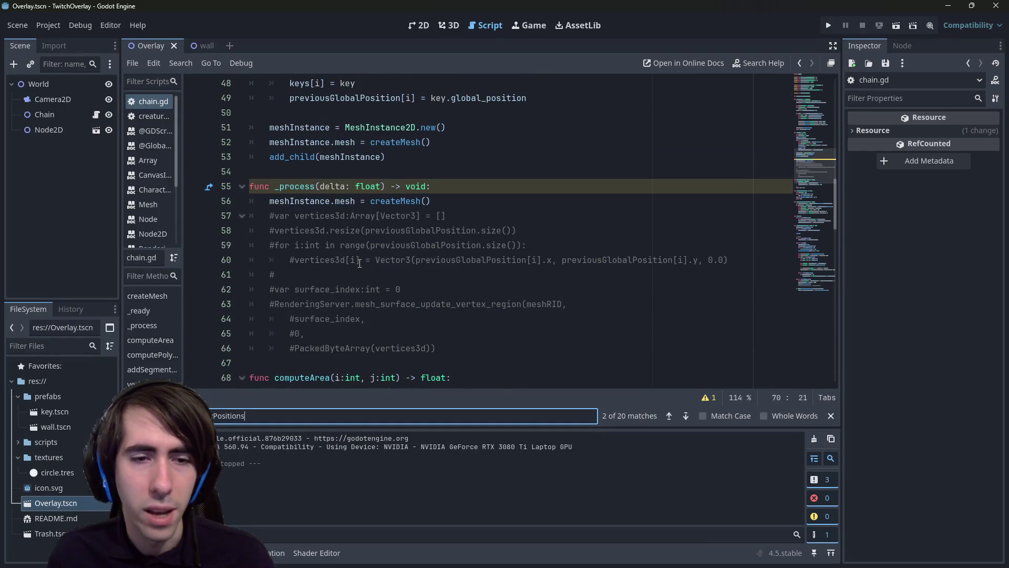
scroll(359, 263, up, 10)
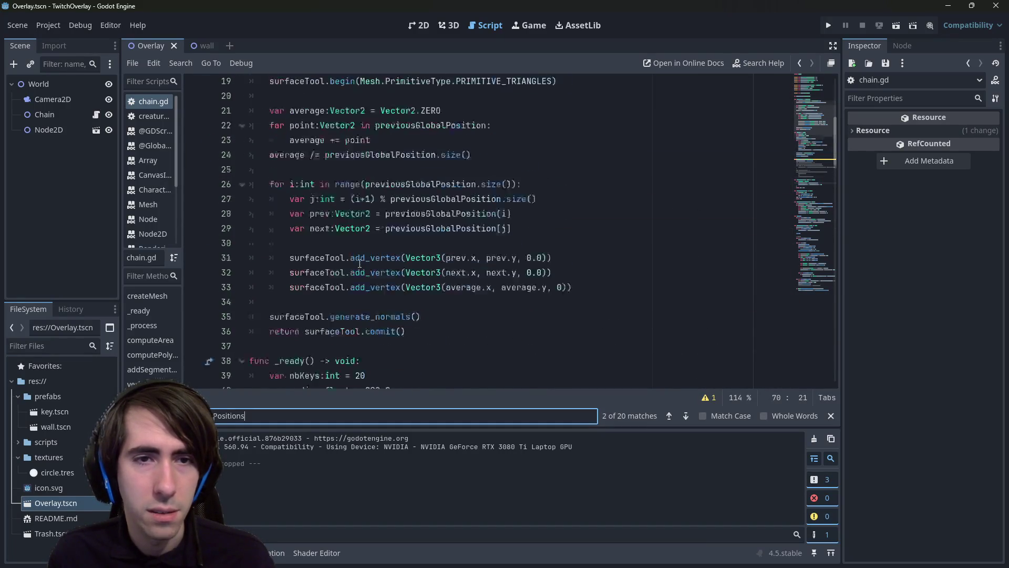
scroll(360, 263, down, 1)
scroll(360, 277, up, 3)
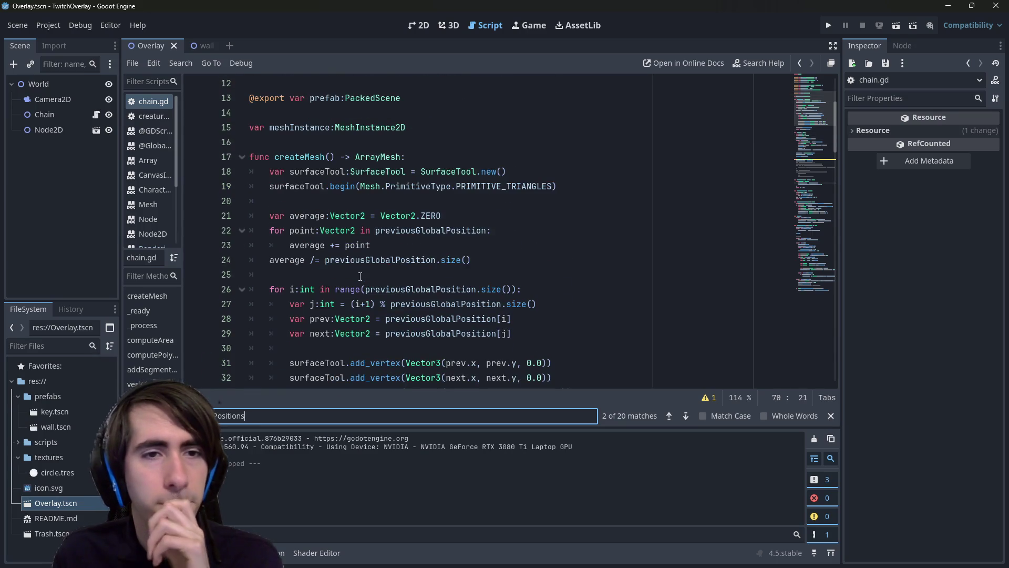
scroll(360, 277, down, 7)
scroll(359, 269, down, 3)
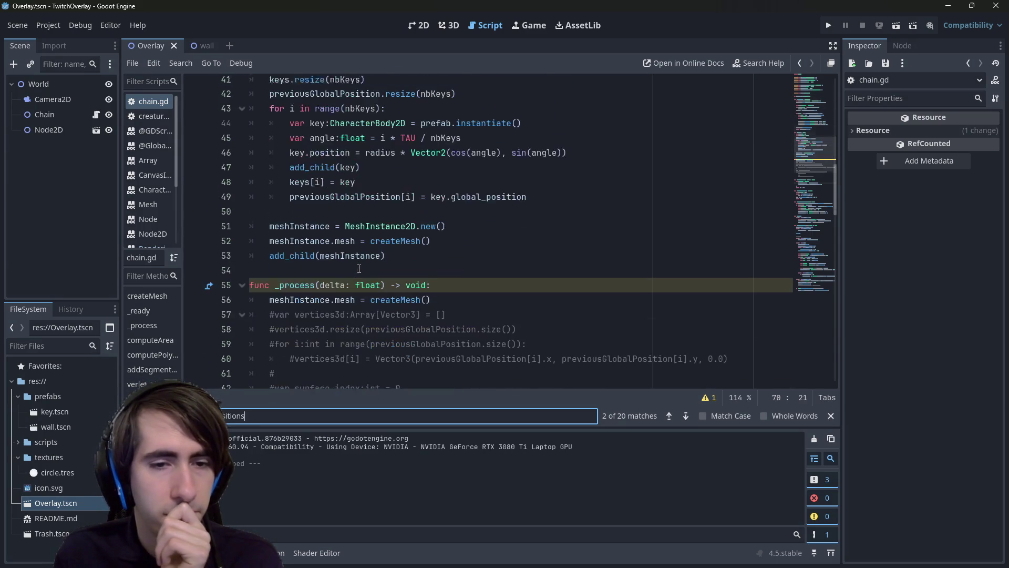
scroll(359, 269, up, 11)
scroll(359, 270, up, 2)
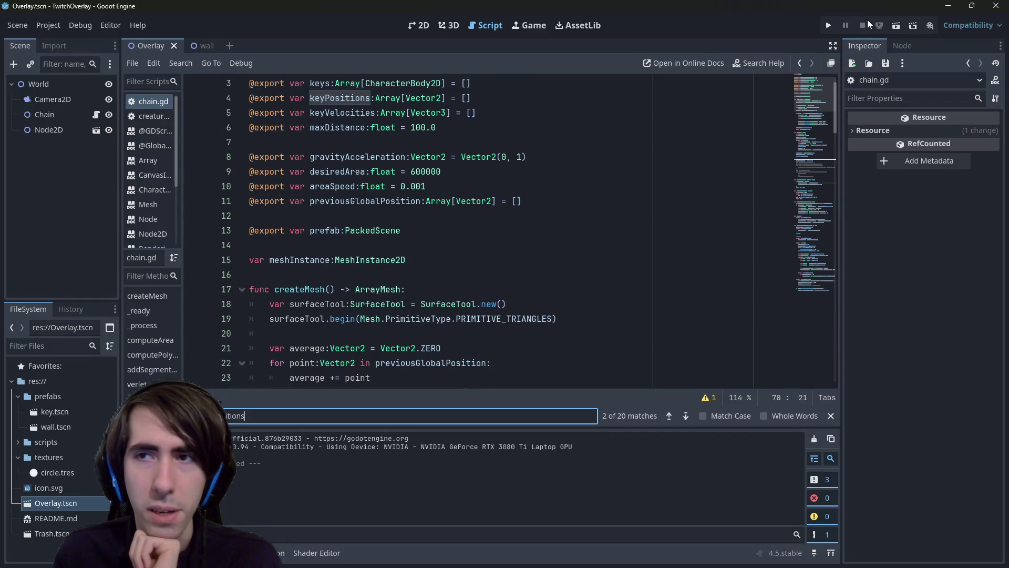
click(896, 26)
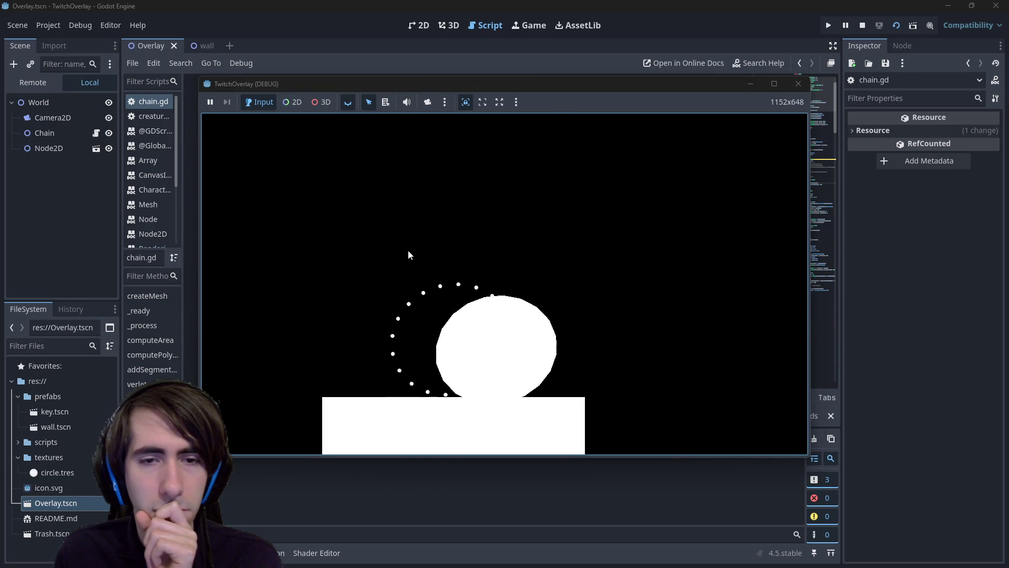
- Drag a chain point to lift the white blob off the wall block, then return to the editor
mouse_move(447, 232)
mouse_down()
mouse_move(496, 316)
mouse_move(520, 246)
mouse_up()
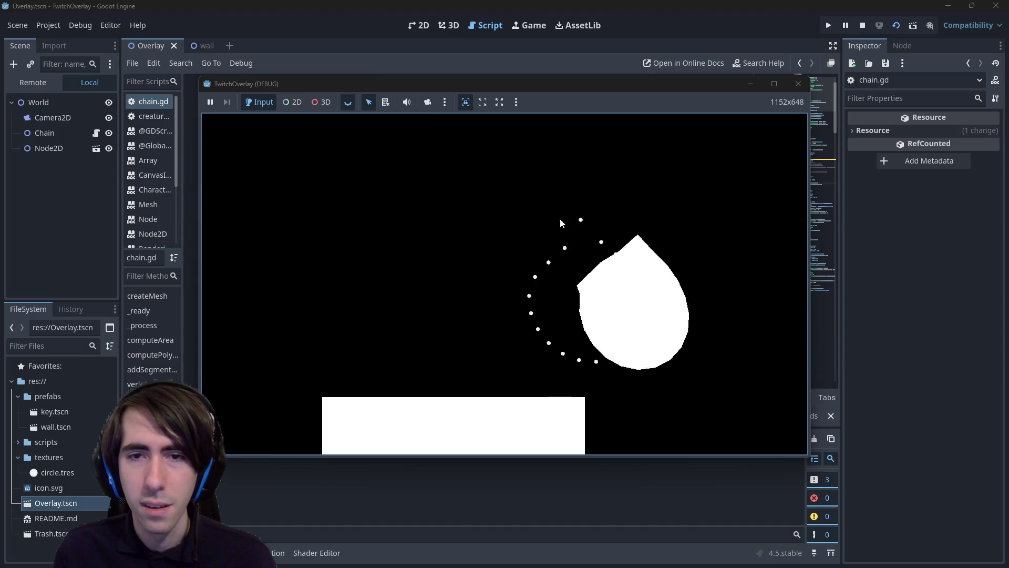
click(51, 134)
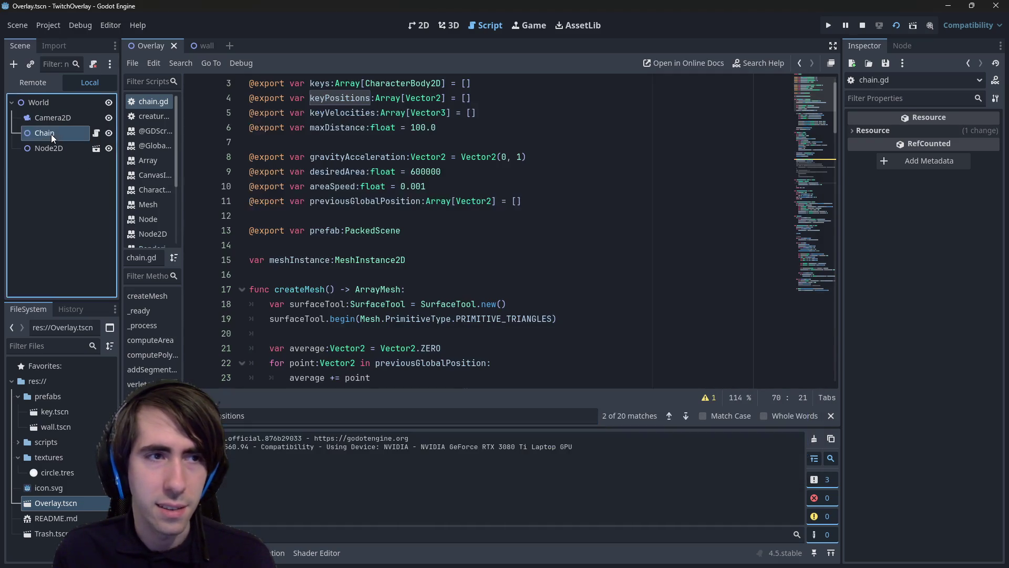
- Switch the Scene dock to Remote, select the live Chain node, and widen the dock
click(53, 149)
click(48, 135)
click(47, 145)
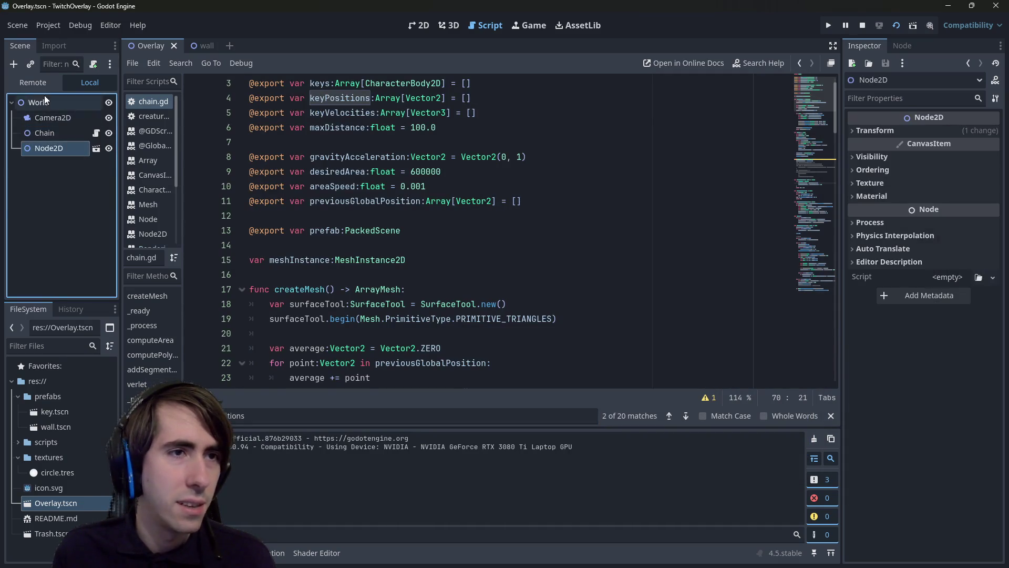
click(34, 83)
click(41, 118)
click(51, 149)
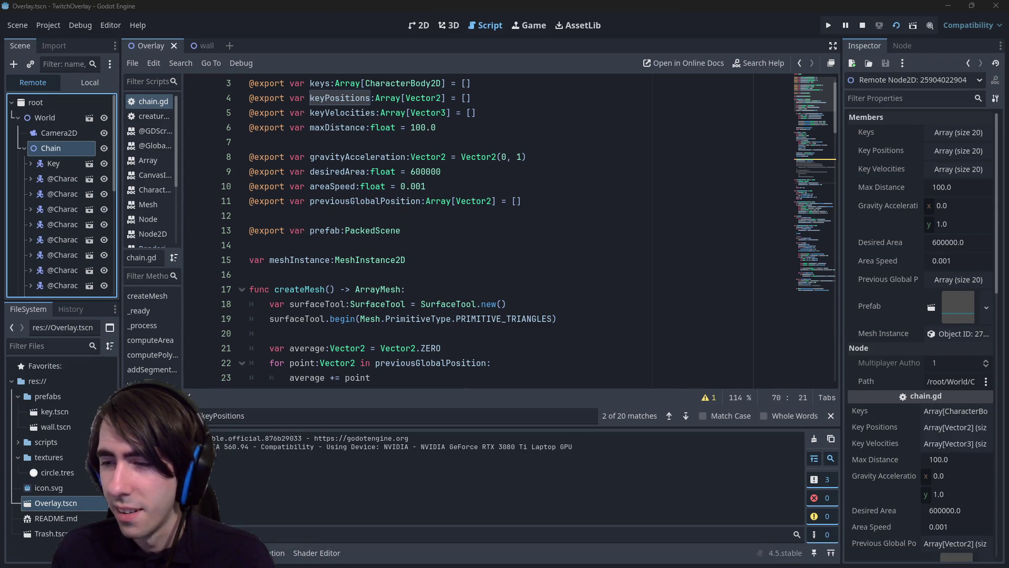
key(alt+Tab)
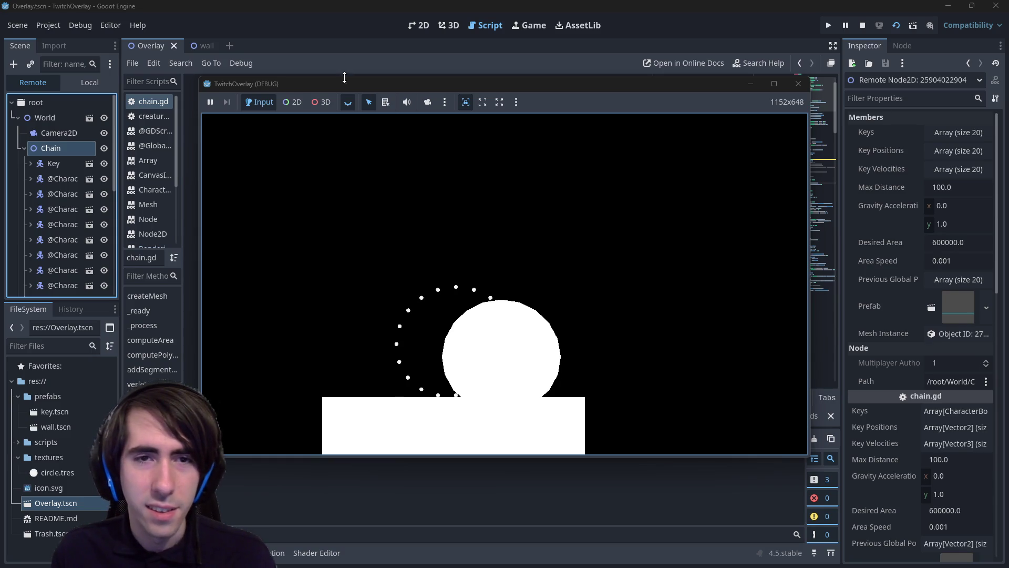
click(348, 5)
mouse_move(118, 176)
mouse_down()
mouse_move(198, 153)
mouse_move(175, 175)
mouse_up()
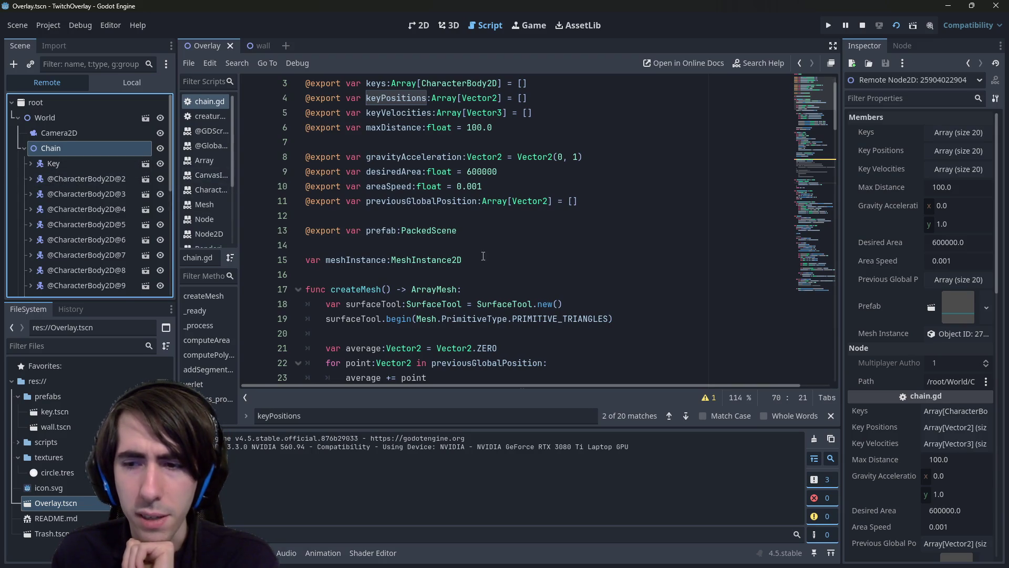
scroll(949, 439, down, 5)
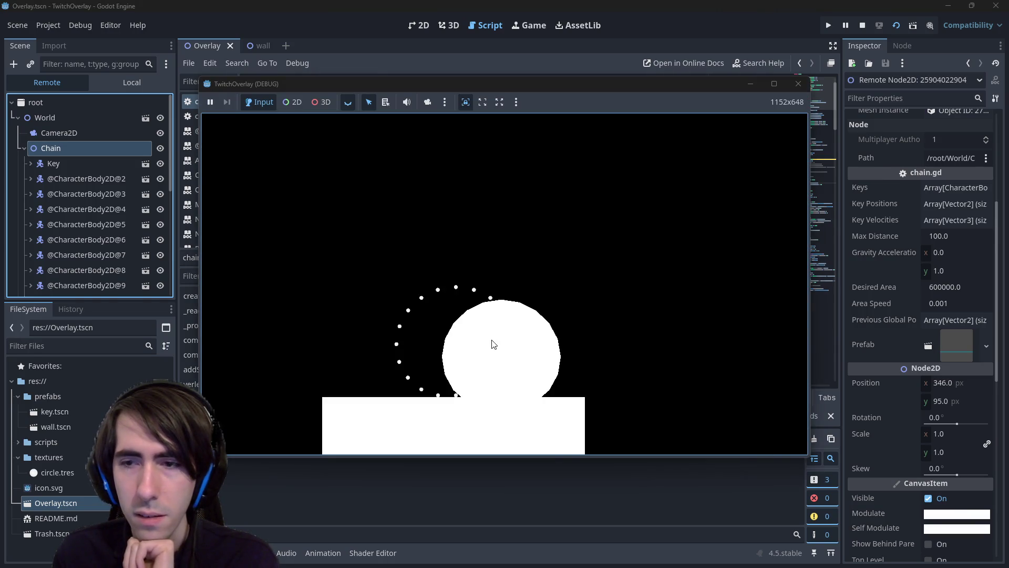
- Lift the white ball to the top of the game, then close the game window
mouse_move(493, 344)
mouse_down()
mouse_move(479, 151)
mouse_move(462, 102)
mouse_up()
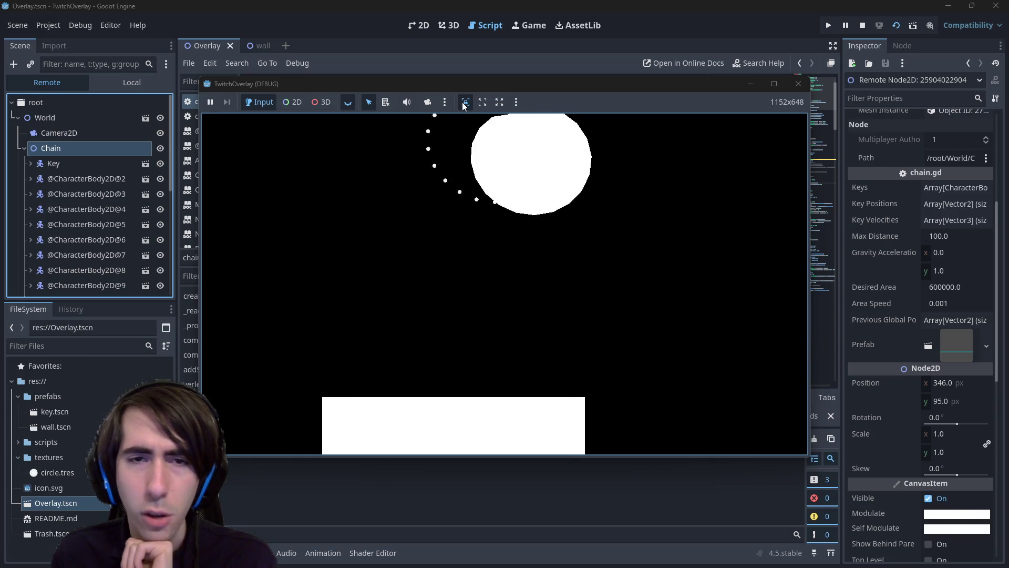
click(462, 101)
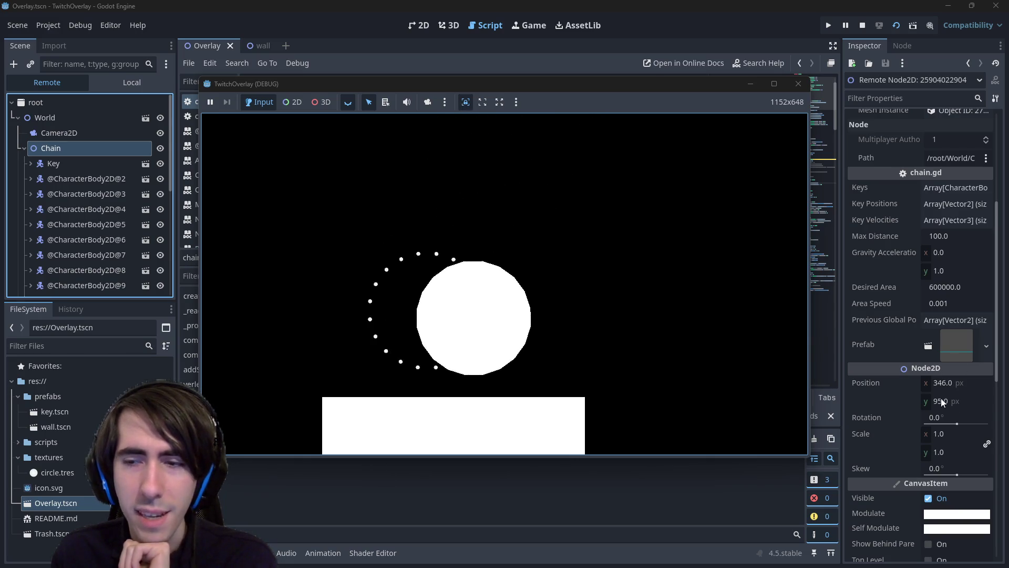
click(799, 85)
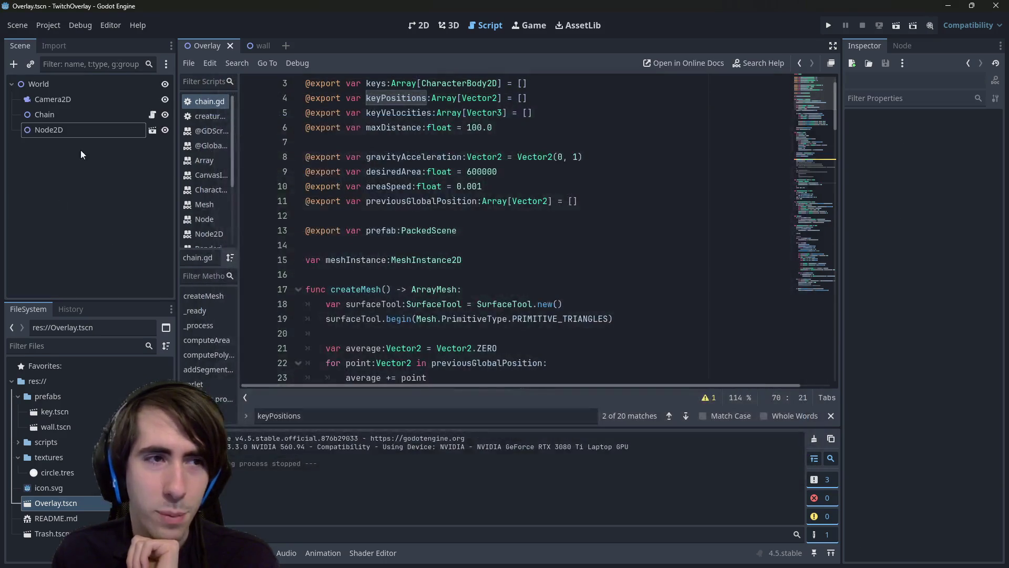
- Inspect the wall Node2D's transform and highlight previousGlobalPosition's uses in the script
click(65, 113)
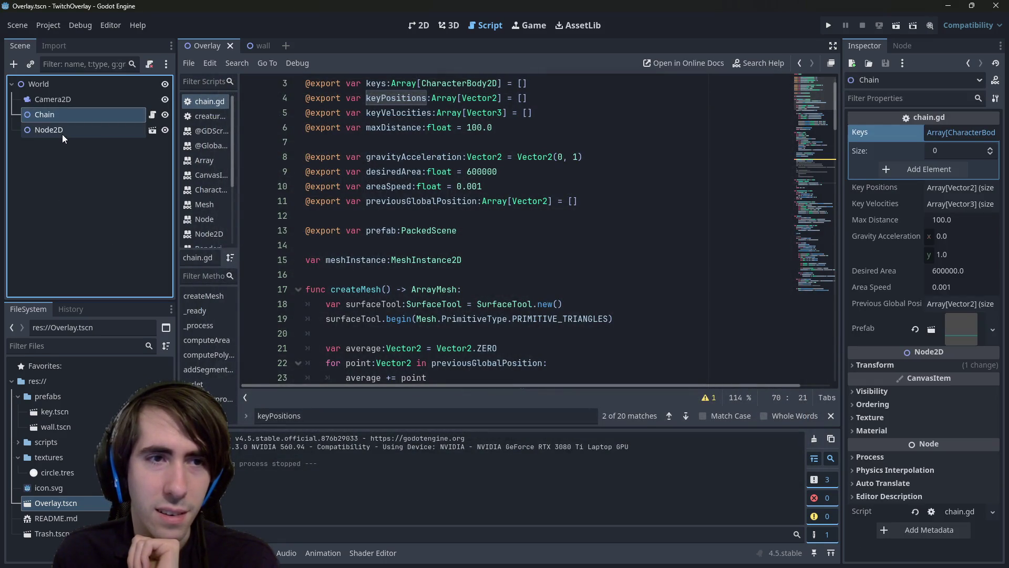
click(62, 134)
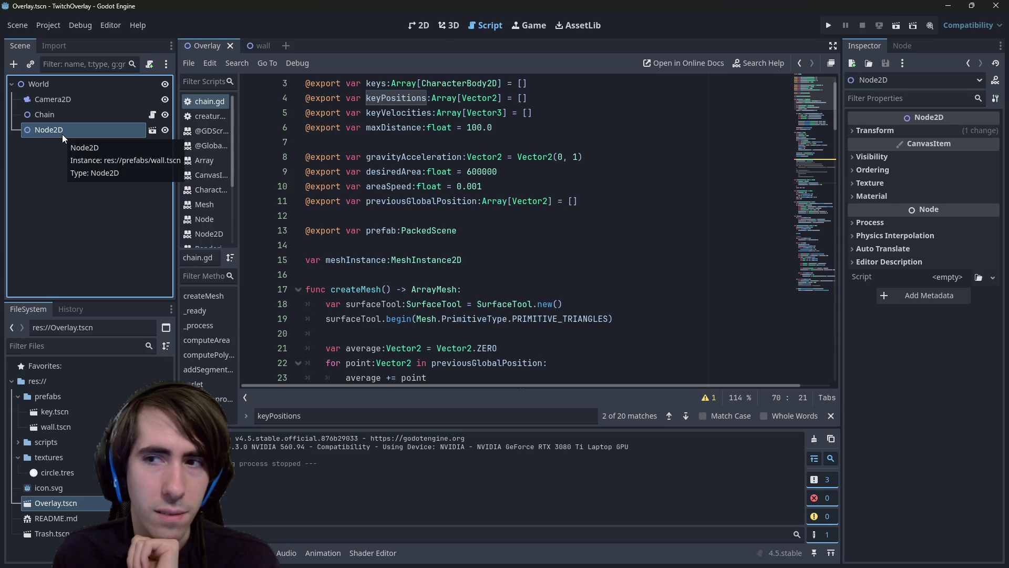
click(875, 131)
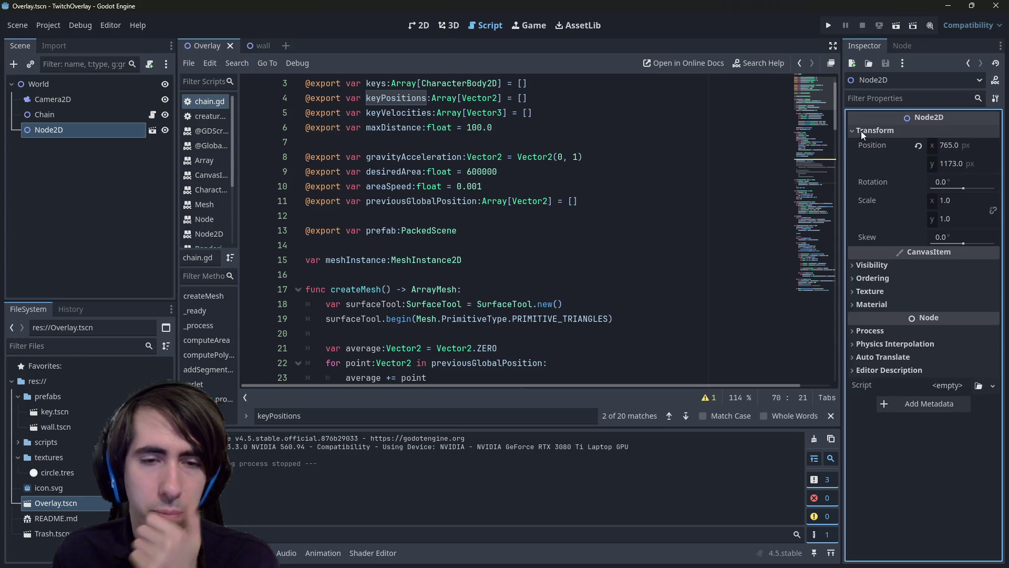
scroll(504, 282, down, 3)
scroll(503, 282, down, 3)
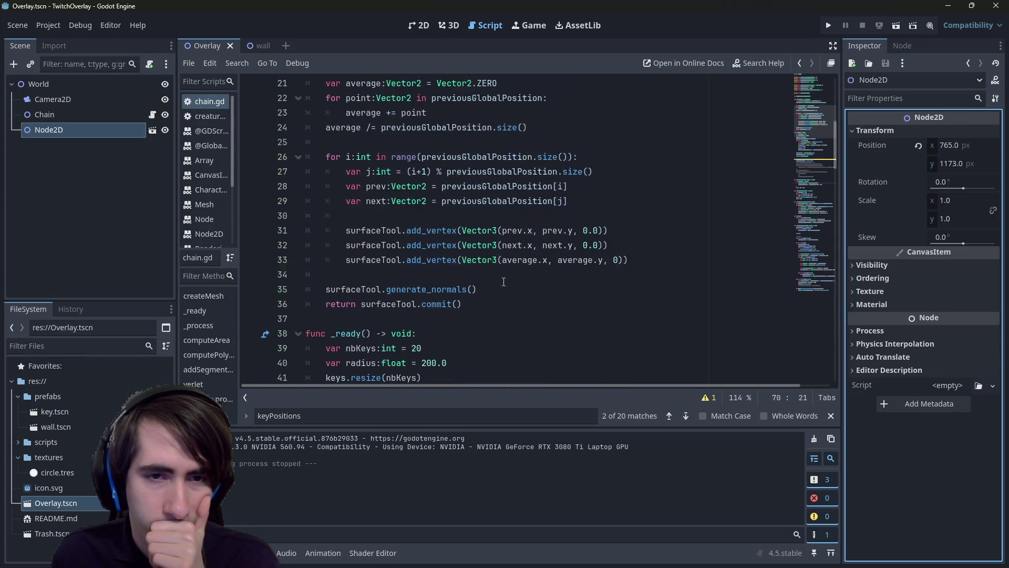
scroll(503, 282, up, 2)
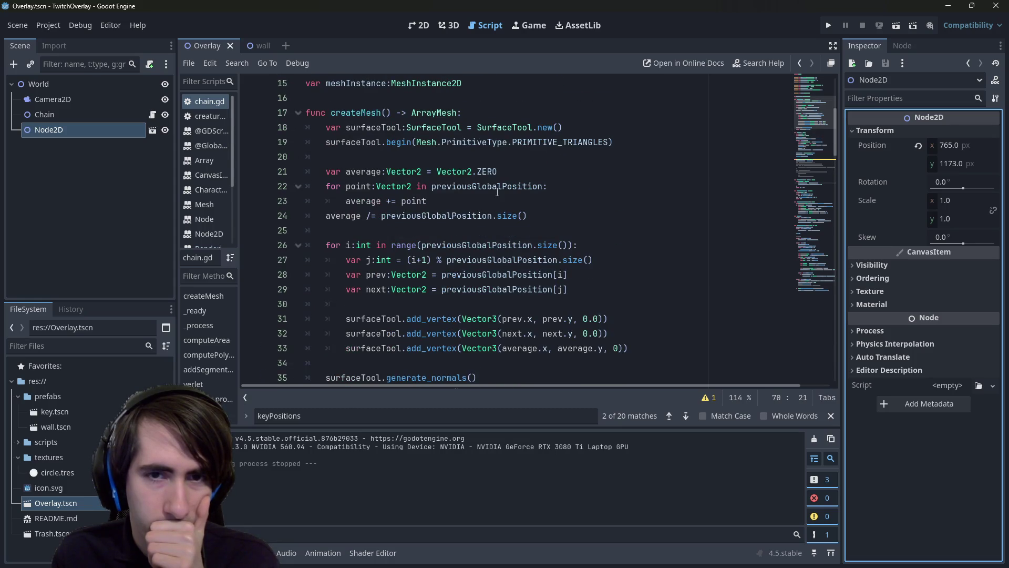
double_click(483, 241)
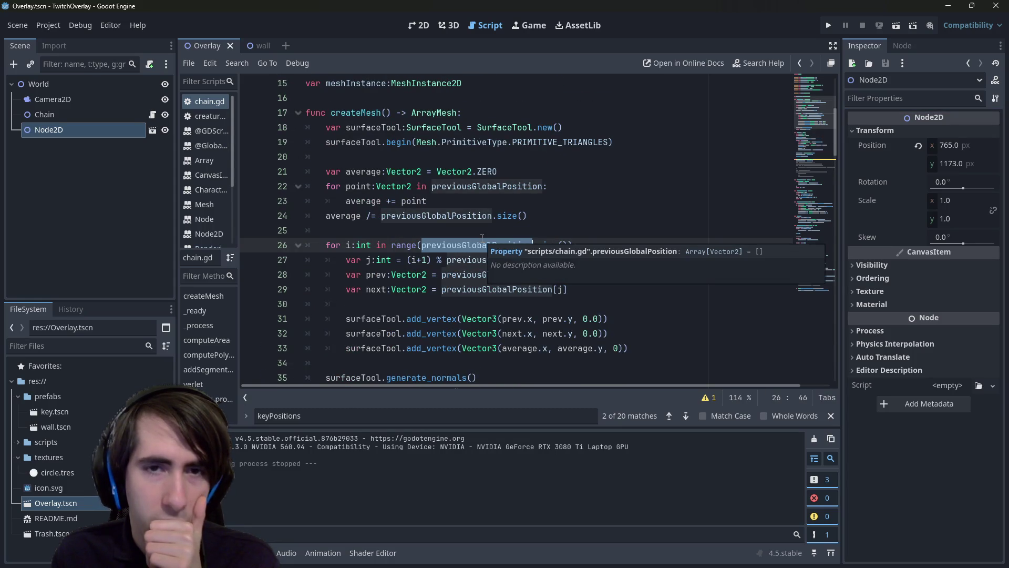
scroll(481, 235, down, 1)
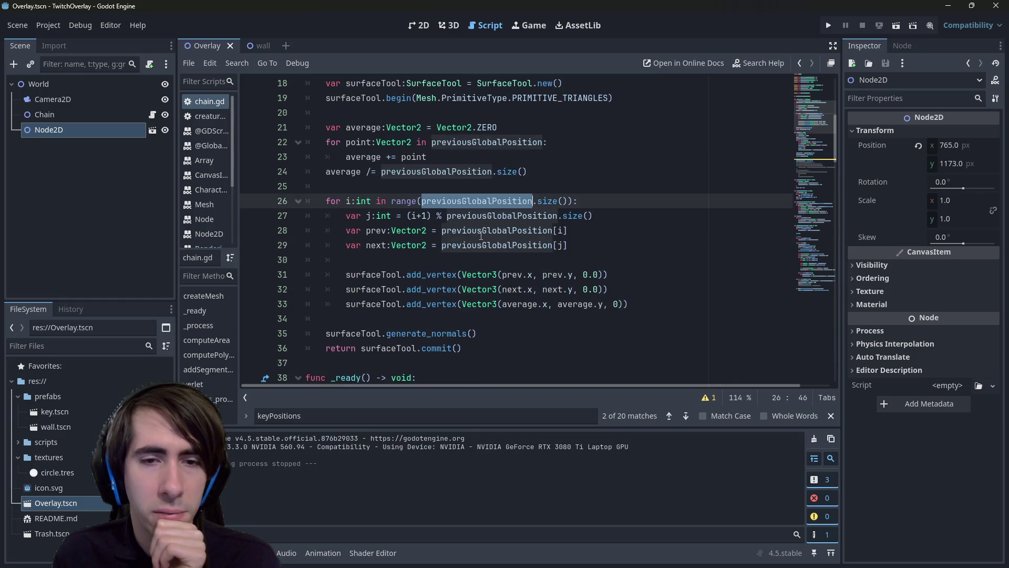
scroll(481, 235, up, 1)
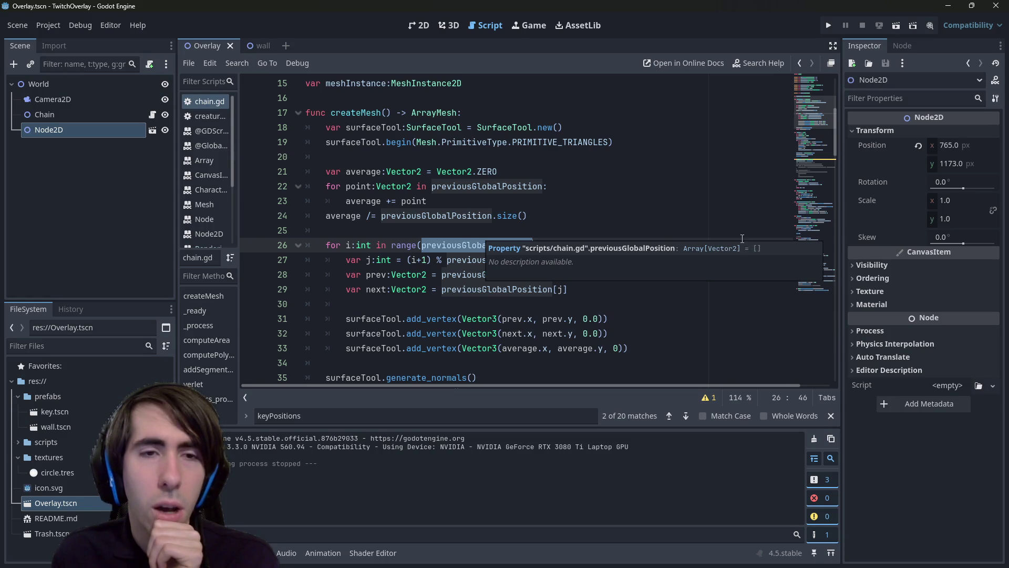
- Check the Chain node's Transform values and run the Overlay scene
click(87, 115)
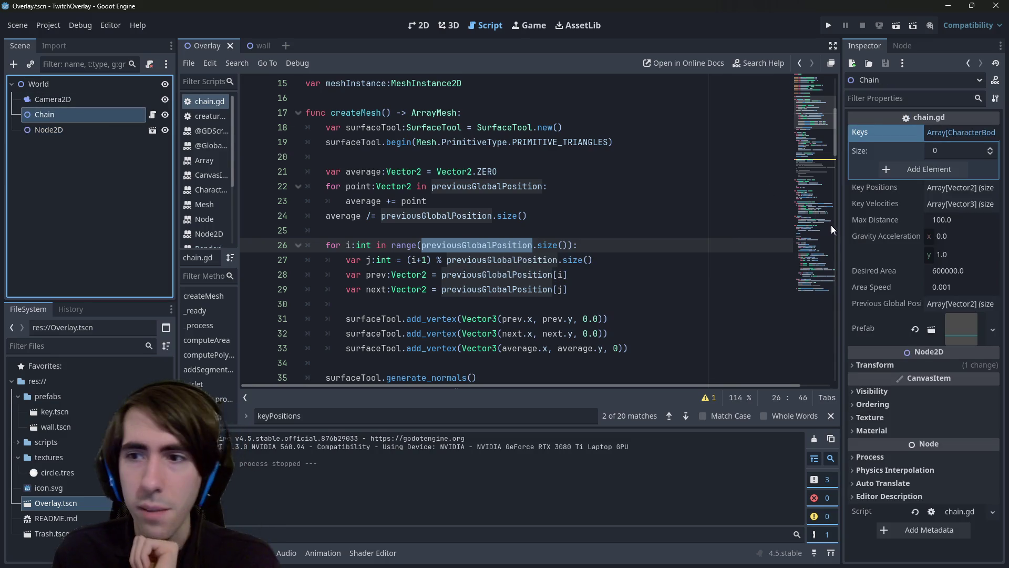
click(896, 365)
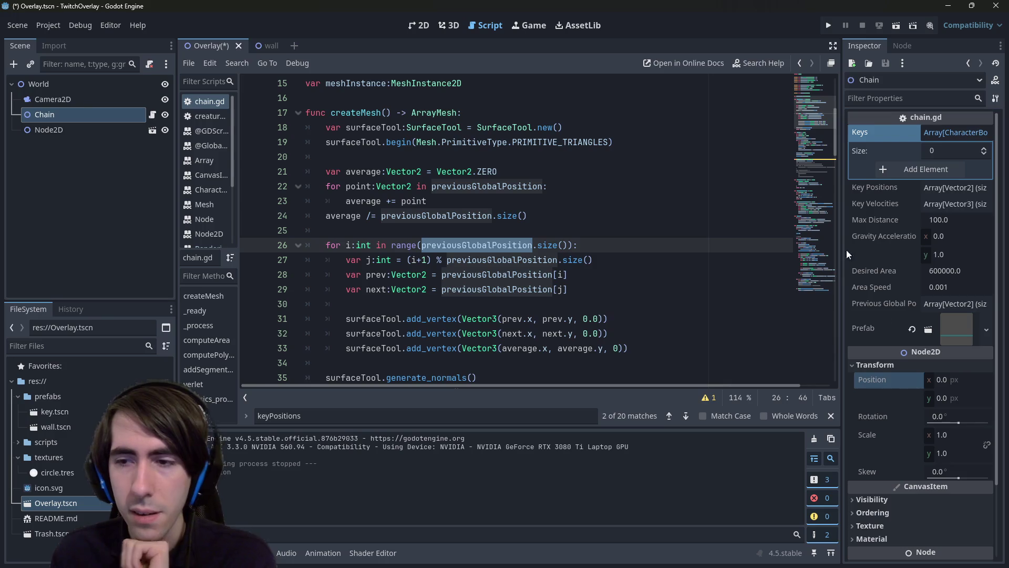
click(895, 29)
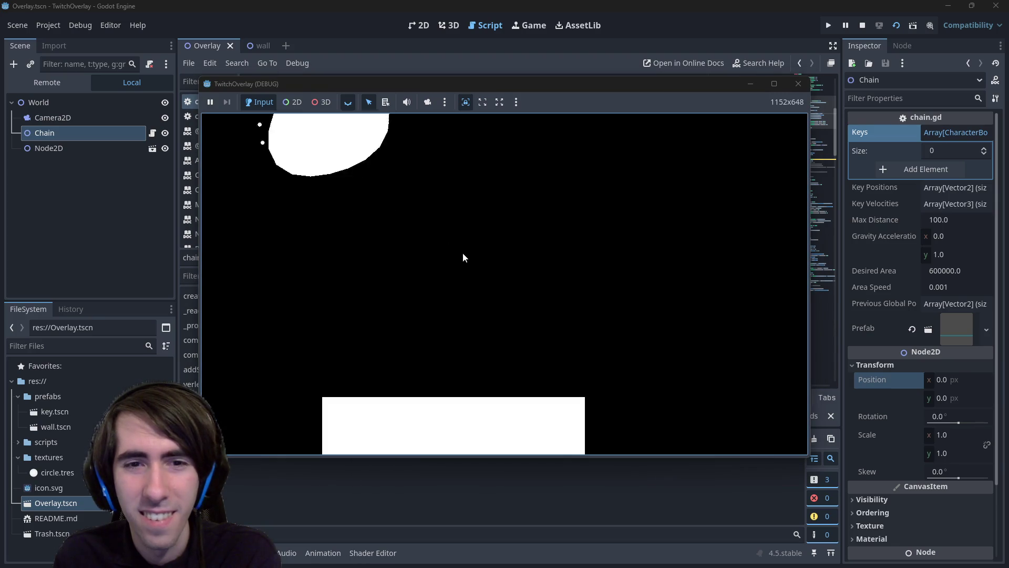
- Fling the white ring upward, pull one edge out of shape, and shove it off the wall block
mouse_move(434, 243)
mouse_down()
mouse_move(471, 243)
mouse_move(505, 284)
mouse_move(513, 226)
mouse_move(462, 196)
mouse_move(465, 182)
mouse_up()
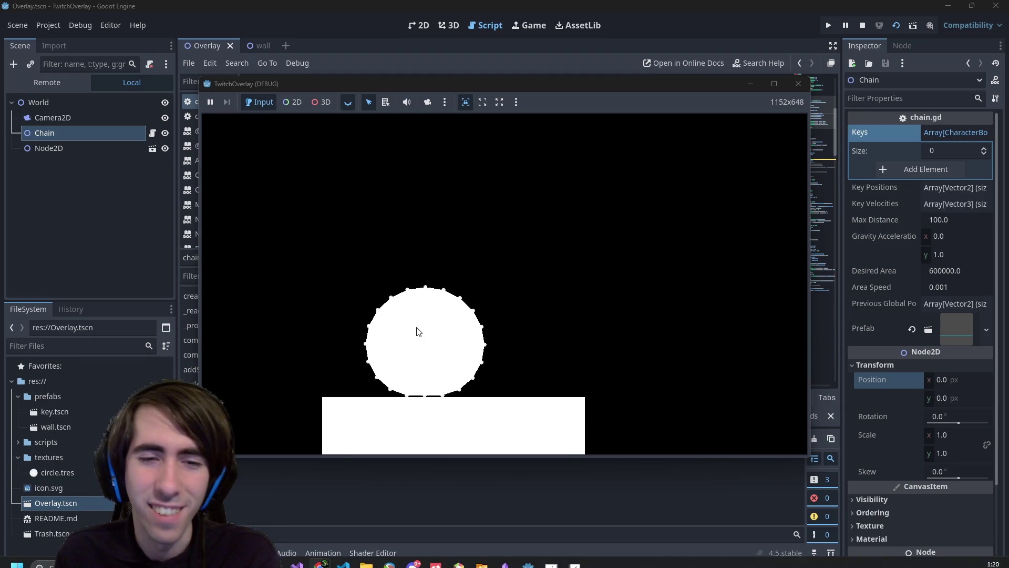
mouse_move(437, 336)
mouse_down()
mouse_move(439, 386)
mouse_move(445, 375)
mouse_up()
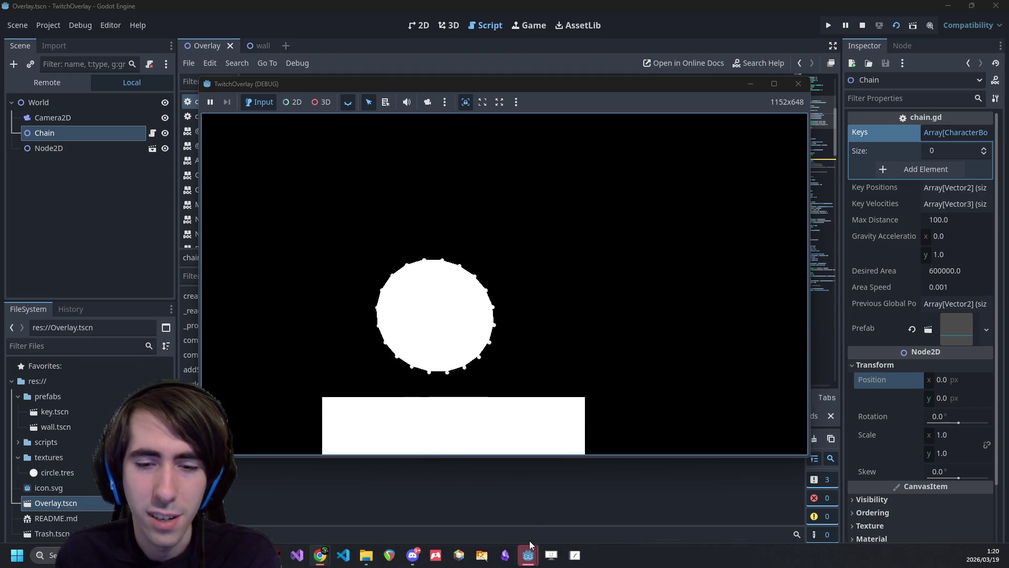
mouse_move(488, 335)
mouse_down()
mouse_move(473, 389)
mouse_move(525, 424)
mouse_move(547, 239)
mouse_move(486, 234)
mouse_move(447, 247)
mouse_move(485, 173)
mouse_move(457, 232)
mouse_move(452, 307)
mouse_move(457, 219)
mouse_move(461, 270)
mouse_move(485, 232)
mouse_move(475, 263)
mouse_move(472, 251)
mouse_move(523, 223)
mouse_move(473, 213)
mouse_move(470, 312)
mouse_move(481, 231)
mouse_move(441, 336)
mouse_move(480, 225)
mouse_move(473, 346)
mouse_move(473, 226)
mouse_move(500, 219)
mouse_move(482, 355)
mouse_move(478, 208)
mouse_move(450, 333)
mouse_move(461, 220)
mouse_move(459, 330)
mouse_move(466, 270)
mouse_move(468, 333)
mouse_move(484, 237)
mouse_move(460, 349)
mouse_move(486, 221)
mouse_move(470, 380)
mouse_move(481, 194)
mouse_move(472, 360)
mouse_move(500, 196)
mouse_move(468, 367)
mouse_move(513, 153)
mouse_move(470, 359)
mouse_move(469, 209)
mouse_move(455, 221)
mouse_up()
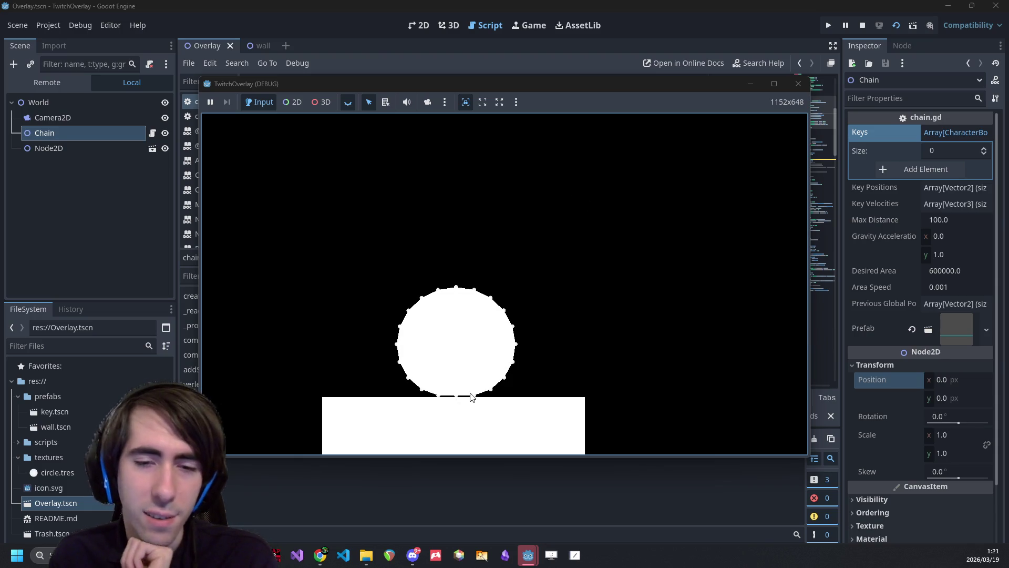
- Drag the ring repeatedly into spikes and teardrops around the wall block, then stop the game
mouse_move(415, 336)
mouse_down()
mouse_move(443, 307)
mouse_move(452, 210)
mouse_move(525, 342)
mouse_move(483, 280)
mouse_move(472, 392)
mouse_move(475, 335)
mouse_move(480, 349)
mouse_move(469, 352)
mouse_move(457, 315)
mouse_move(457, 381)
mouse_up()
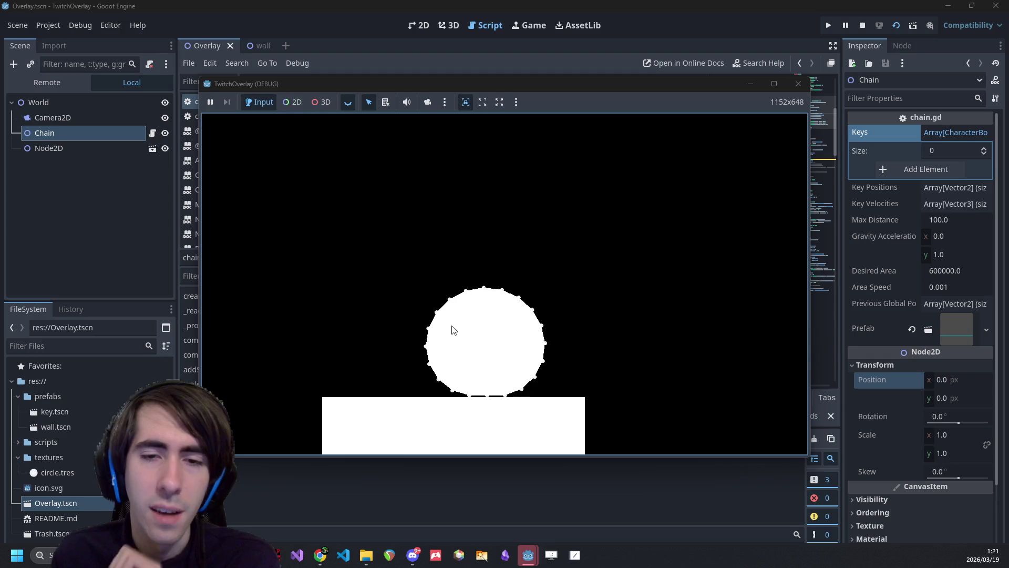
drag(462, 381, 471, 286)
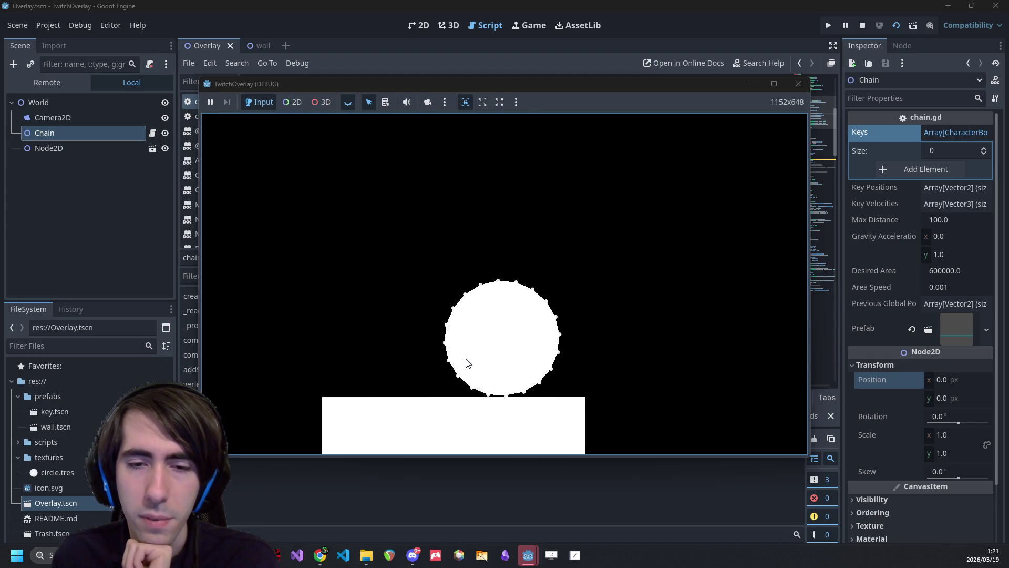
drag(438, 374, 447, 399)
mouse_move(441, 315)
mouse_down()
mouse_move(428, 411)
mouse_move(448, 428)
mouse_up()
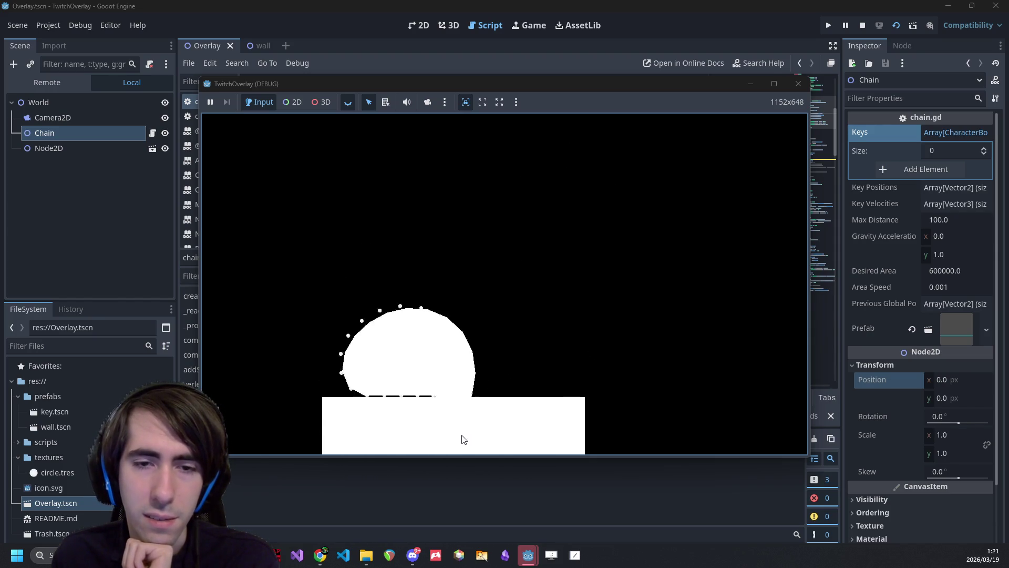
drag(448, 376, 396, 417)
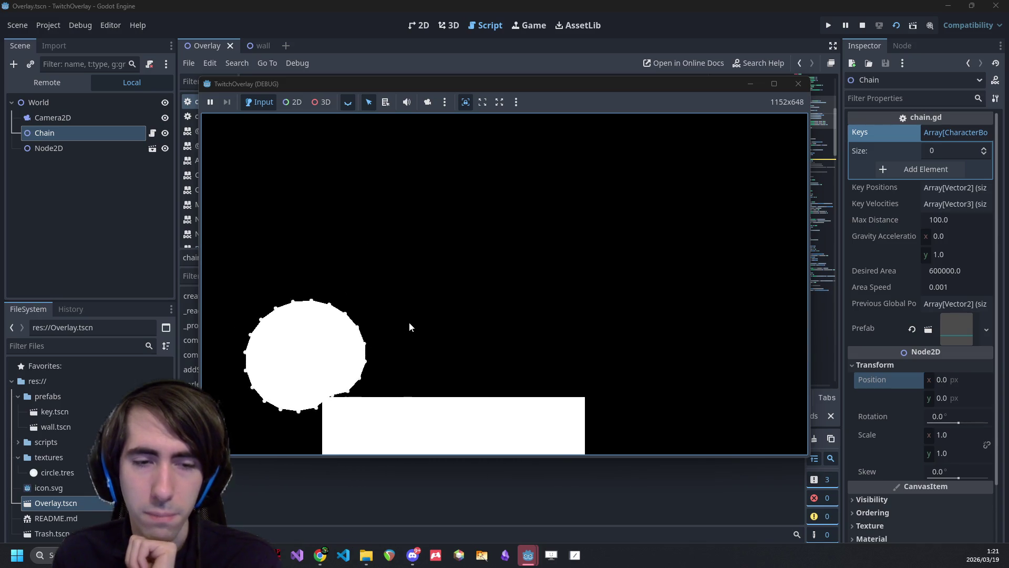
drag(405, 329, 395, 405)
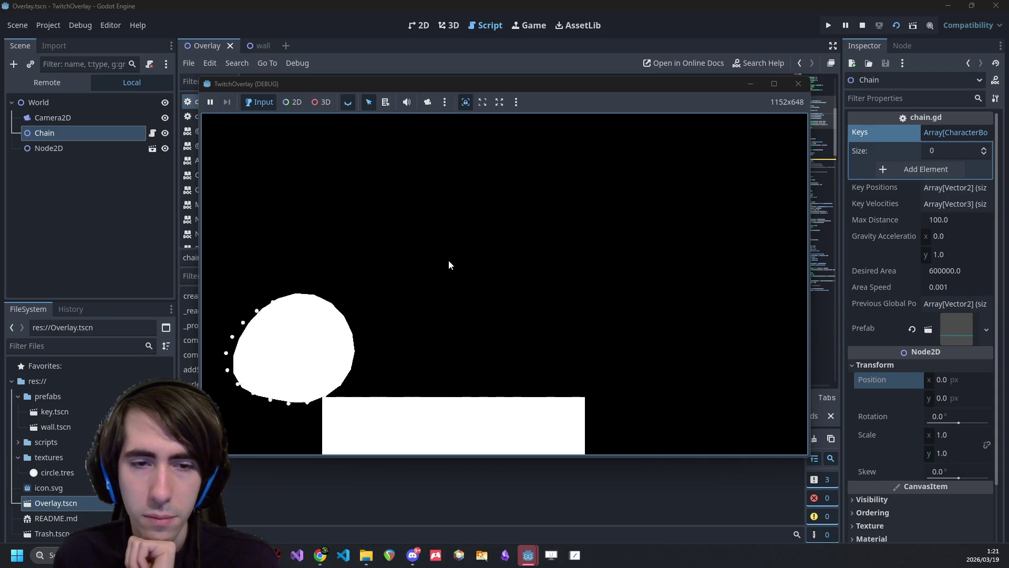
mouse_move(457, 347)
mouse_down()
mouse_move(456, 410)
mouse_move(480, 162)
mouse_up()
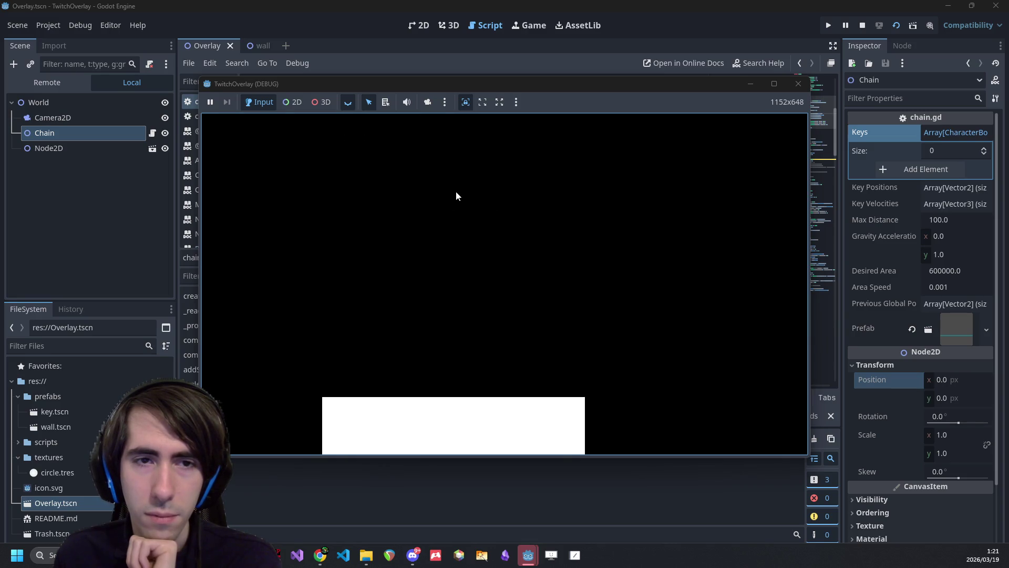
mouse_move(399, 221)
mouse_down()
mouse_move(379, 205)
mouse_move(390, 176)
mouse_move(394, 184)
mouse_up()
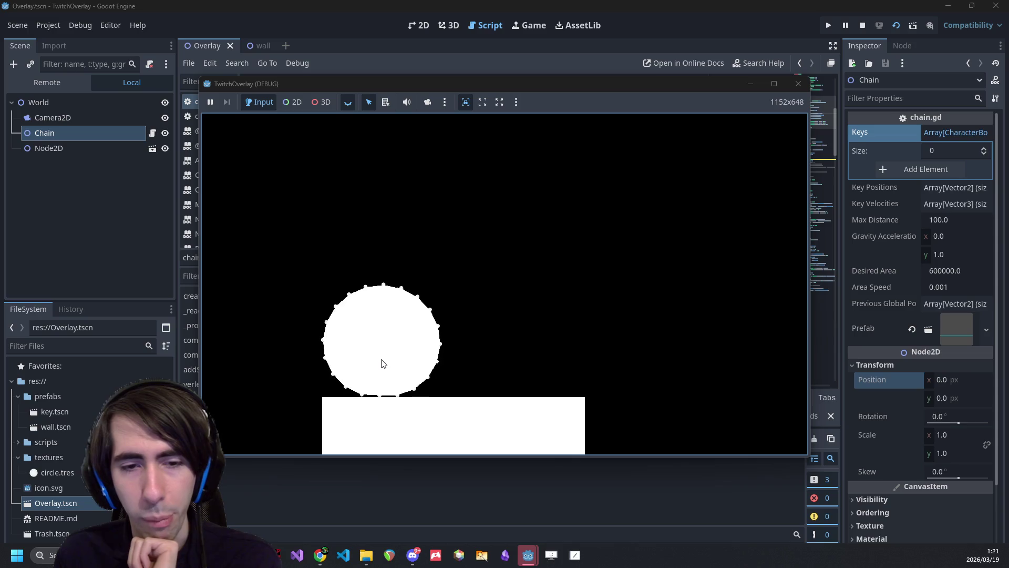
mouse_move(382, 363)
mouse_down()
mouse_move(383, 405)
mouse_move(431, 460)
mouse_move(545, 455)
mouse_move(415, 421)
mouse_move(466, 368)
mouse_move(465, 348)
mouse_move(441, 414)
mouse_move(434, 338)
mouse_move(426, 361)
mouse_move(432, 491)
mouse_move(435, 221)
mouse_move(502, 344)
mouse_move(499, 250)
mouse_move(462, 315)
mouse_move(460, 239)
mouse_move(515, 231)
mouse_up()
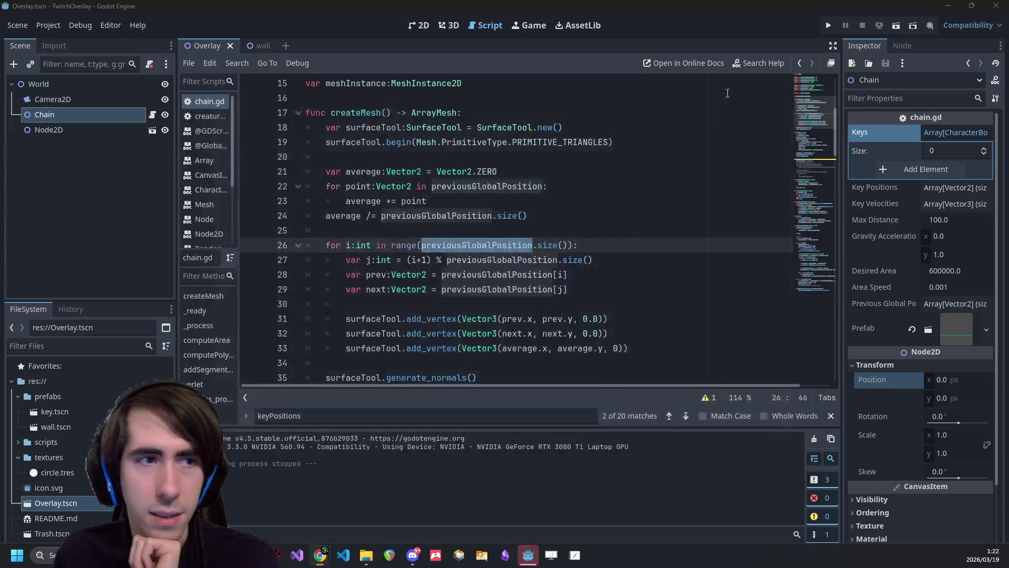
click(798, 83)
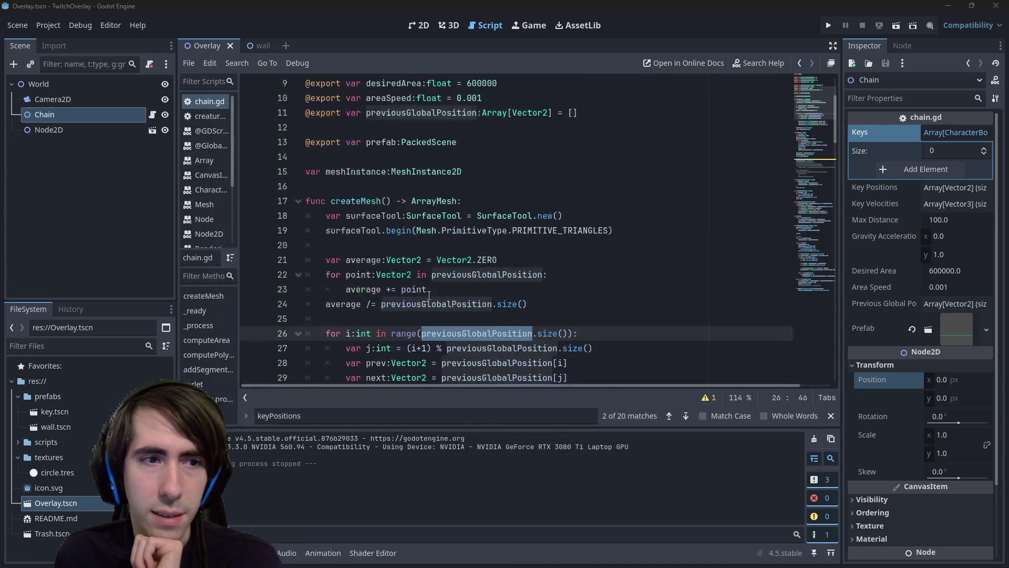
- Open key.tscn and test-run it, then return to the Overlay scene and run it again
double_click(83, 412)
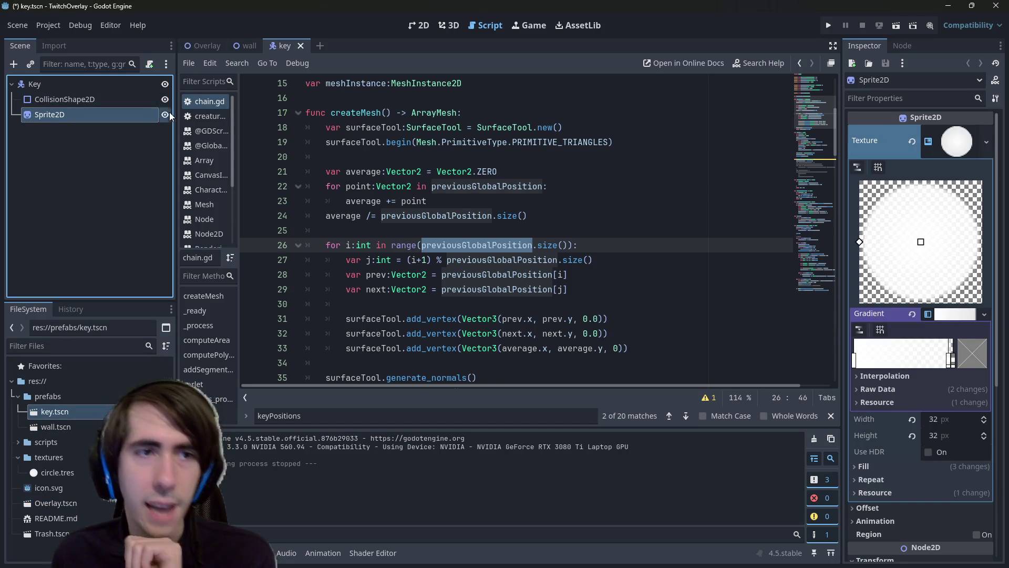
click(896, 26)
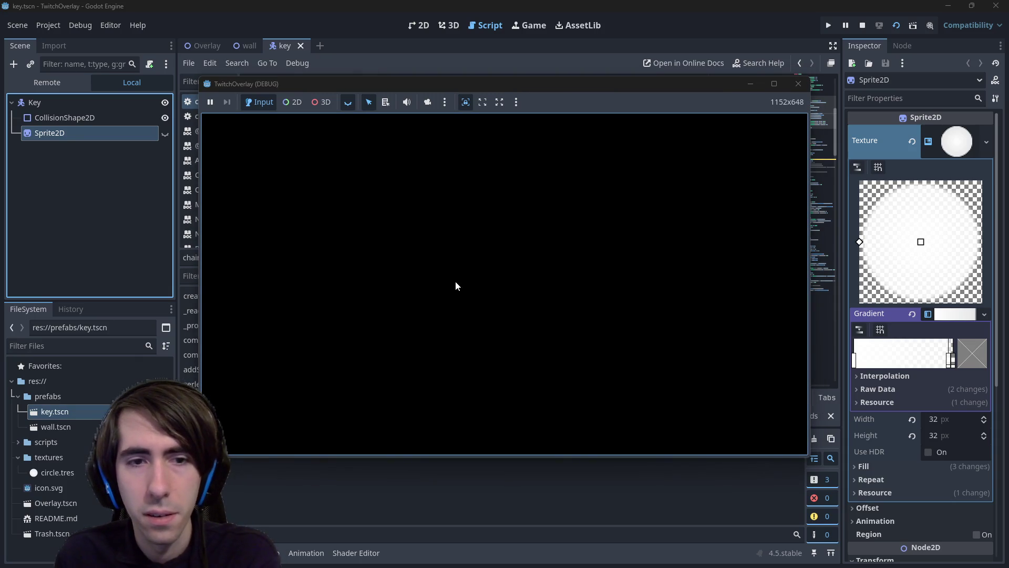
click(798, 83)
click(205, 46)
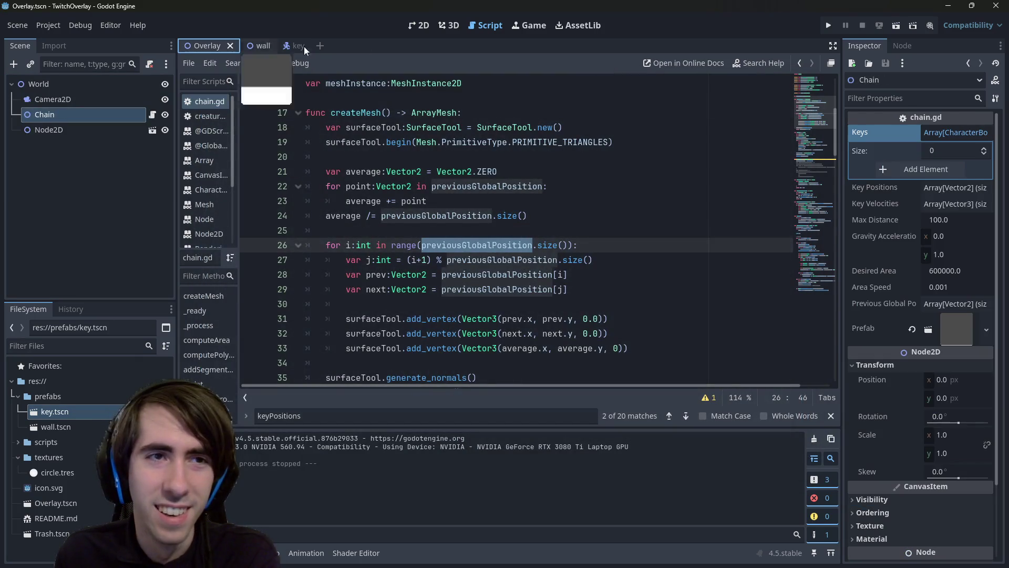
click(896, 26)
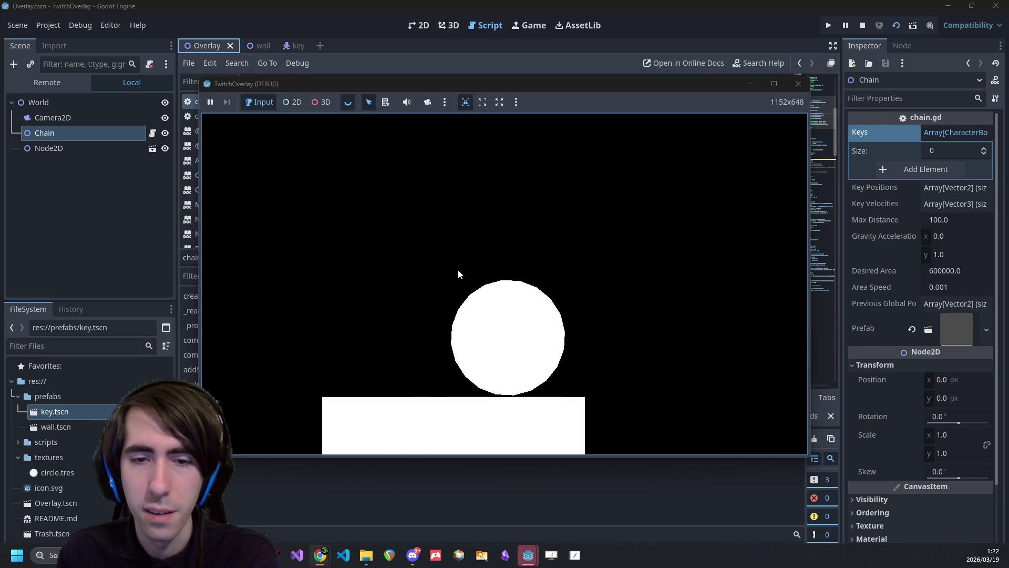
drag(568, 401, 514, 151)
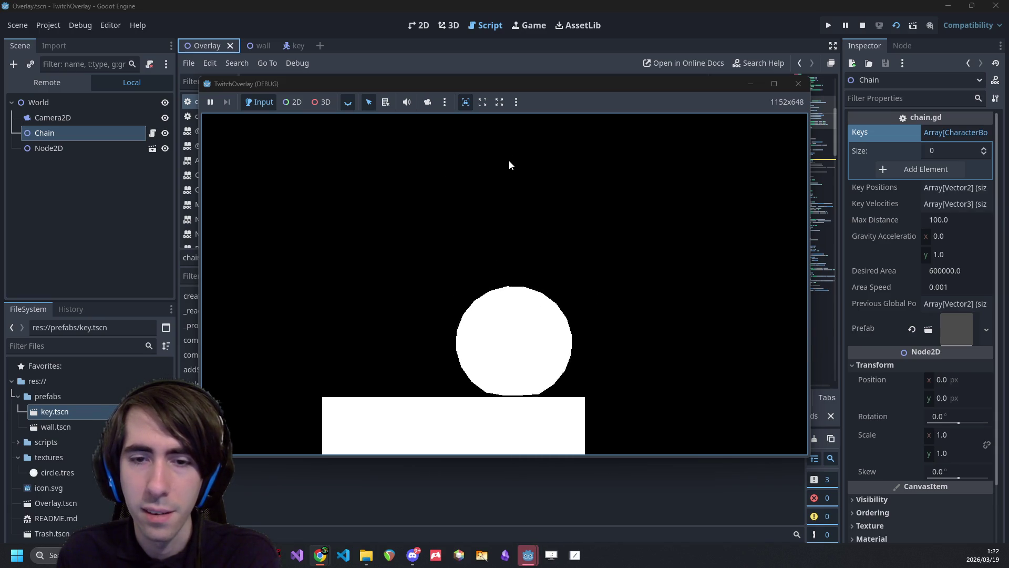
mouse_move(487, 219)
mouse_down()
mouse_move(490, 153)
mouse_move(440, 113)
mouse_up()
mouse_move(339, 252)
mouse_down()
mouse_move(338, 198)
mouse_move(368, 158)
mouse_move(353, 159)
mouse_up()
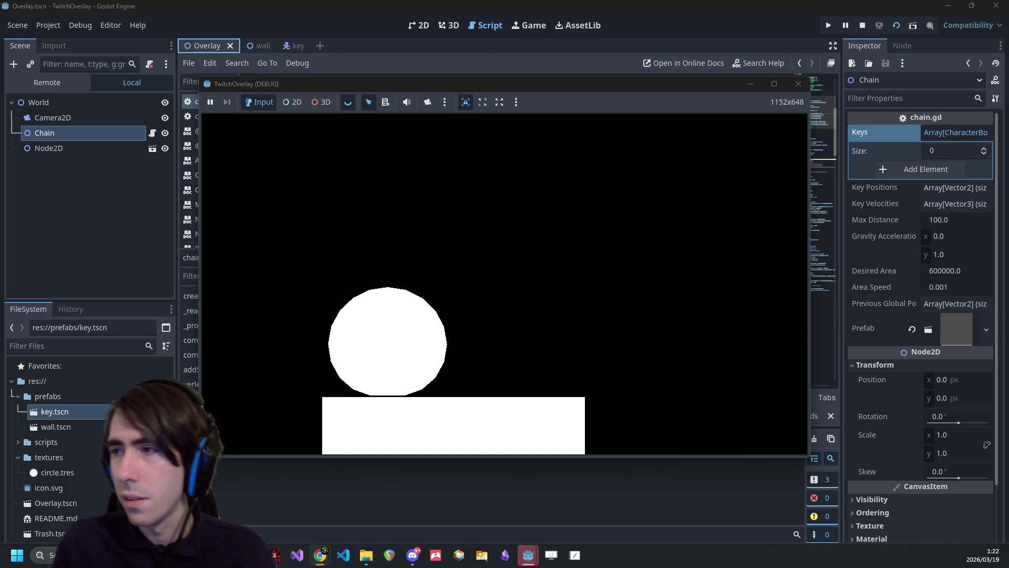
key(alt+Tab)
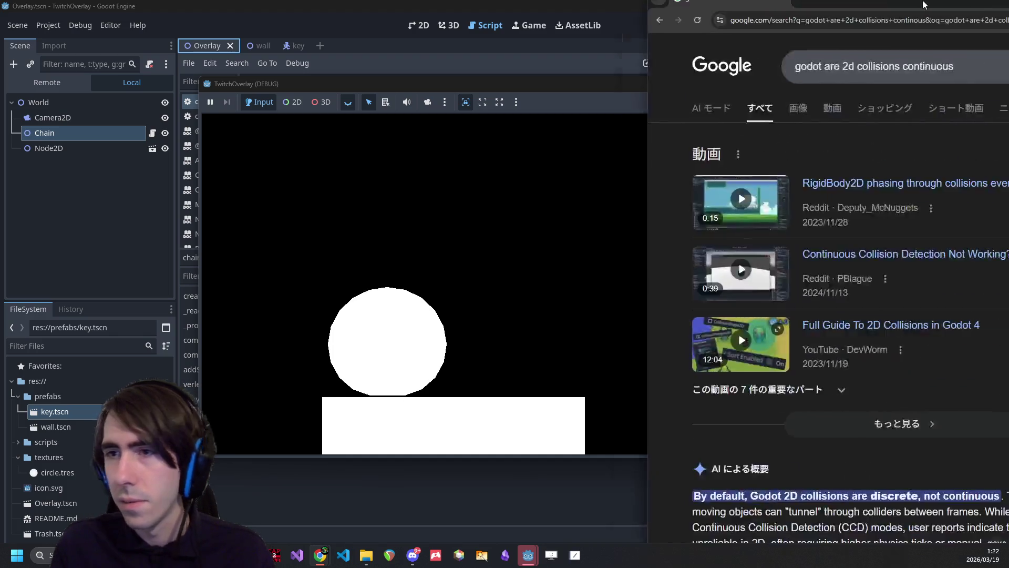
scroll(702, 152, down, 4)
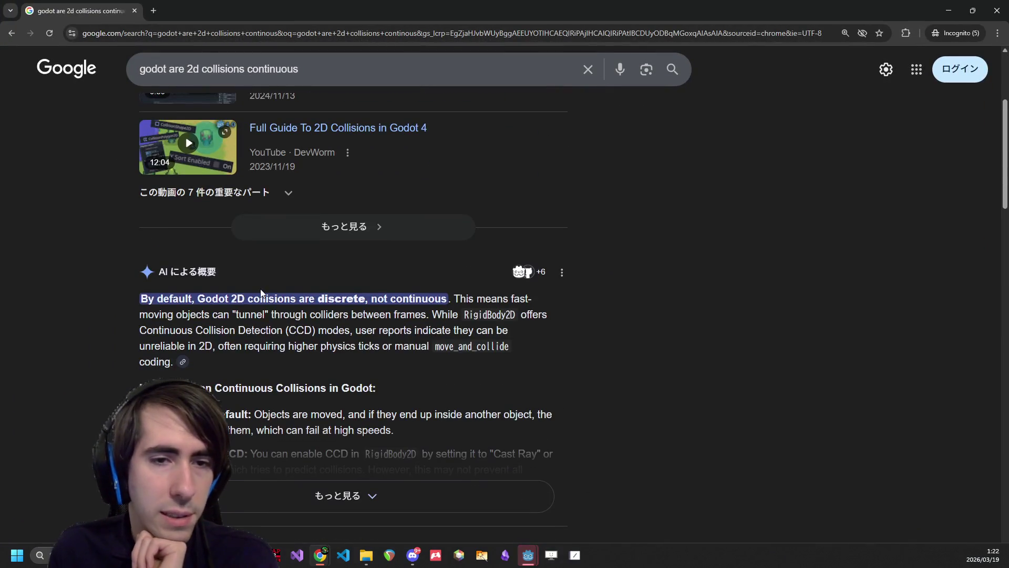
key(alt+Tab)
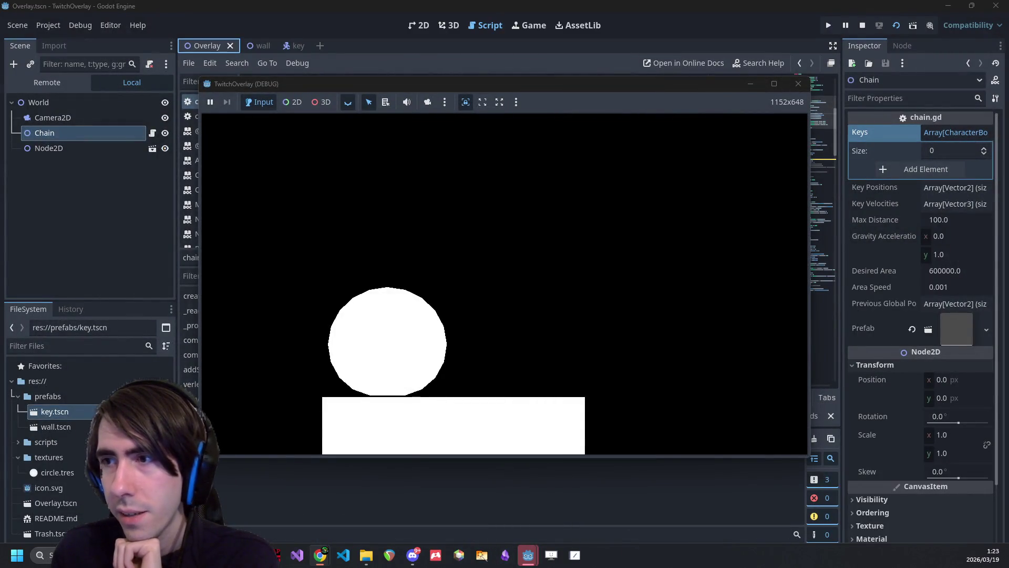
- Lift, pull, and fling the dotless white circle around above the wall block
drag(415, 314, 402, 187)
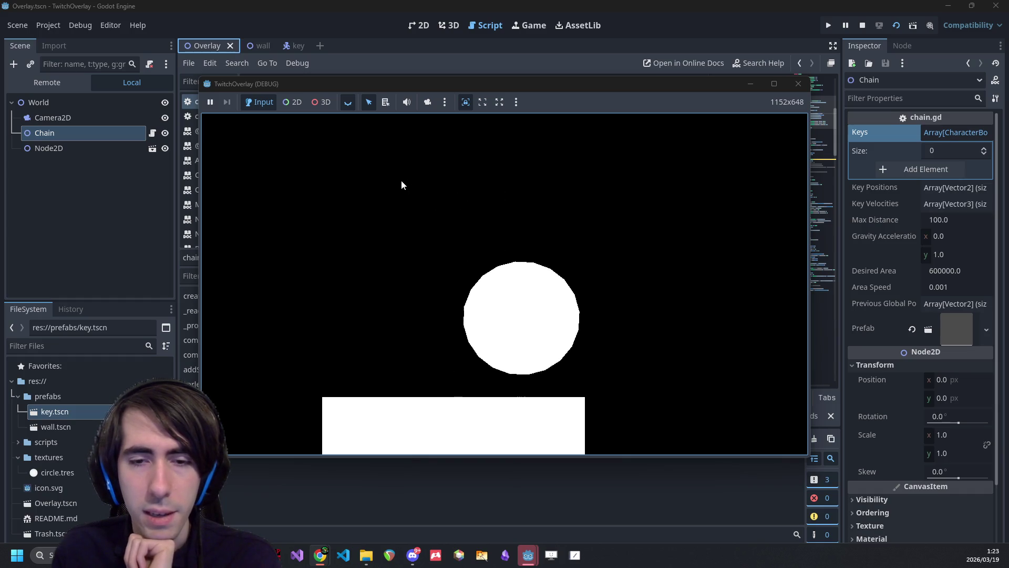
mouse_move(504, 238)
mouse_down()
mouse_move(467, 396)
mouse_move(426, 263)
mouse_move(440, 165)
mouse_up()
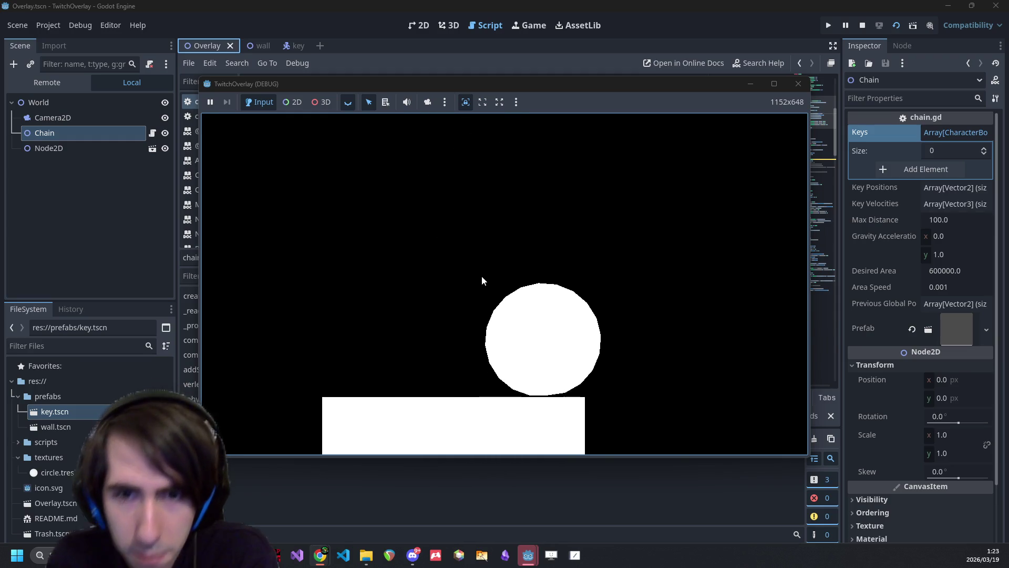
mouse_move(481, 279)
mouse_down()
mouse_move(498, 144)
mouse_move(451, 259)
mouse_move(498, 220)
mouse_move(465, 247)
mouse_move(461, 309)
mouse_move(475, 198)
mouse_move(471, 328)
mouse_move(477, 268)
mouse_move(459, 243)
mouse_move(447, 309)
mouse_move(427, 207)
mouse_move(416, 202)
mouse_move(439, 308)
mouse_move(434, 417)
mouse_move(451, 192)
mouse_move(436, 338)
mouse_move(471, 408)
mouse_move(451, 206)
mouse_move(437, 412)
mouse_move(408, 191)
mouse_move(440, 243)
mouse_move(414, 196)
mouse_move(419, 181)
mouse_move(487, 292)
mouse_move(424, 374)
mouse_move(452, 387)
mouse_move(484, 347)
mouse_move(478, 297)
mouse_up()
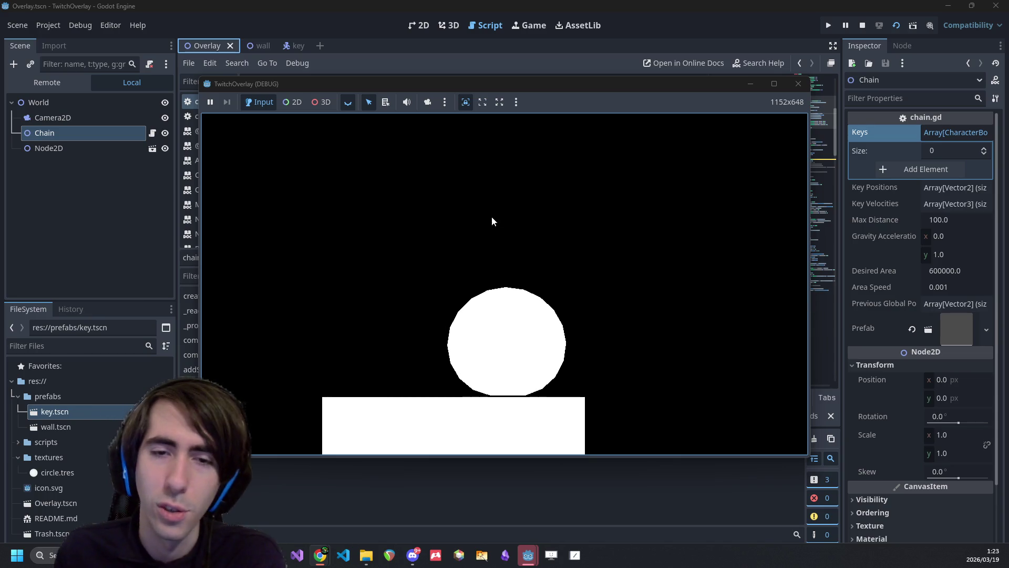
mouse_move(495, 181)
mouse_down()
mouse_move(486, 288)
mouse_move(467, 211)
mouse_up()
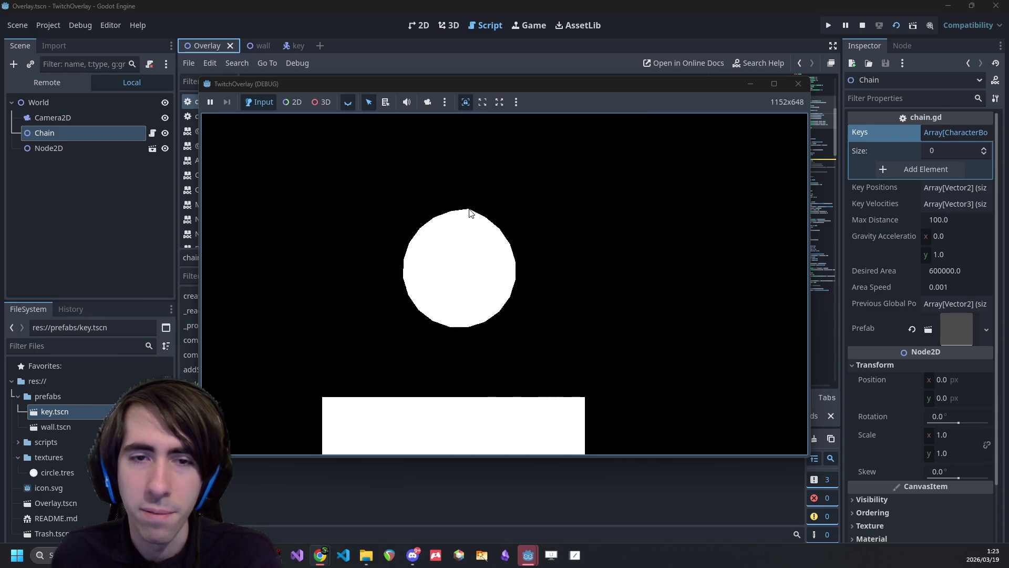
- Open chain.gd after createMesh, type a 'Catmul' note above _ready, then delete it
click(419, 25)
click(485, 25)
scroll(474, 281, down, 2)
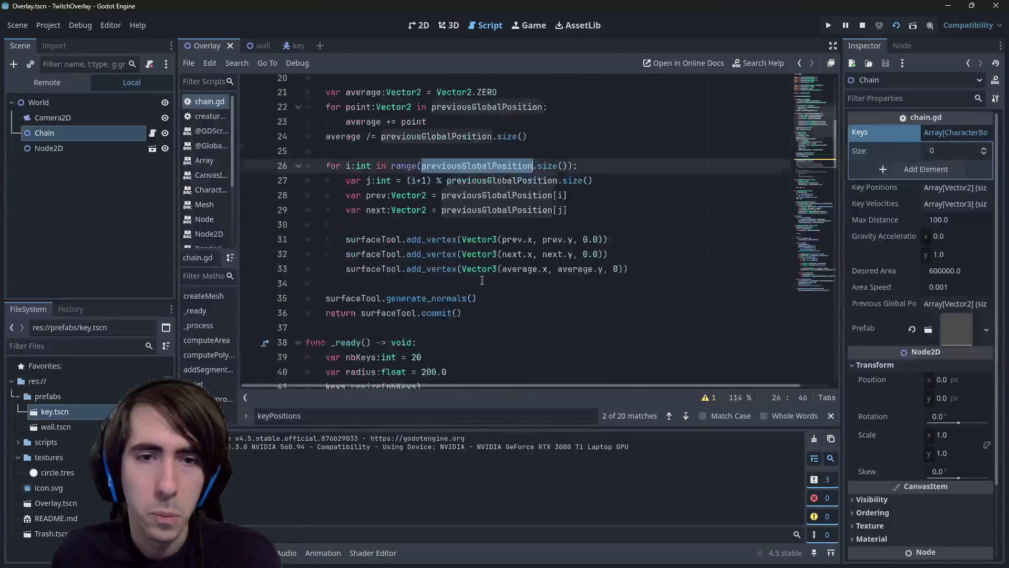
click(492, 276)
key(Return)
key(Return)
key(Up)
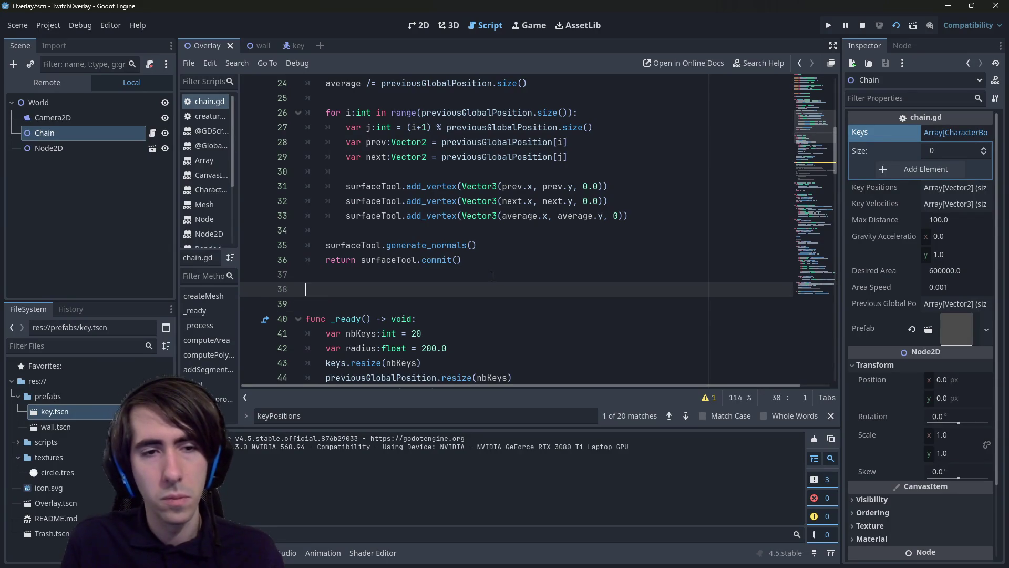
text(atmul)
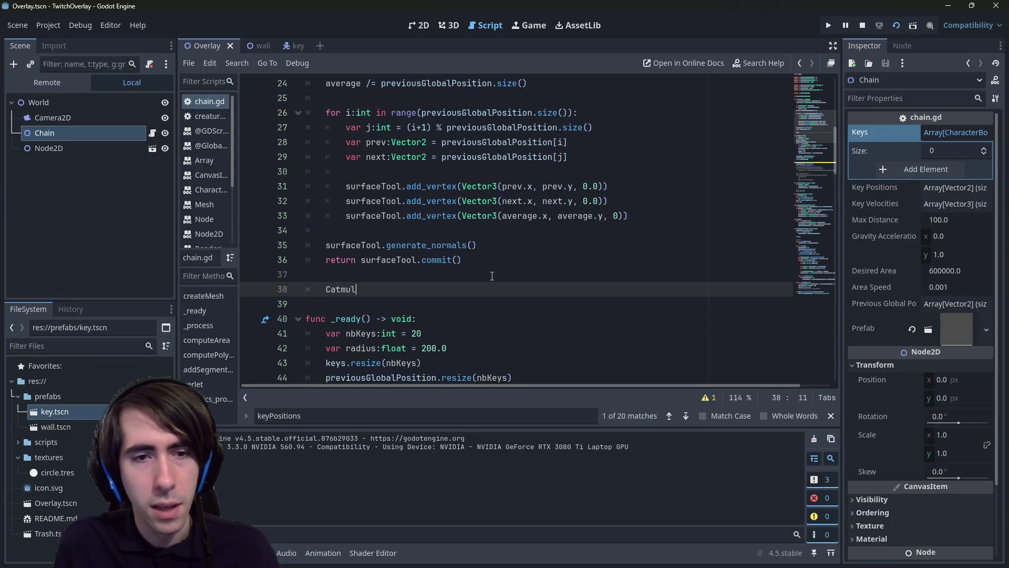
key(BackSpace)
key(Delete)
key(BackSpace)
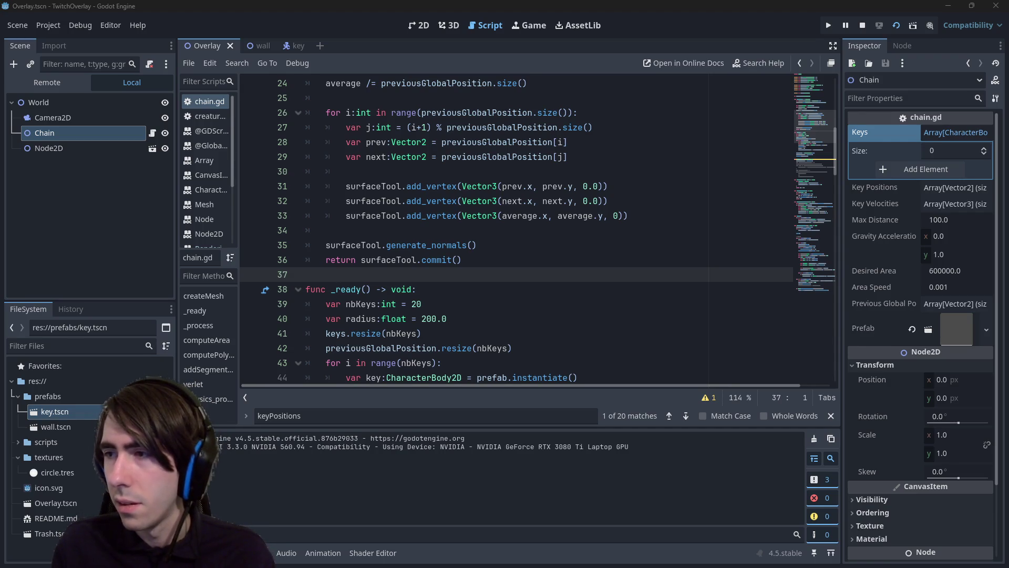
- Open the English Catmull–Rom spline Wikipedia article from the results and close the Japanese one
key(alt+Tab)
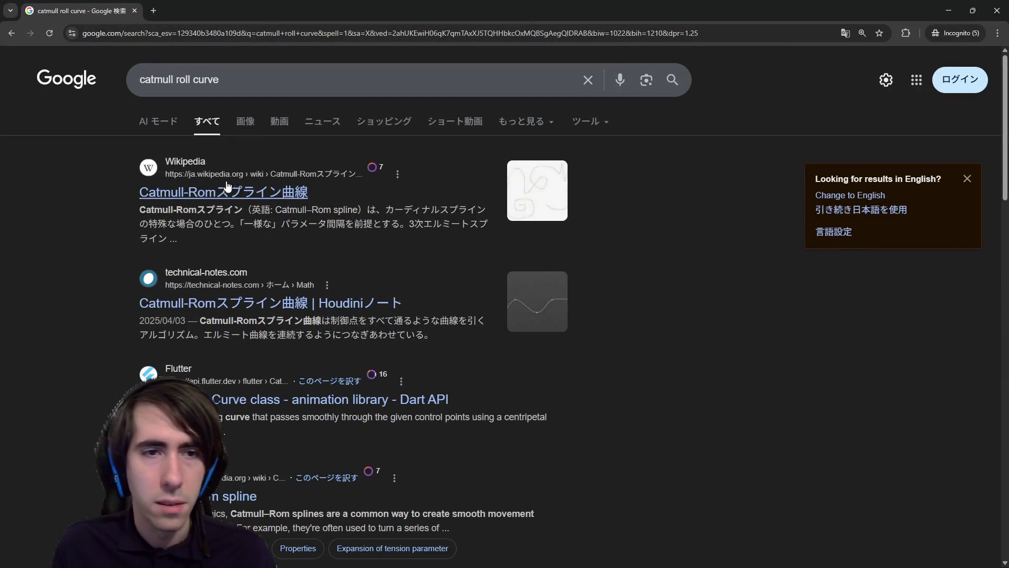
middle_click(218, 188)
scroll(263, 173, down, 1)
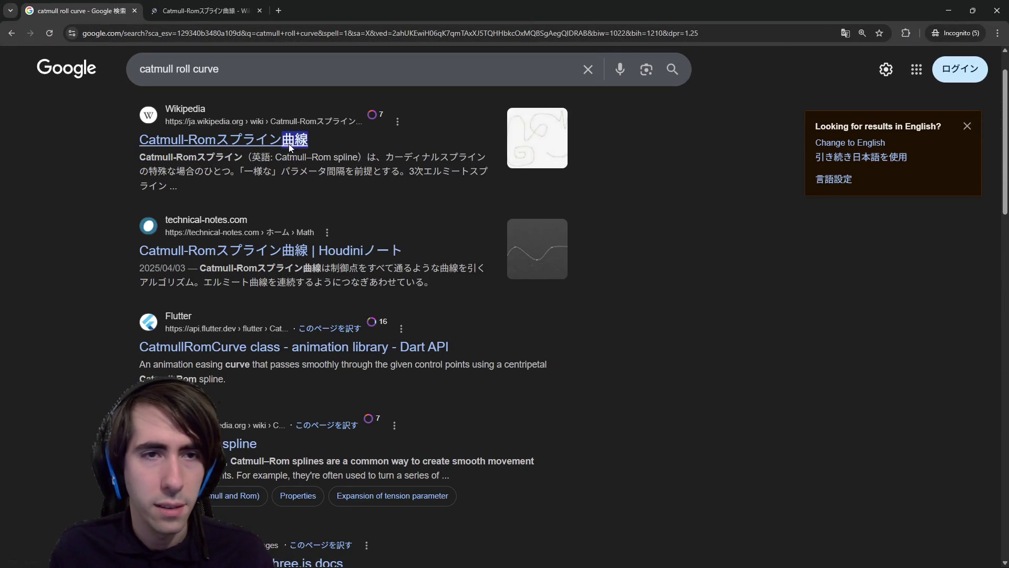
mouse_move(290, 148)
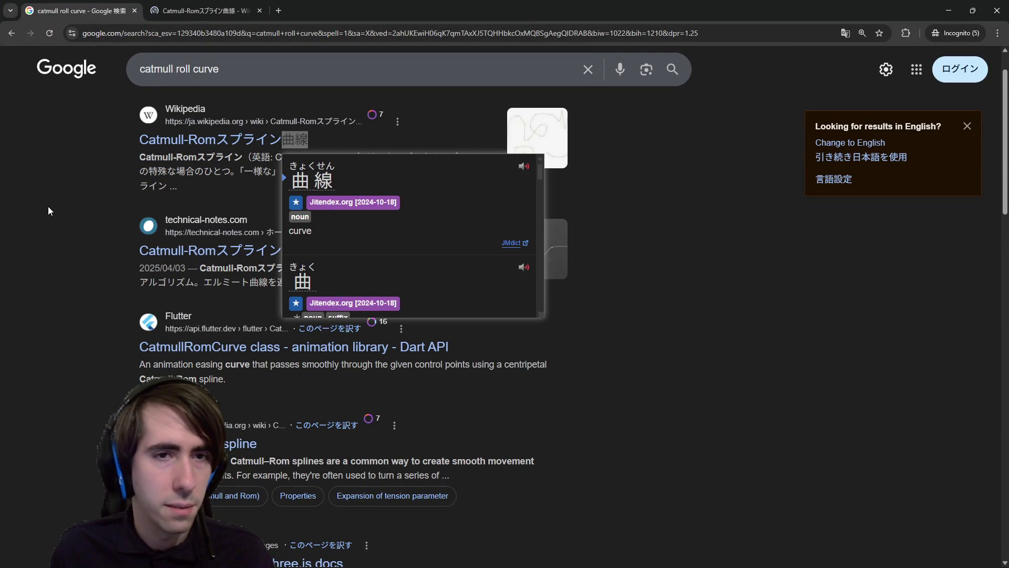
middle_click(239, 443)
click(331, 10)
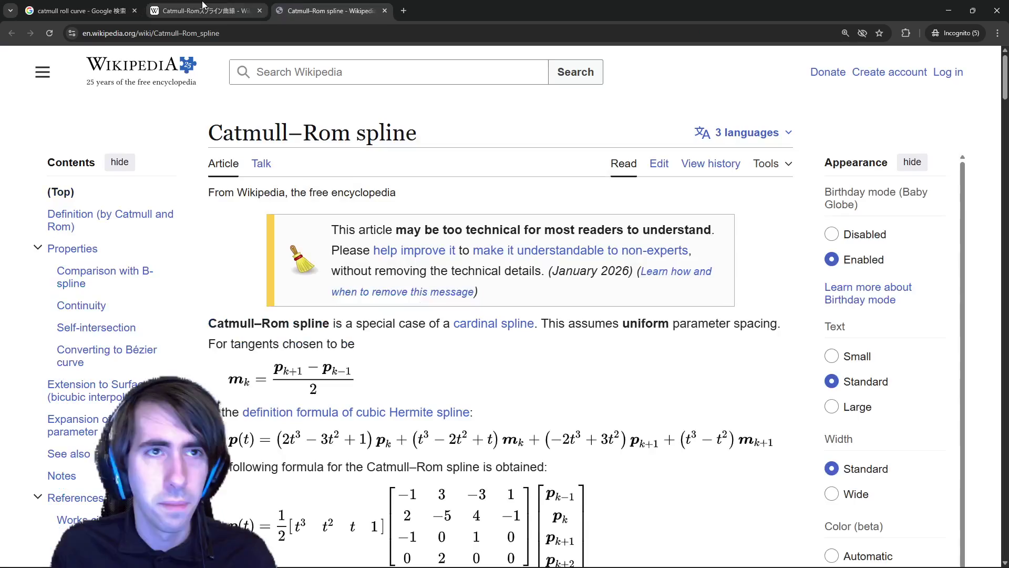
middle_click(202, 4)
- Read down the article to the tangent definition and the m_k formula, highlighting it
scroll(513, 202, down, 2)
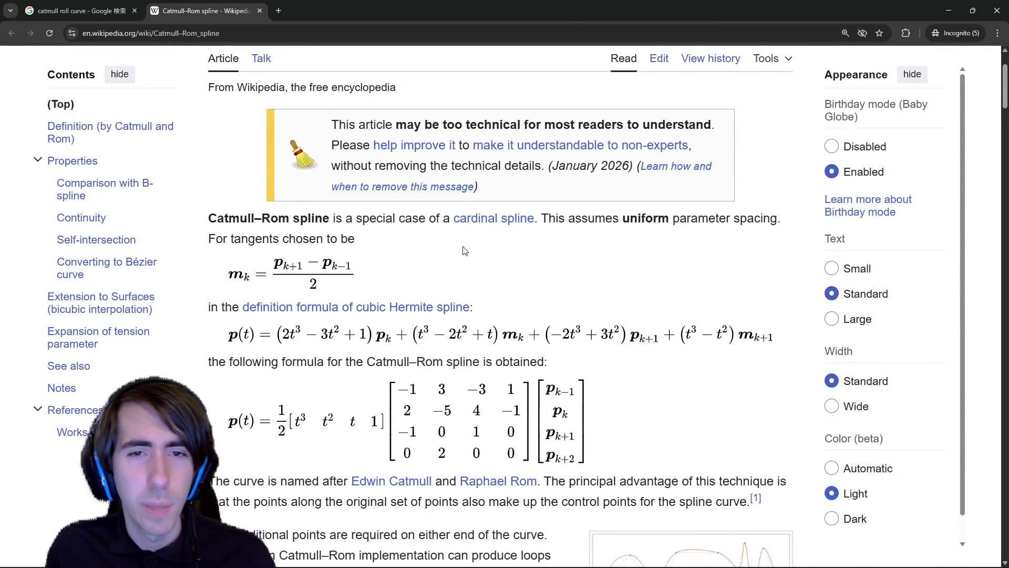
scroll(465, 251, down, 1)
mouse_move(488, 168)
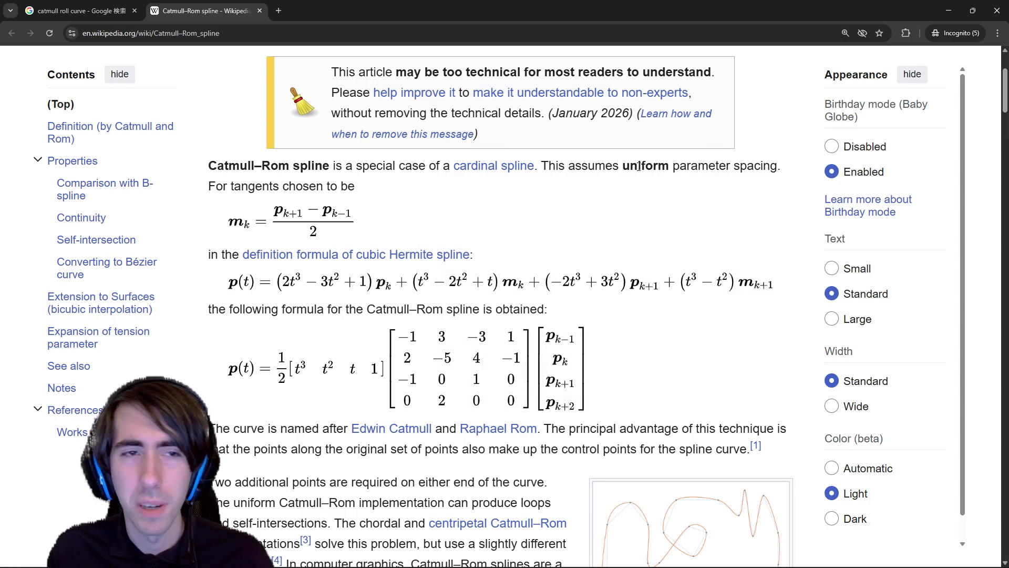
scroll(673, 197, down, 4)
scroll(661, 198, up, 5)
scroll(415, 294, down, 3)
scroll(415, 294, up, 3)
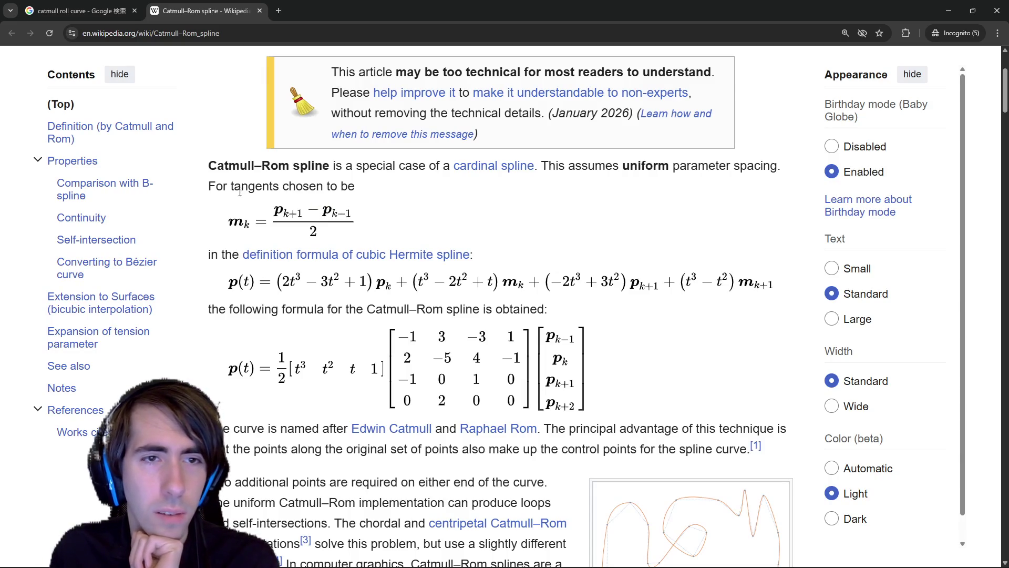
drag(243, 189, 345, 220)
click(370, 216)
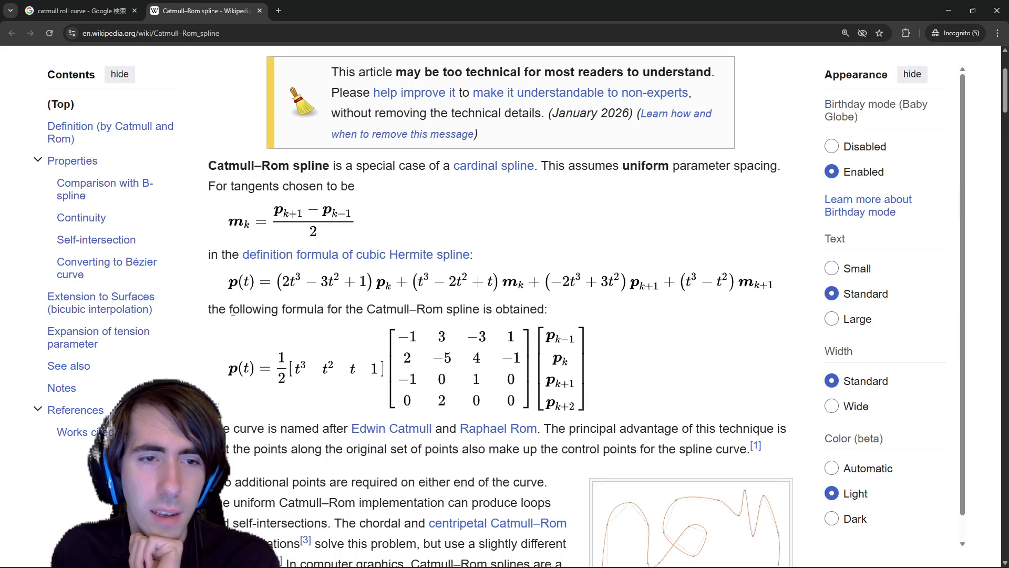
- Highlight the following-formula sentence and the cubic Hermite spline reference while reading
drag(233, 312, 329, 306)
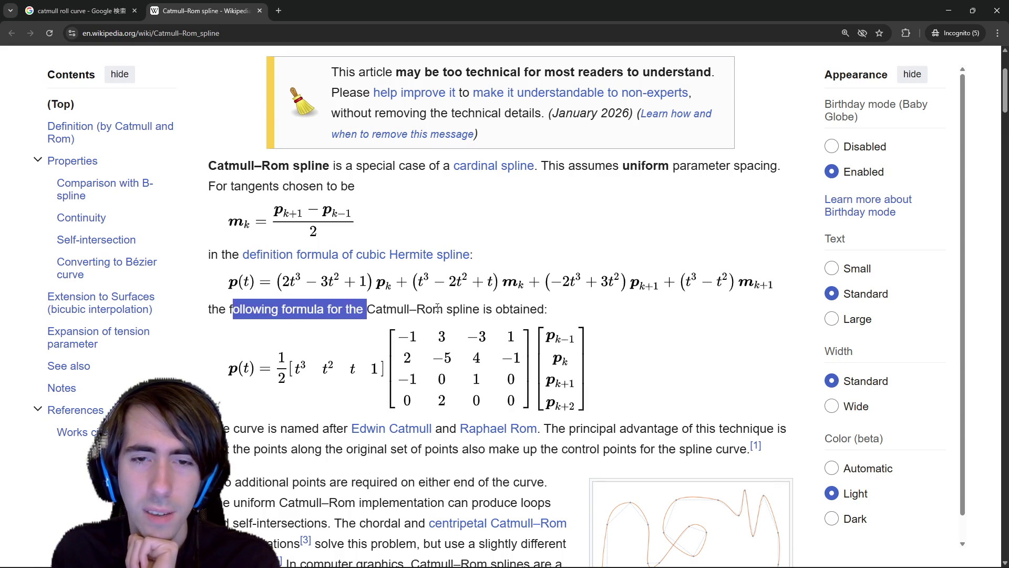
click(471, 299)
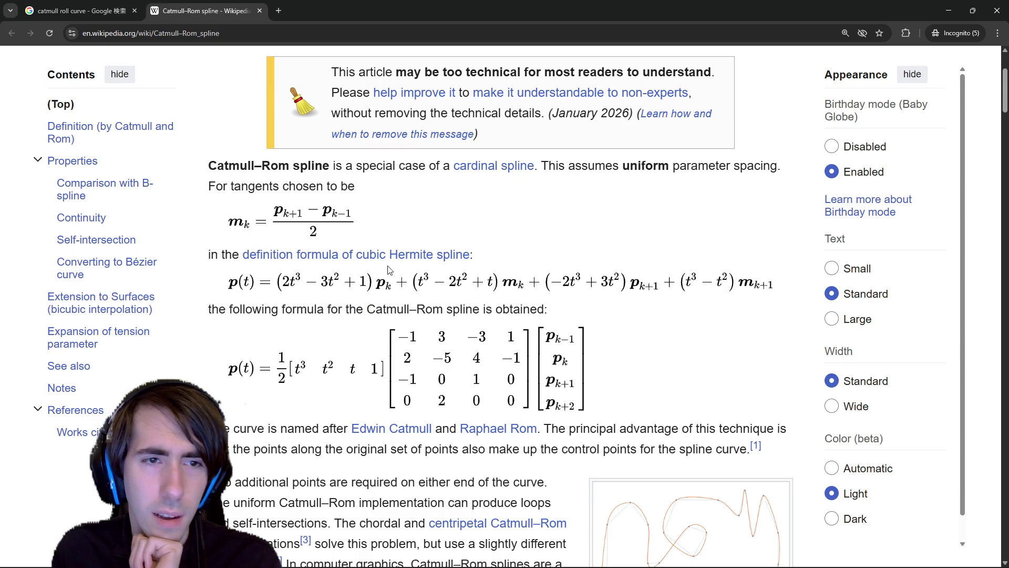
drag(237, 185, 376, 189)
drag(217, 254, 462, 247)
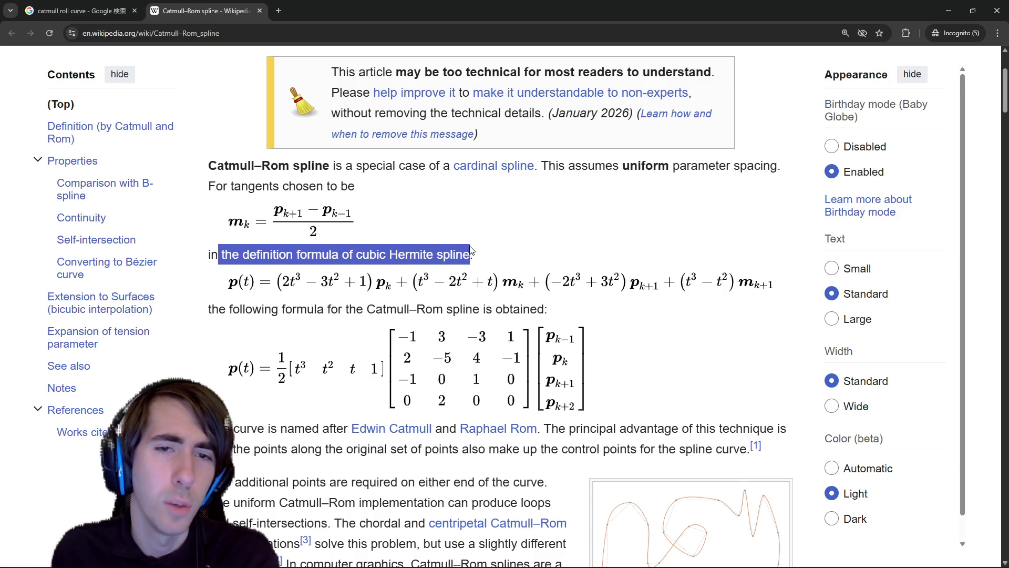
click(477, 251)
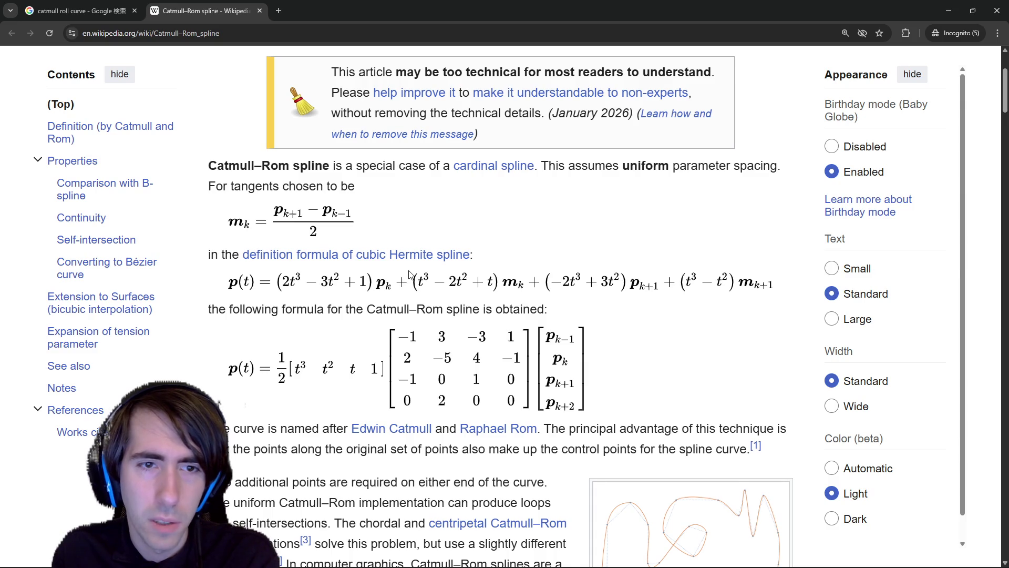
- Skim further through the article, then go back to the 'catmull roll curve' search box
scroll(411, 273, down, 4)
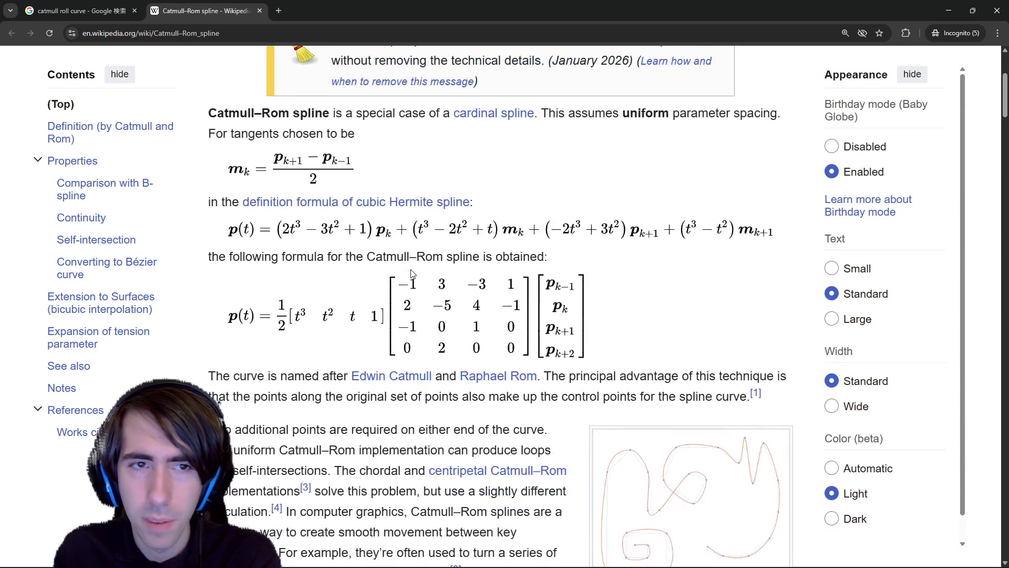
scroll(412, 273, down, 11)
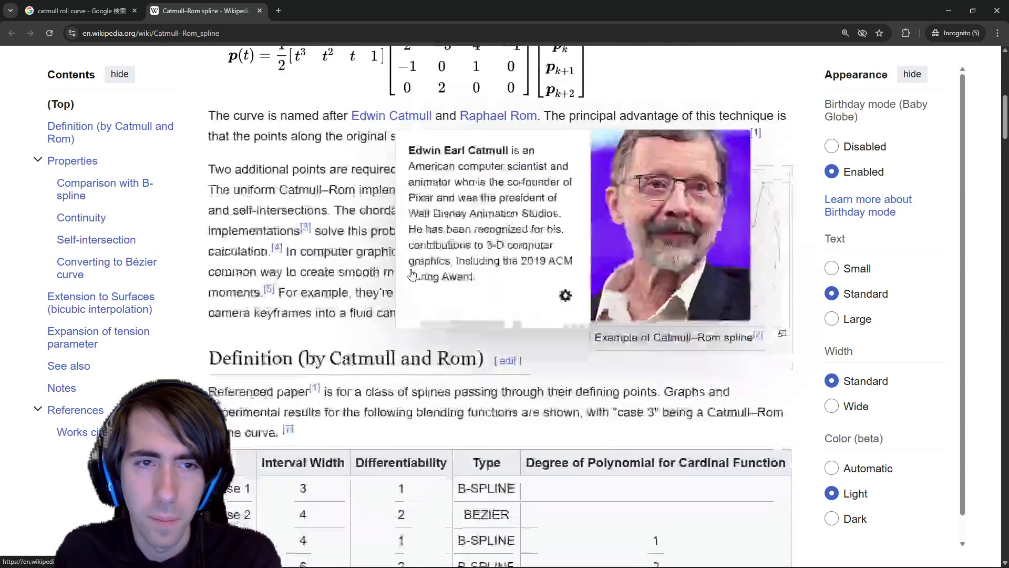
scroll(412, 272, down, 3)
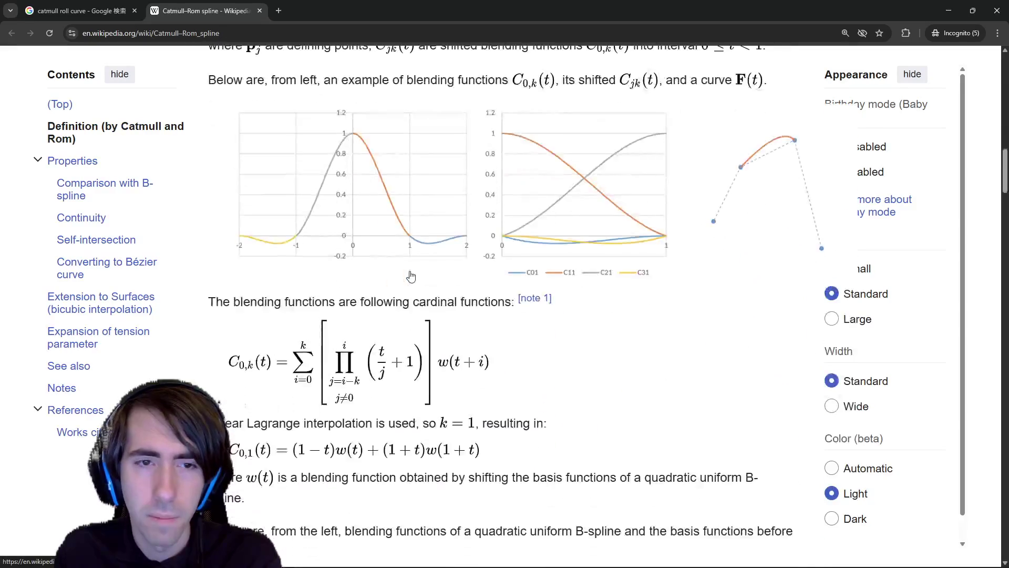
scroll(410, 275, up, 6)
scroll(308, 282, up, 2)
scroll(308, 282, up, 1)
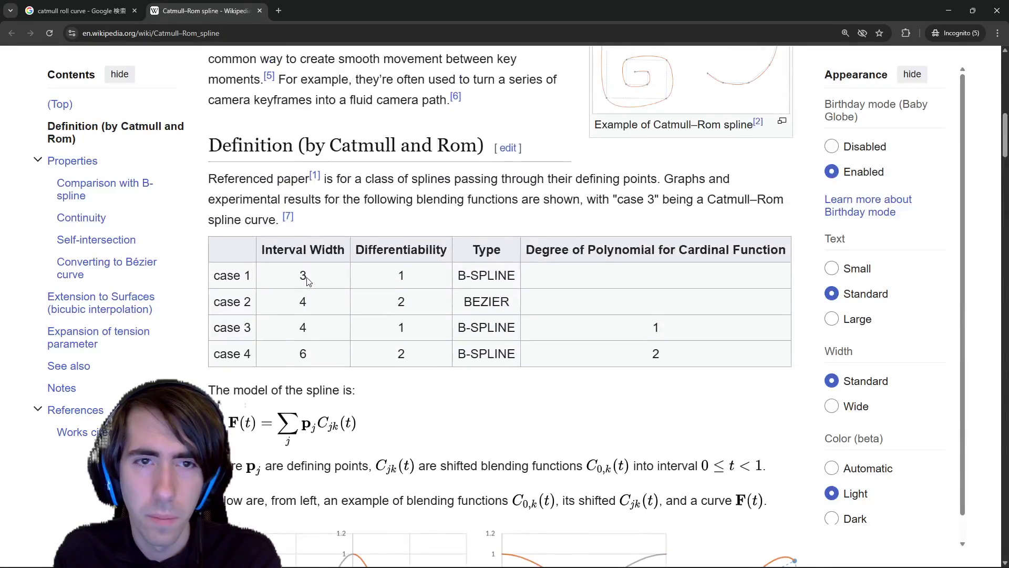
click(105, 10)
click(334, 73)
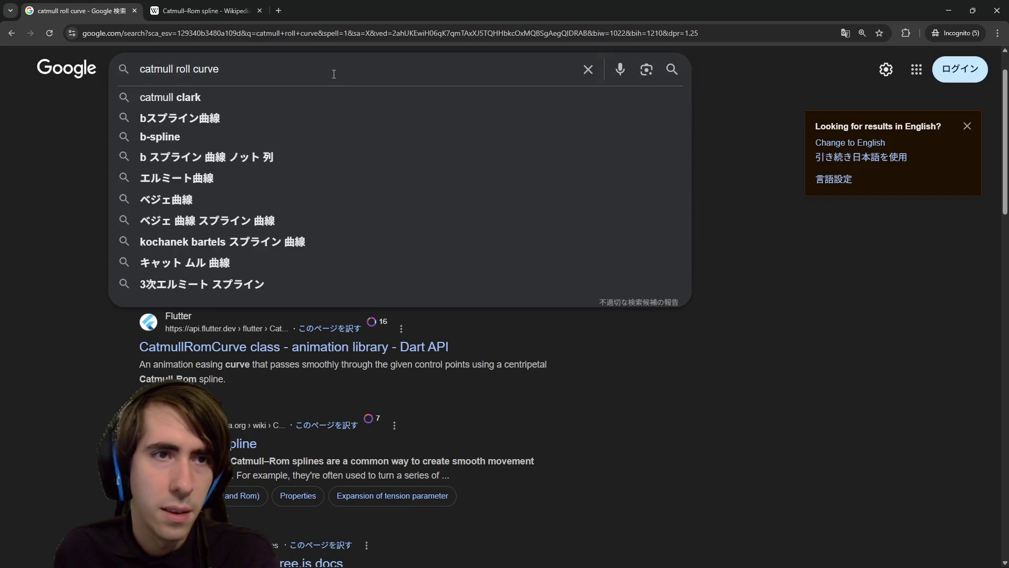
- Search 'catmull roll formula between 2 points' and expand the full AI overview
key(BackSpace)
key(BackSpace)
key(BackSpace)
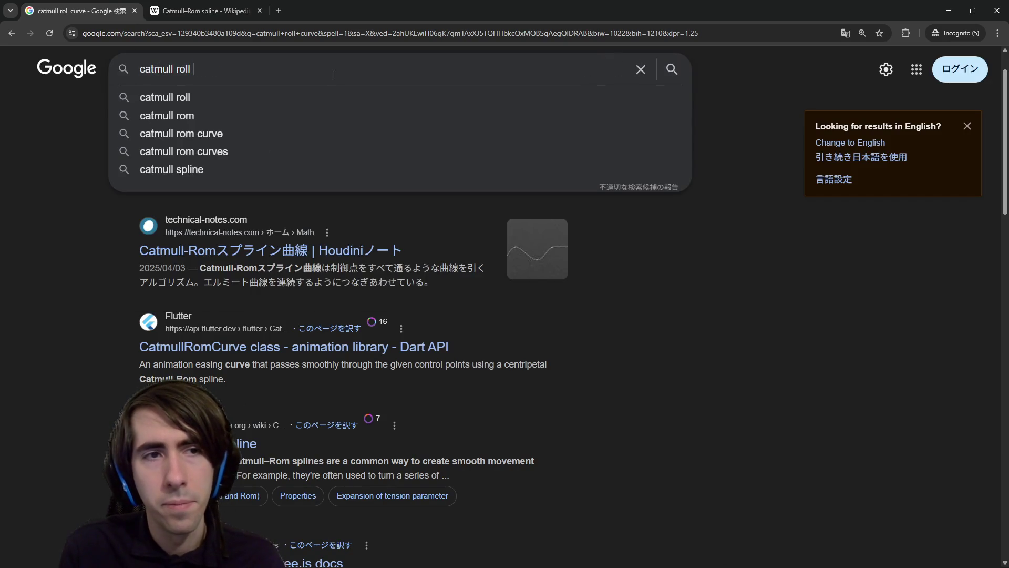
text(formula betwe)
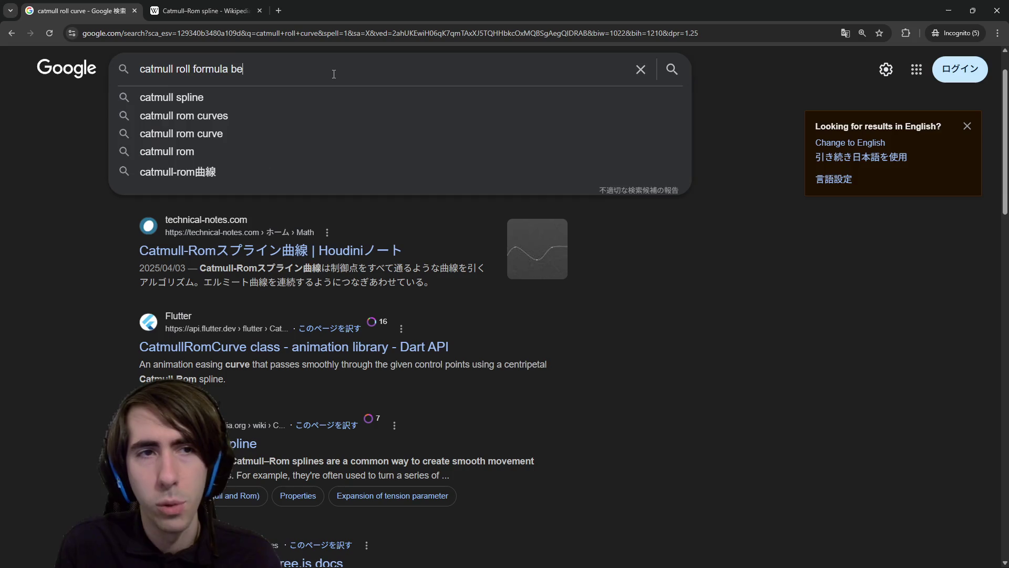
text(en 2 points)
key(Return)
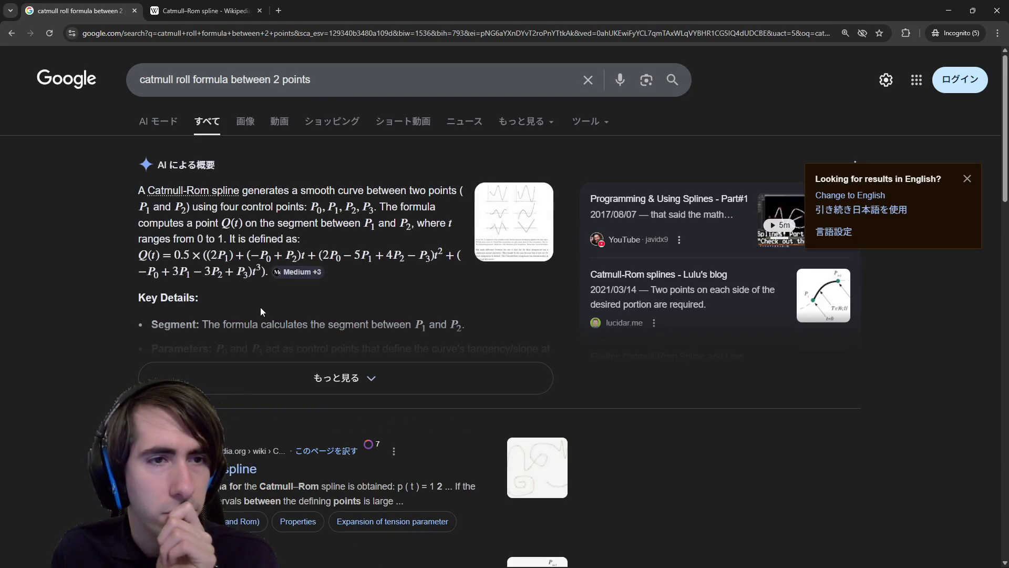
click(335, 383)
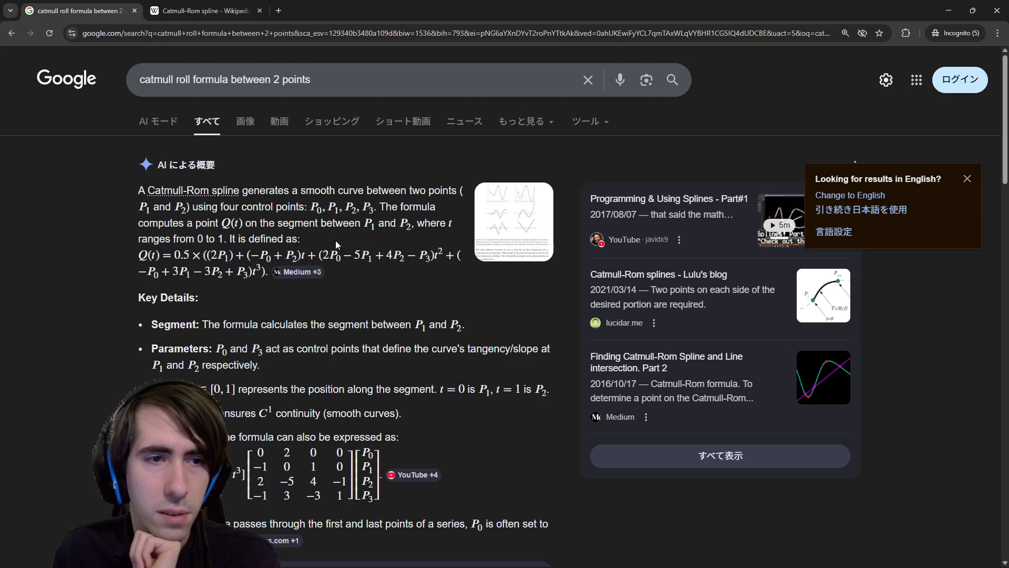
- Scroll through the formula results, then back up toward the AI overview
scroll(340, 247, down, 1)
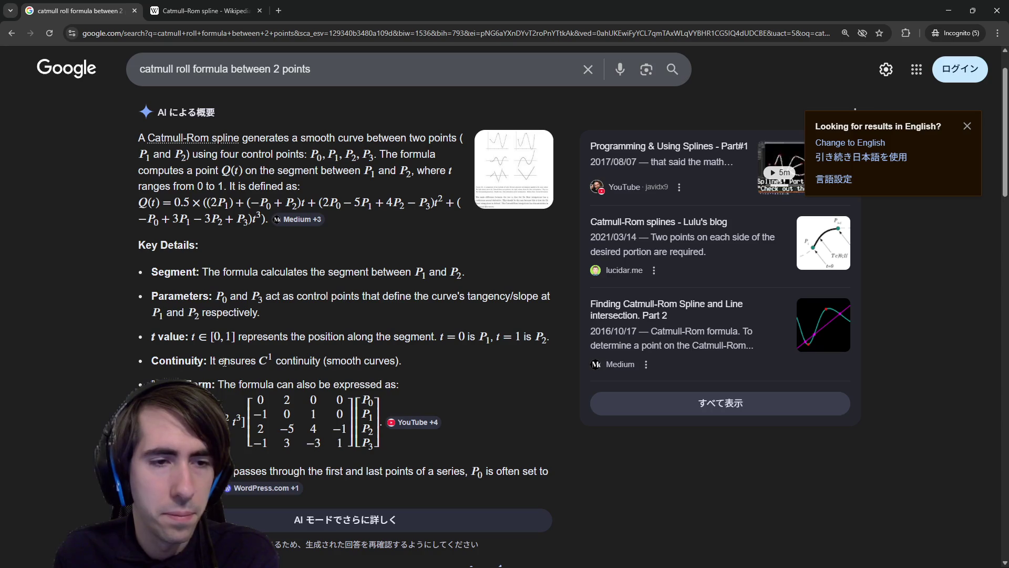
scroll(245, 333, down, 6)
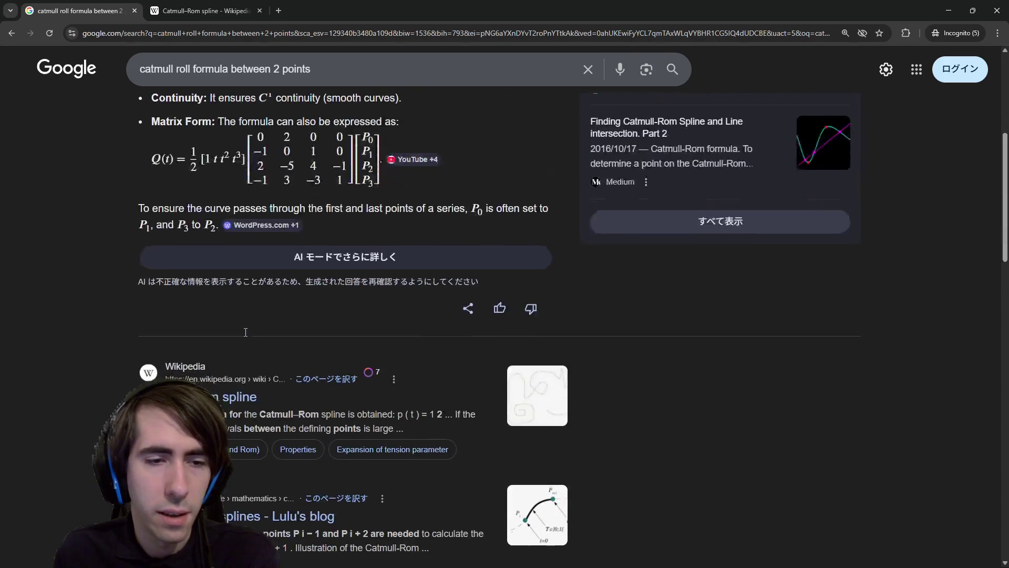
scroll(245, 335, down, 2)
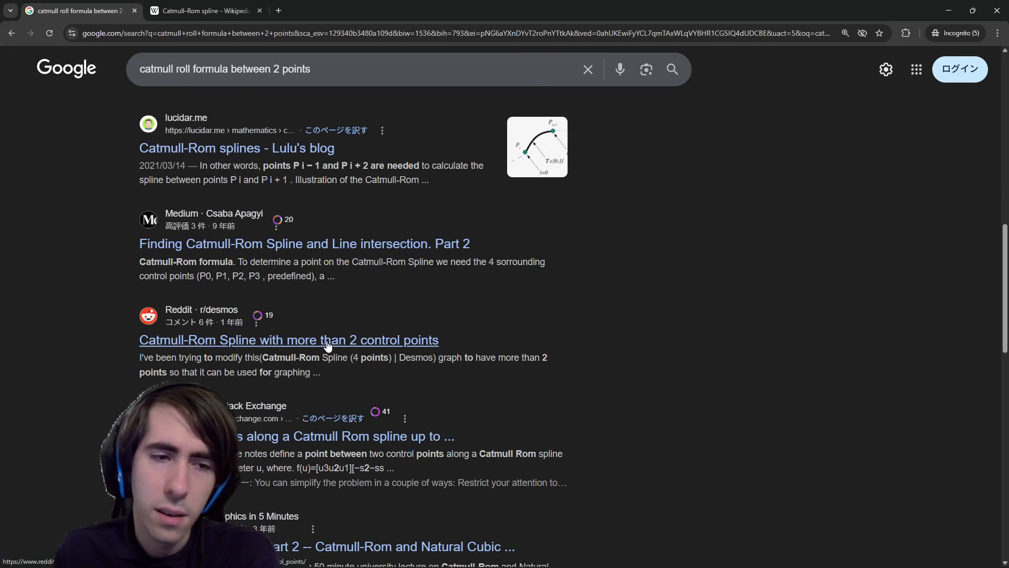
scroll(328, 345, down, 4)
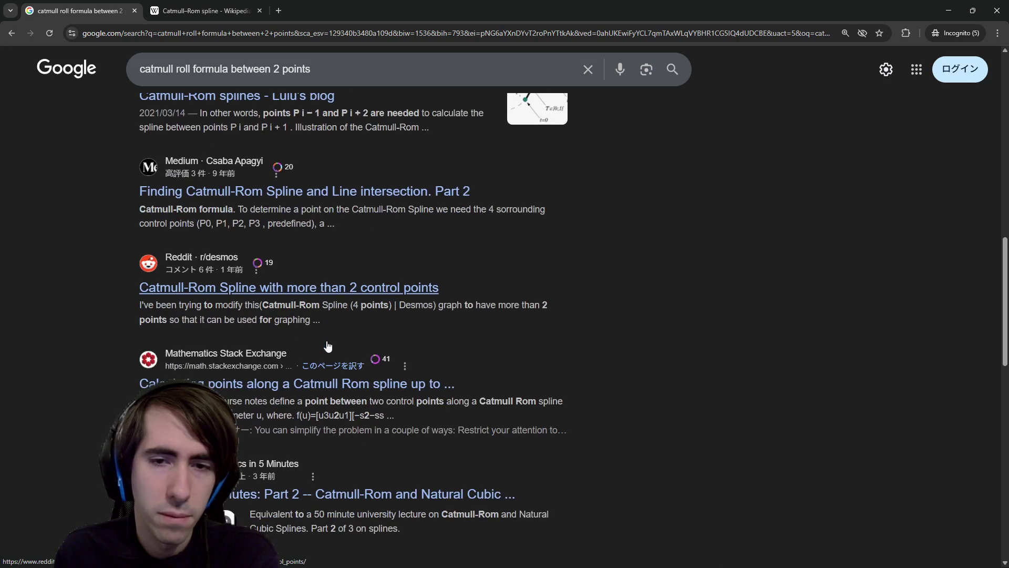
scroll(327, 343, down, 3)
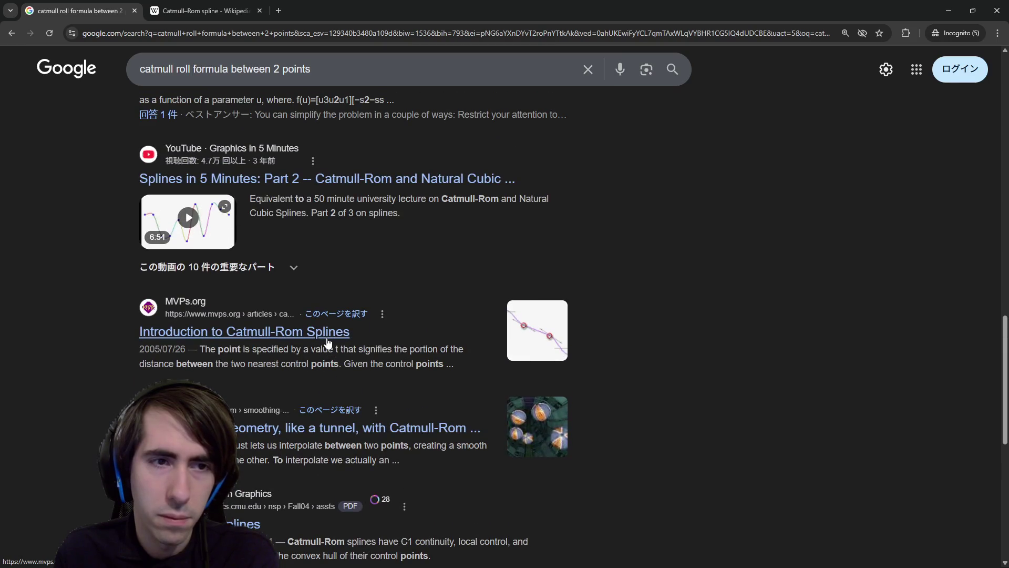
scroll(274, 253, up, 1)
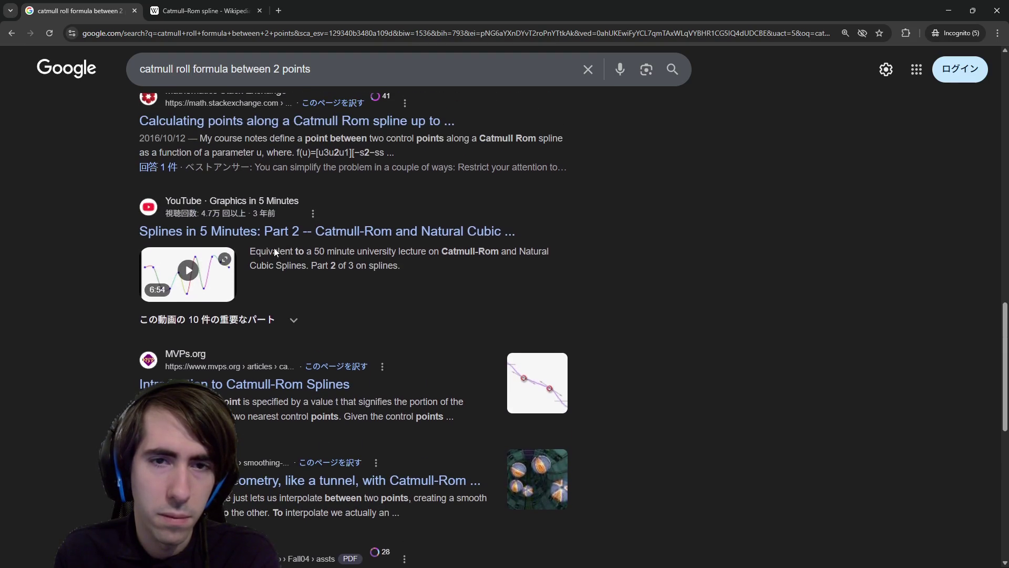
scroll(549, 304, down, 5)
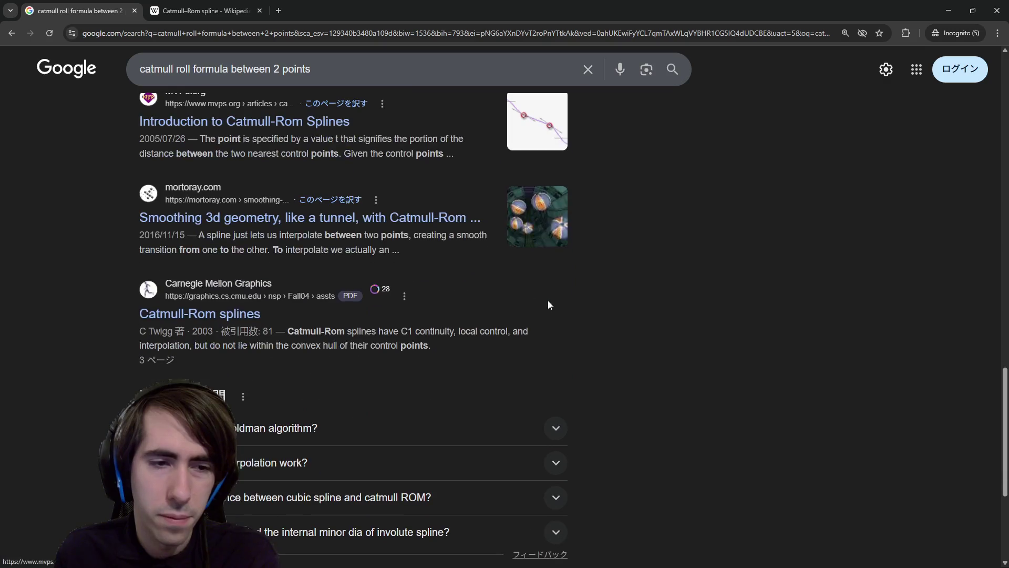
scroll(538, 299, down, 2)
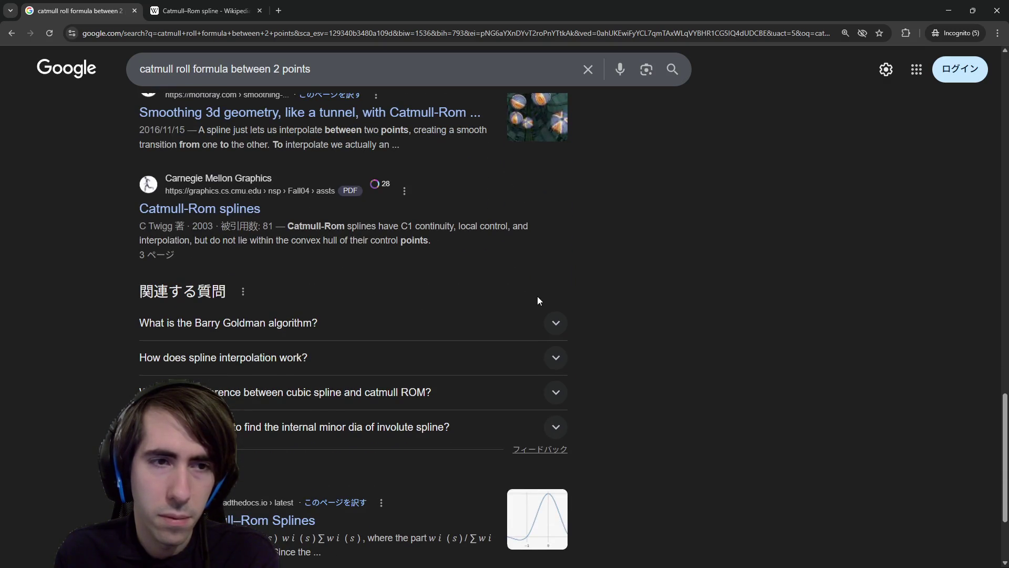
scroll(537, 300, down, 2)
scroll(537, 300, up, 11)
scroll(539, 277, up, 10)
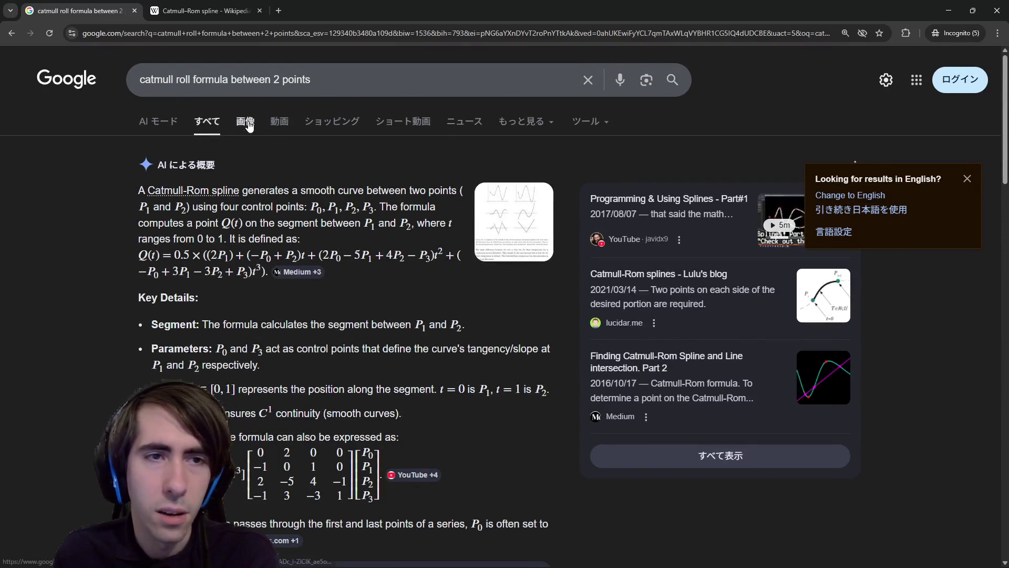
- Browse the 画像 (Images) results for the formula query, then return to Godot's chain.gd
click(247, 122)
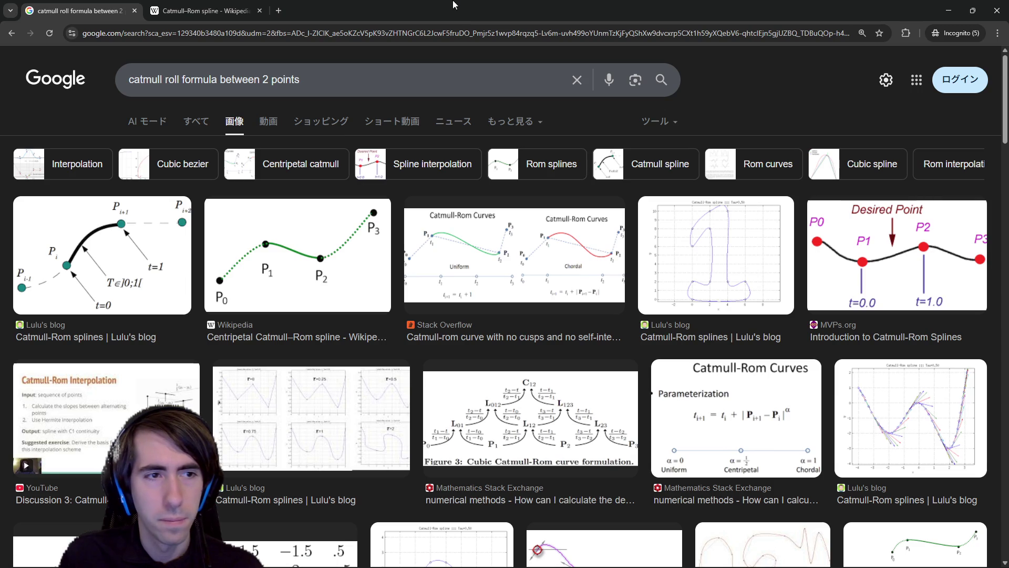
key(alt+Tab)
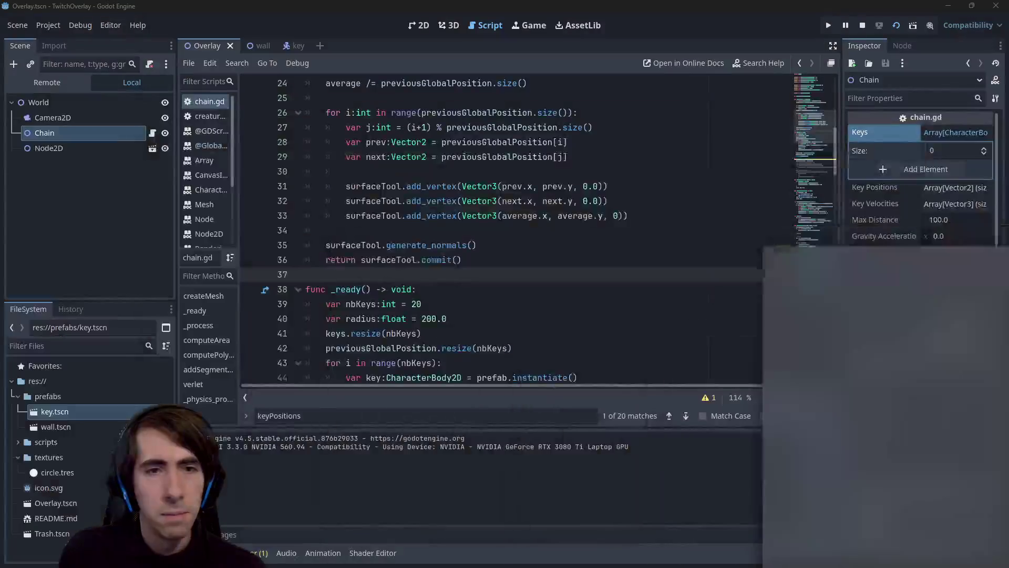
- Inspect createMesh in chain.gd, selecting lines 26–29 and the word previousGlobalPosition
scroll(451, 277, up, 4)
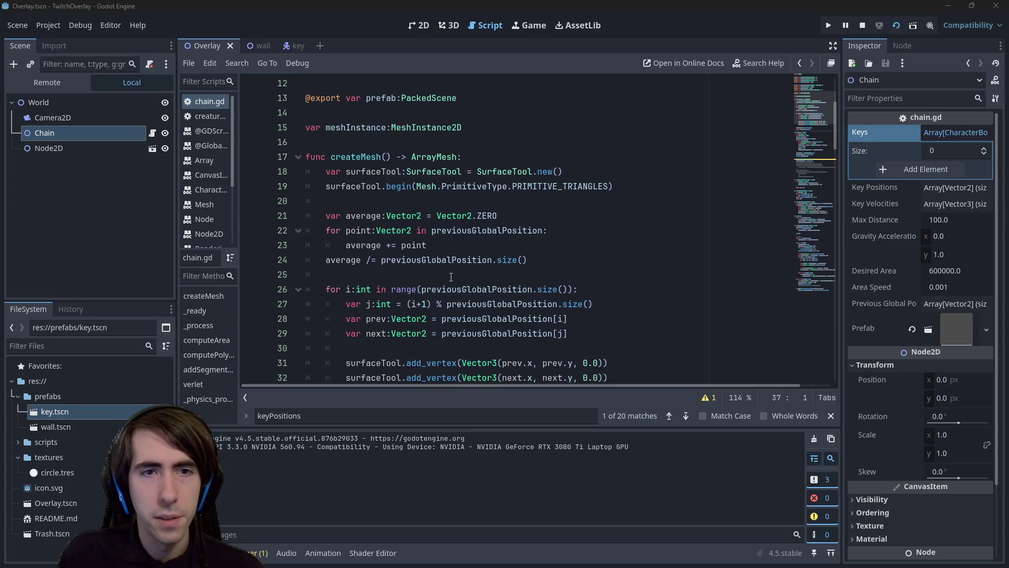
scroll(451, 277, down, 3)
scroll(451, 277, up, 2)
scroll(451, 277, down, 5)
scroll(451, 277, up, 5)
mouse_move(570, 289)
mouse_down()
mouse_move(297, 245)
mouse_move(236, 247)
mouse_up()
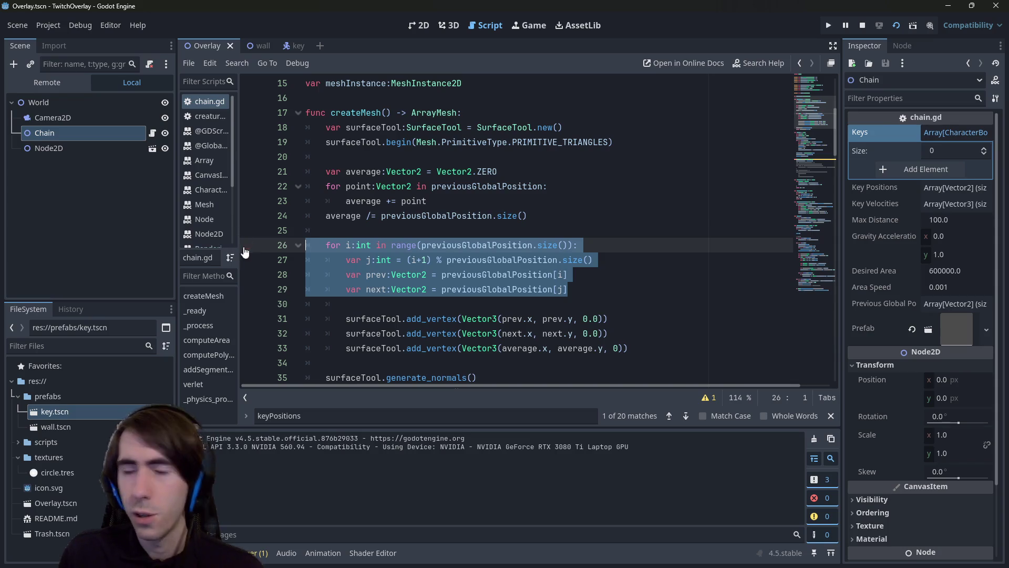
double_click(473, 245)
scroll(462, 189, up, 4)
scroll(462, 190, down, 4)
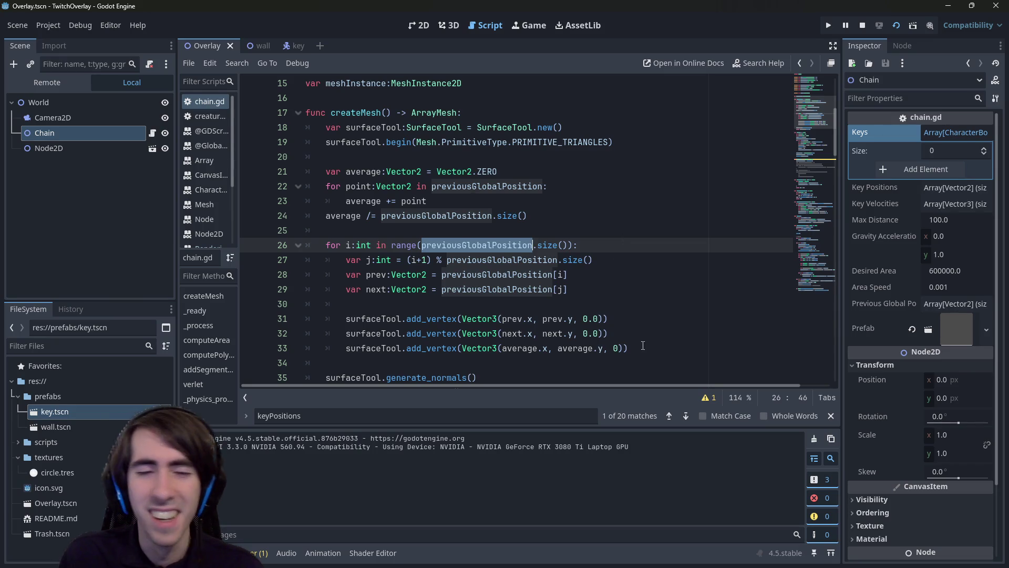
click(623, 221)
key(Down)
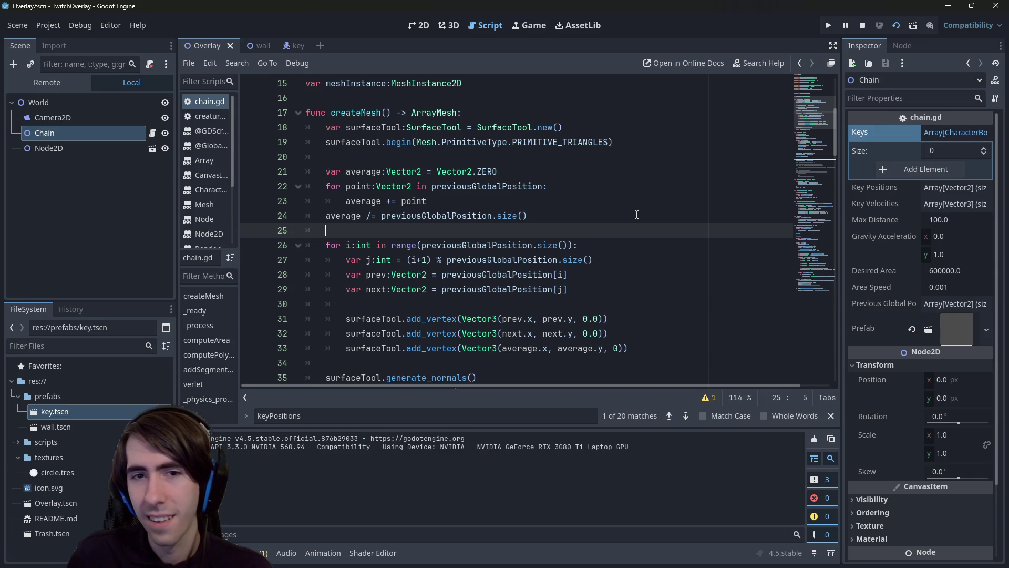
- Select loop line 28 of createMesh, then expand Google's full AI overview
click(383, 289)
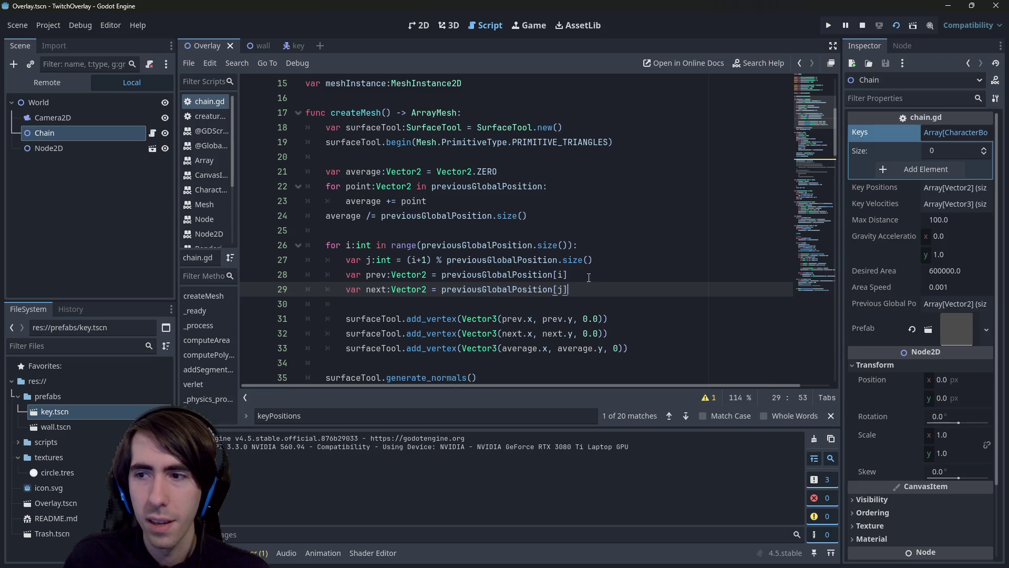
click(588, 266)
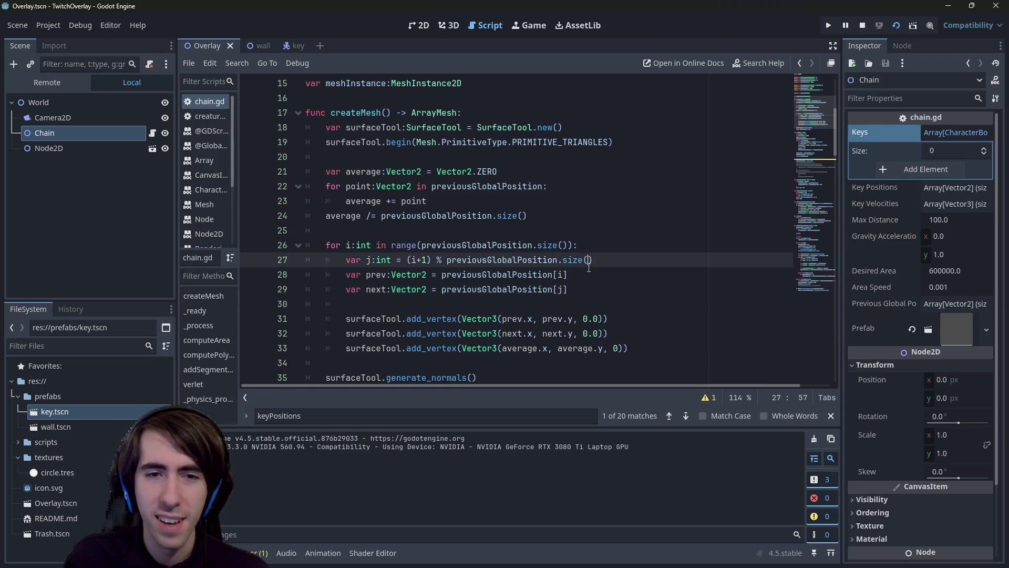
drag(567, 275, 271, 245)
shift+click(272, 275)
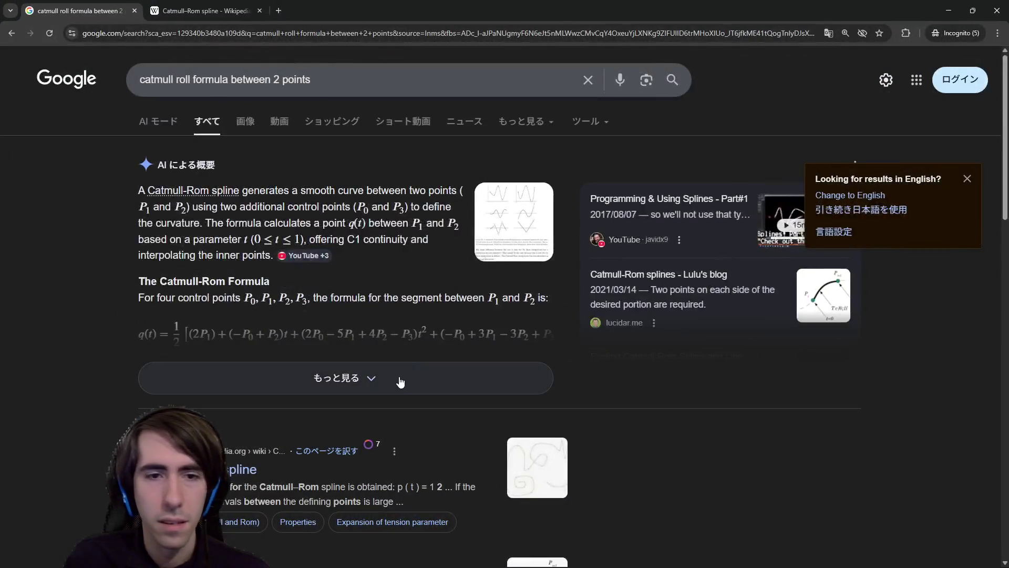
click(399, 377)
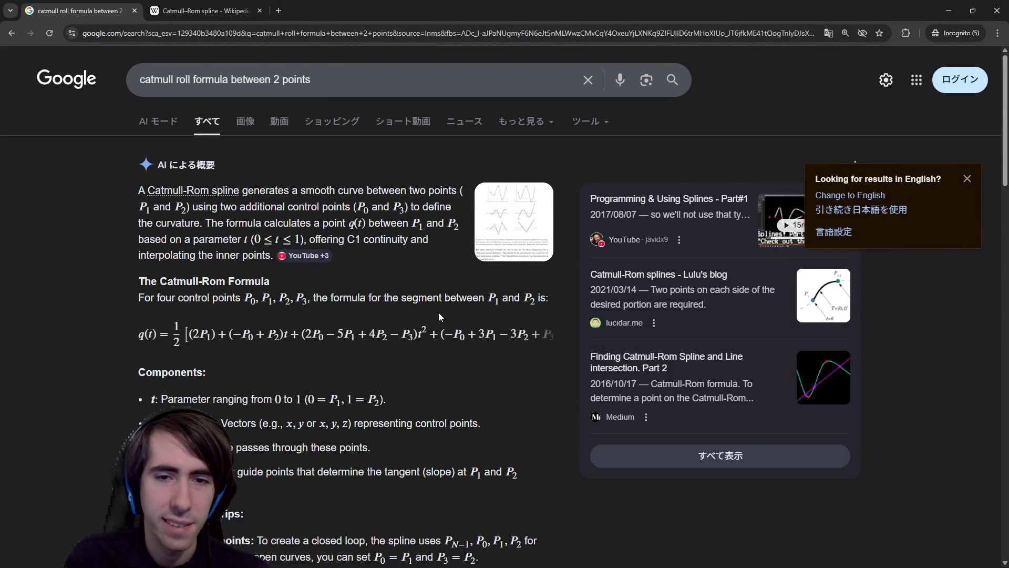
- Study the AI overview's Catmull-Rom formula and matrix, then switch to the Wikipedia article
scroll(475, 339, down, 1)
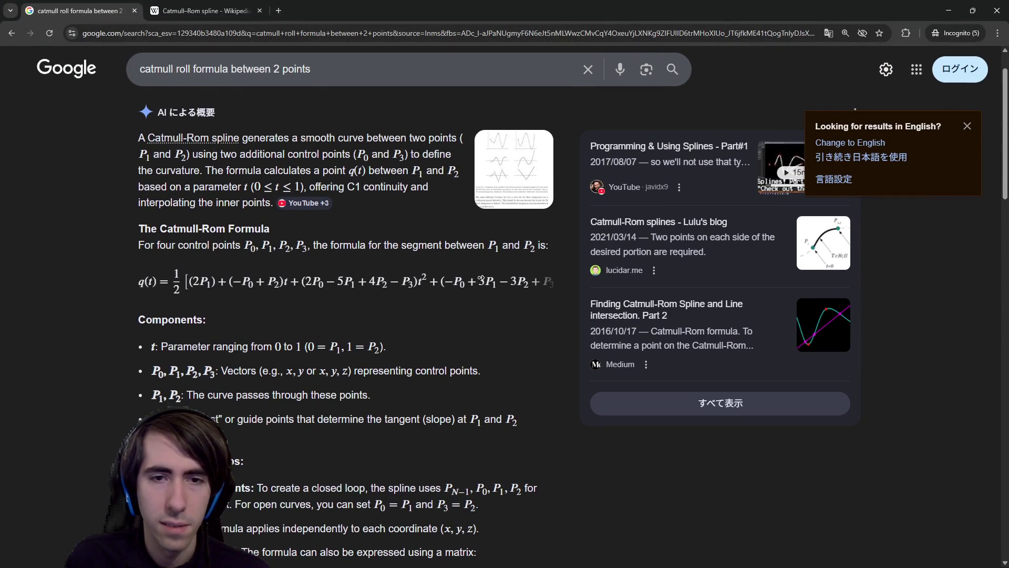
scroll(415, 278, down, 2)
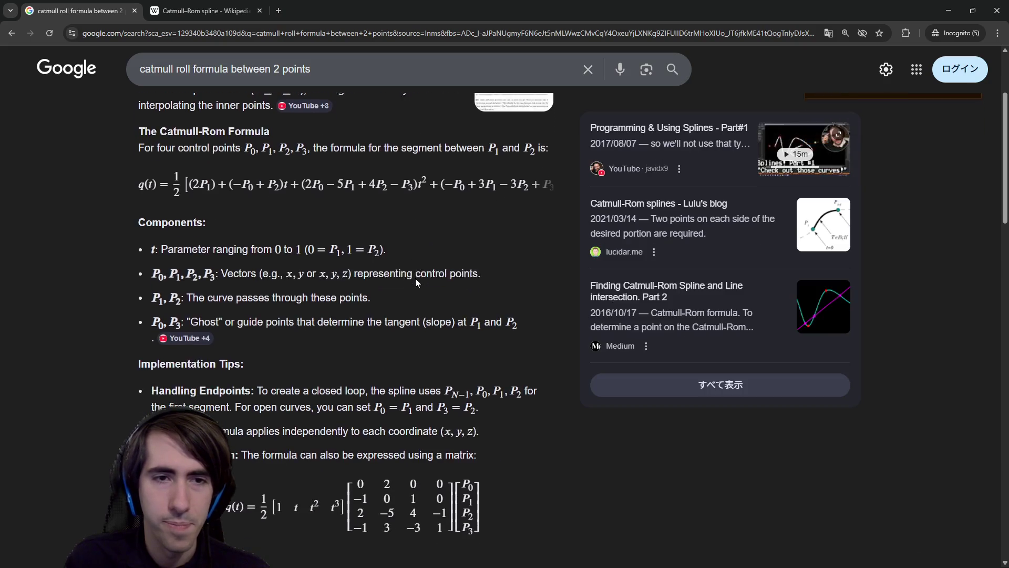
scroll(398, 255, up, 1)
scroll(398, 253, down, 3)
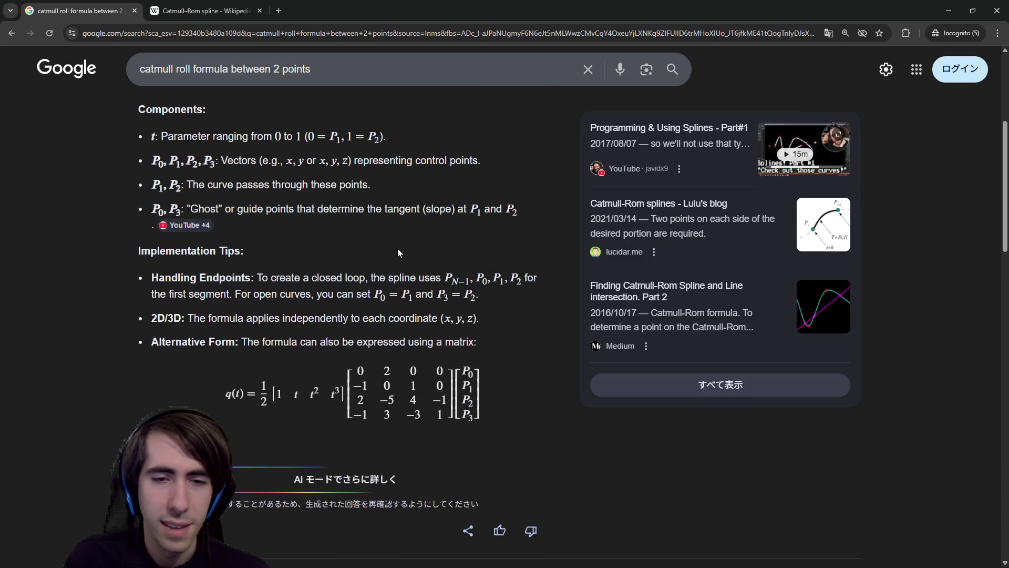
scroll(396, 250, up, 3)
scroll(394, 251, down, 1)
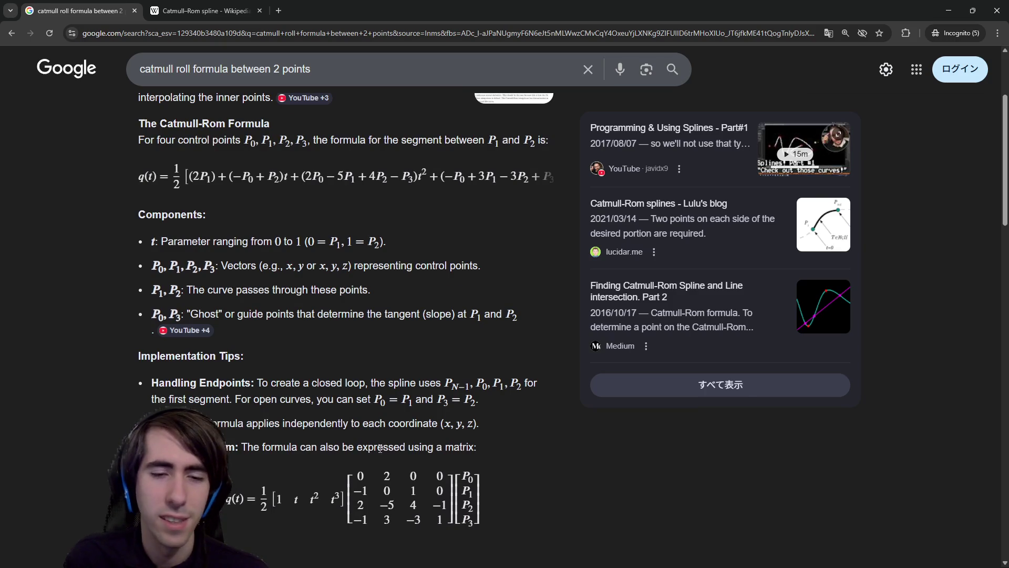
scroll(378, 441, up, 1)
scroll(374, 429, down, 1)
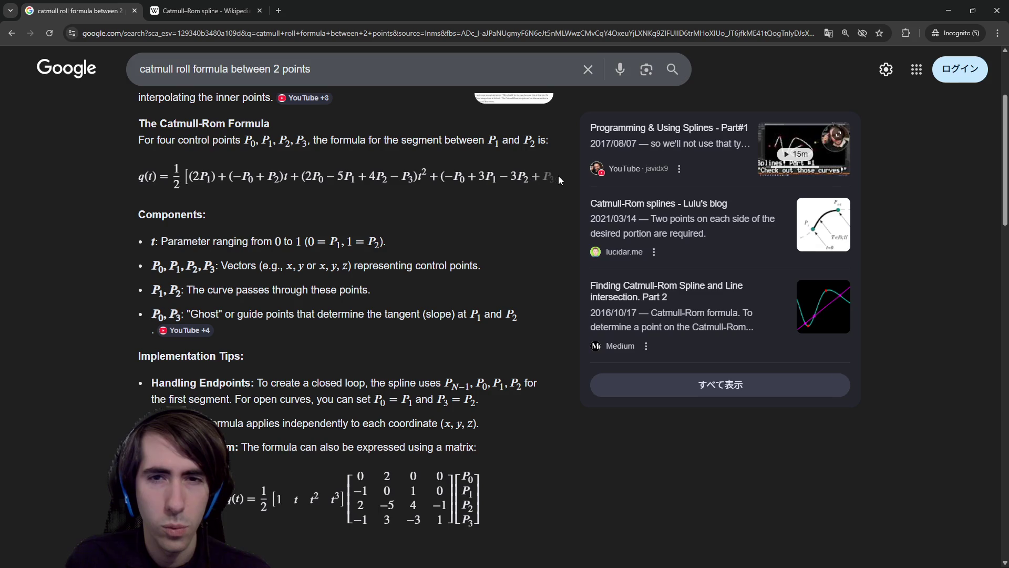
scroll(326, 313, down, 4)
scroll(326, 314, down, 4)
scroll(321, 307, up, 7)
click(247, 5)
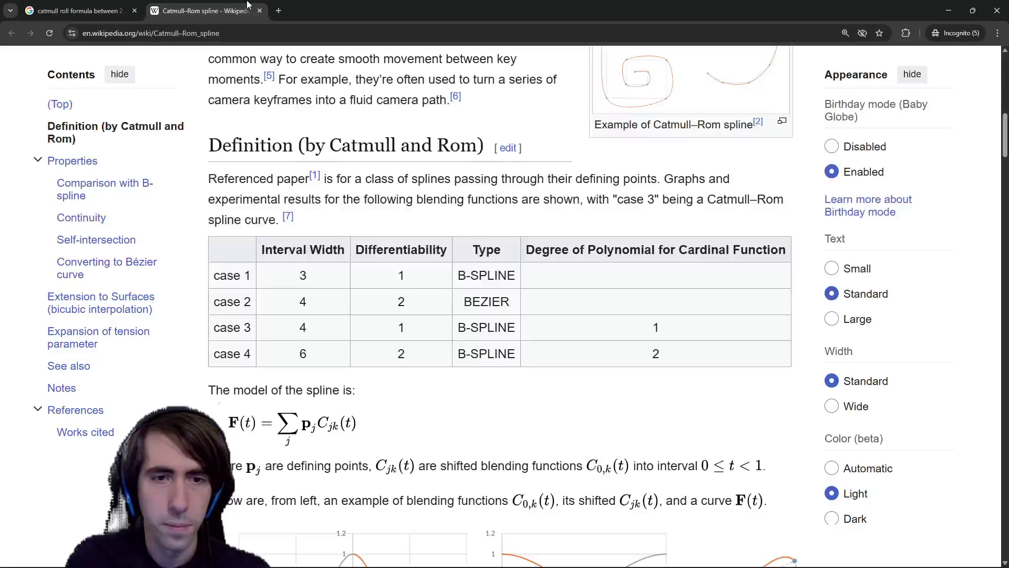
scroll(373, 315, up, 10)
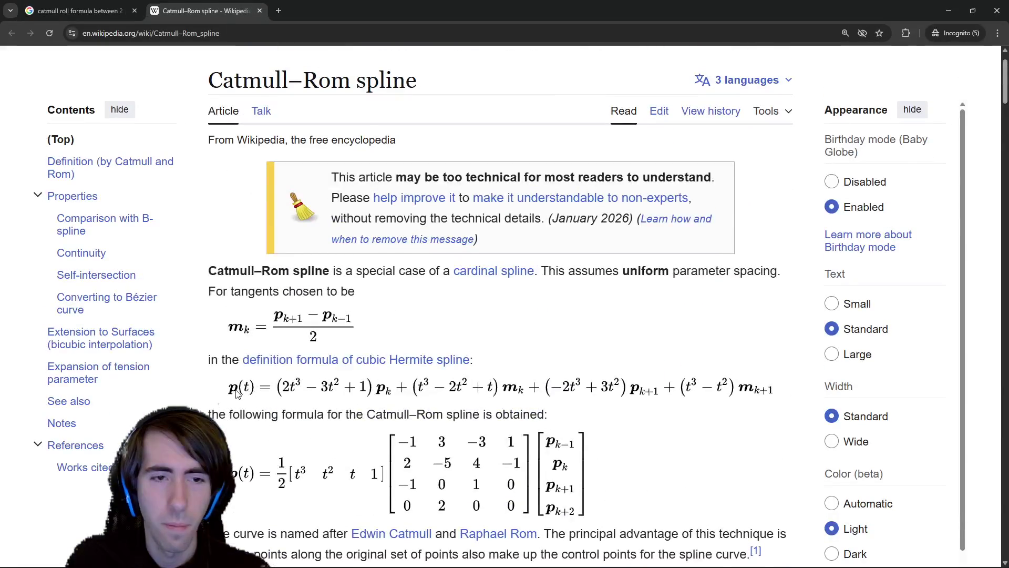
drag(286, 414, 503, 414)
click(477, 408)
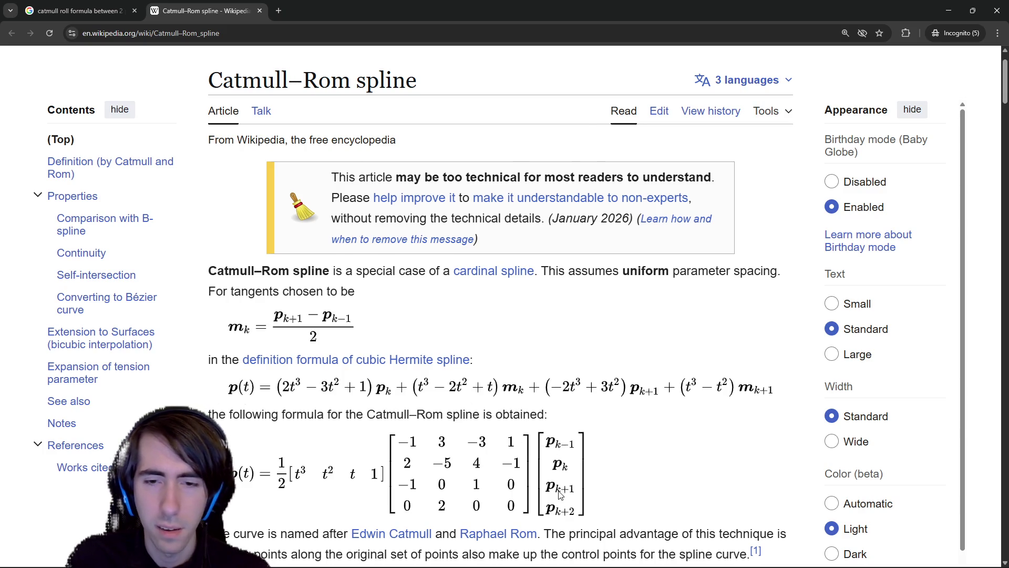
scroll(561, 495, down, 1)
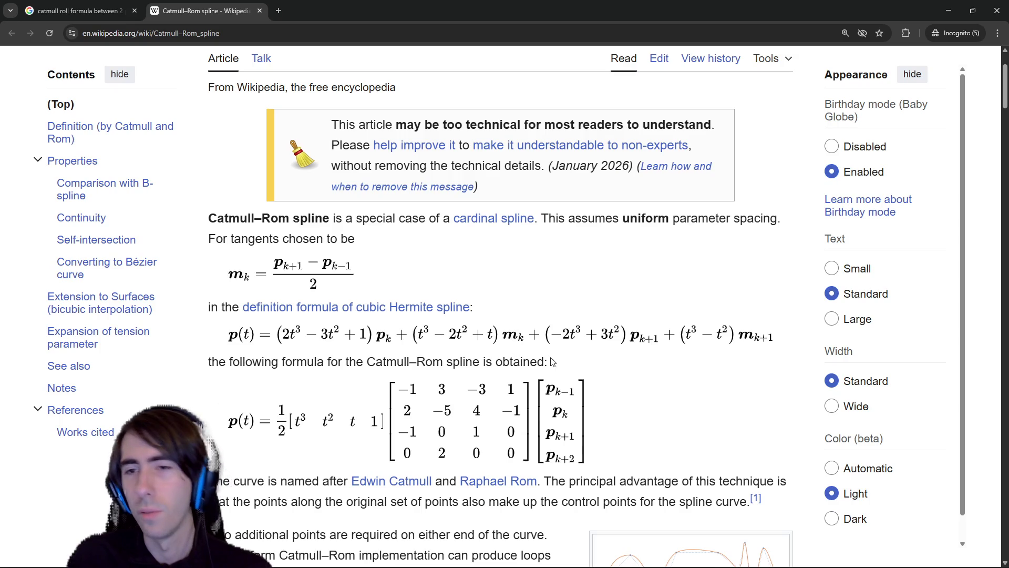
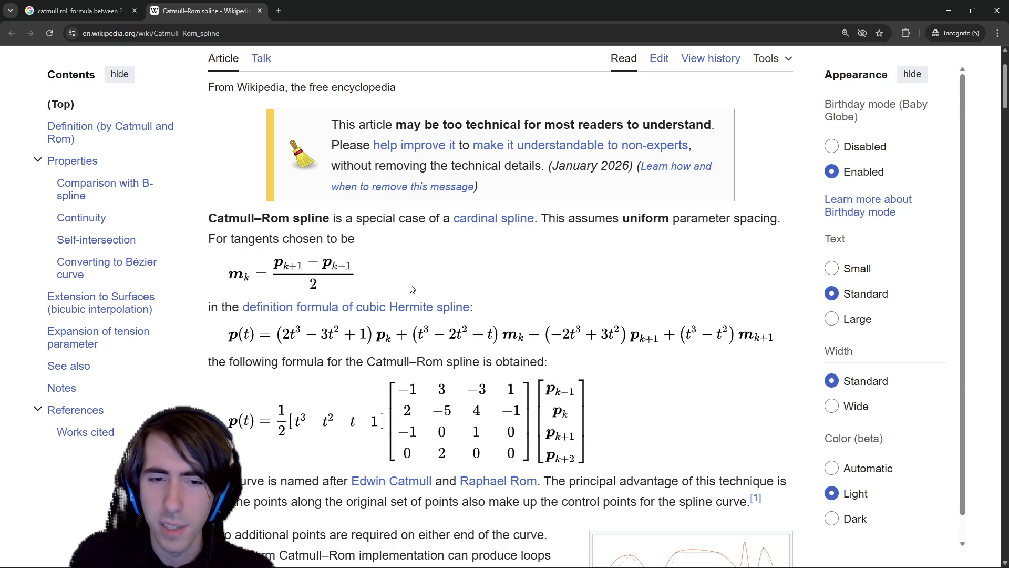
- From the Google results, open the lucidar.me Catmull-Rom article in a new tab and view it
scroll(473, 286, down, 4)
key(ctrl+shift+Tab)
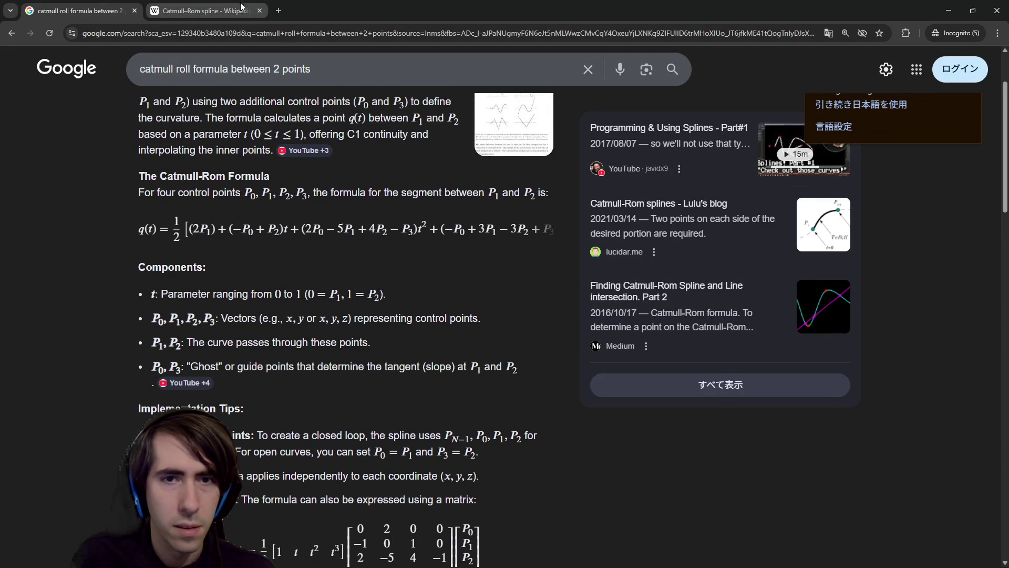
scroll(282, 375, down, 5)
scroll(282, 374, down, 8)
middle_click(283, 214)
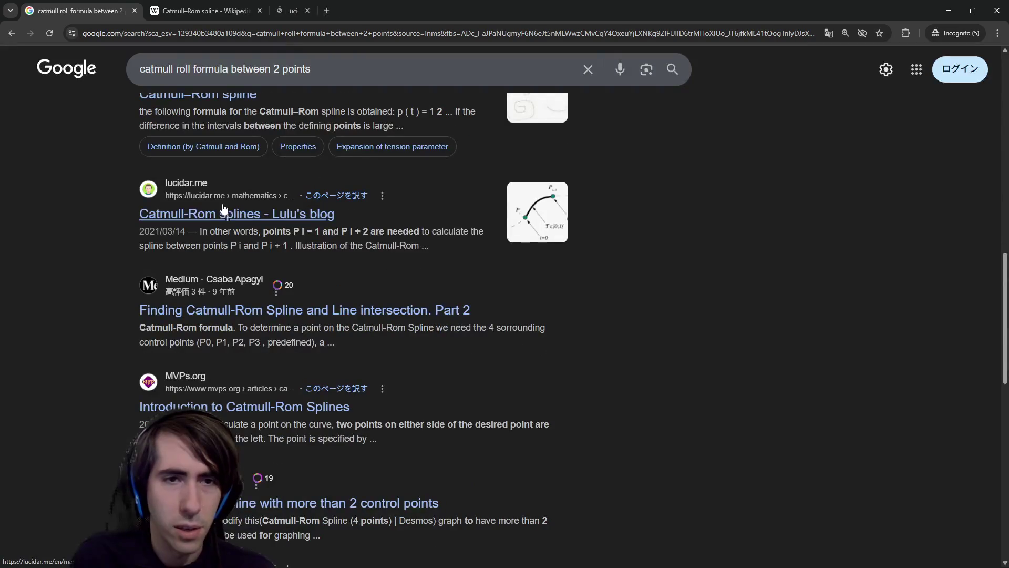
click(317, 5)
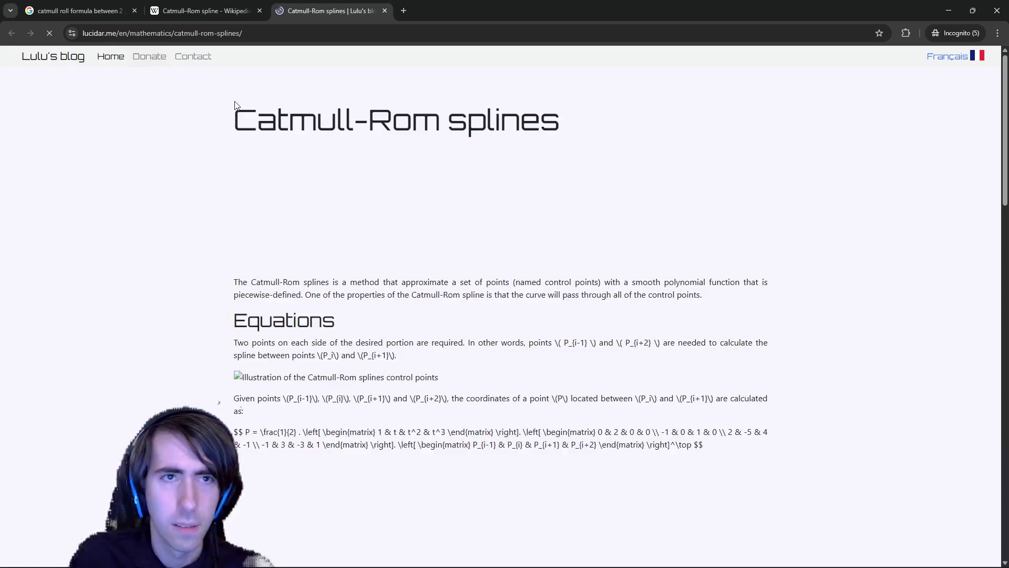
- Scroll down and highlight the sentence introducing equation (1)
scroll(297, 268, down, 5)
scroll(302, 295, up, 4)
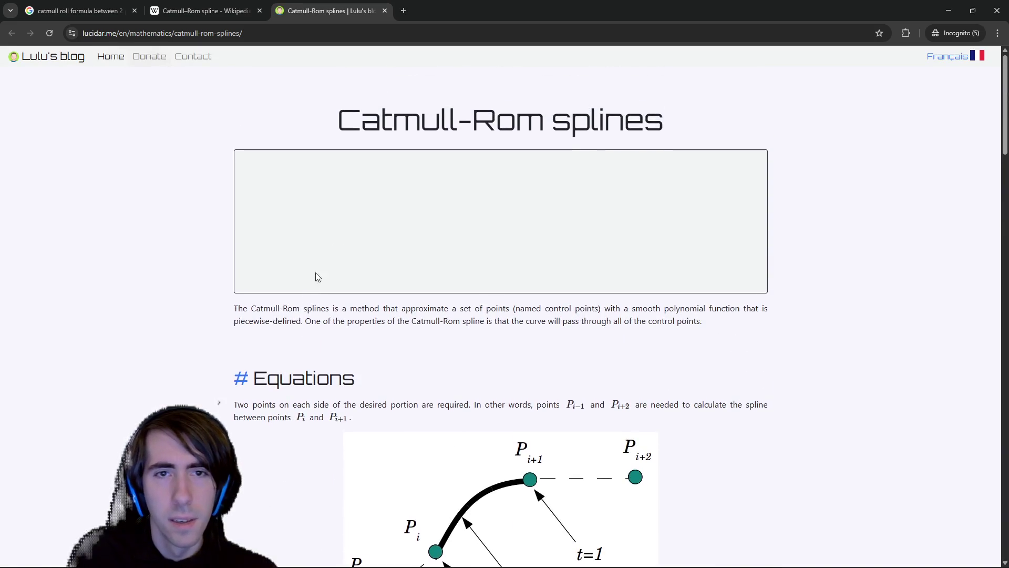
scroll(326, 254, down, 5)
scroll(451, 297, down, 1)
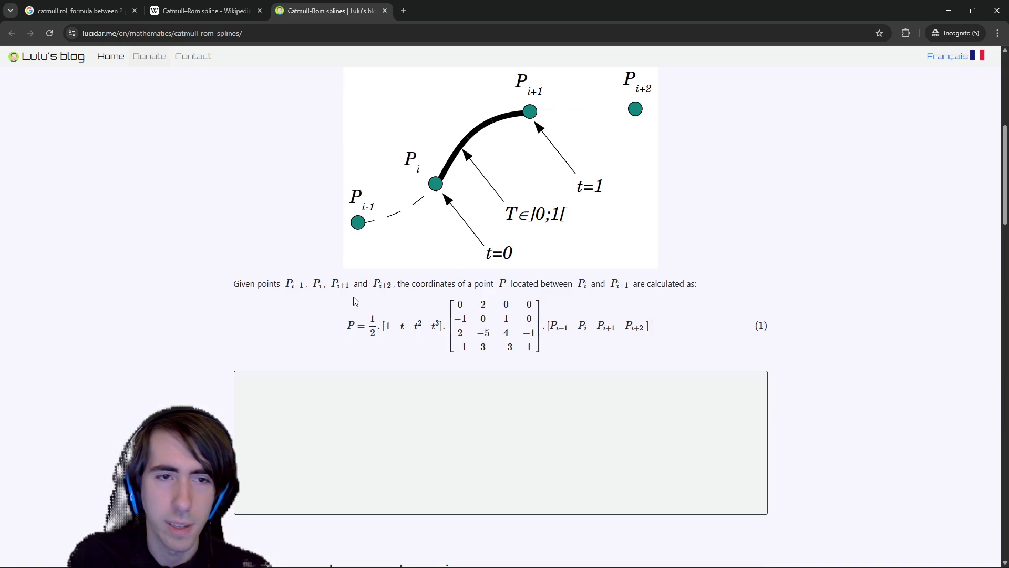
drag(420, 279, 669, 283)
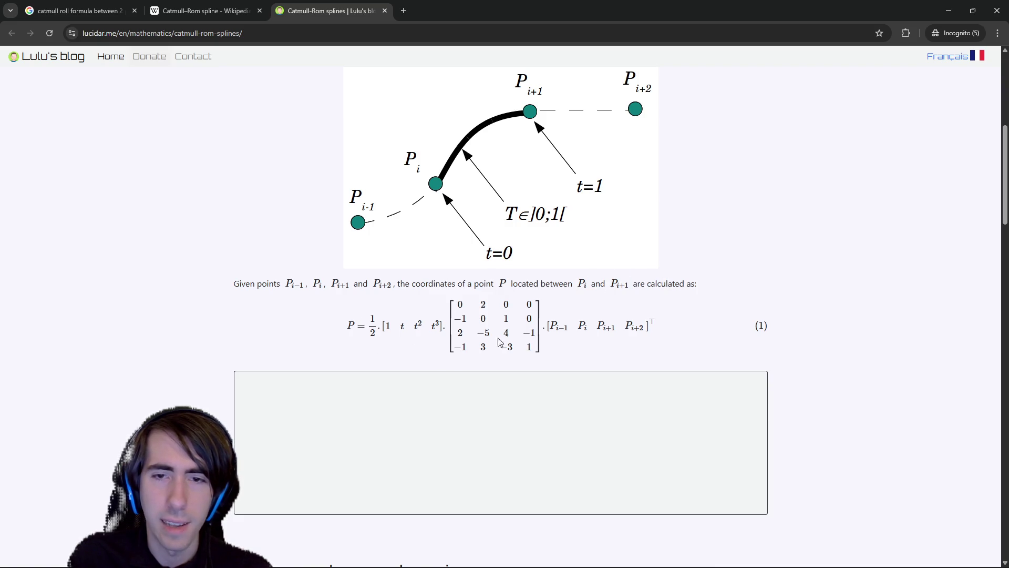
- Look over the matrix formula for points between Pi and Pi+1, then view the Wikipedia article
scroll(561, 341, down, 4)
scroll(561, 340, down, 2)
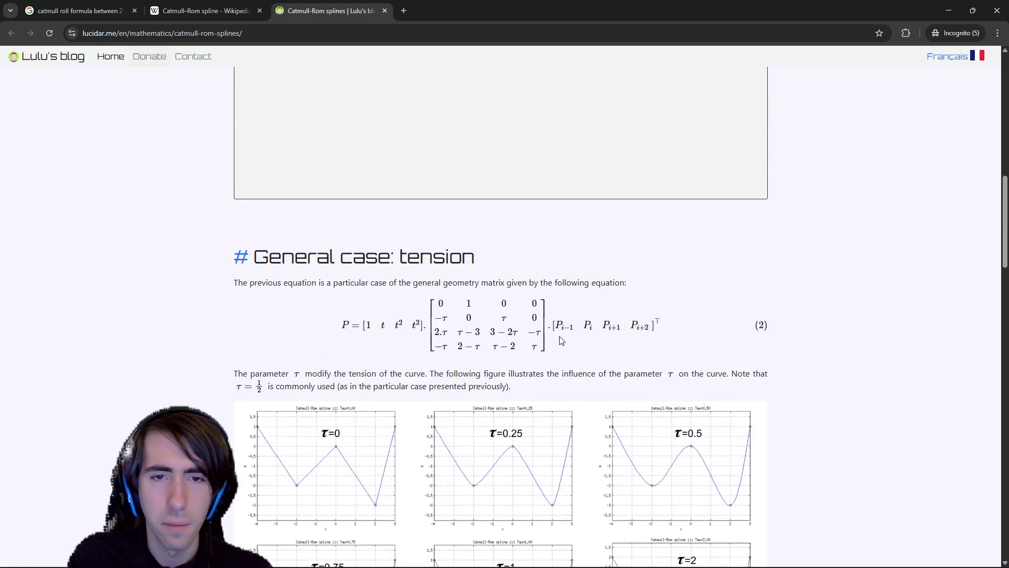
scroll(561, 341, down, 9)
scroll(561, 341, up, 5)
scroll(562, 340, down, 5)
scroll(561, 341, down, 11)
scroll(561, 341, up, 13)
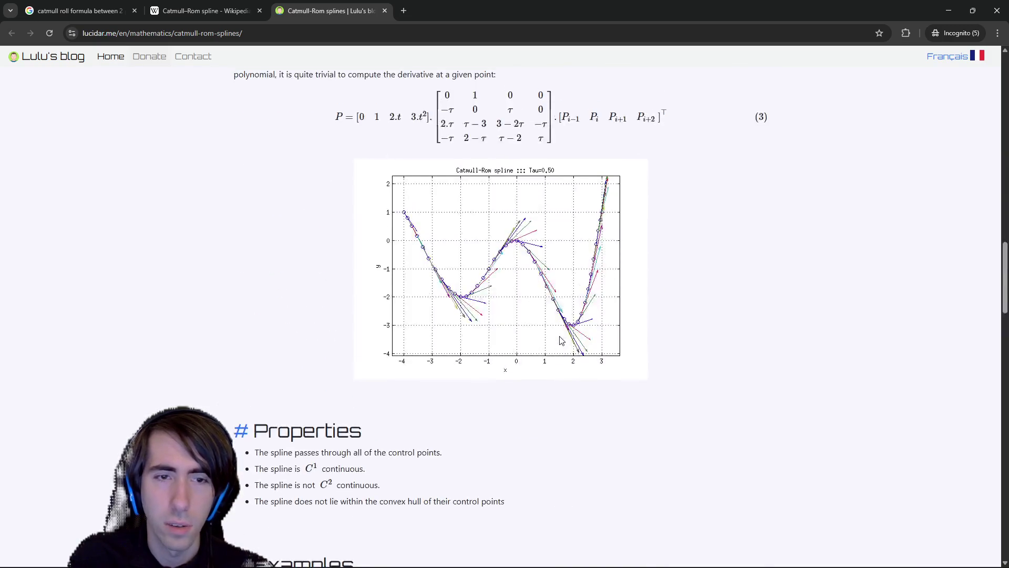
scroll(561, 340, up, 7)
right_click(557, 343)
click(413, 268)
scroll(413, 268, up, 6)
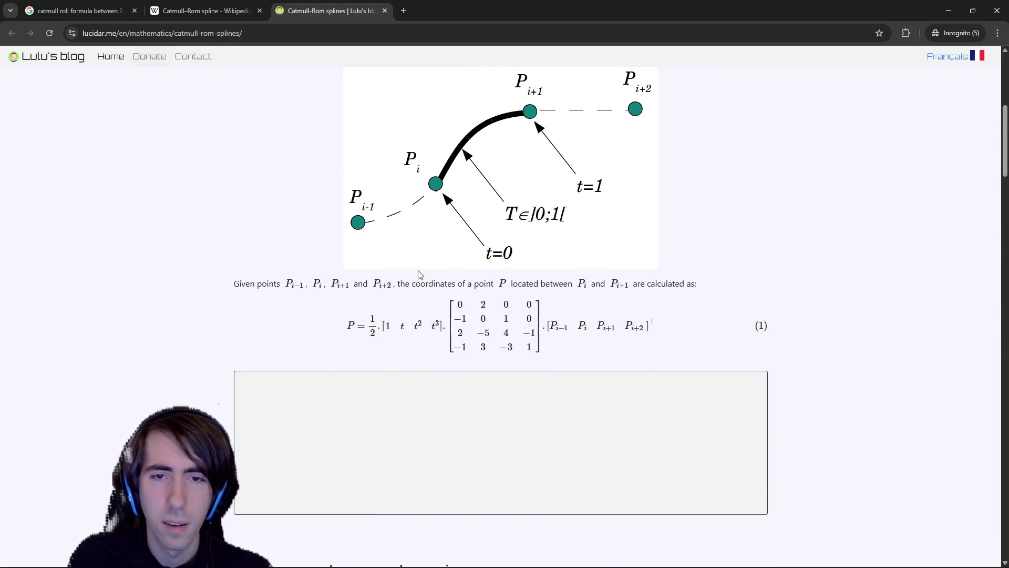
click(213, 6)
- Compare the Catmull–Rom matrices on the Wikipedia and Lulu's blog tabs, then return to Godot
click(312, 6)
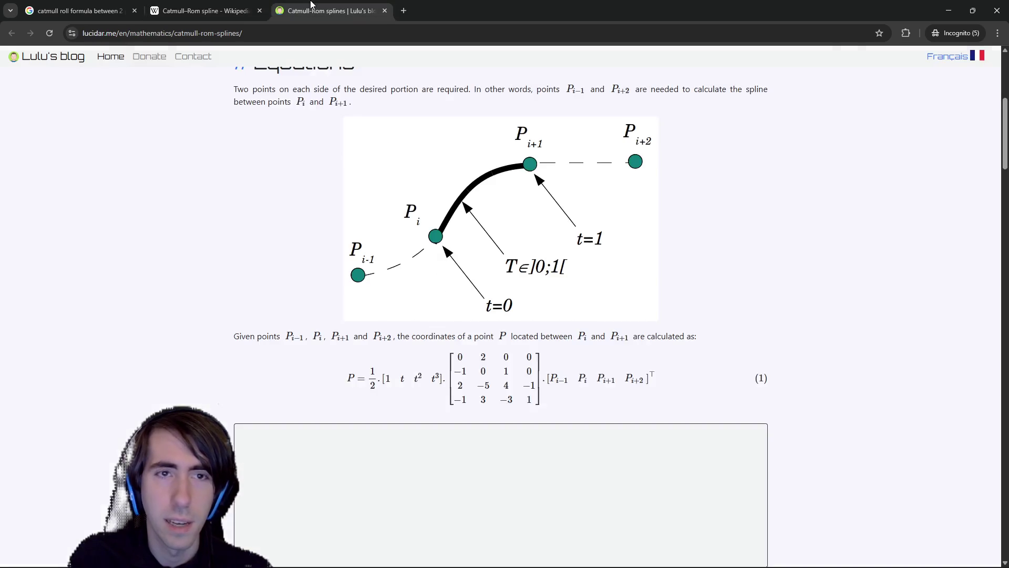
click(223, 4)
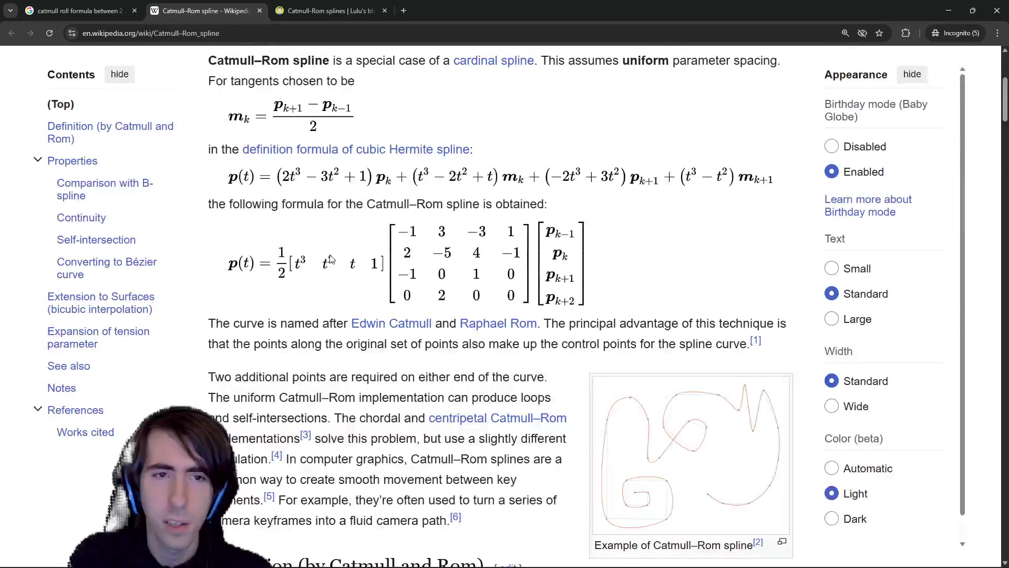
click(326, 10)
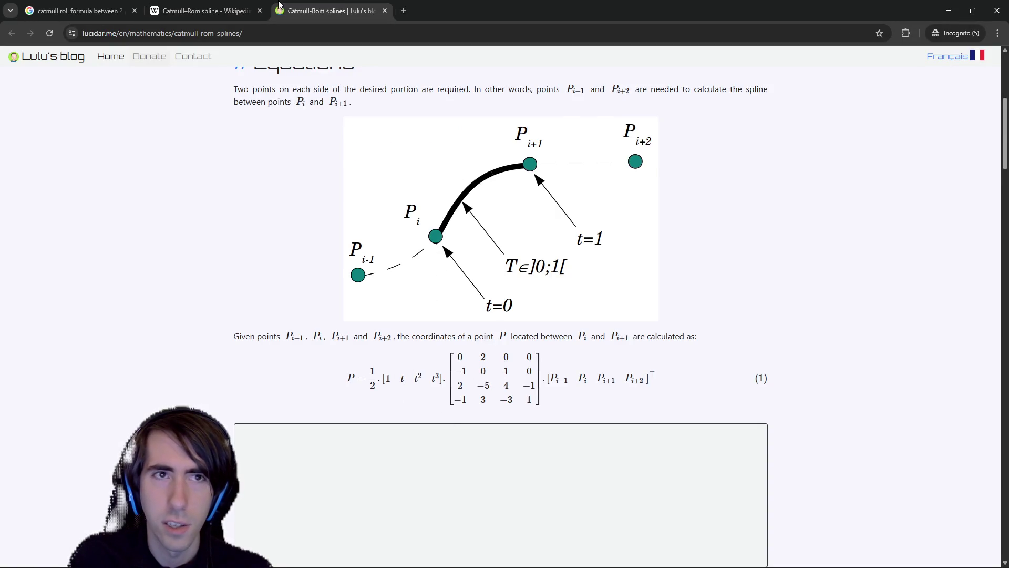
click(210, 9)
click(326, 9)
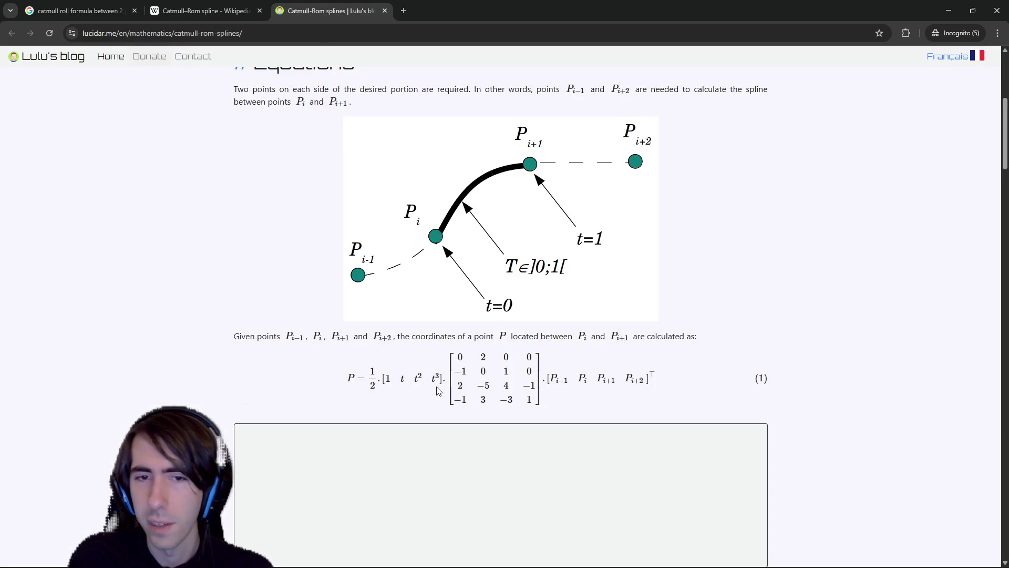
click(234, 6)
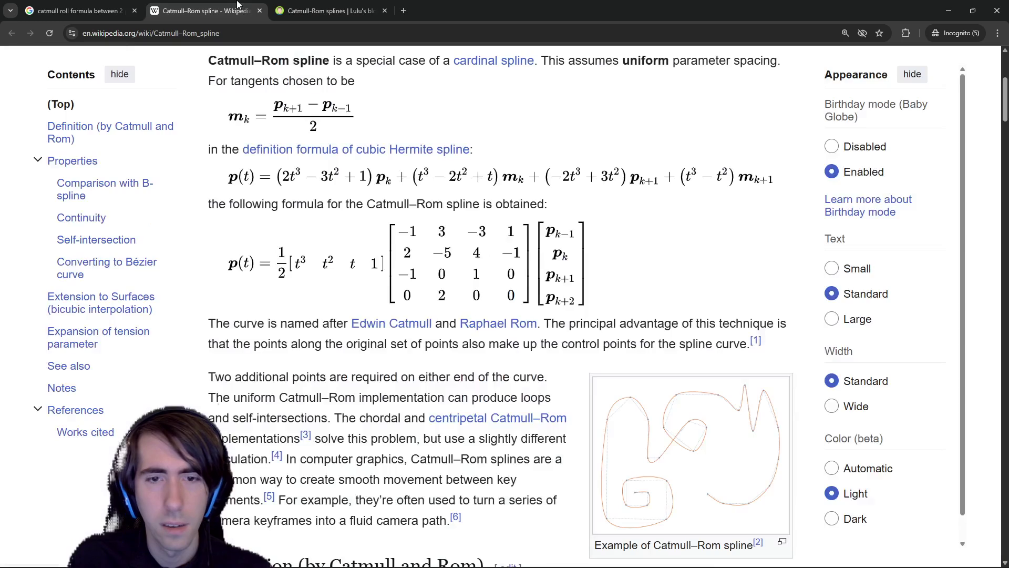
click(312, 4)
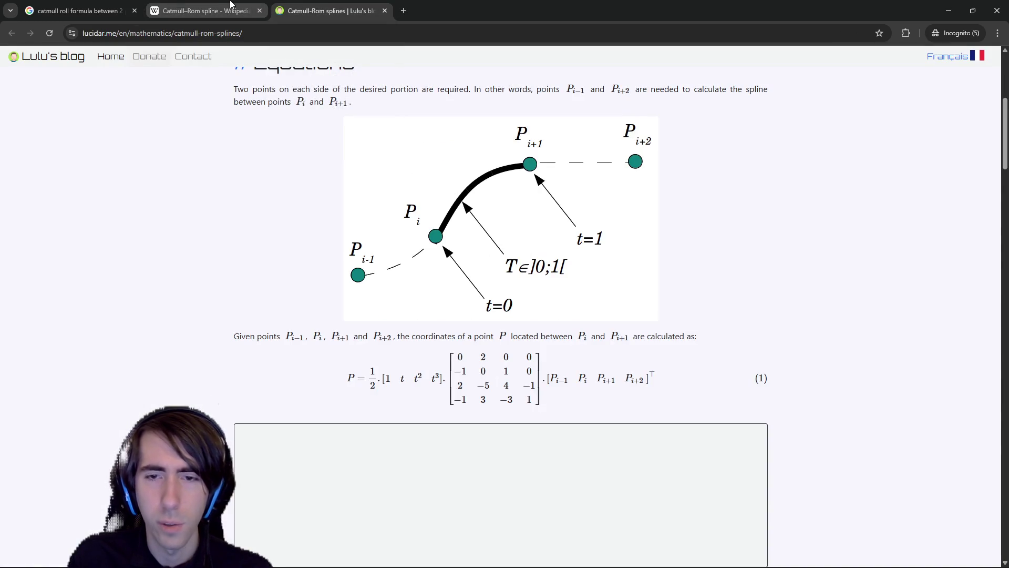
click(234, 6)
click(313, 4)
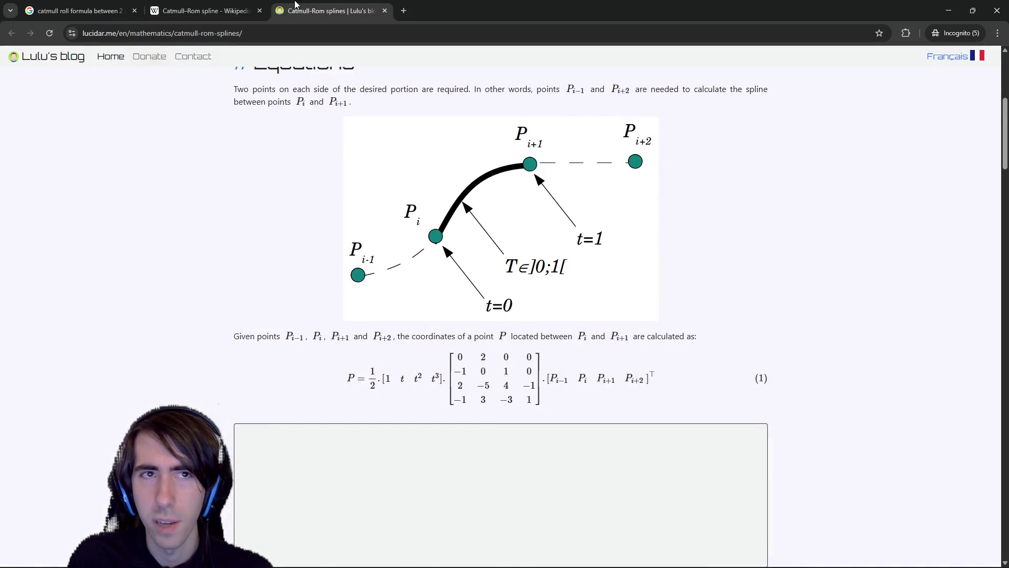
click(231, 5)
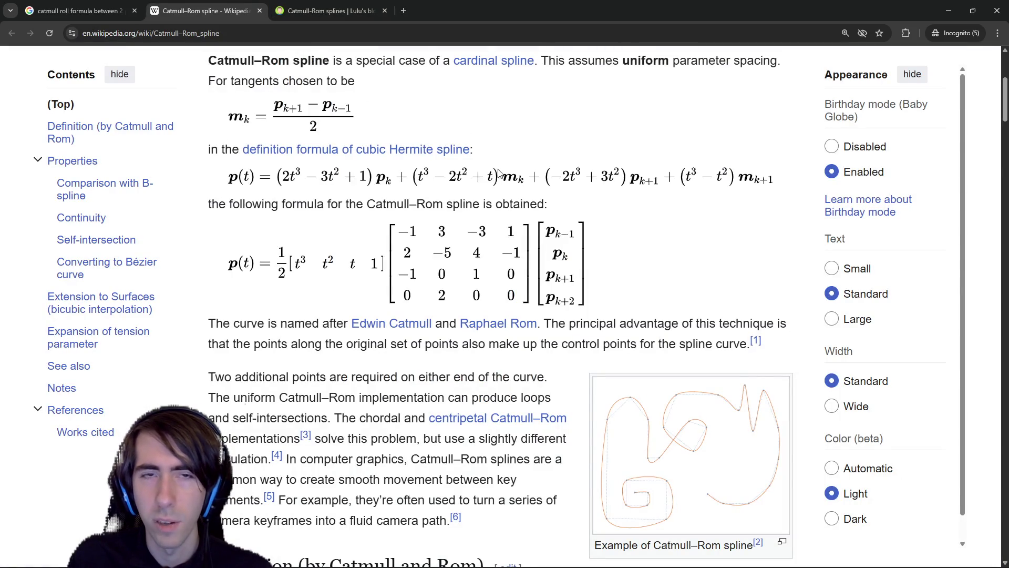
click(323, 11)
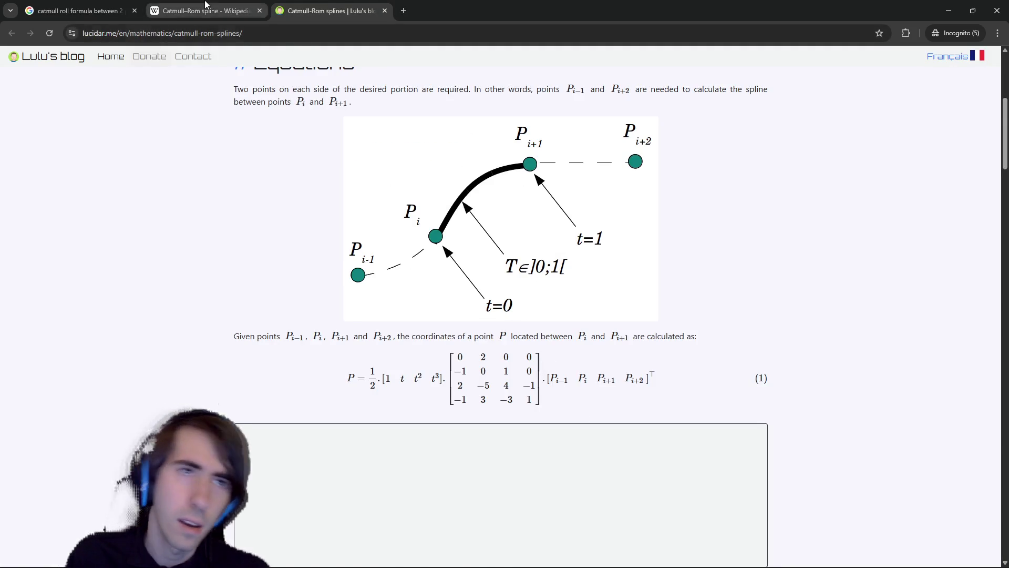
click(212, 6)
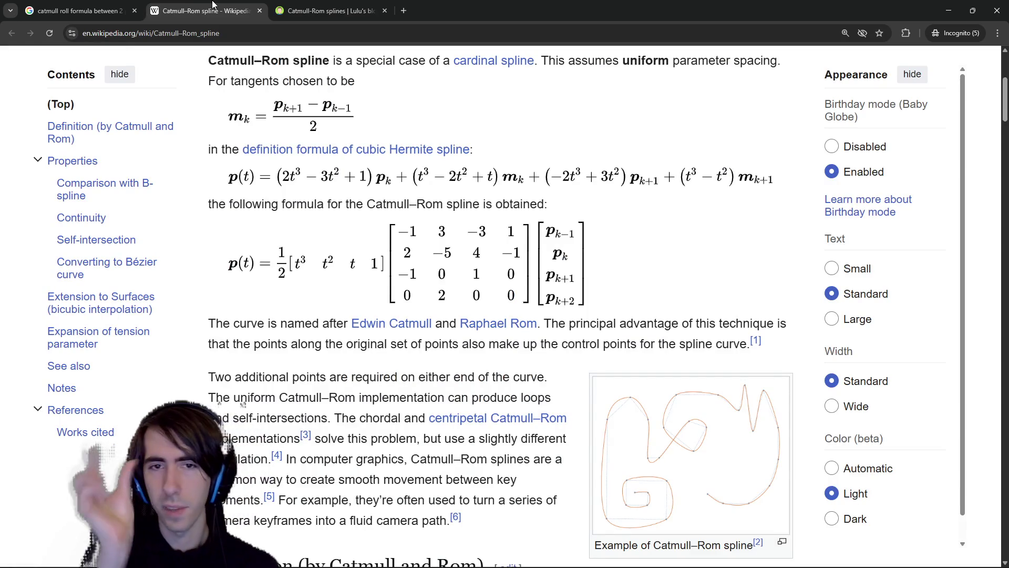
click(284, 5)
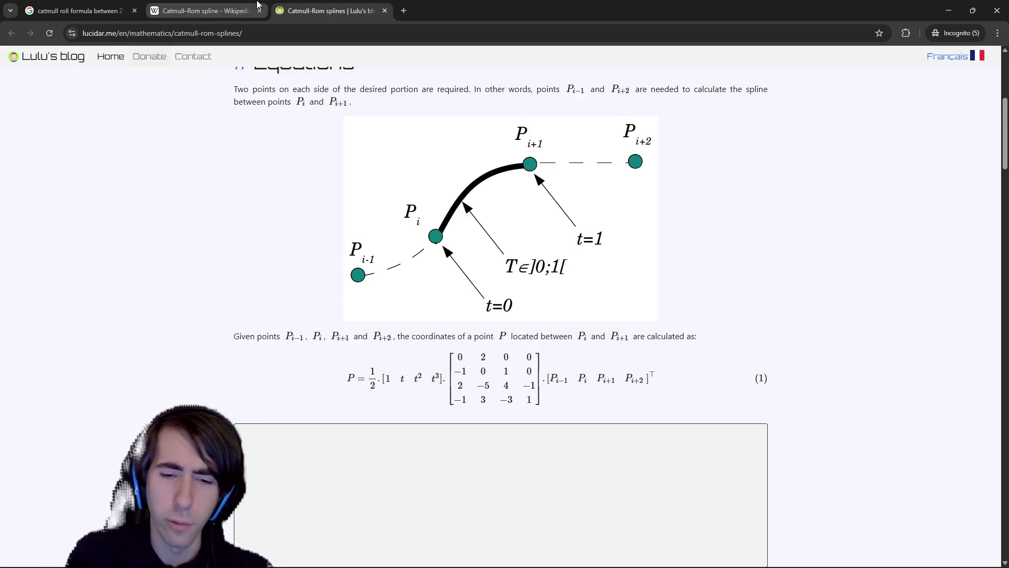
click(205, 4)
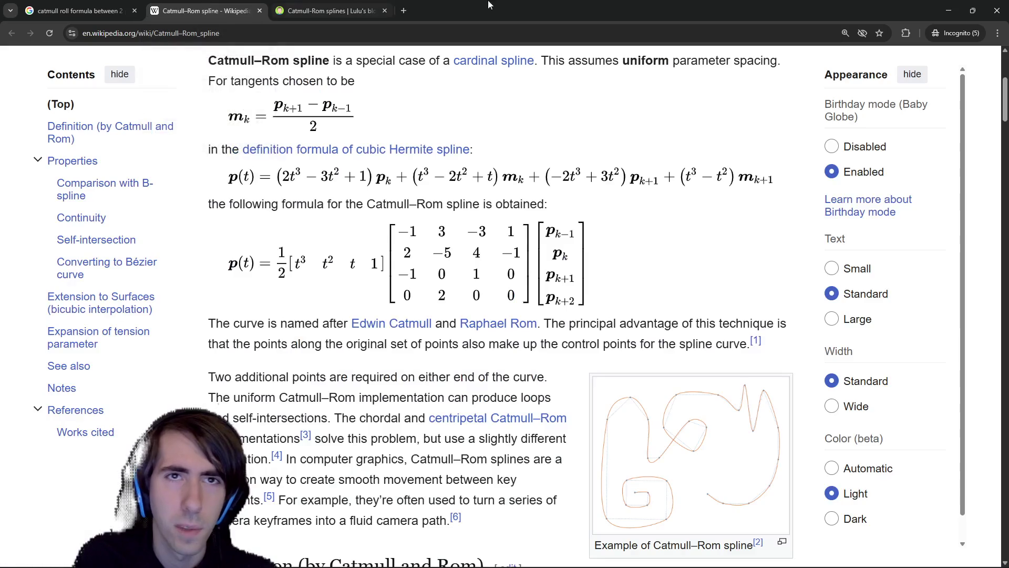
key(alt+Tab)
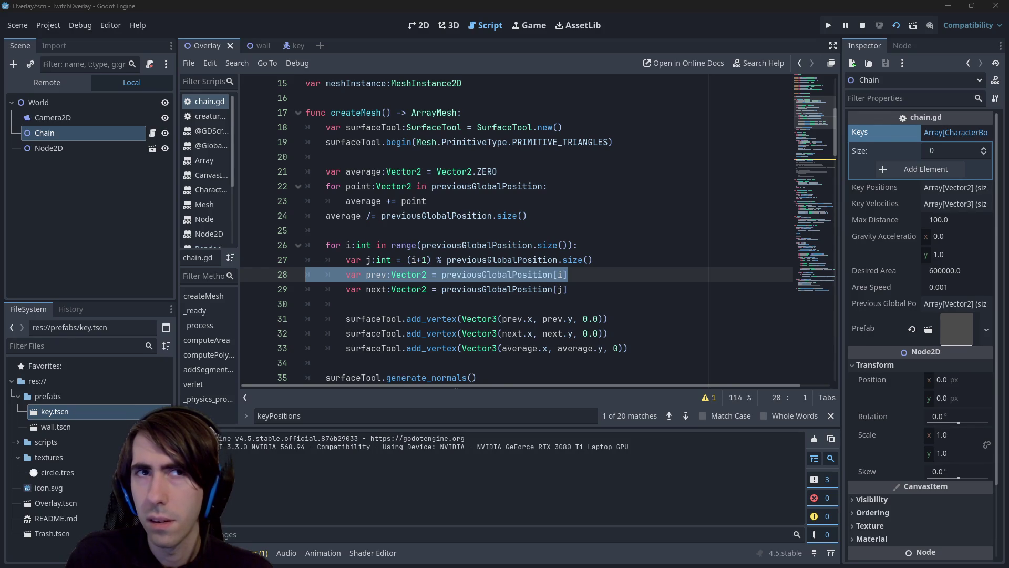
- Duplicate the next-point declaration on line 29 of chain.gd's loop
click(585, 287)
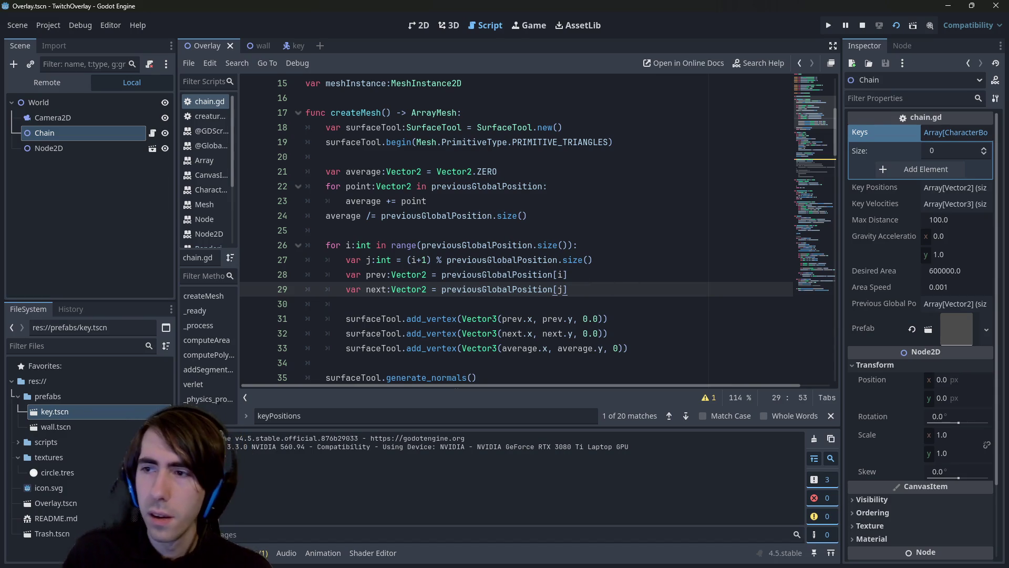
scroll(480, 265, down, 1)
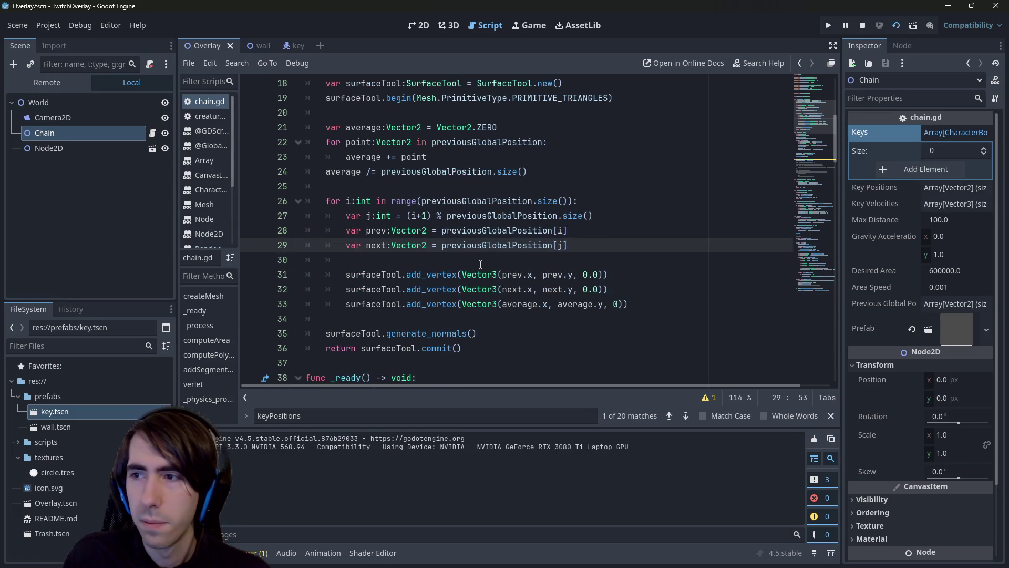
double_click(434, 199)
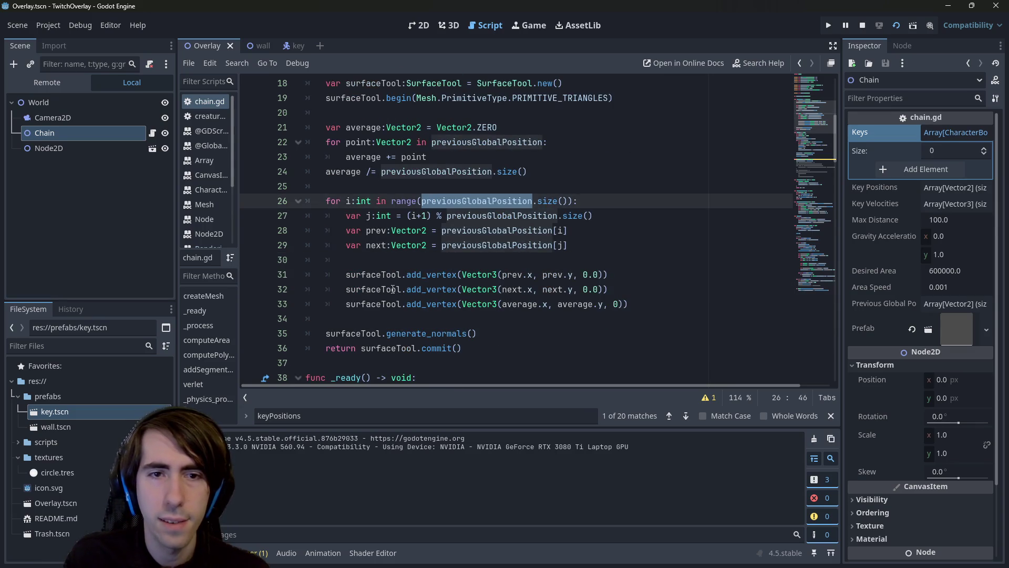
click(372, 266)
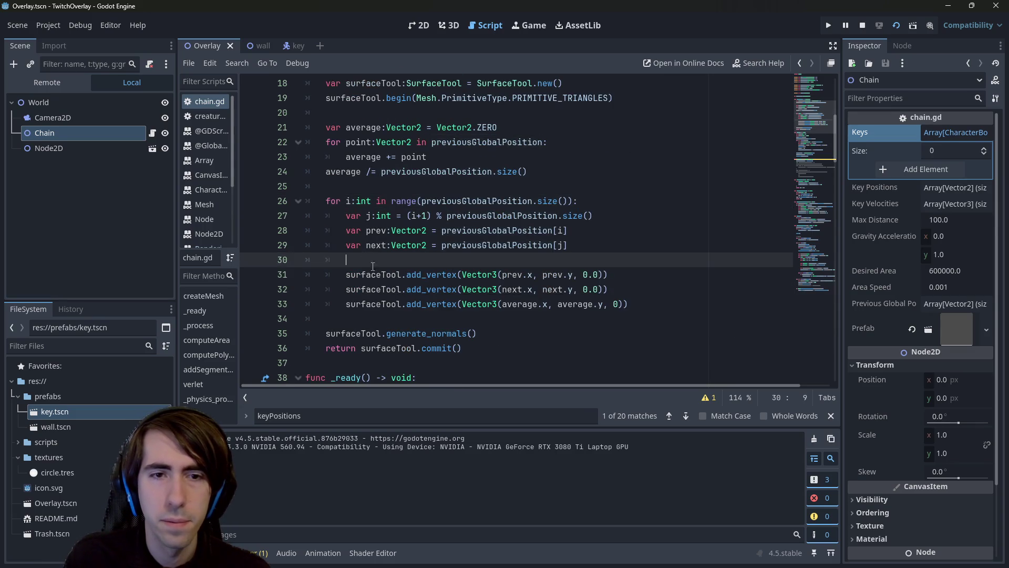
click(627, 245)
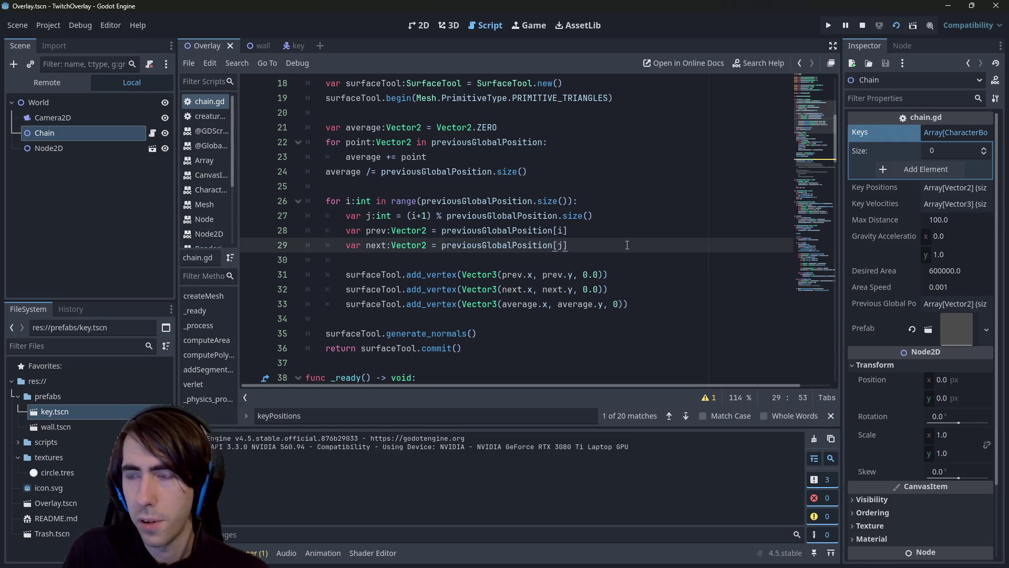
key(Up)
key(Up)
key(Up)
key(Down)
key(Down)
key(ctrl+shift+Left)
key(ctrl+shift+Left)
key(ctrl+shift+Left)
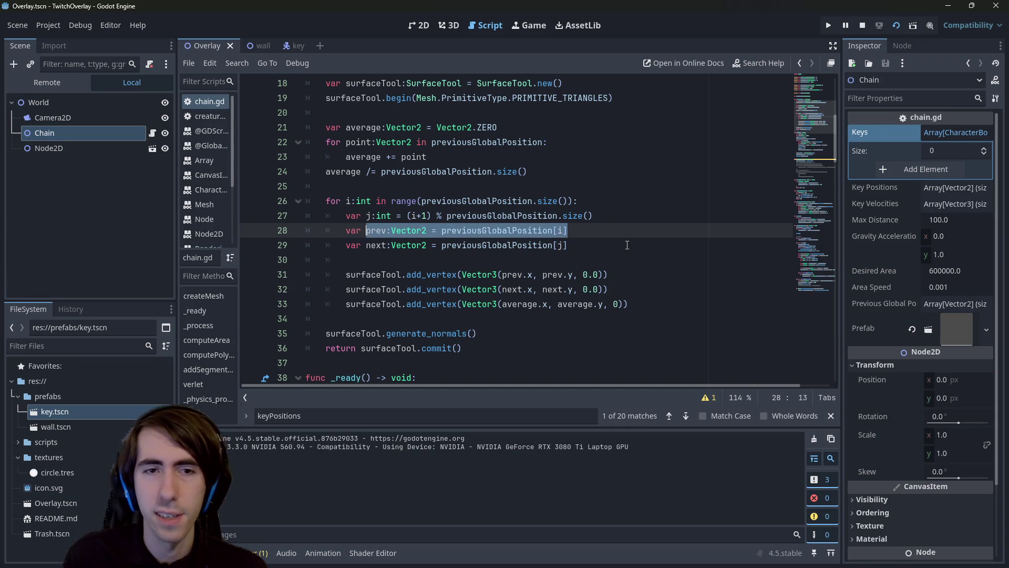
key(Down)
key(Down)
key(Home)
key(shift+Up)
key(End)
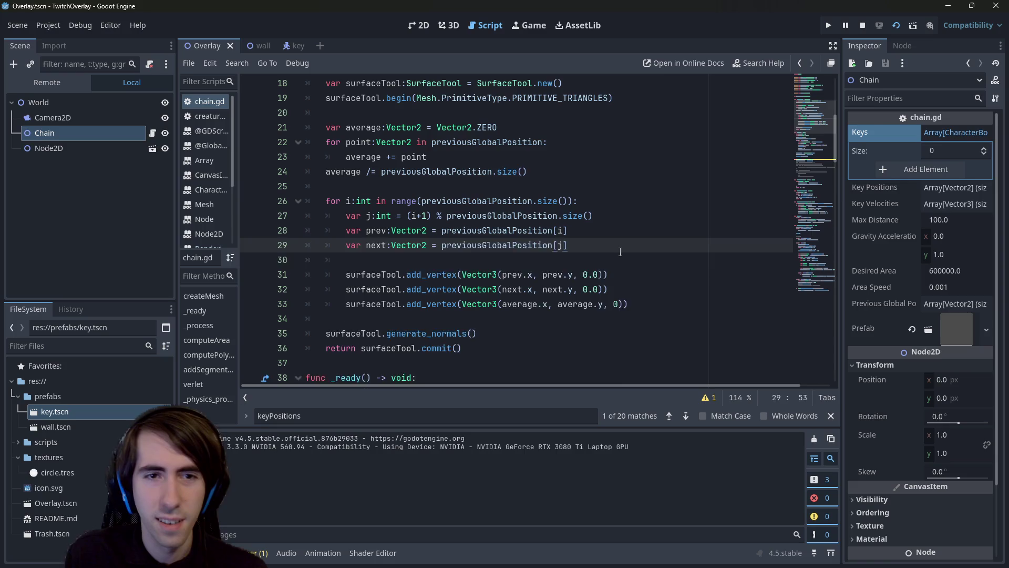
key(ctrl+shift+d)
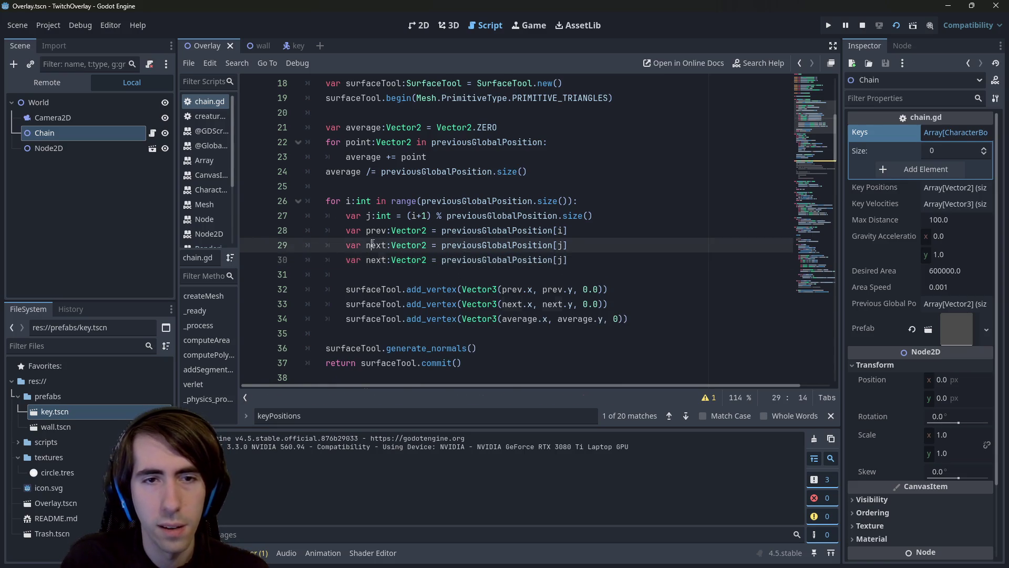
- Rename prev to p1 and next to p2, and select the duplicate's name for renaming
double_click(386, 230)
text(p)
key(Down)
key(Up)
key(Down)
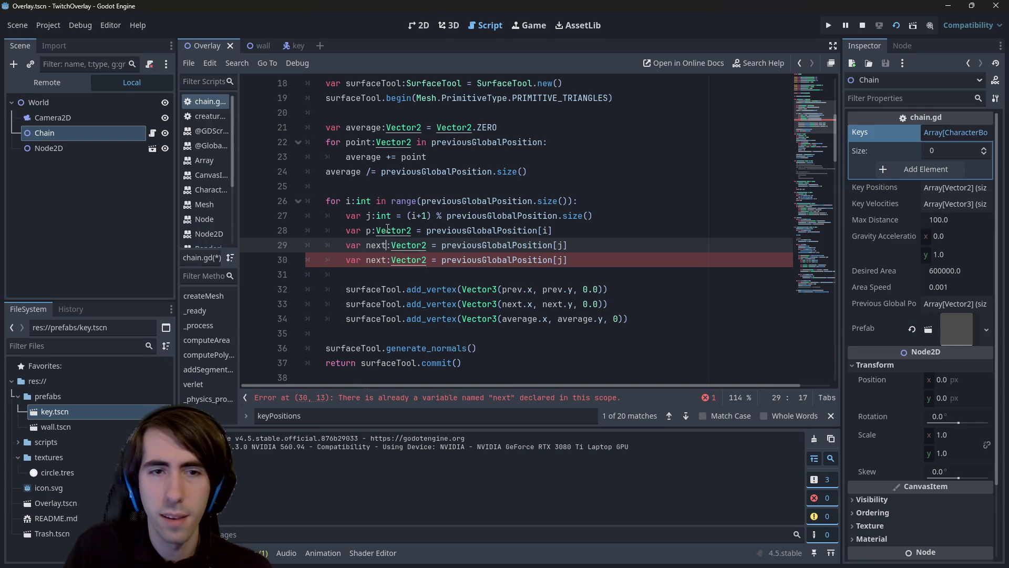
key(Up)
text(1)
key(Down)
key(ctrl+d)
text(p2)
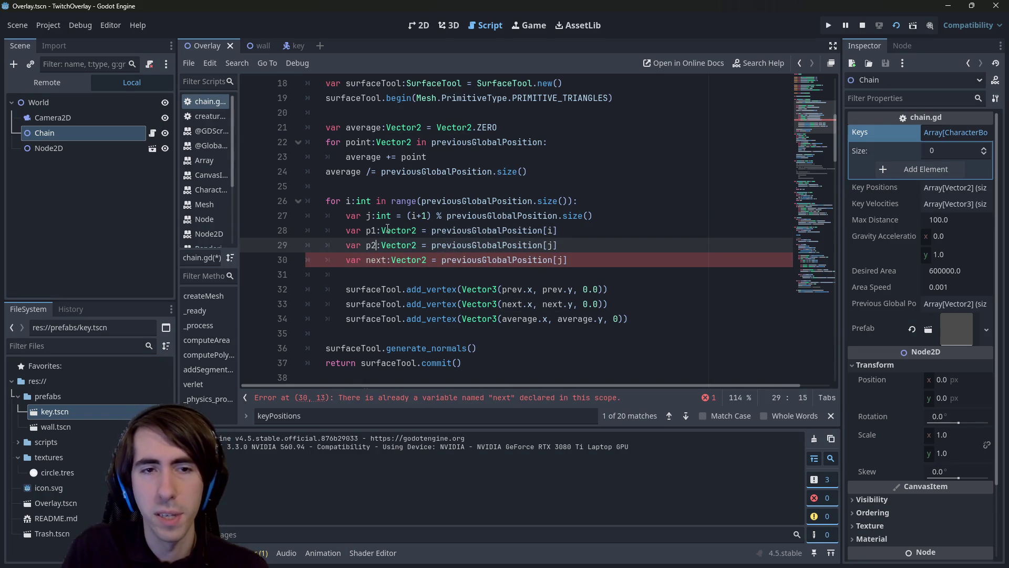
key(Down)
key(ctrl+d)
- Name the duplicated variable p3, then duplicate its line as a fourth point p4
text(p3)
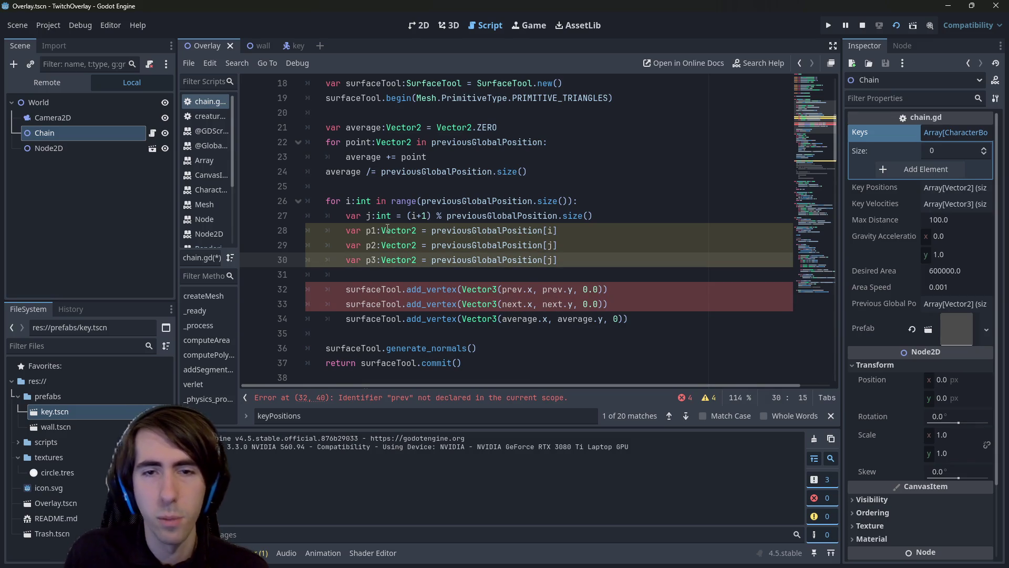
mouse_move(558, 260)
mouse_down()
mouse_move(400, 260)
mouse_move(304, 231)
mouse_move(245, 263)
mouse_up()
key(End)
key(ctrl+shift+d)
click(373, 274)
key(Delete)
text(4)
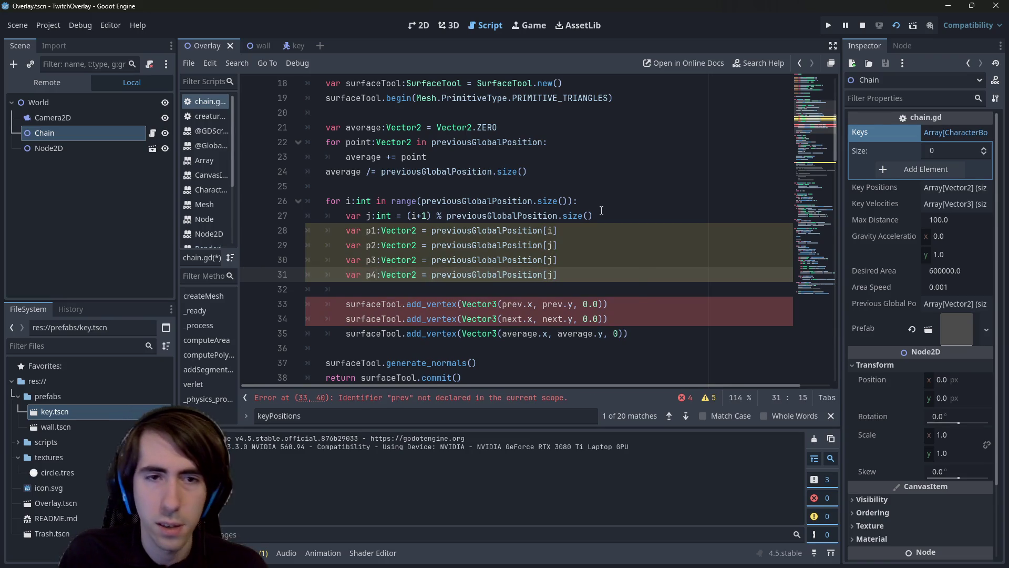
- Copy the (i+1) % previousGlobalPosition.size() index into the p3 and p4 declarations
click(447, 213)
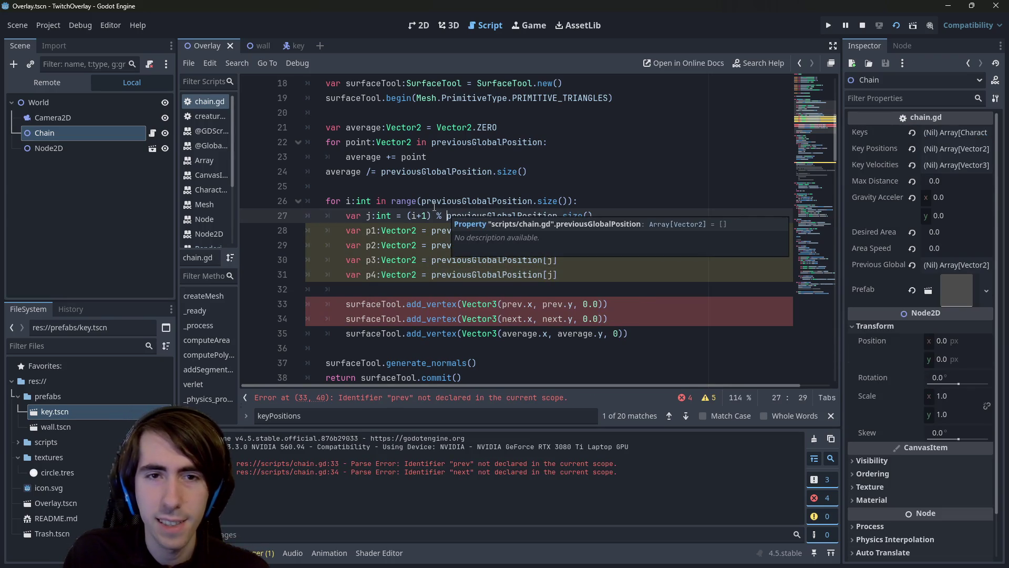
click(407, 215)
drag(408, 216, 597, 216)
key(ctrl+c)
double_click(550, 245)
key(ctrl+v)
double_click(550, 259)
key(ctrl+v)
double_click(552, 274)
key(ctrl+v)
- Change p3's offset to i+2 and p4's to i+3, and delete the j declaration
click(567, 259)
key(BackSpace)
text(2)
click(568, 275)
key(BackSpace)
text(3)
drag(592, 215, 382, 216)
key(shift+Home)
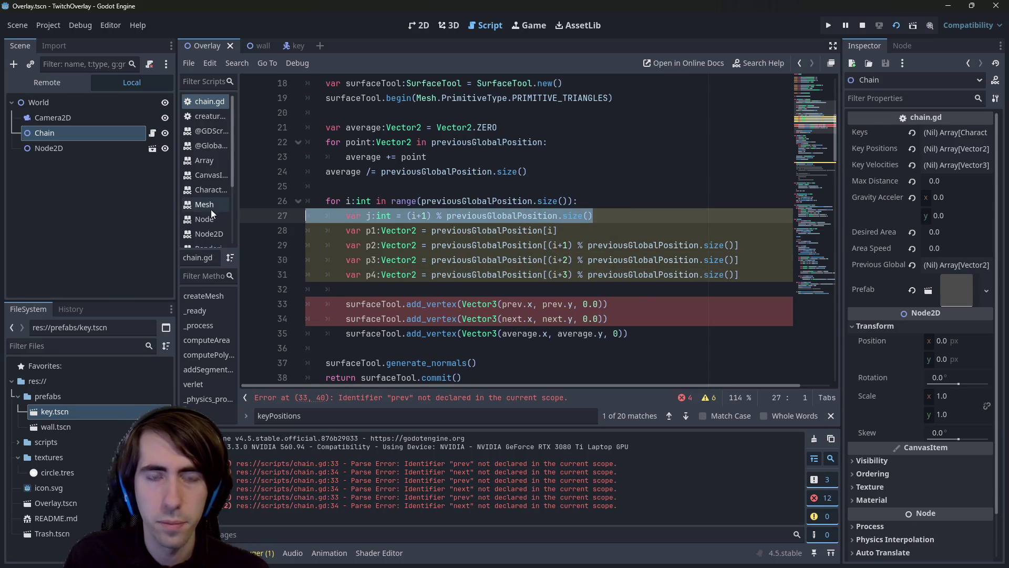
key(BackSpace)
key(BackSpace)
key(BackSpace)
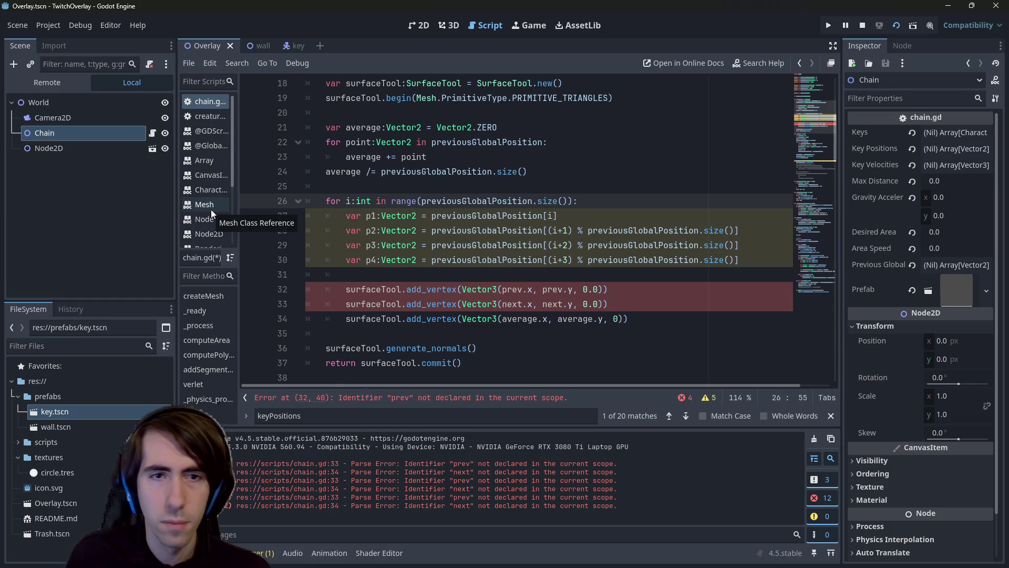
- Add blank lines after the point declarations and move back to the top of the script
double_click(520, 288)
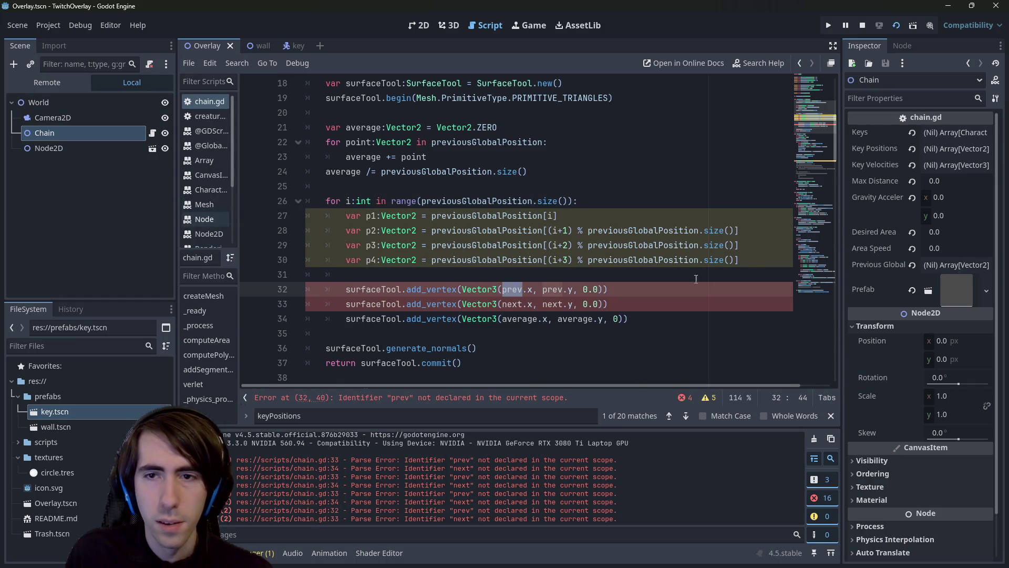
click(755, 264)
key(Return)
key(Return)
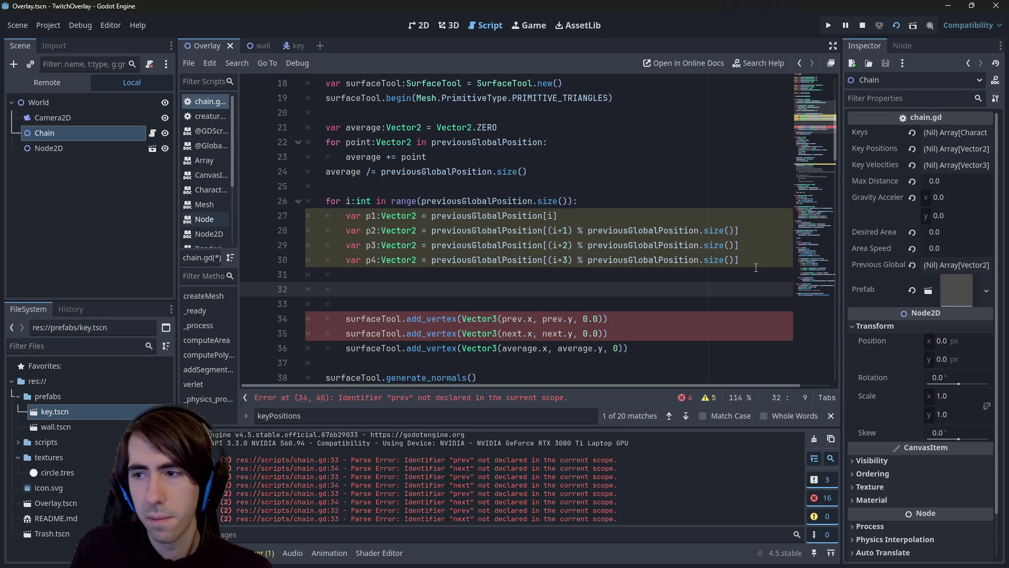
key(ctrl+space)
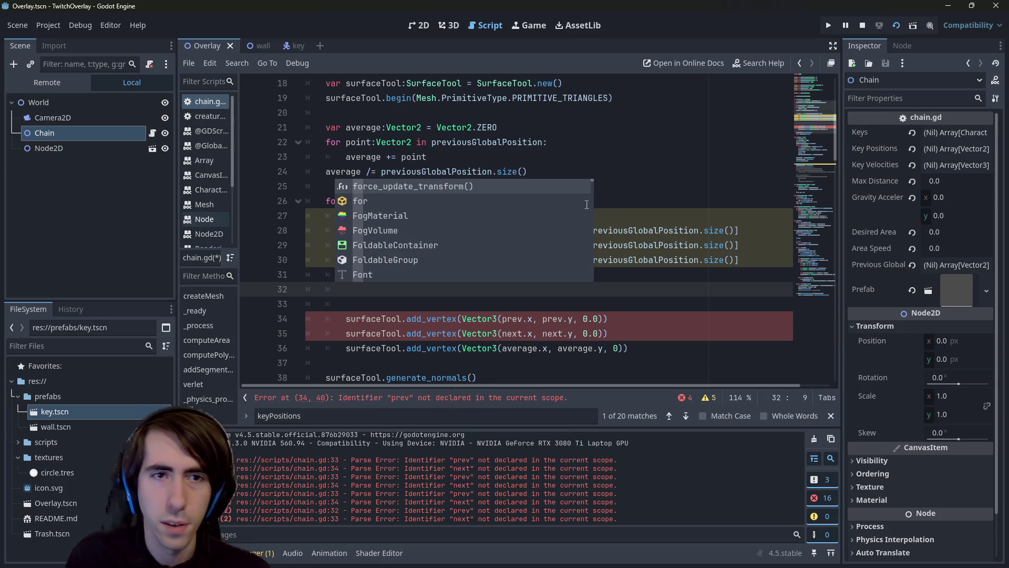
click(458, 142)
scroll(458, 141, up, 2)
- Add a new func sampleCatmullRomSpline(): header above createMesh
click(392, 147)
key(Return)
key(Return)
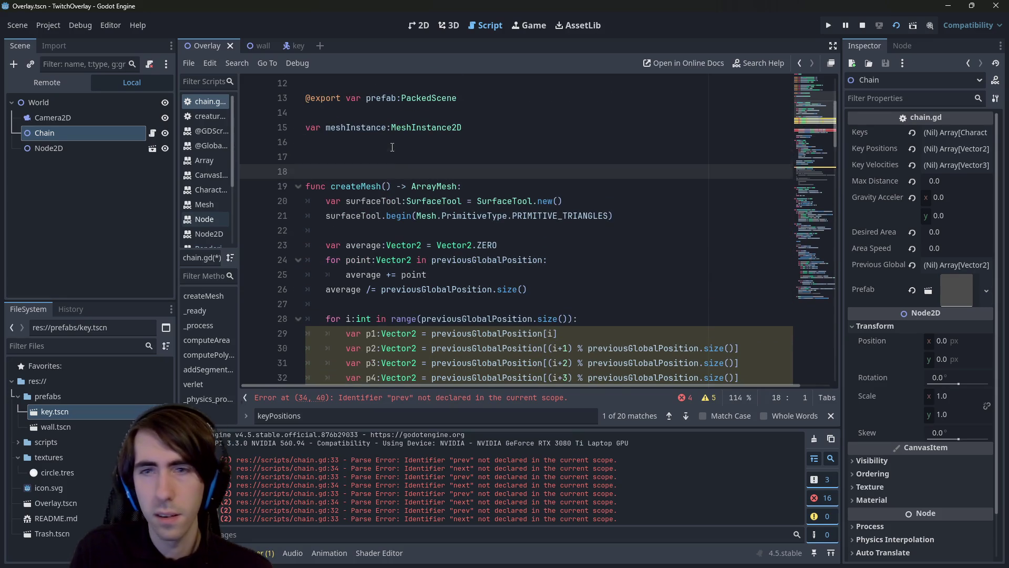
text(func sampleCa)
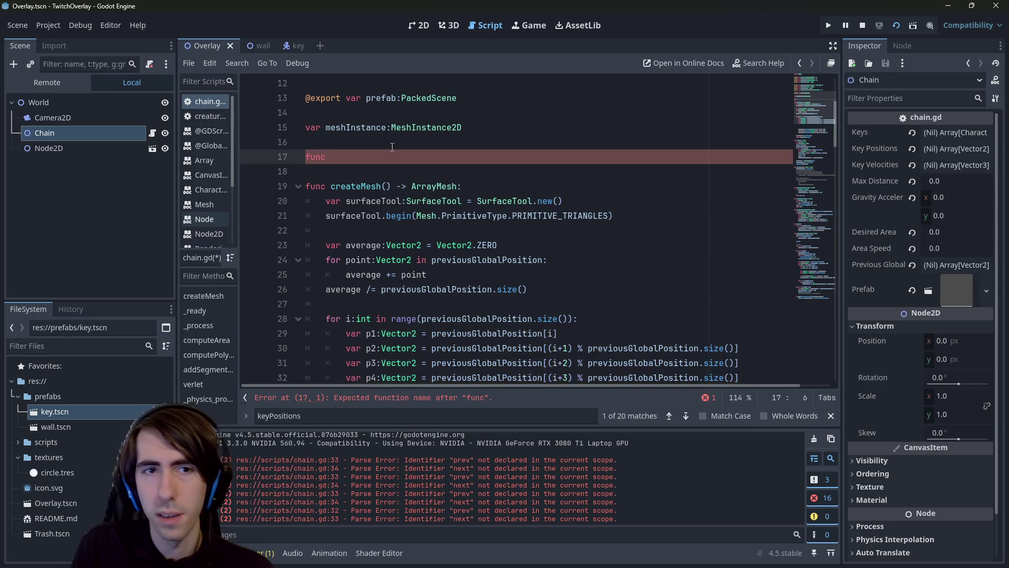
text(tmullRomSpline():)
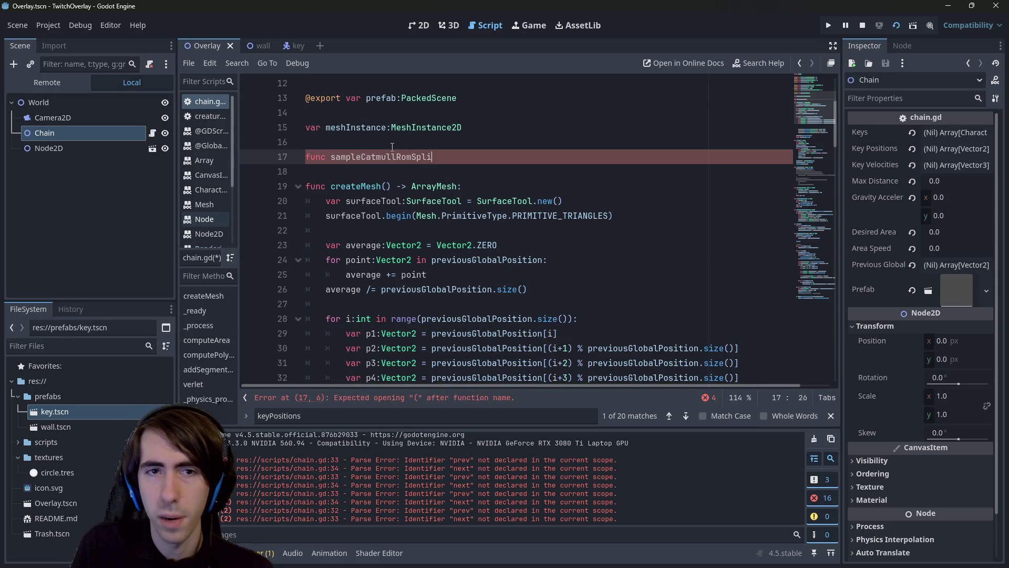
key(Return)
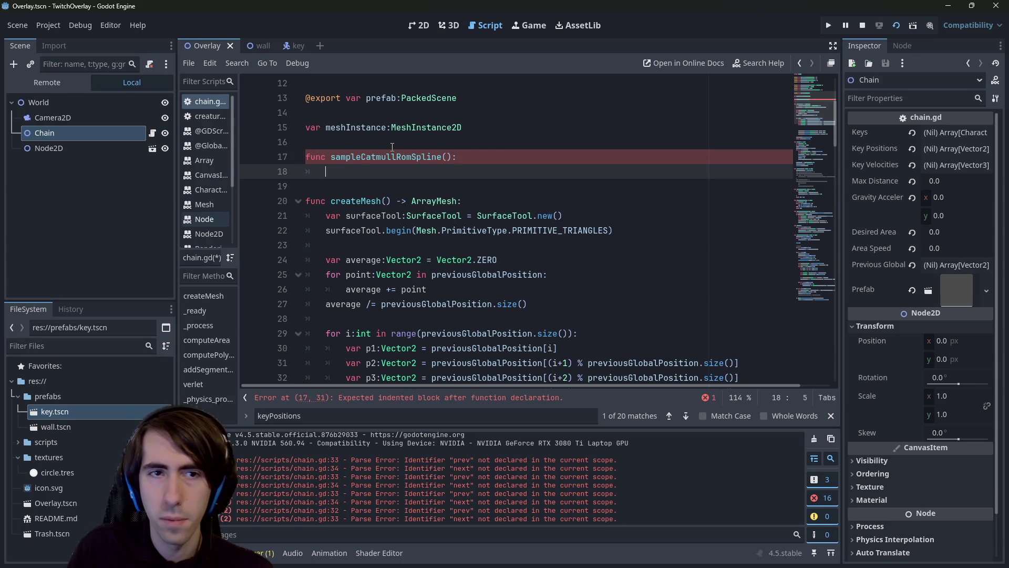
key(Up)
key(End)
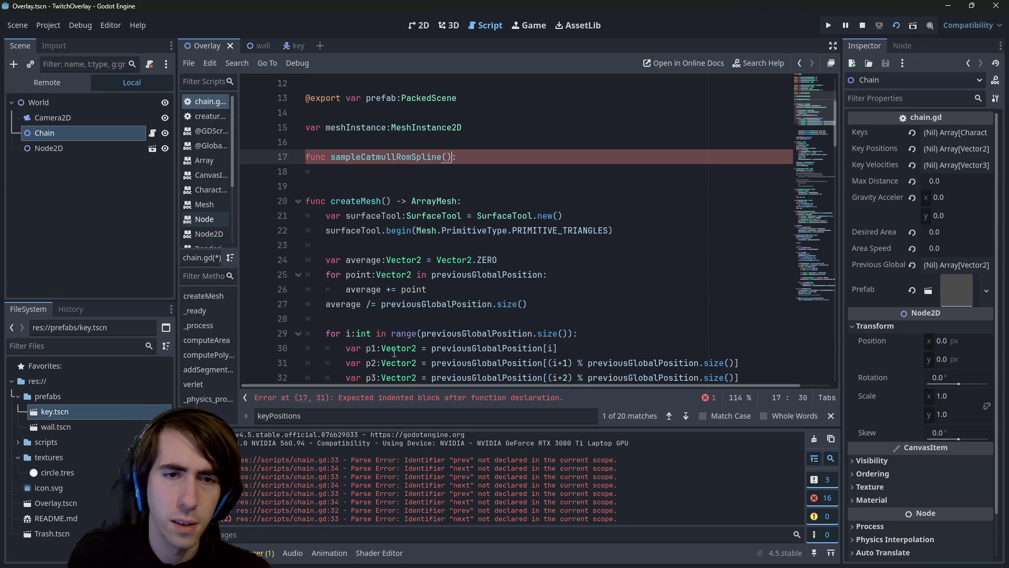
- Give sampleCatmullRomSpline the parameters p1, p2, p3, p4 and save the script
click(391, 332)
key(ctrl+space)
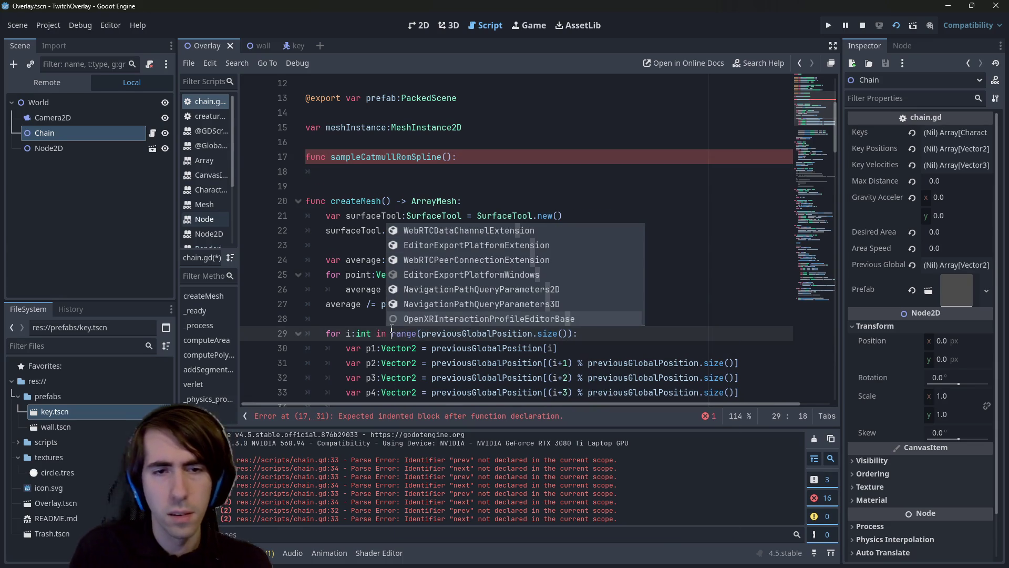
key(Escape)
key(Up)
text(Spline)
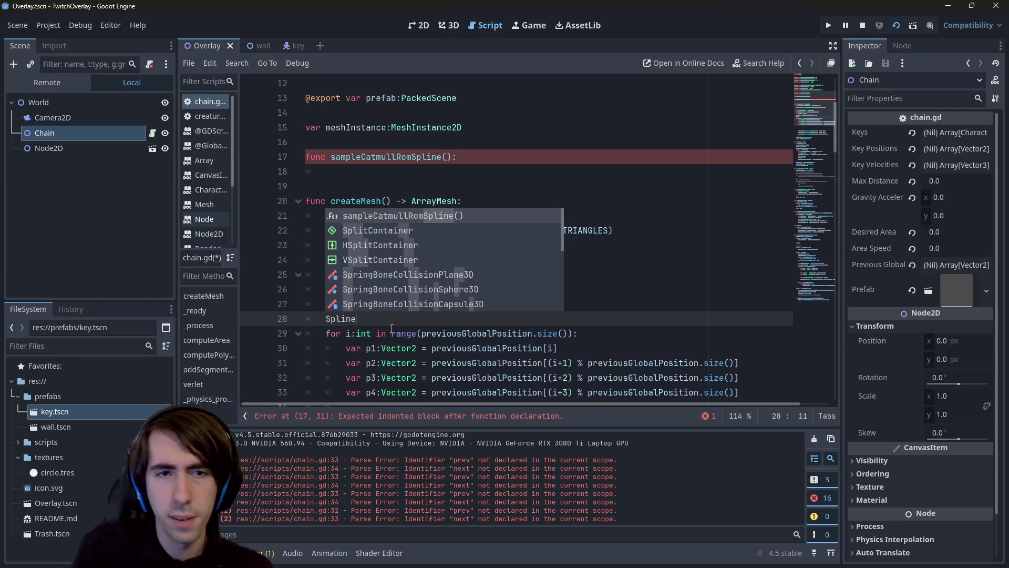
text(.)
key(BackSpace)
key(BackSpace)
key(BackSpace)
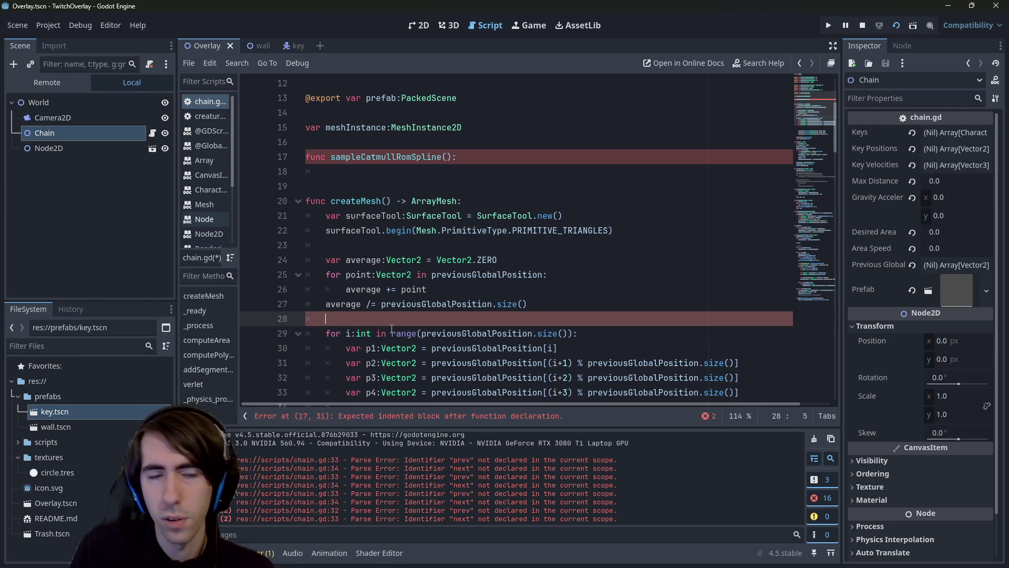
click(447, 154)
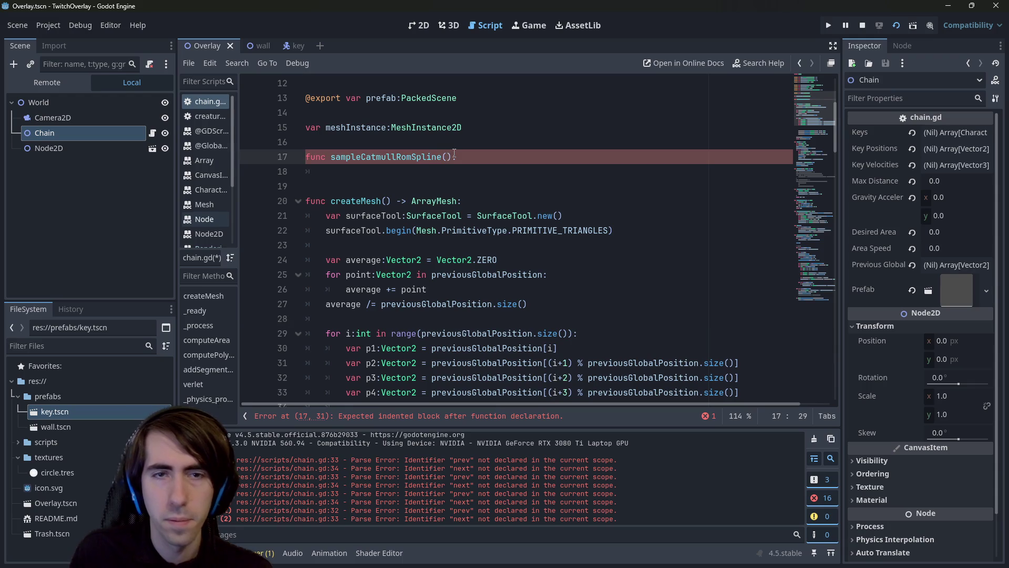
text(p1, p2, p3, p)
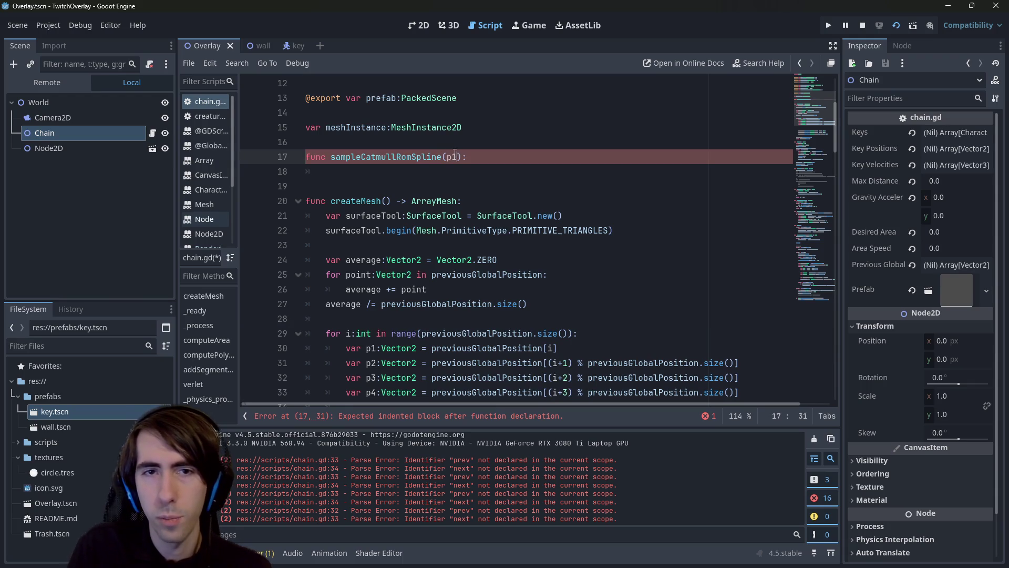
text(4)
key(ctrl+s)
- Type-hint all four parameters as Vector2 and save chain.gd
click(455, 153)
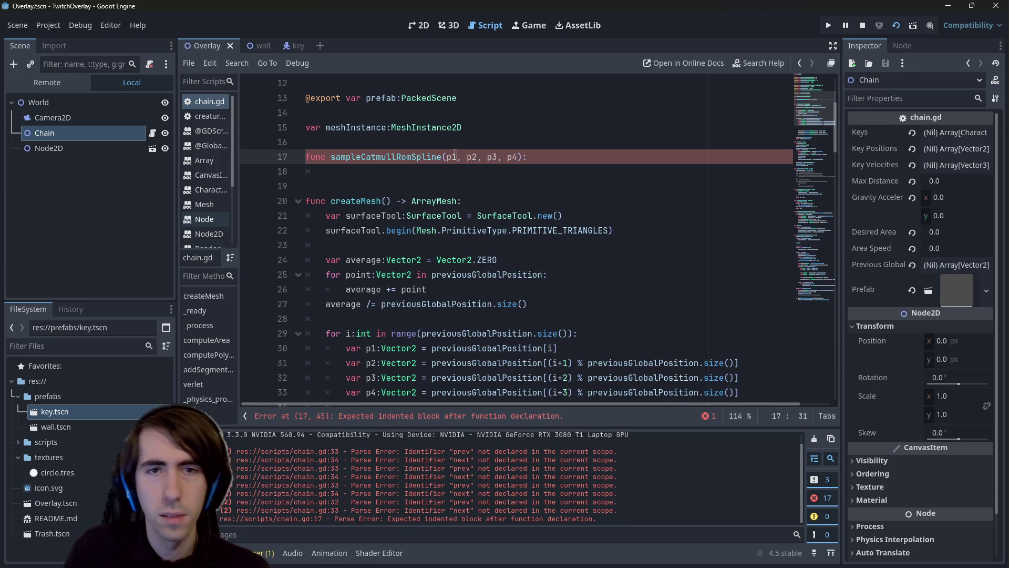
text(:)
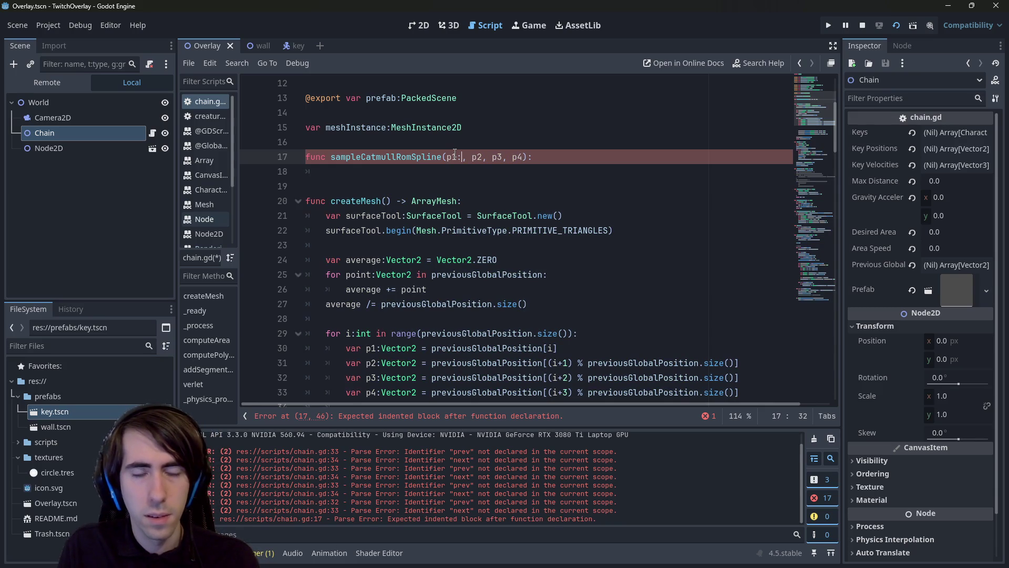
text(P2)
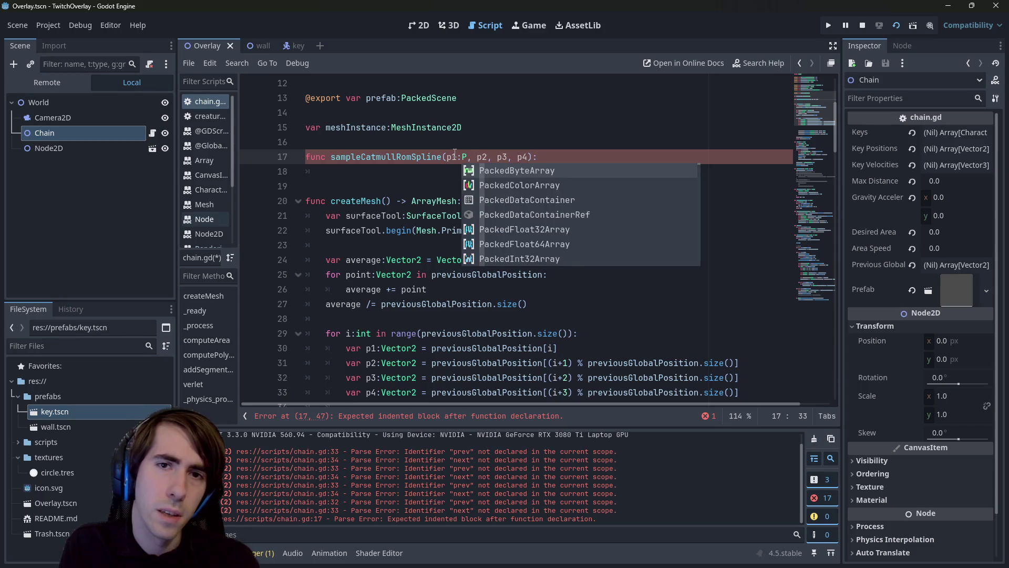
key(Left)
key(BackSpace)
text(Vecto)
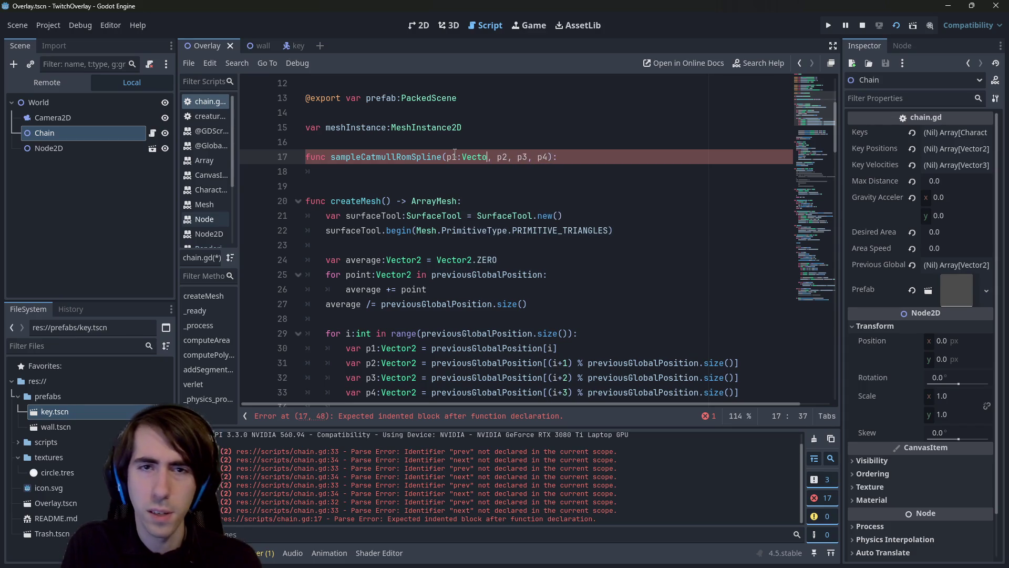
text(r)
key(Right)
key(Right)
key(Right)
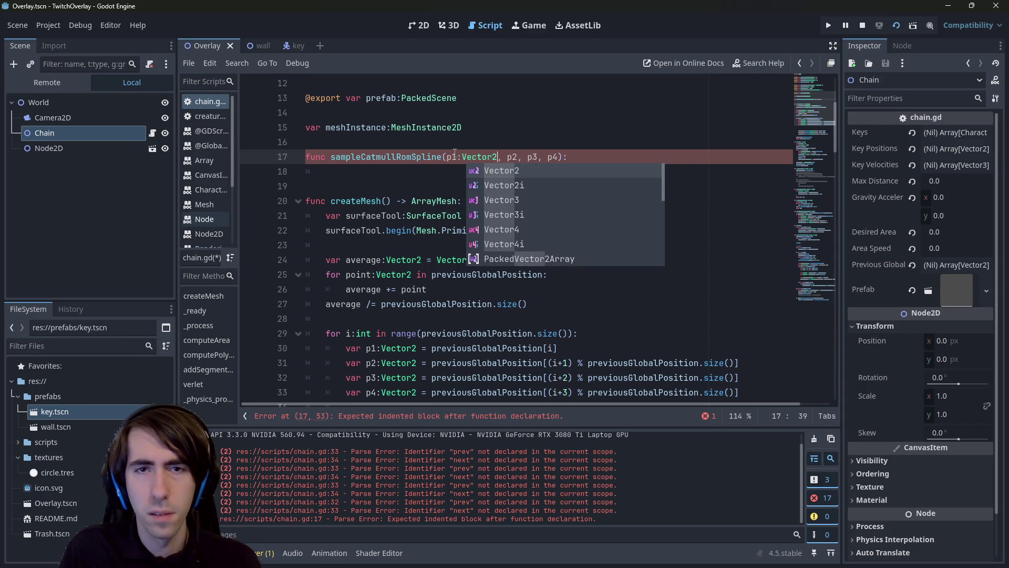
text(:Vector2, p2:Vector2)
key(Right)
key(Right)
key(Right)
text(:Vector2)
key(ctrl+s)
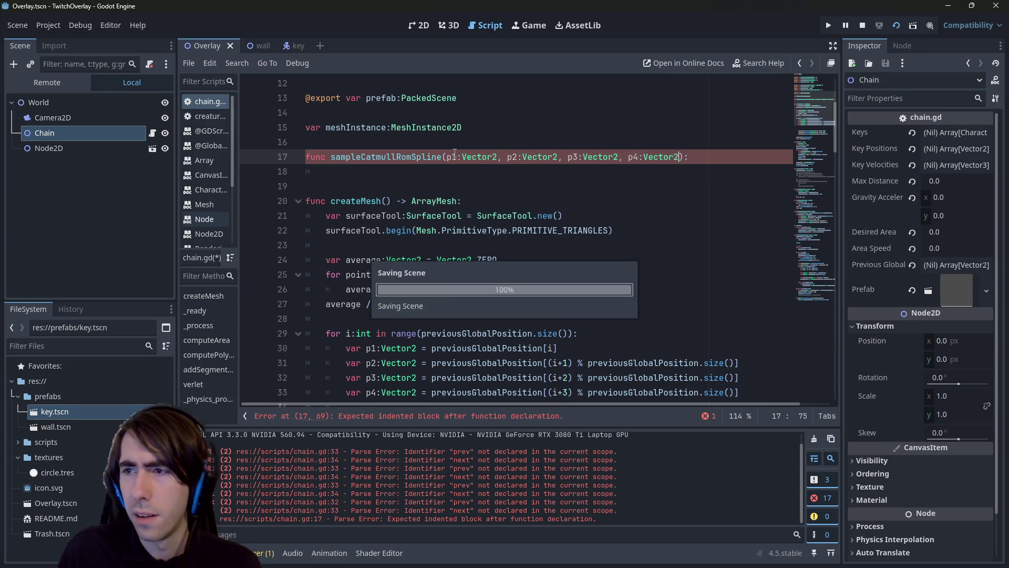
key(alt+Tab)
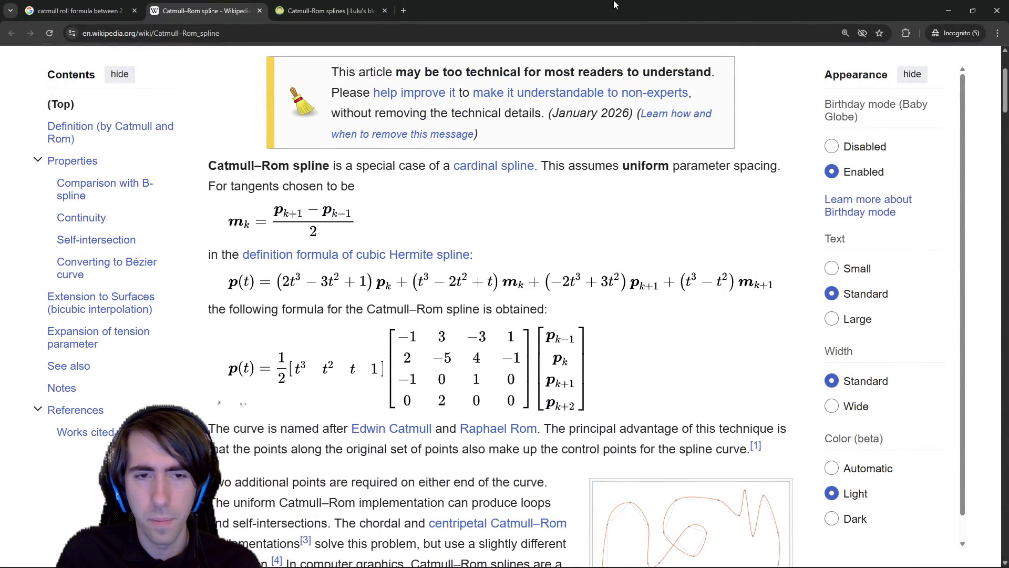
- Begin the function body with an unfinished 'return 0.5 *' line, then bring up Wikipedia's Catmull–Rom matrix
key(alt+Tab)
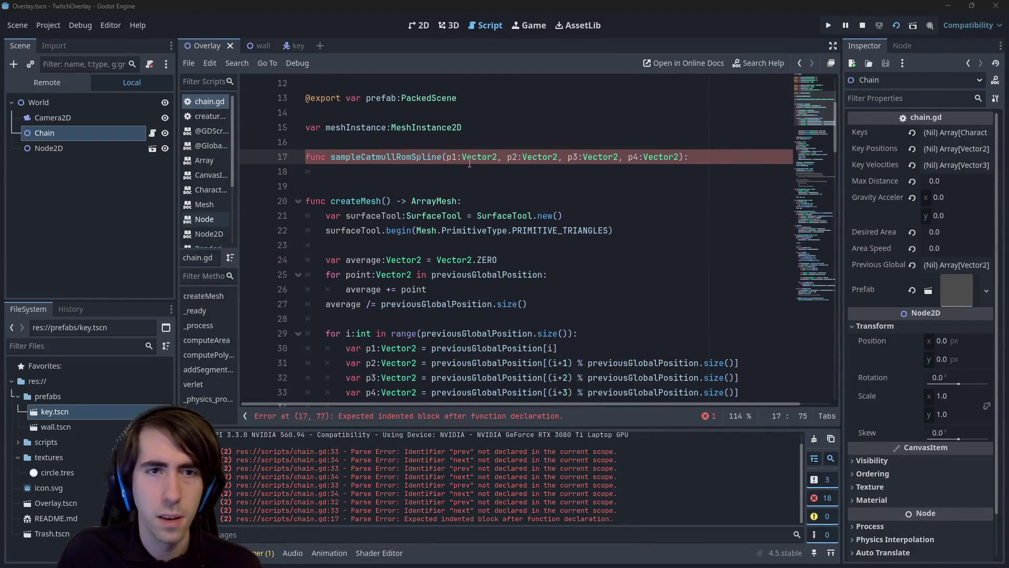
click(431, 170)
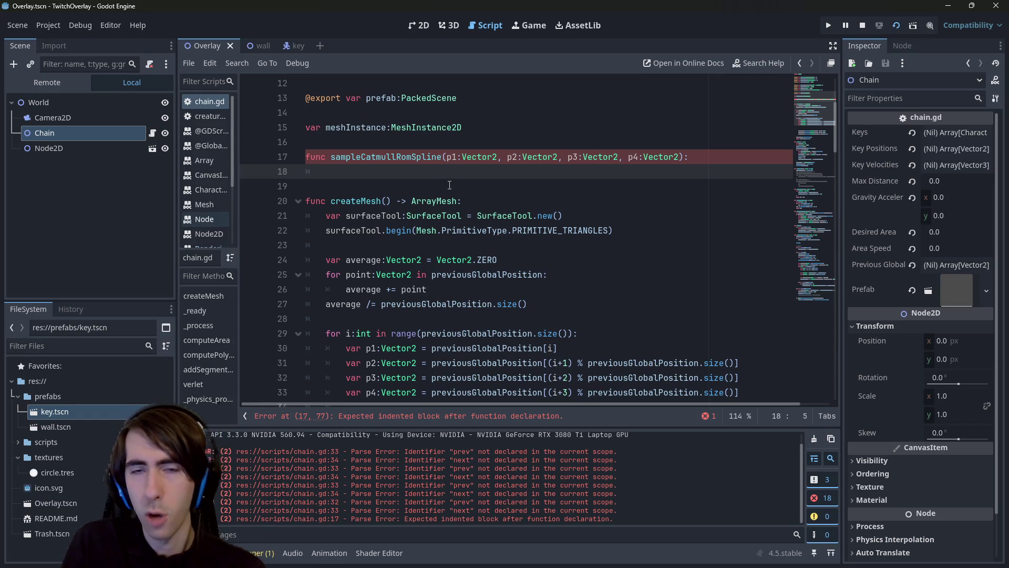
text(rn 1 /)
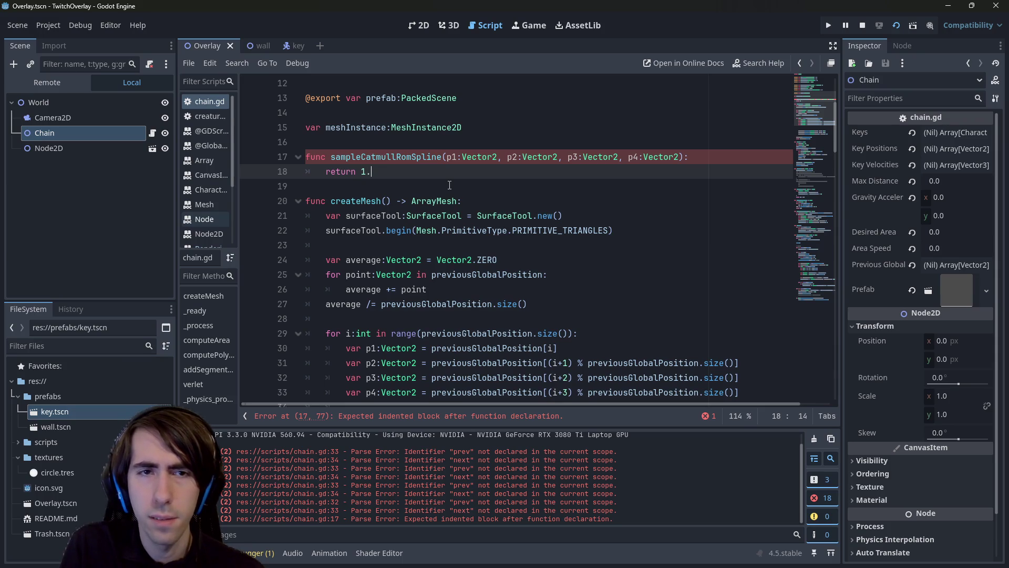
key(BackSpace)
key(BackSpace)
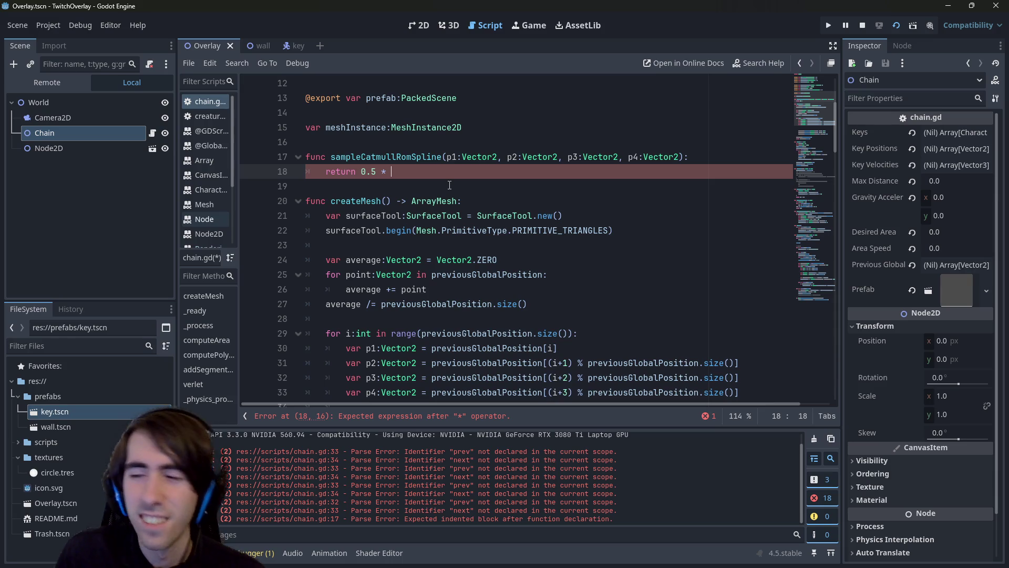
key(alt+Tab)
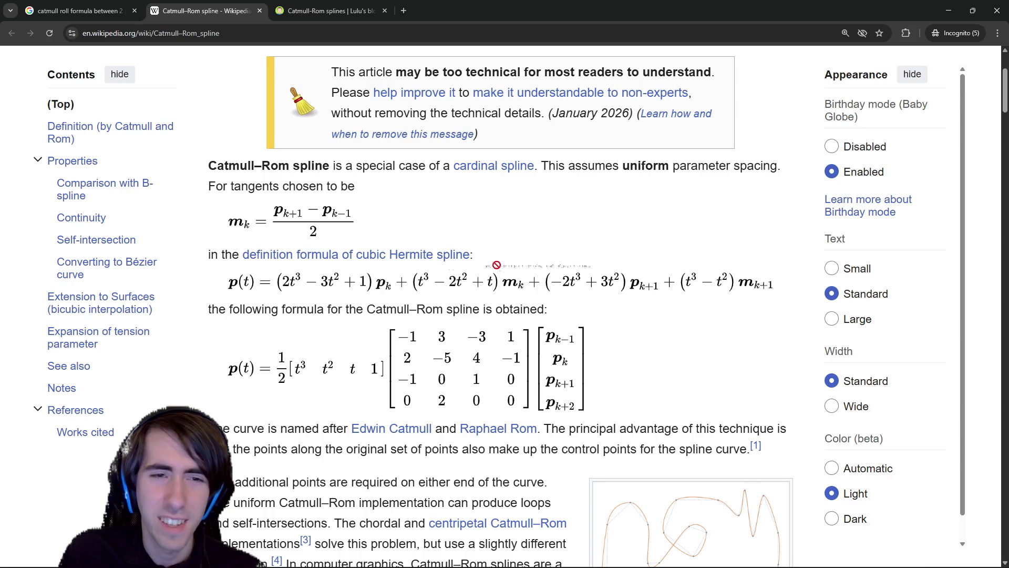
drag(798, 289, 287, 281)
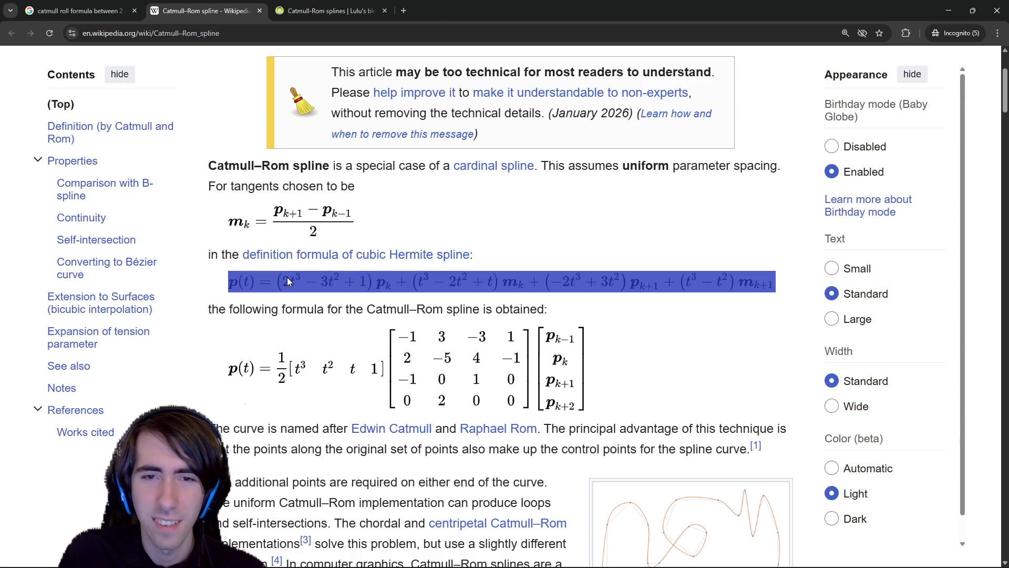
click(602, 268)
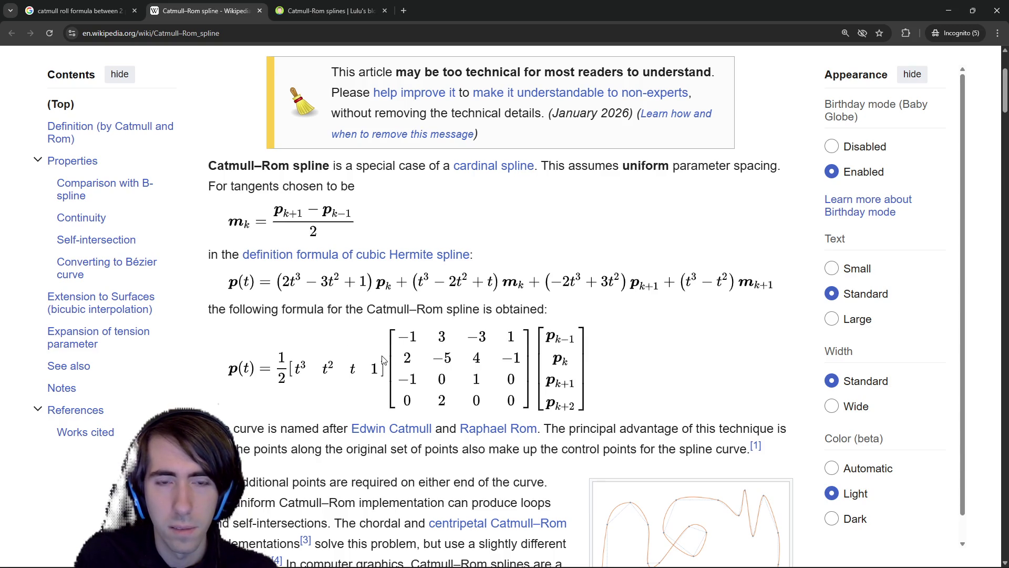
scroll(383, 360, down, 3)
scroll(383, 360, up, 2)
click(328, 10)
- Change the Google query to 'catmull roll formula developped expression' and search again
scroll(480, 341, down, 4)
scroll(480, 340, down, 7)
key(ctrl+1)
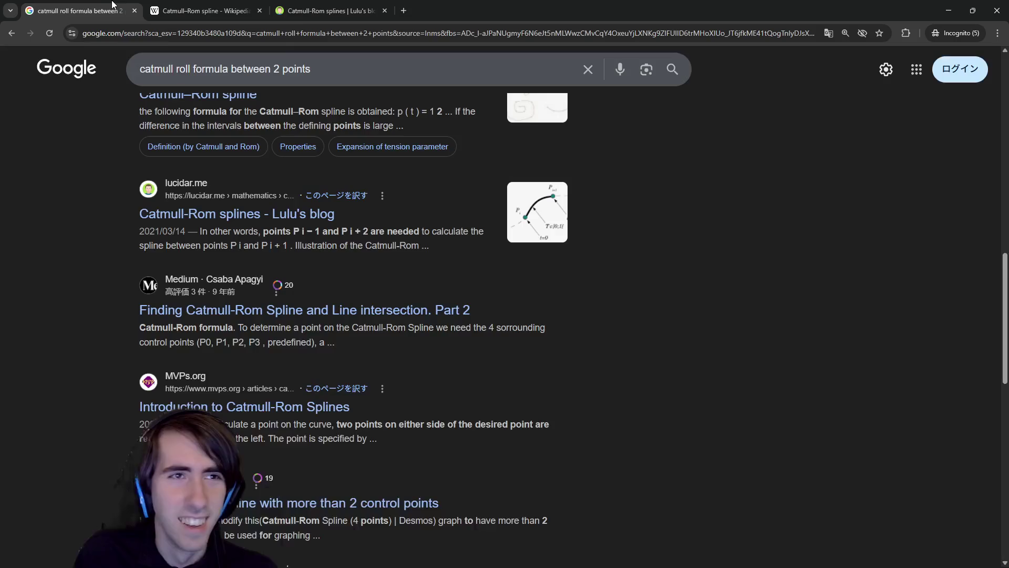
click(387, 67)
key(ctrl+BackSpace)
key(ctrl+BackSpace)
key(ctrl+BackSpace)
text(develop)
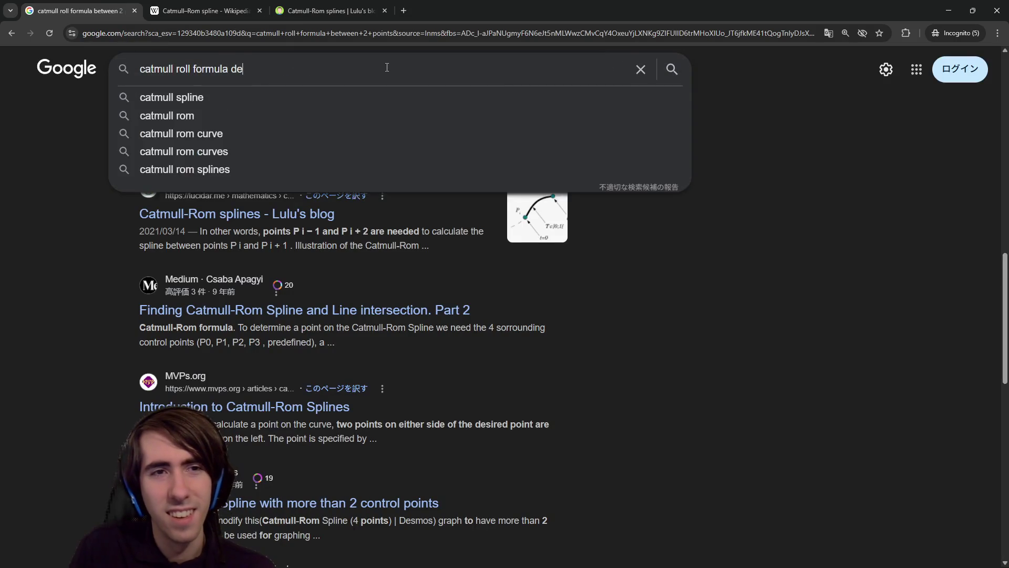
text(ped expression)
key(Return)
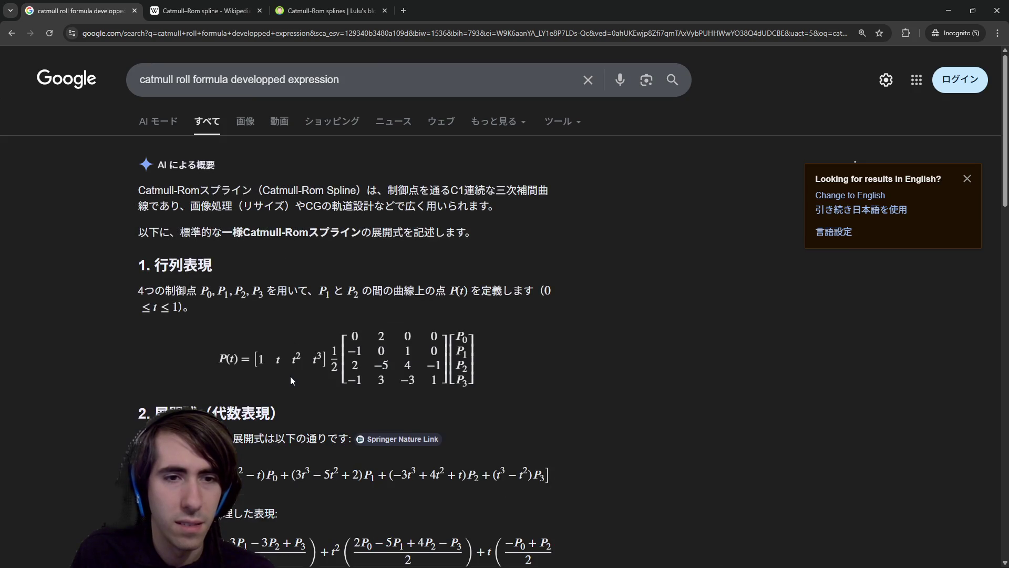
- Study the basis functions F0(t) to F3(t) in the results, comparing against the Wikipedia formula
scroll(289, 372, down, 3)
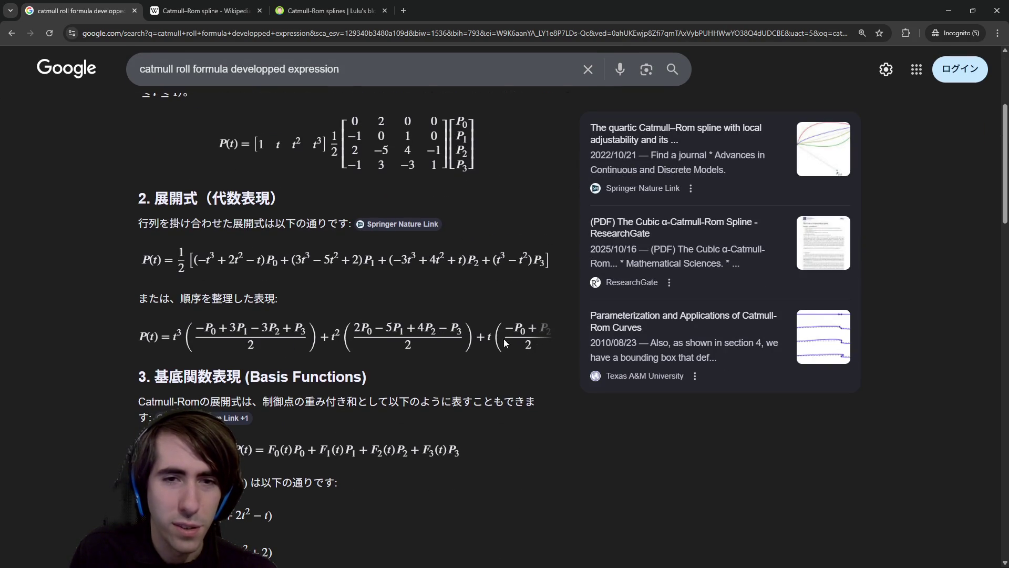
scroll(398, 425, down, 10)
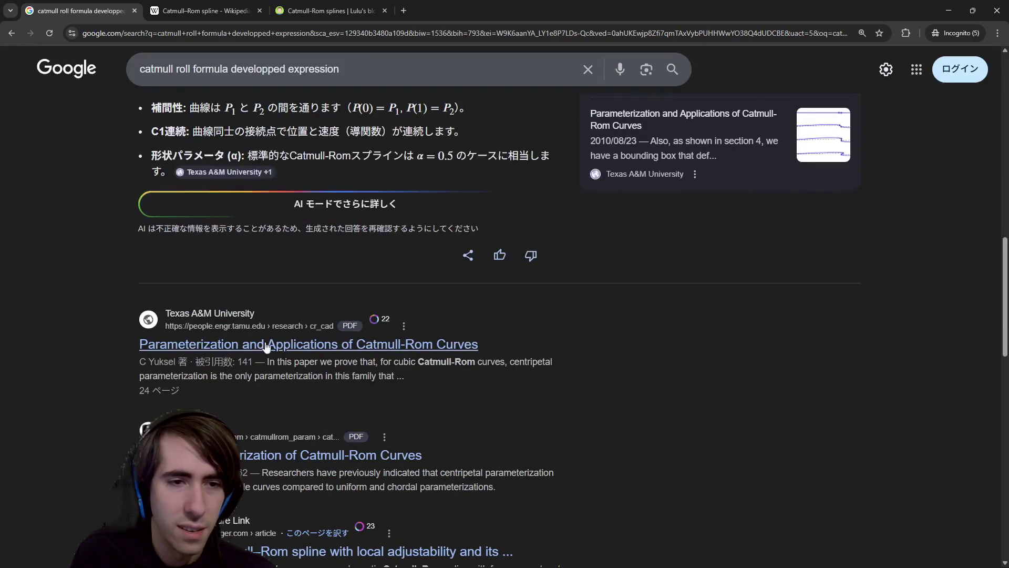
scroll(322, 329, down, 6)
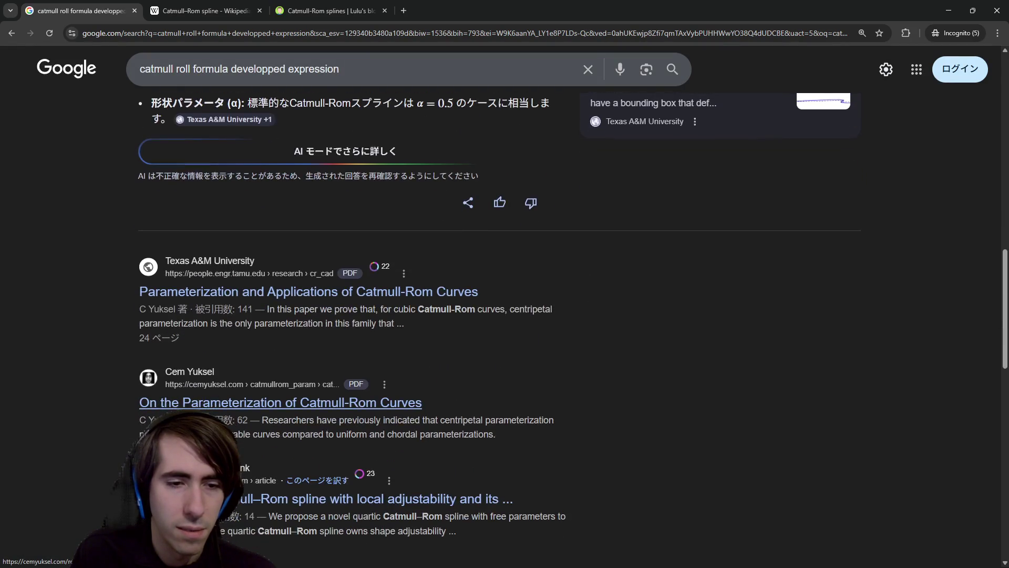
scroll(323, 330, up, 5)
key(ctrl+Tab)
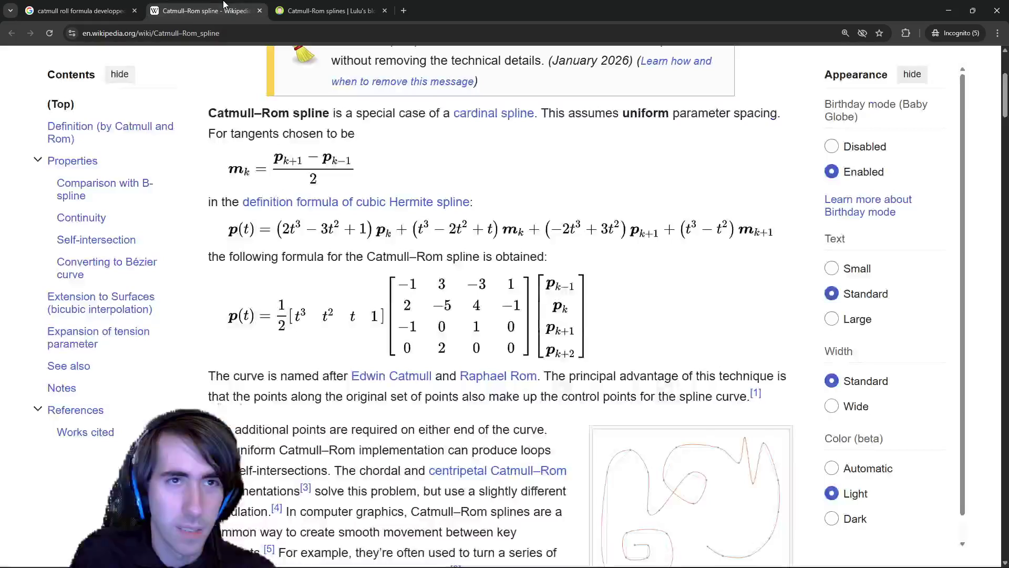
key(ctrl+shift+Tab)
scroll(384, 331, up, 5)
scroll(384, 333, up, 5)
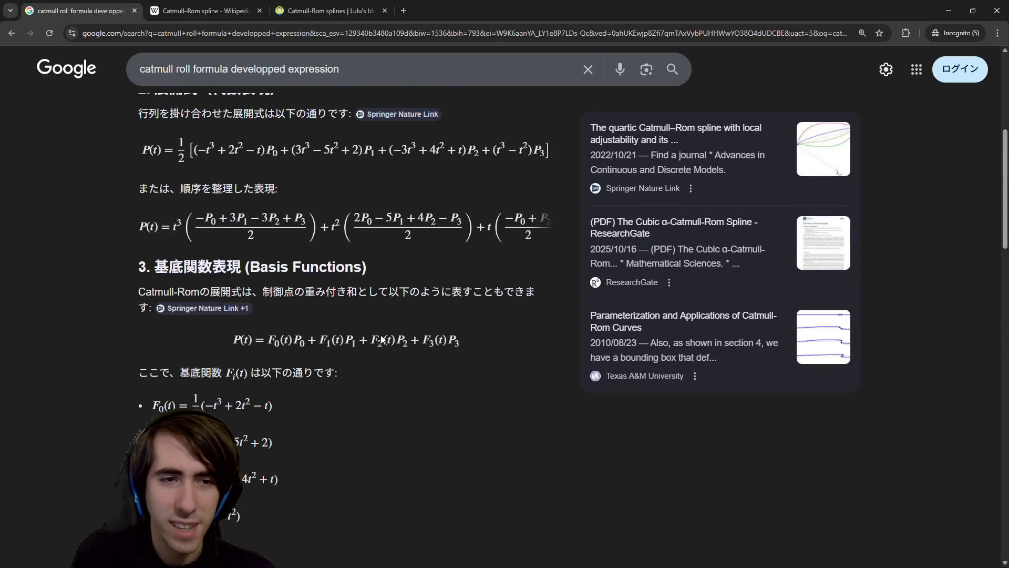
scroll(382, 339, down, 1)
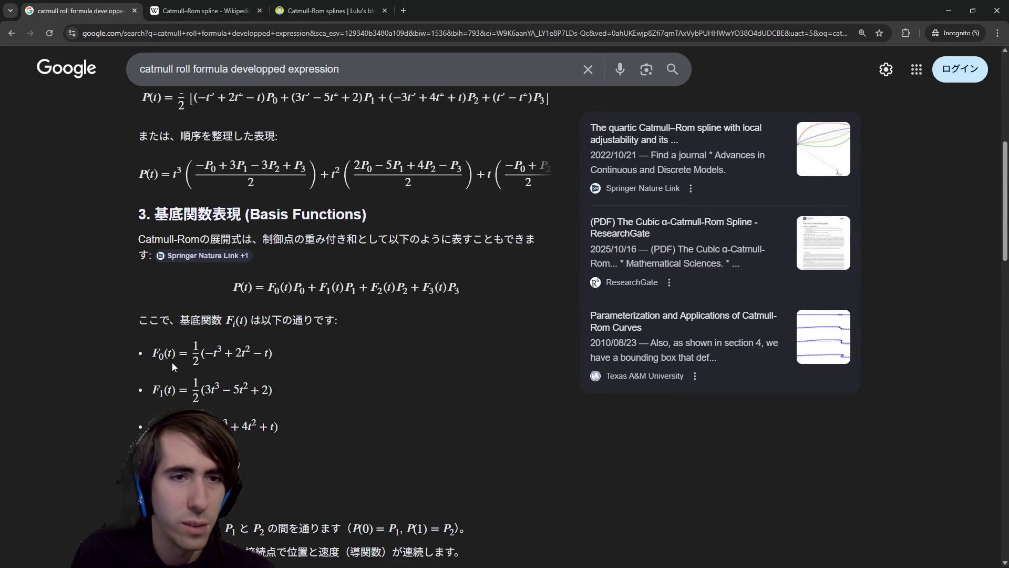
drag(293, 360, 158, 353)
click(313, 352)
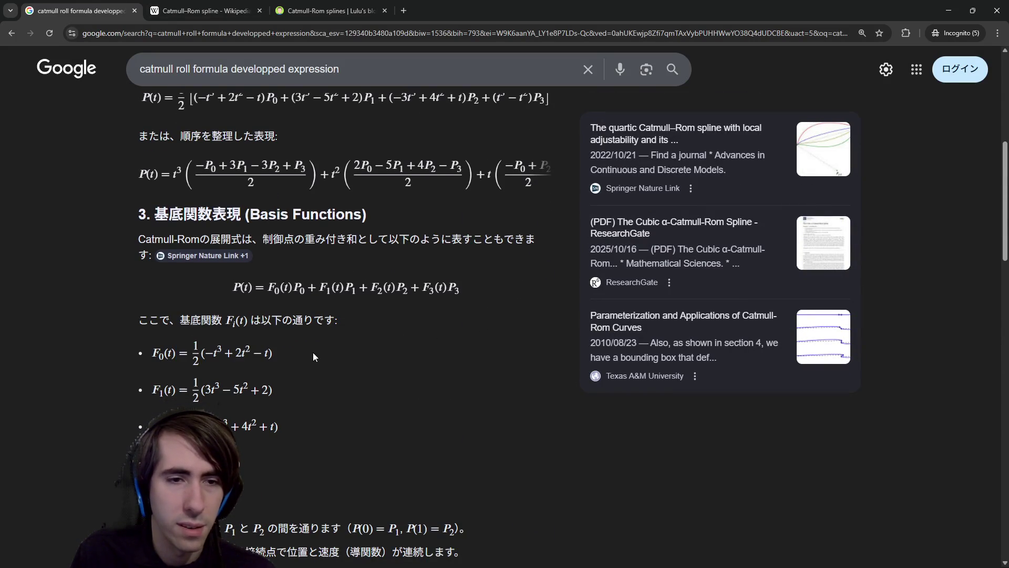
scroll(305, 401, up, 1)
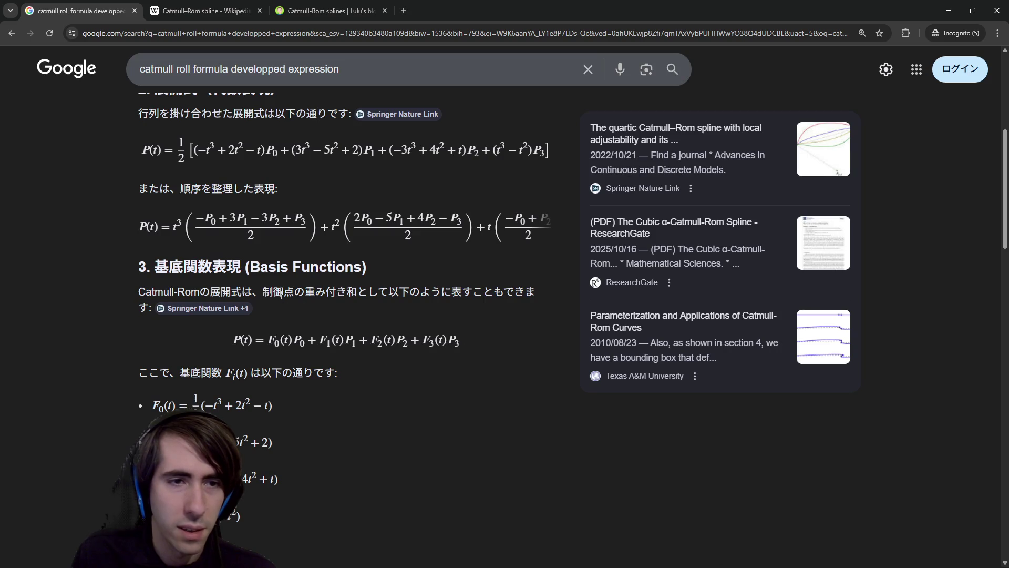
mouse_move(163, 261)
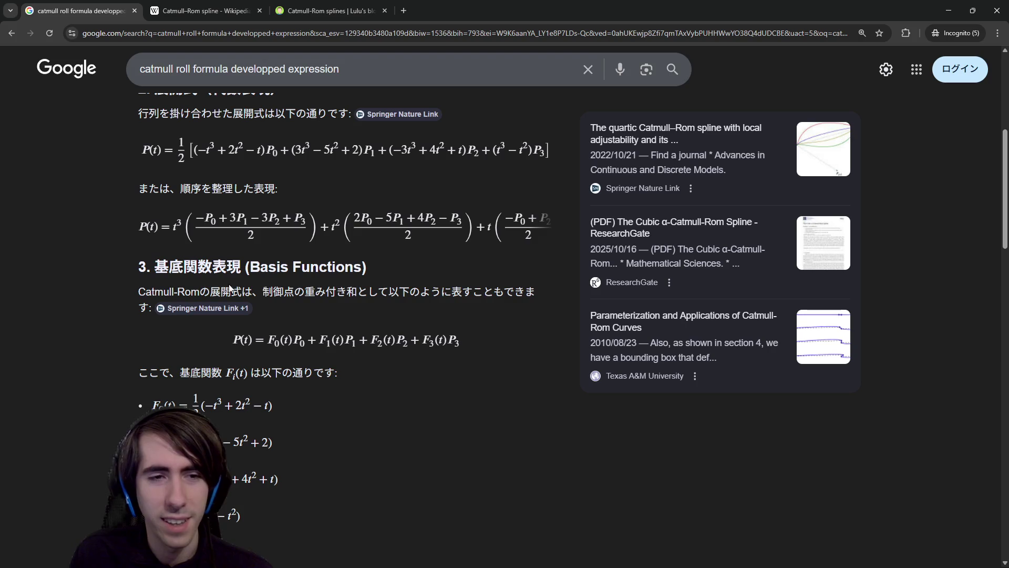
mouse_move(215, 287)
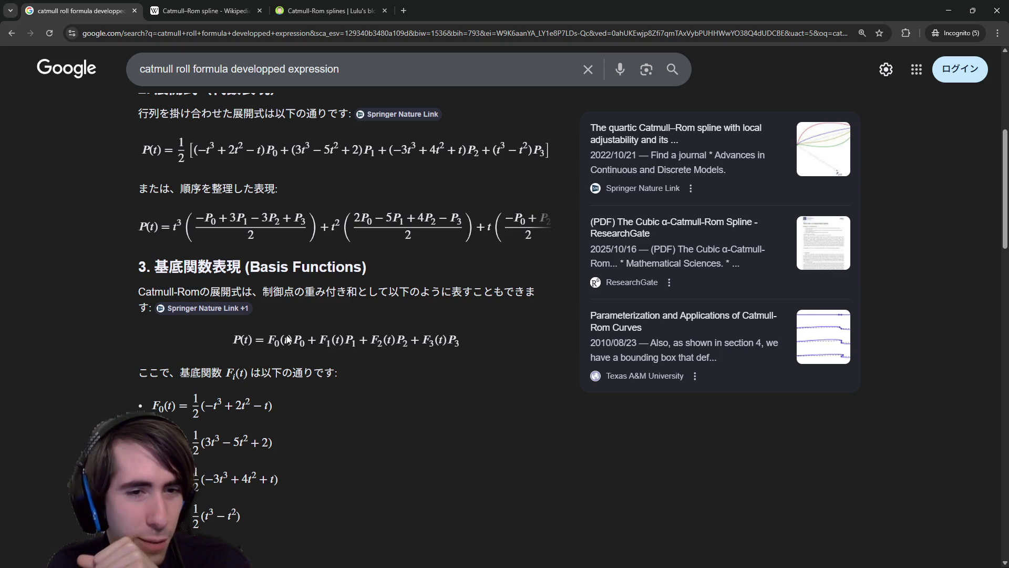
key(alt+Tab)
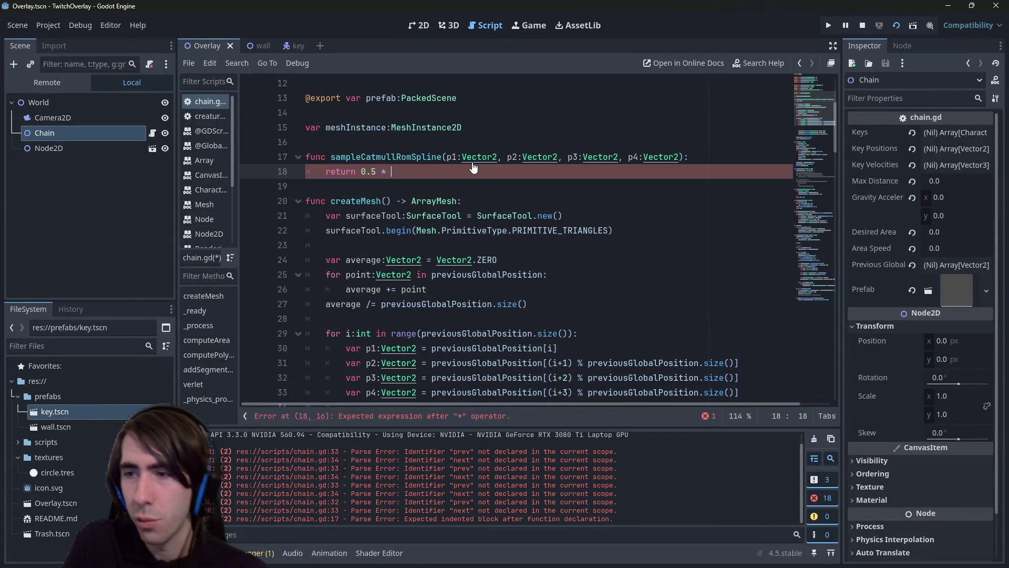
- Write the return skeleton 0.5 * (p1 * () + p2 * () + p3 * () + p4 * ())
key(BackSpace)
key(BackSpace)
key(BackSpace)
key(ctrl+s)
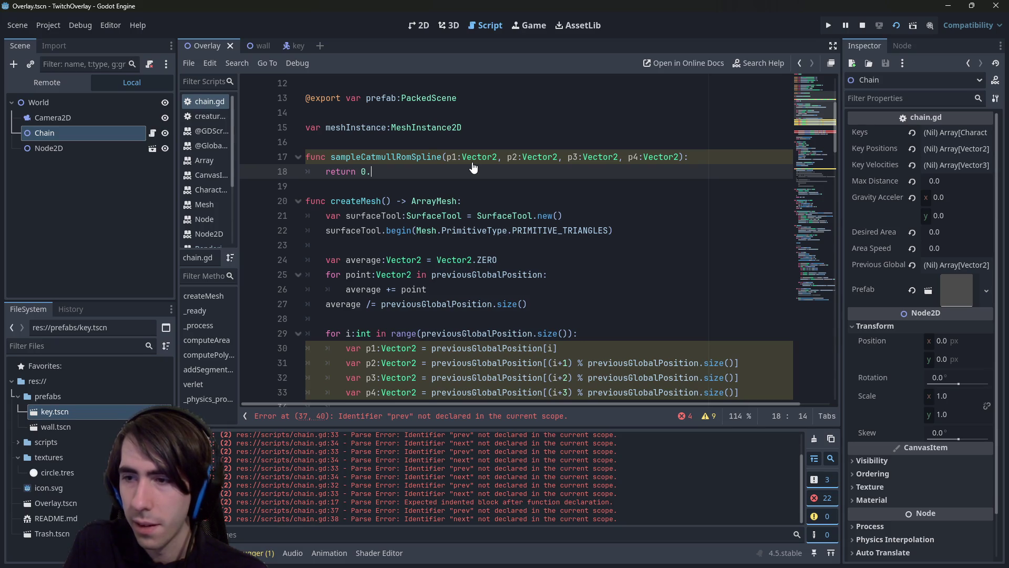
key(BackSpace)
text(5( (p)
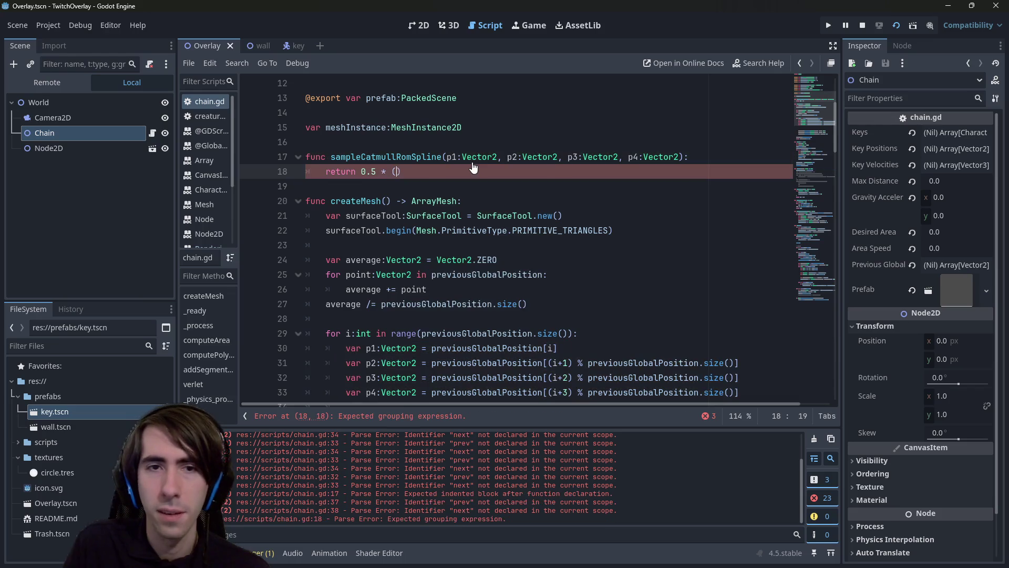
text(* )
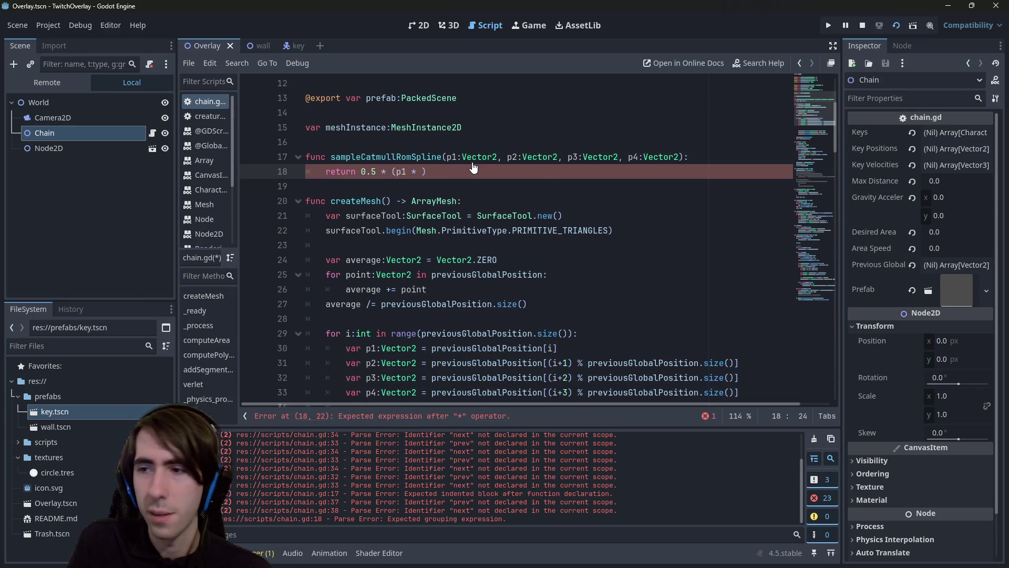
text(p2 * ())
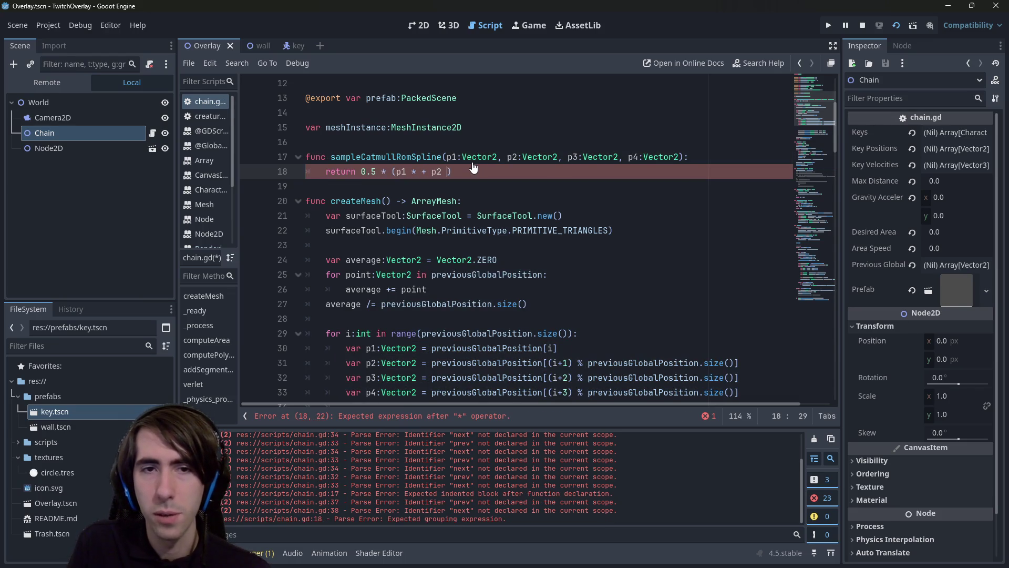
key(Left)
key(Left)
key(Left)
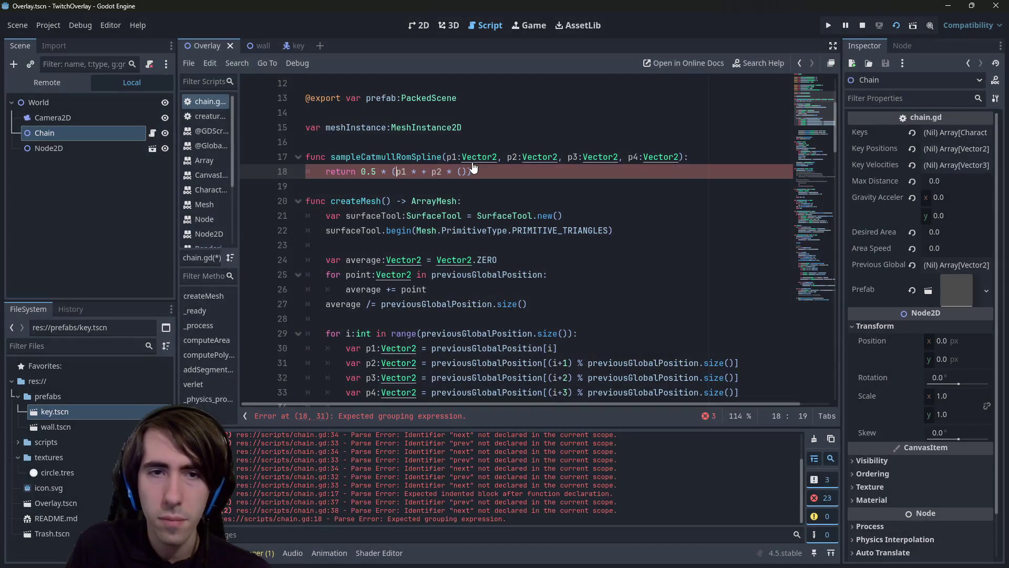
text(())
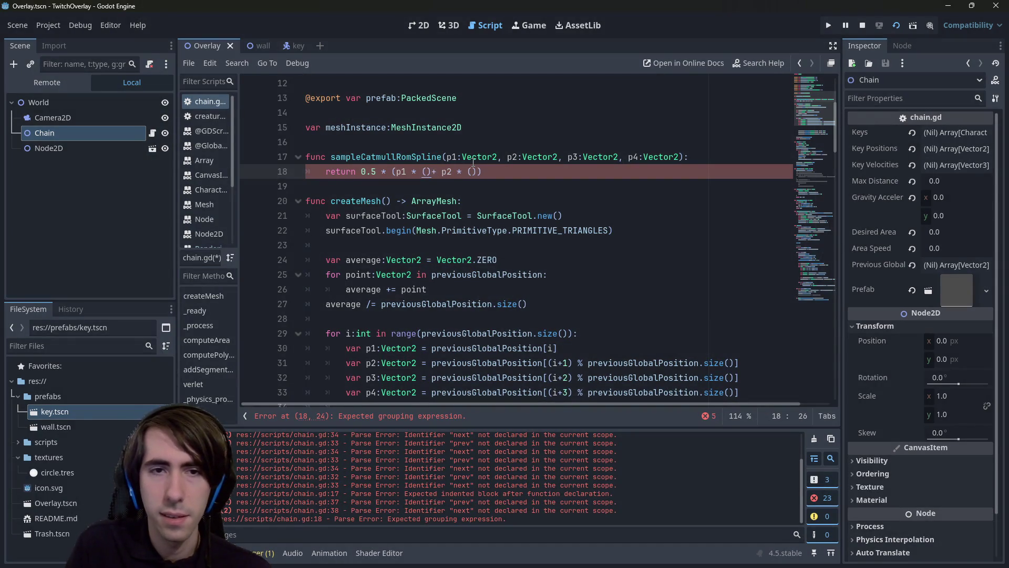
key(End)
key(Left)
text(+ p3 * () + p4 * )
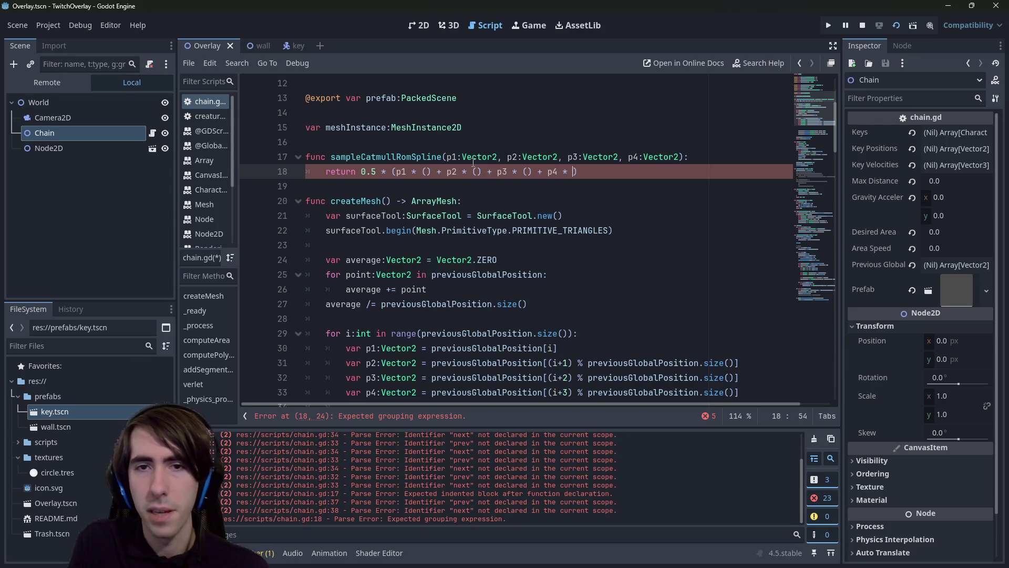
text(())
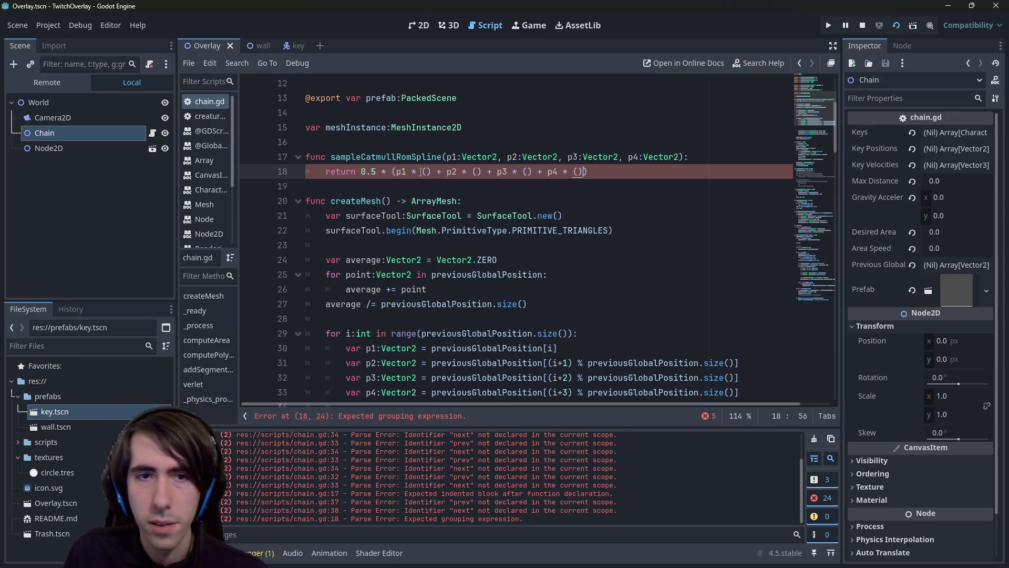
- Add a t:float parameter to sampleCatmullRomSpline and declare t2 = t*t
click(678, 157)
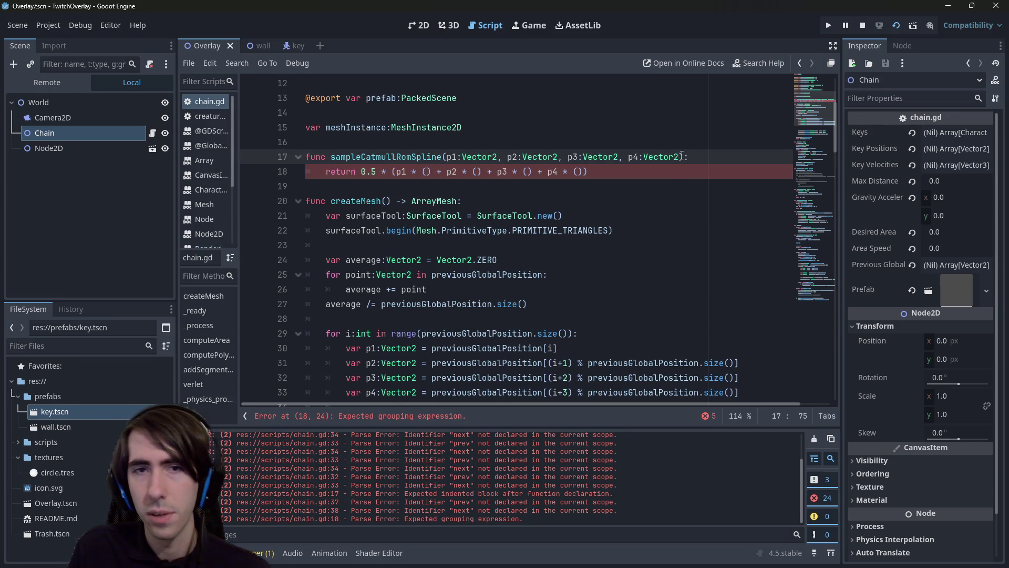
text(, t:float)
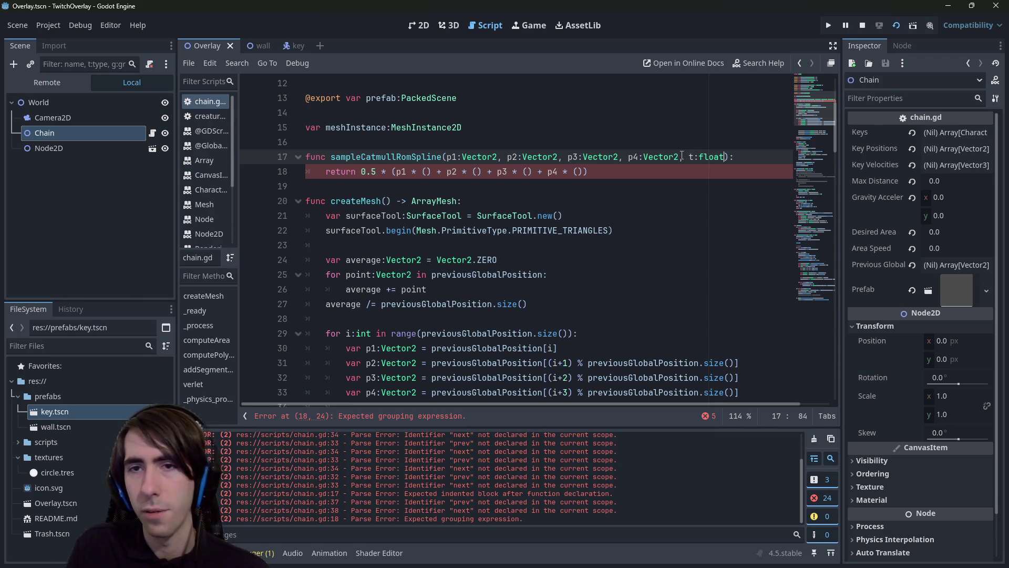
click(781, 152)
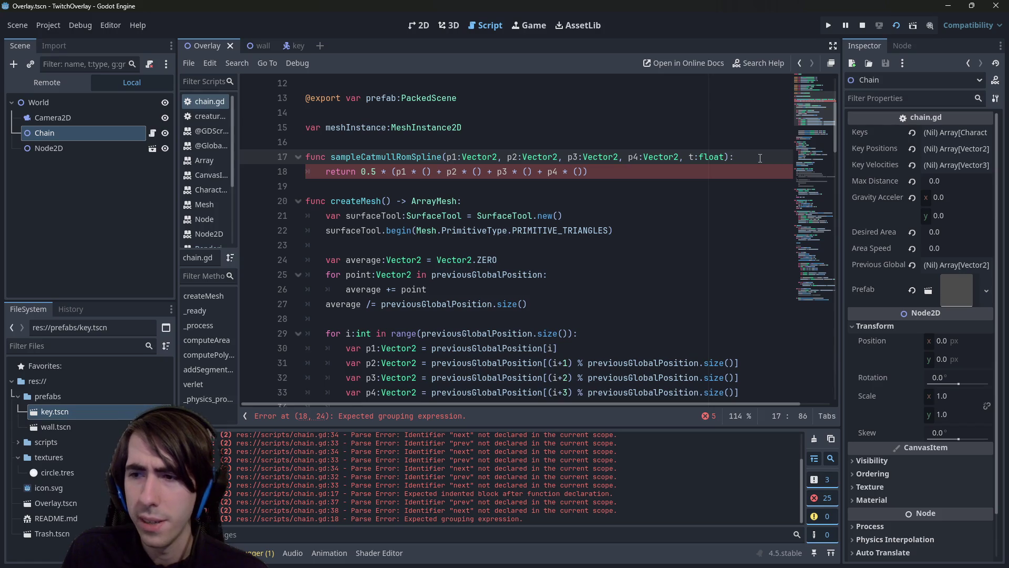
key(Return)
text(var )
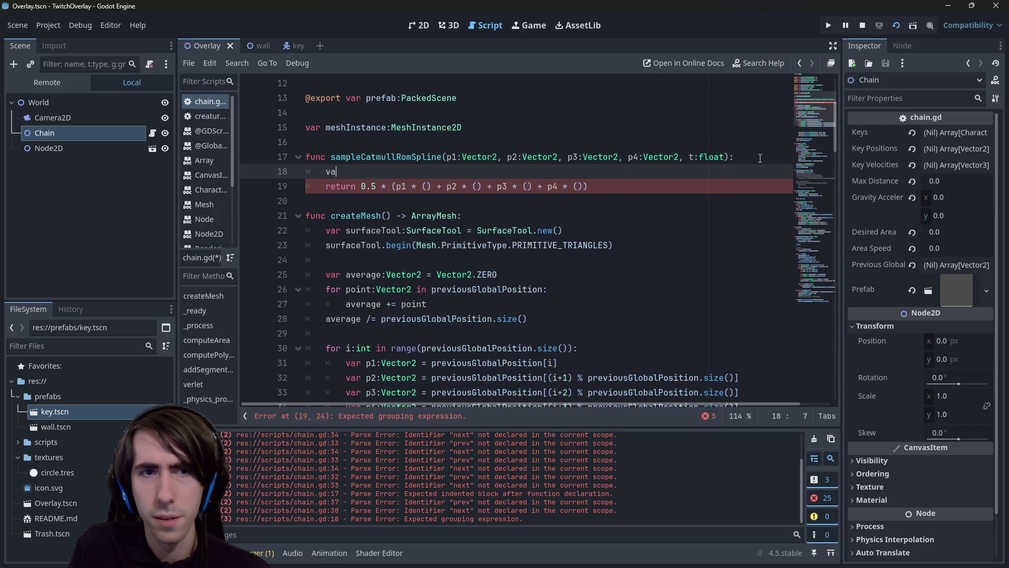
text(t2 = t*t)
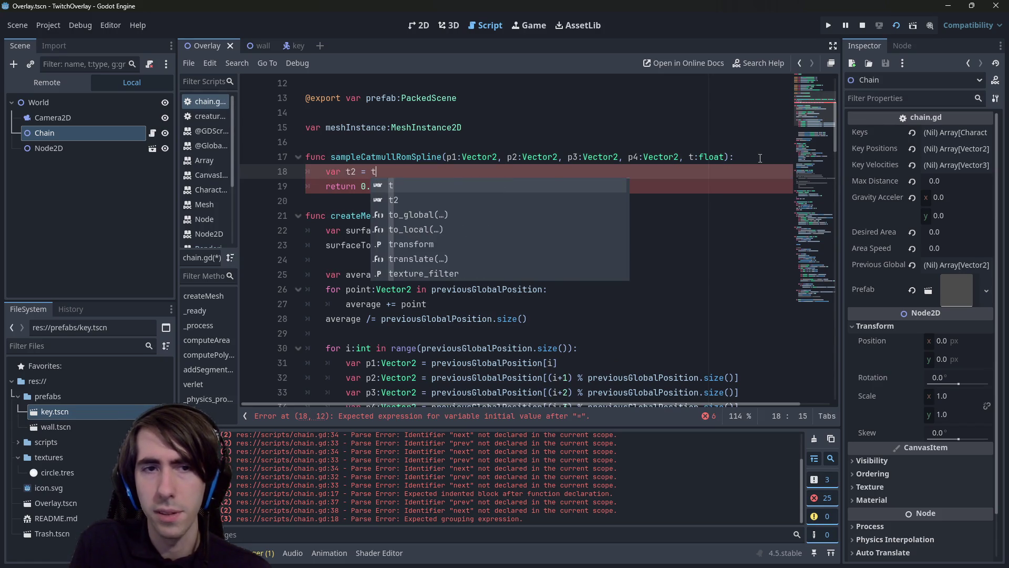
key(Left)
key(Left)
key(Left)
text(:)
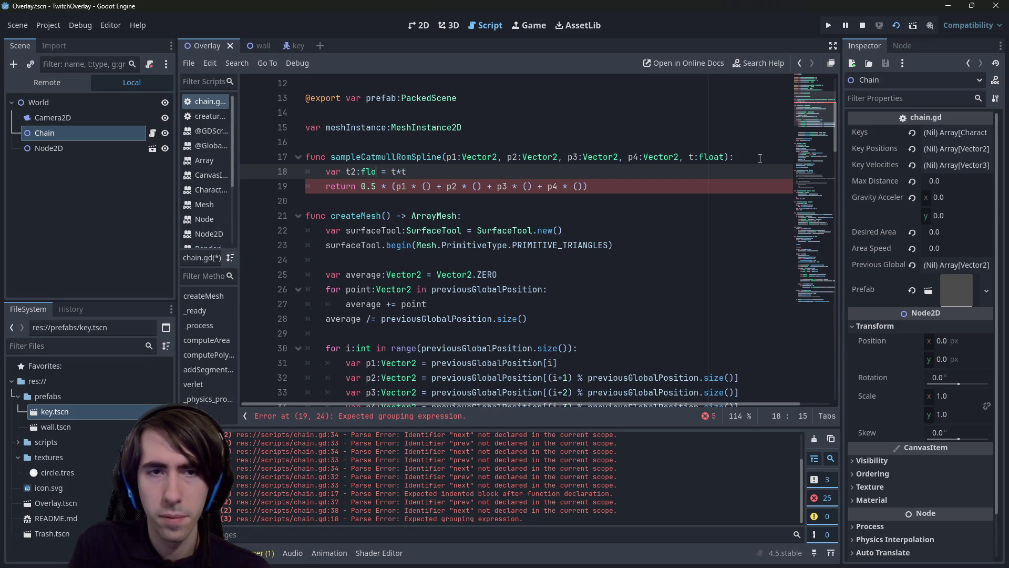
- Duplicate the t2 declaration into a t3 cube variable and save
key(shift+Home)
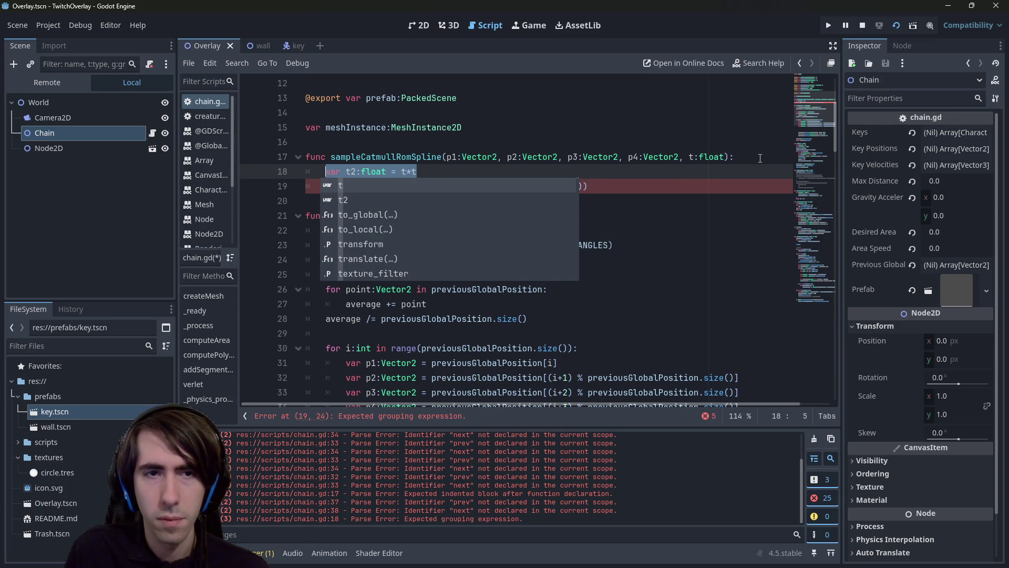
key(ctrl+c)
key(End)
key(Return)
key(ctrl+v)
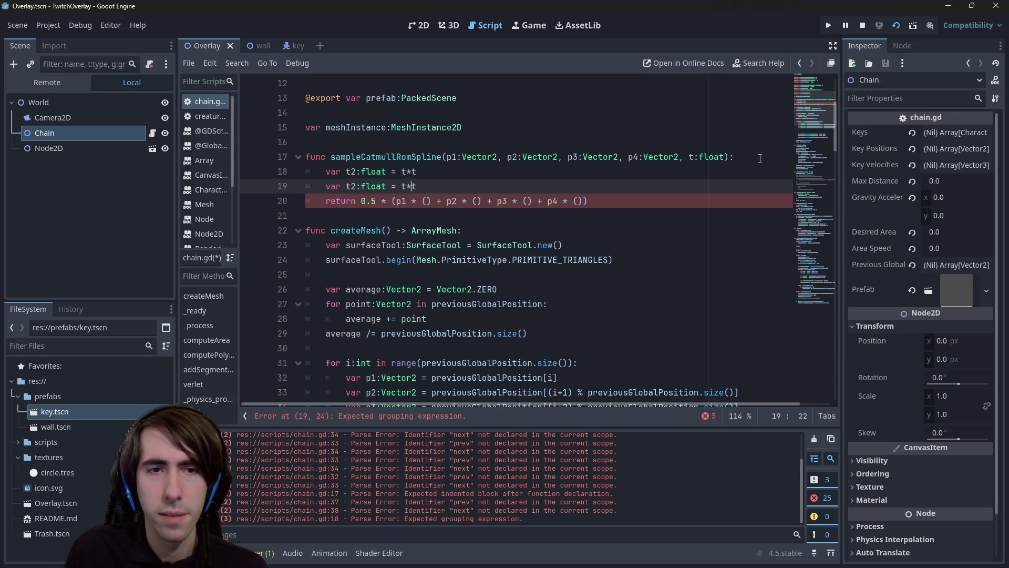
key(ctrl+Left)
key(ctrl+Left)
key(ctrl+Left)
key(BackSpace)
text(3)
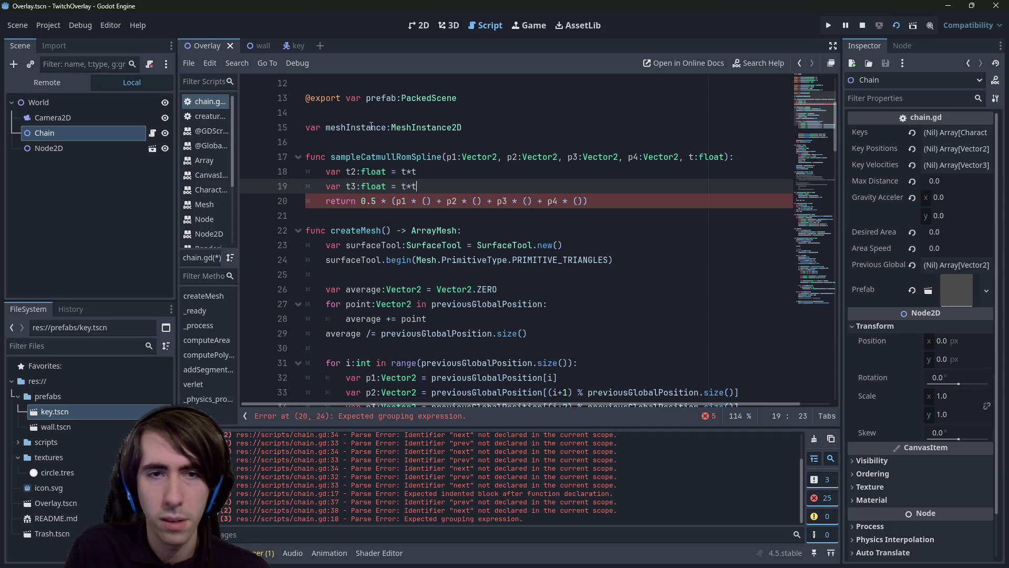
text(*)
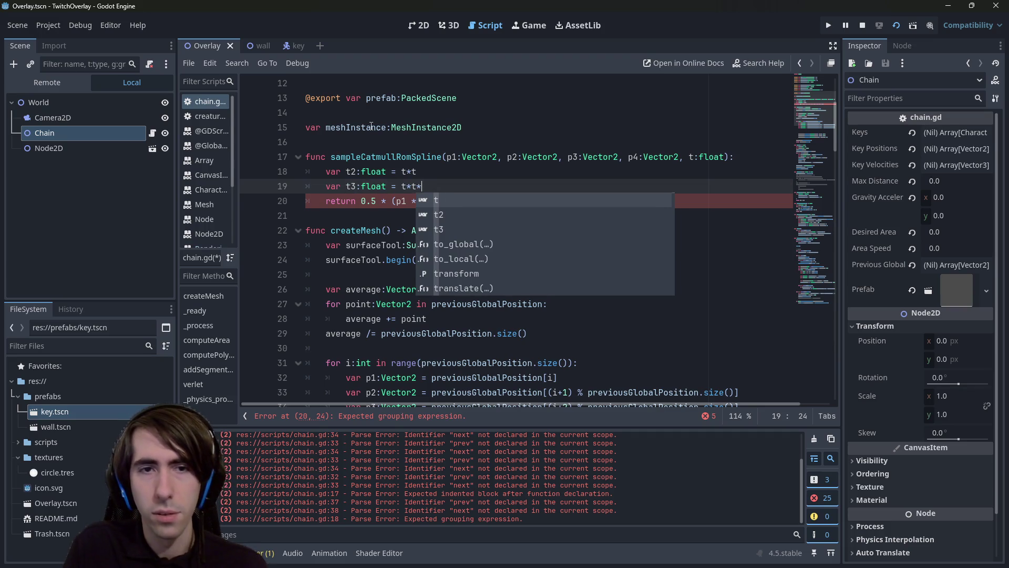
key(BackSpace)
key(BackSpace)
key(BackSpace)
text(2*t)
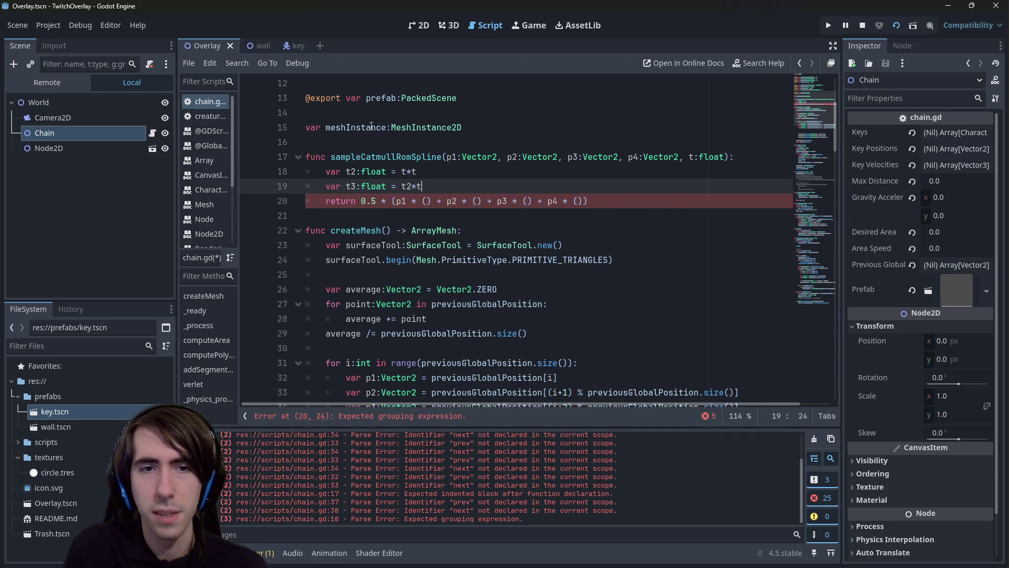
key(ctrl+s)
- Fill p1's weight with -t3 + 2 * t2 - t and split the terms onto separate lines
double_click(351, 186)
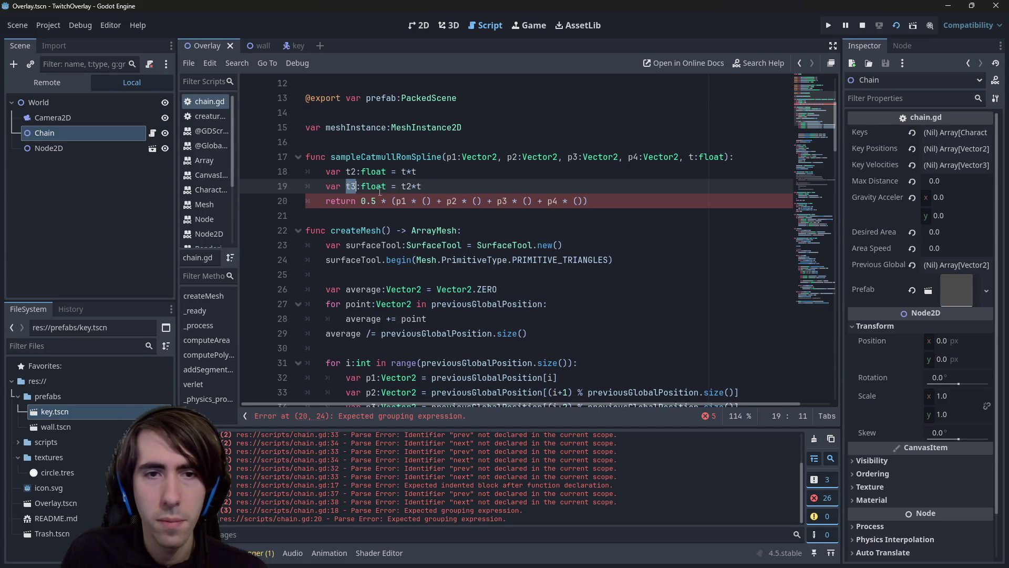
click(426, 201)
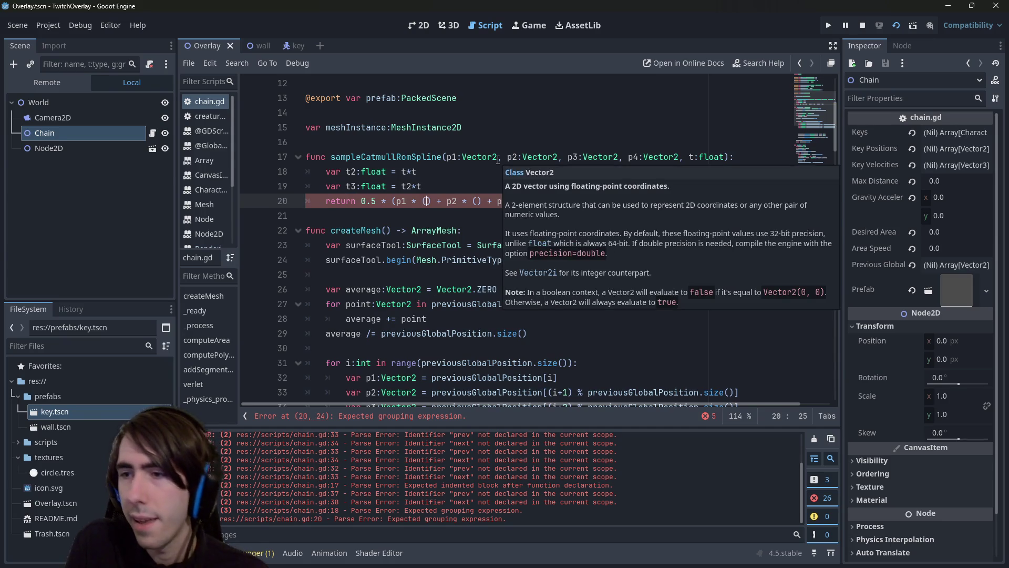
text(-t3)
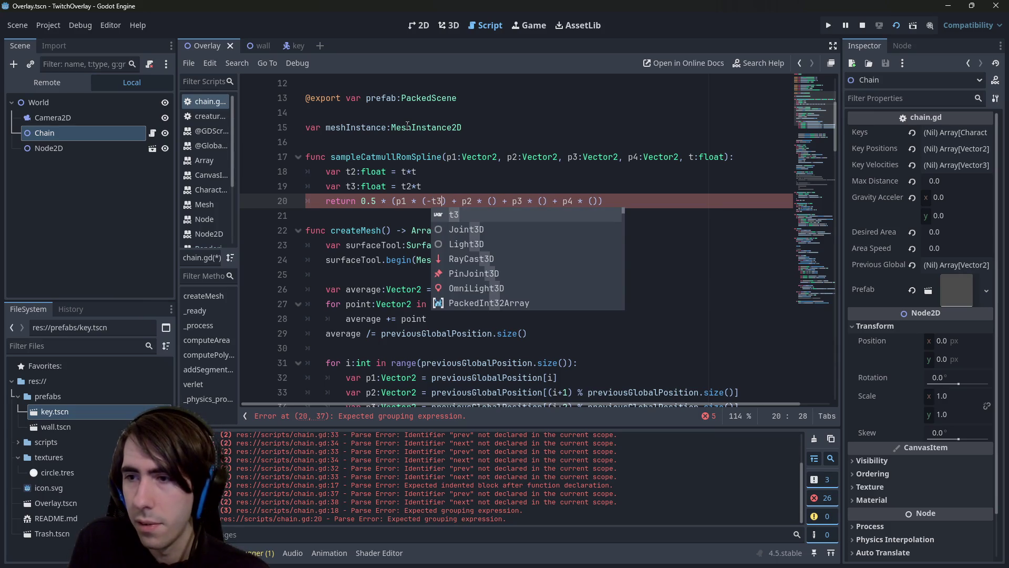
text( + 2 * t)
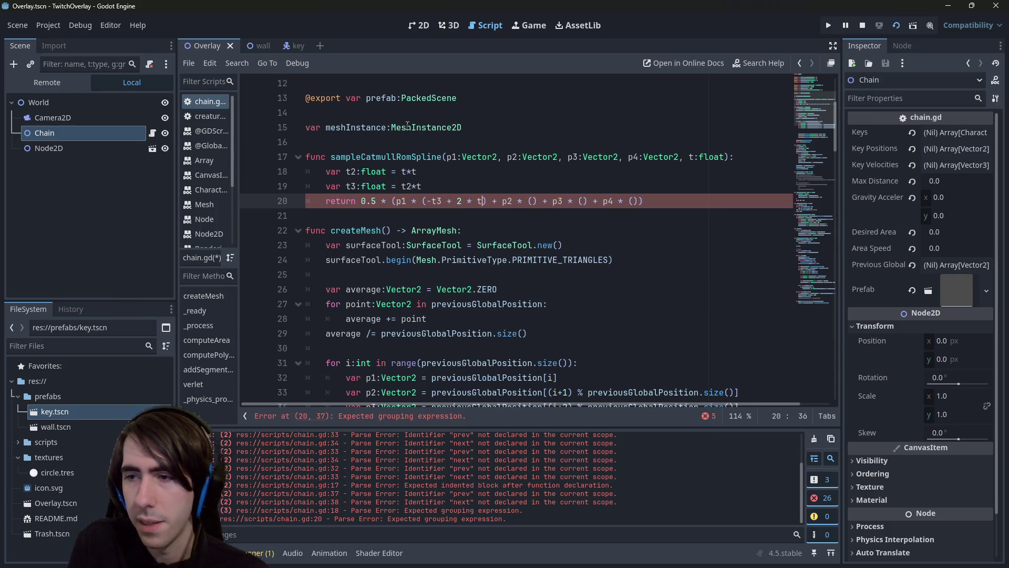
text(2 - t)
key(Right)
key(Right)
key(Right)
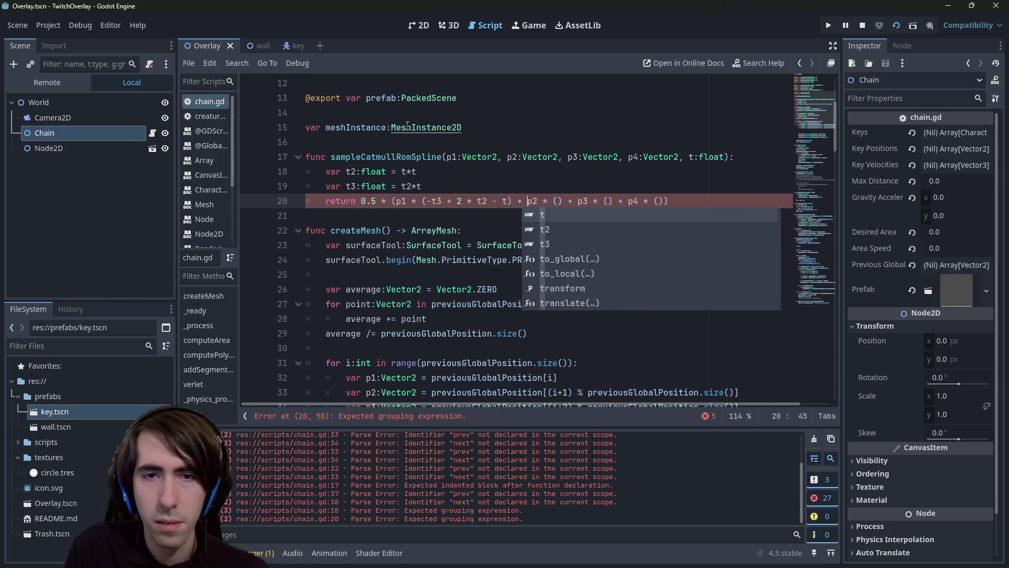
key(Escape)
key(Left)
key(Left)
key(Left)
key(Return)
key(Right)
key(Right)
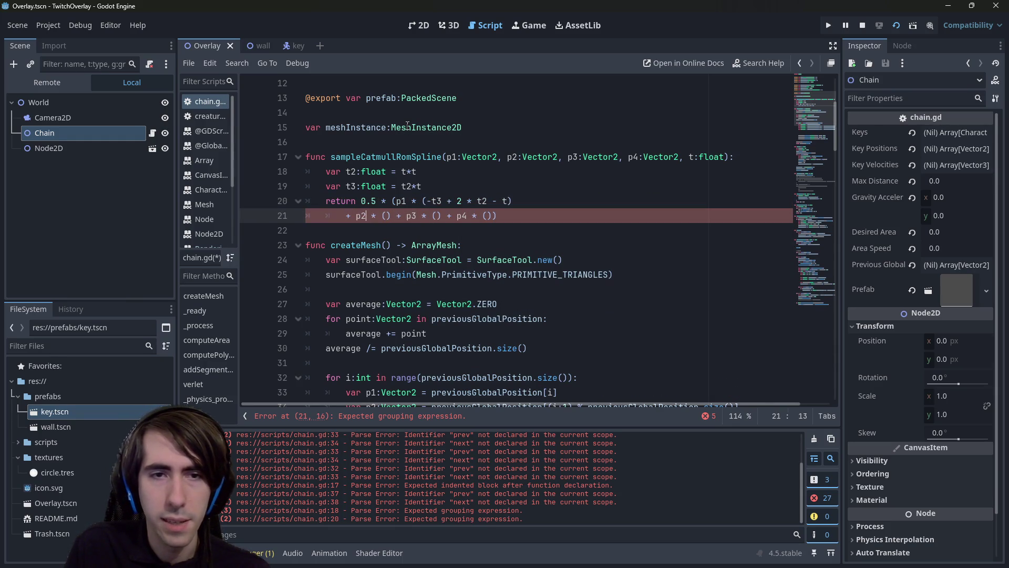
key(ctrl+shift+Left)
key(ctrl+shift+Left)
key(ctrl+shift+Left)
key(shift+Right)
key(shift+Right)
key(ctrl+d)
text(* ()
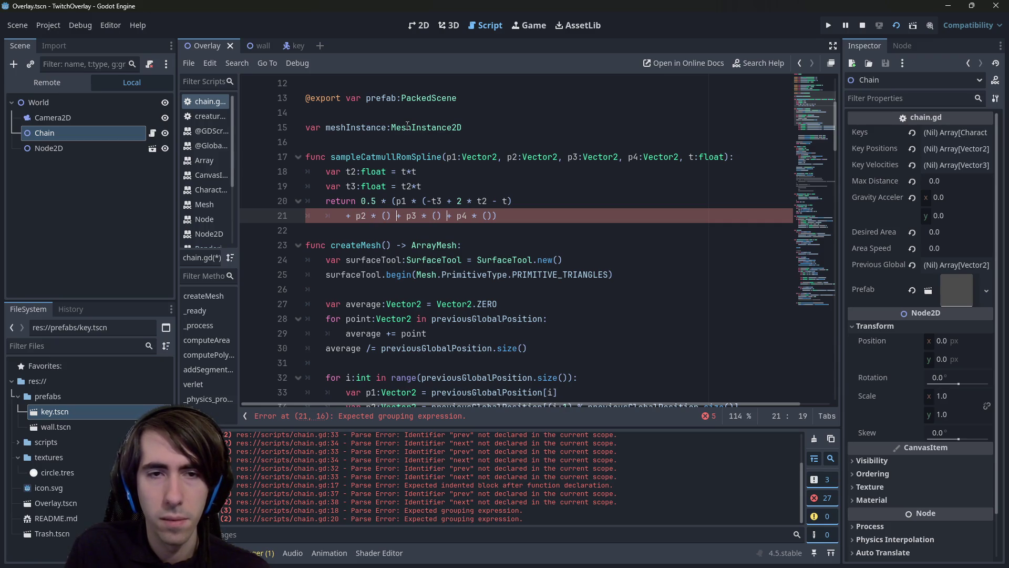
key(ctrl+s)
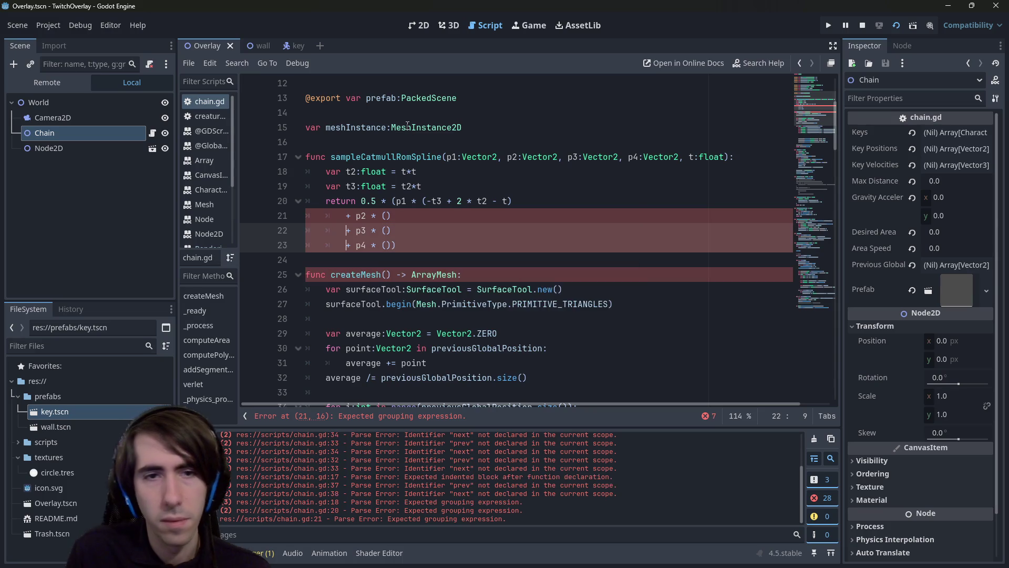
- Start p2's weight with 3 * t3 and save the script
click(394, 220)
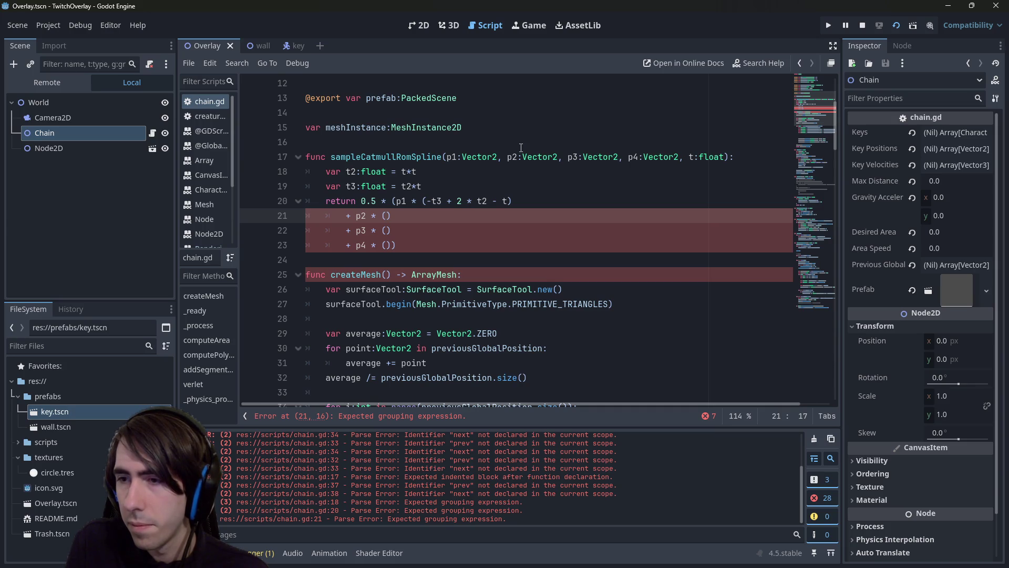
text(3 * t3)
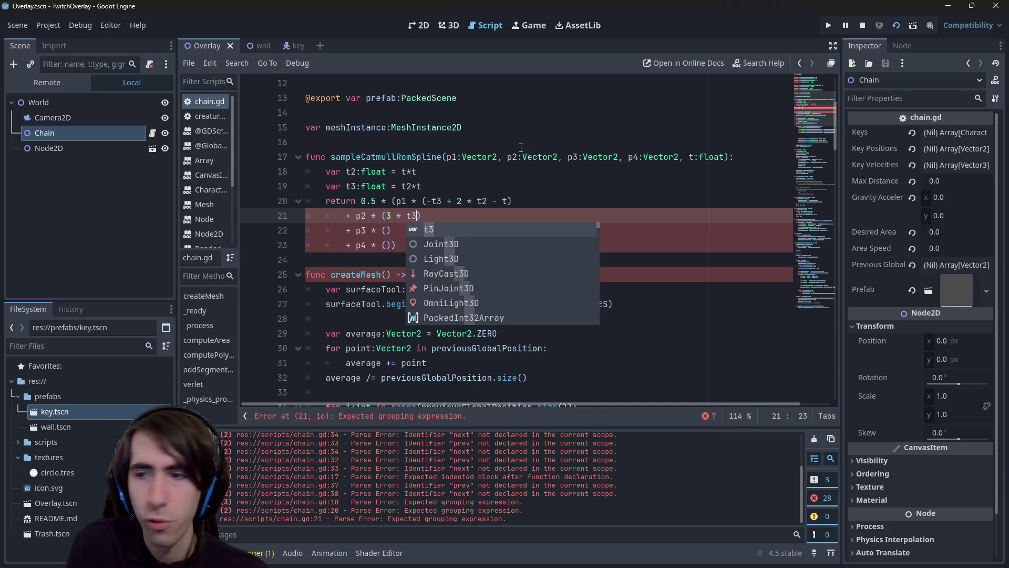
key(ctrl+s)
scroll(624, 312, down, 5)
click(624, 304)
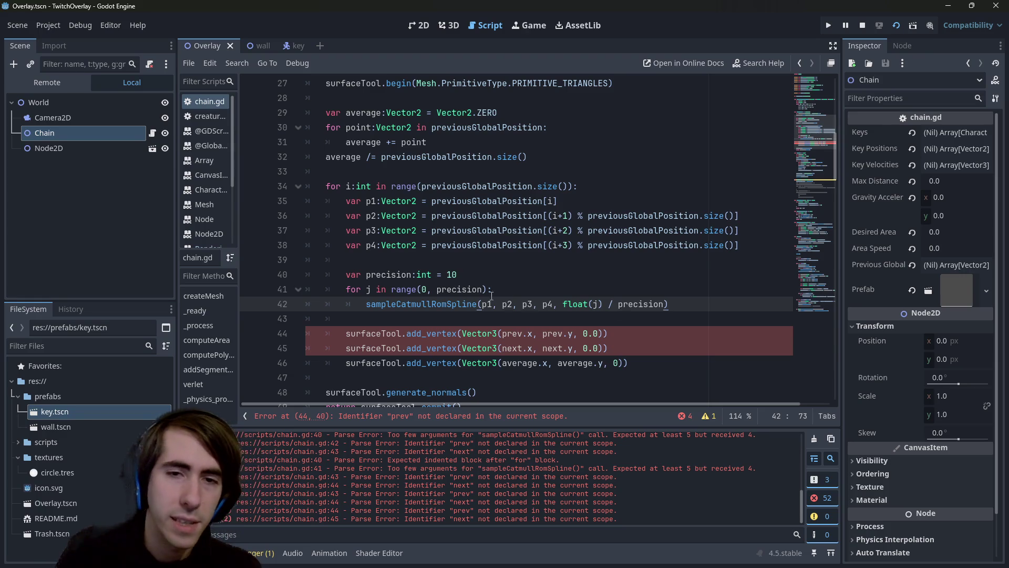
- Extend the sampling loop range to precision + 1 and change precision from 10 to 9
double_click(478, 290)
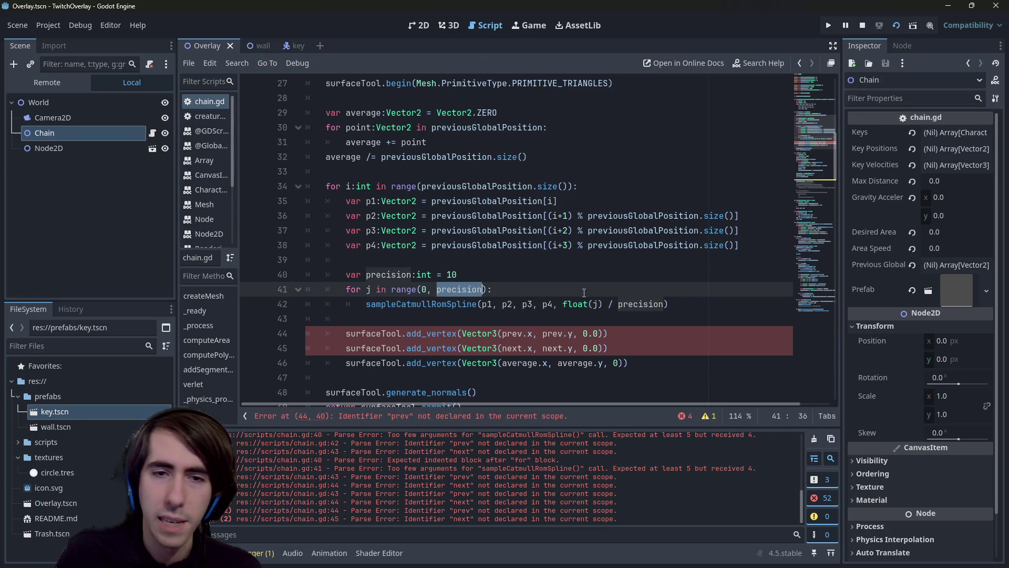
double_click(637, 305)
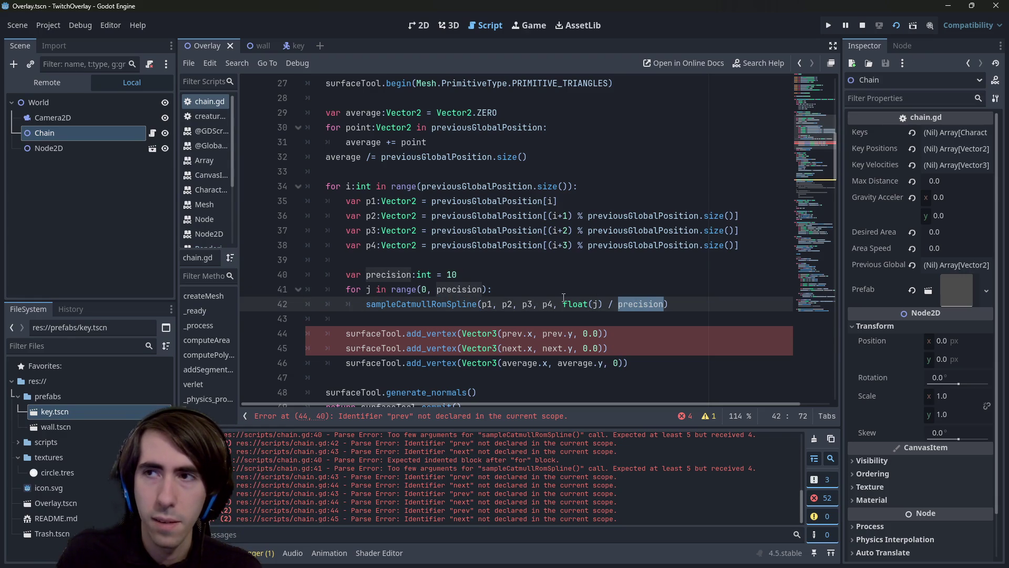
click(488, 289)
text(+ 1)
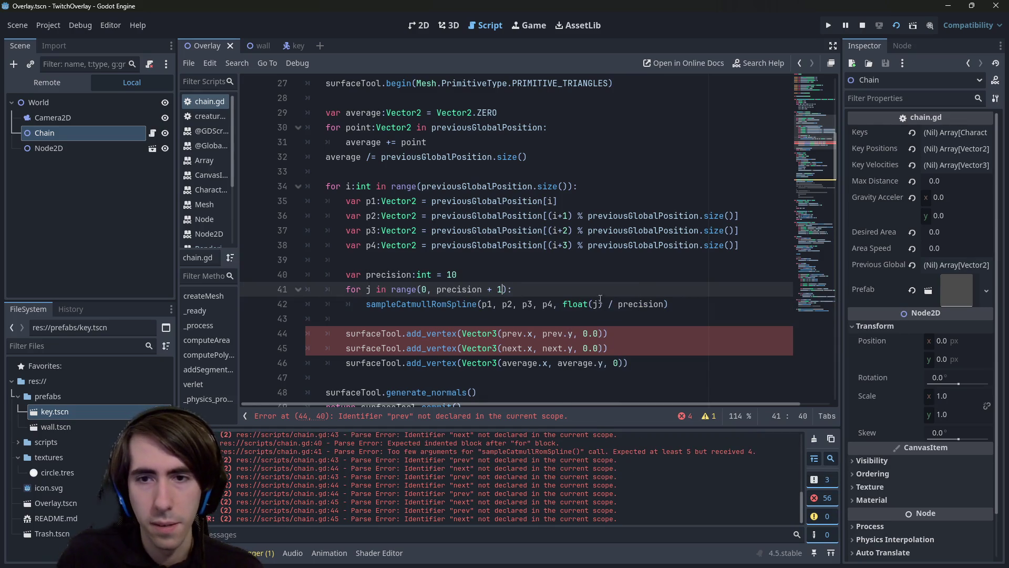
click(673, 309)
double_click(469, 289)
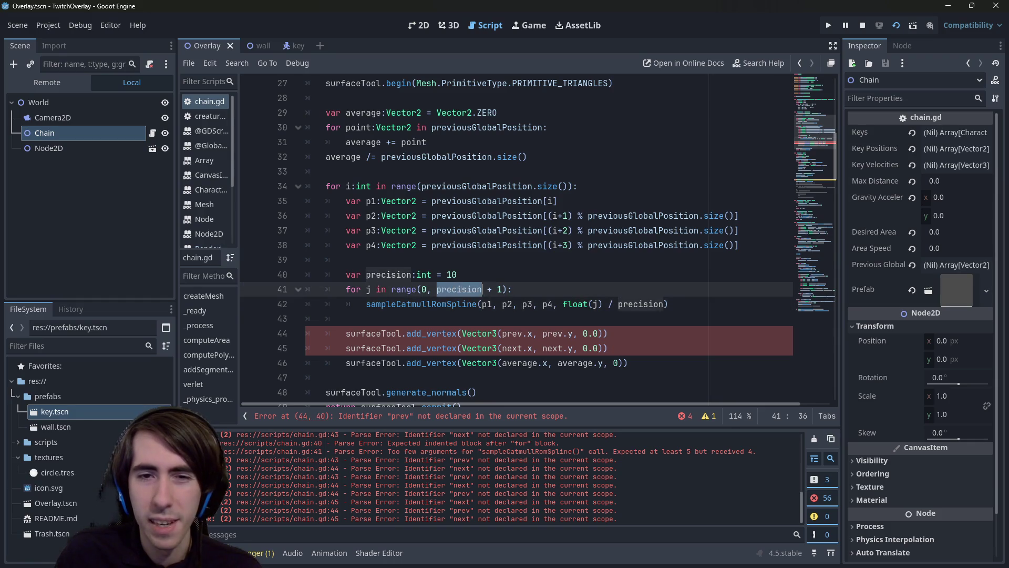
click(467, 275)
key(BackSpace)
key(BackSpace)
text(9)
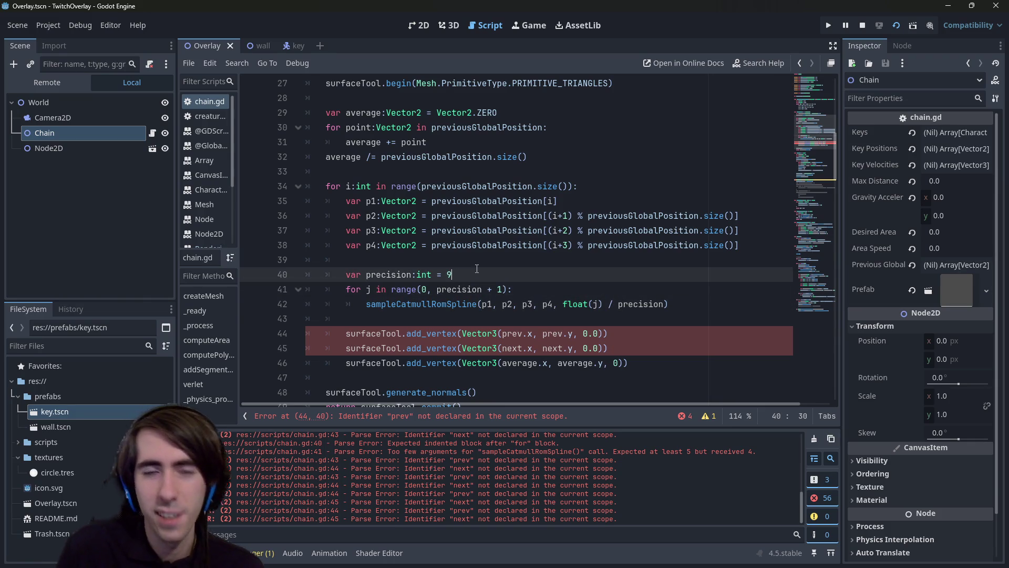
double_click(394, 275)
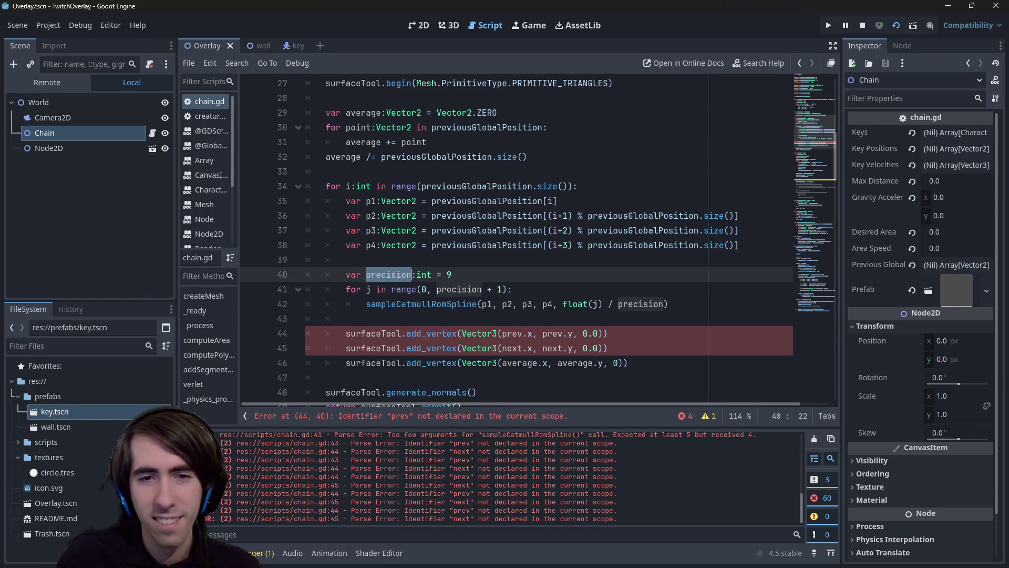
click(689, 304)
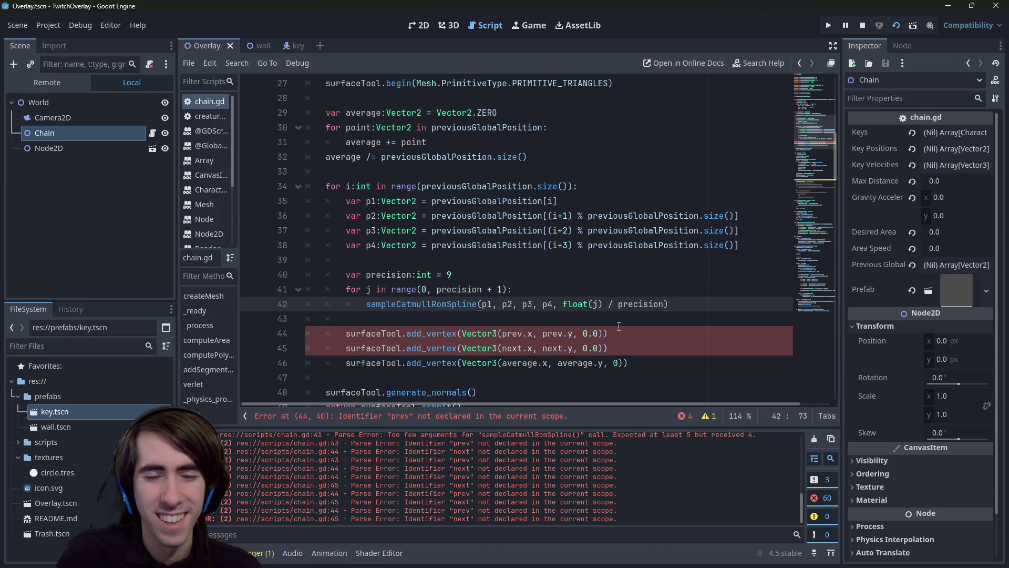
mouse_move(627, 240)
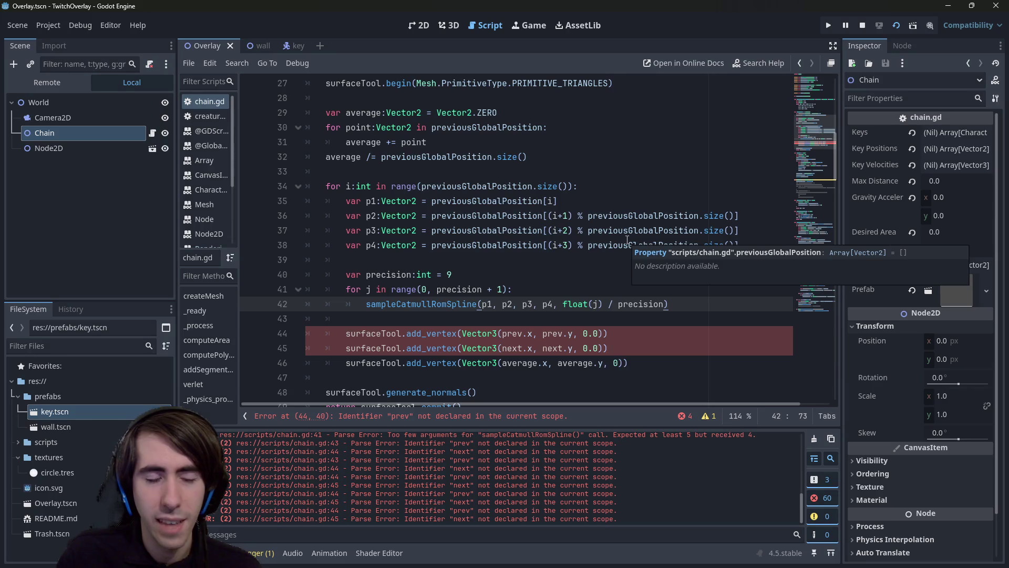
double_click(389, 276)
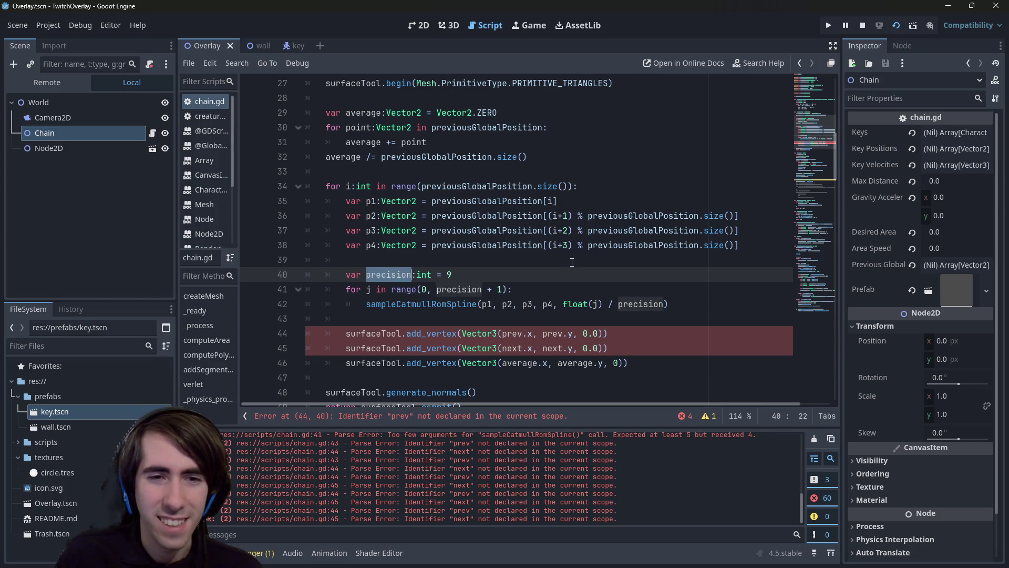
scroll(541, 266, down, 1)
click(414, 261)
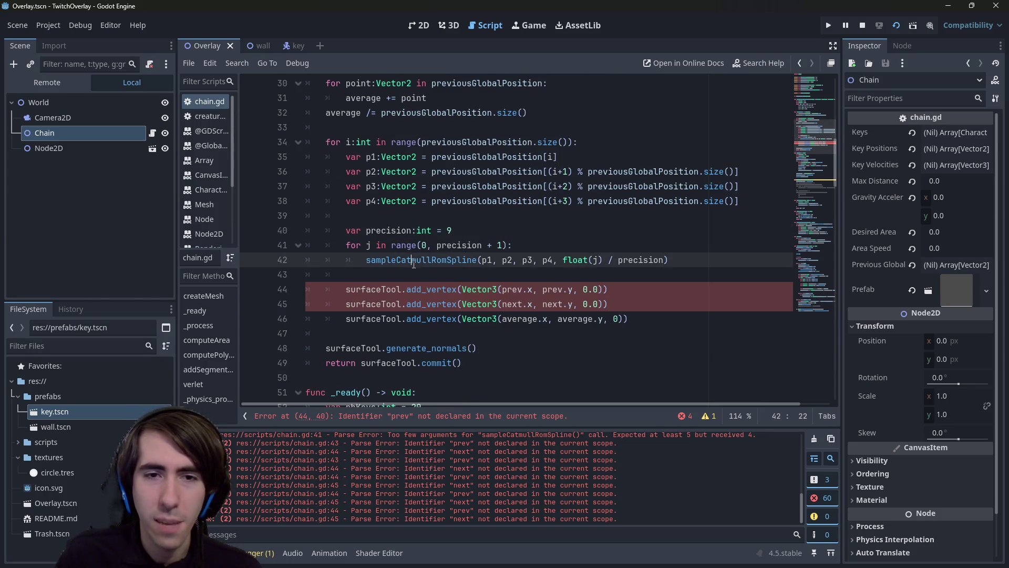
- Give sampleCatmullRomSpline a -> Vector2 return type
scroll(416, 262, up, 6)
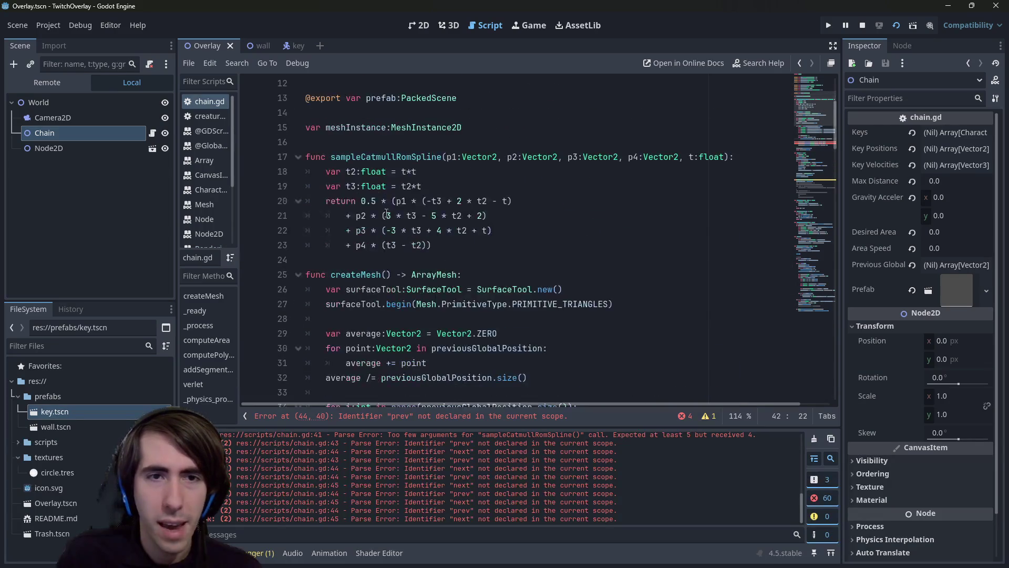
click(729, 157)
text(- )
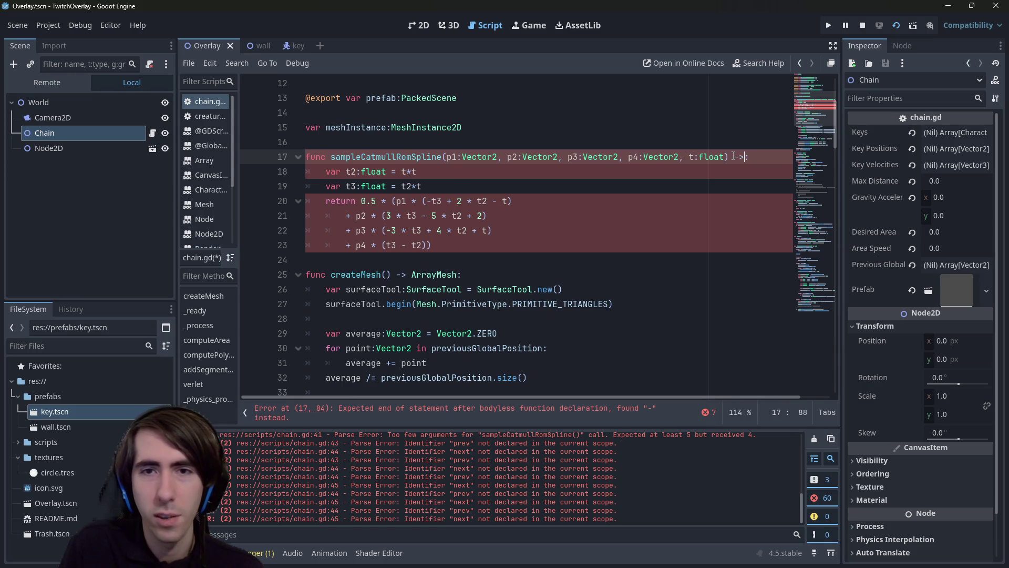
text( Vector2)
key(alt+Left)
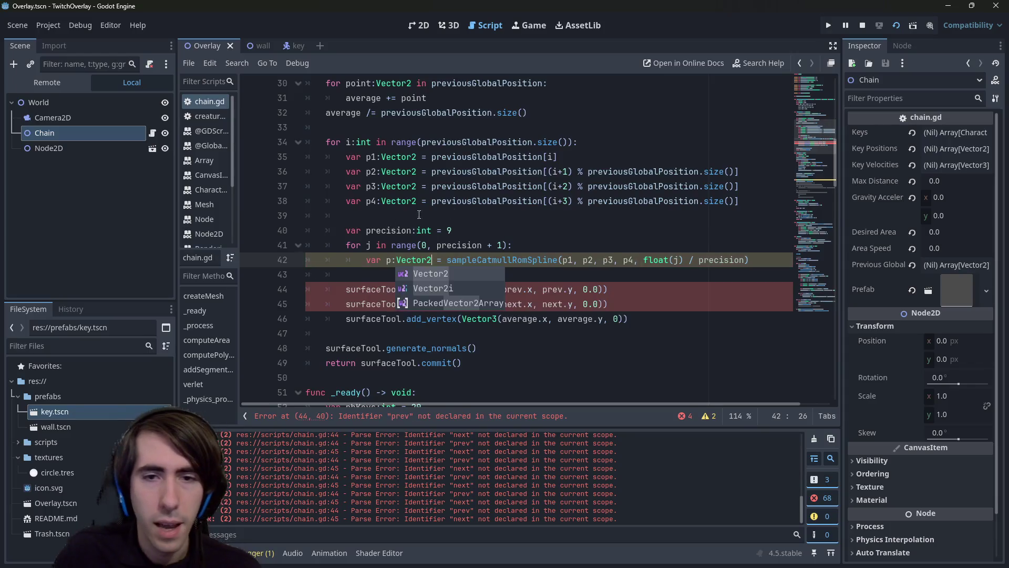
- Return to the sampling loop and select the p1 and p2 declarations above it
scroll(419, 214, down, 1)
drag(631, 274, 229, 244)
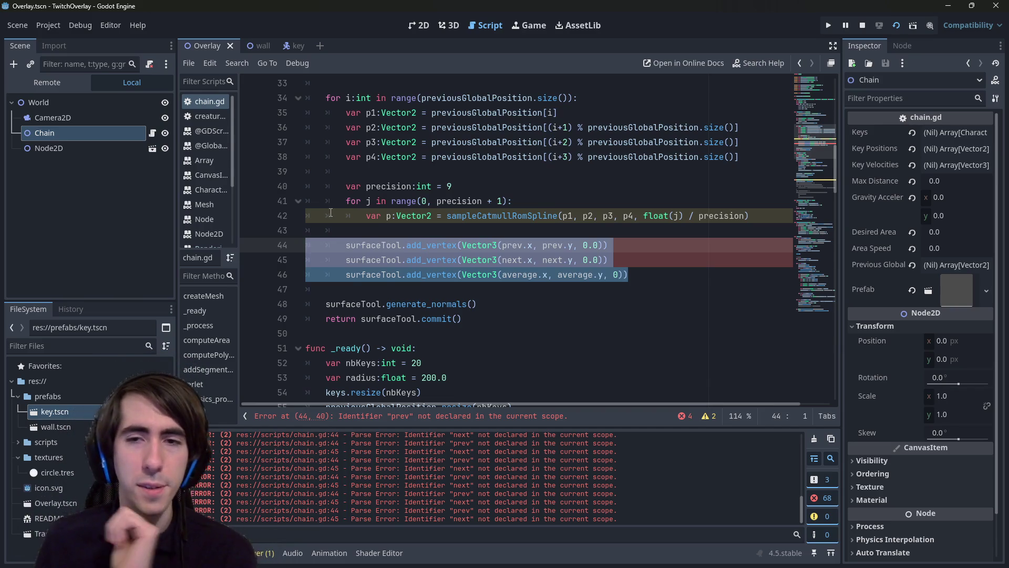
scroll(386, 207, up, 1)
scroll(386, 207, up, 1)
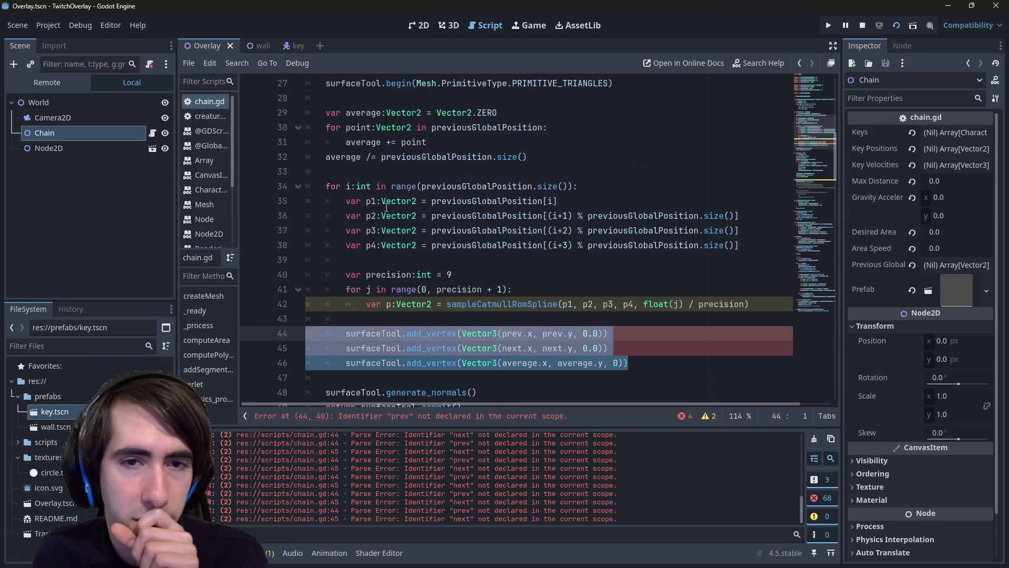
click(392, 304)
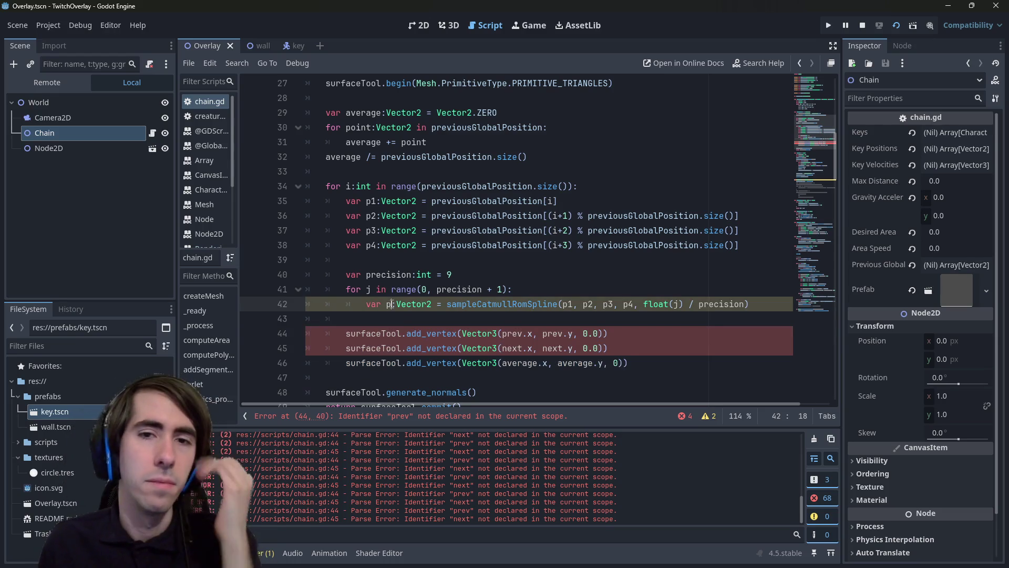
click(385, 185)
click(384, 177)
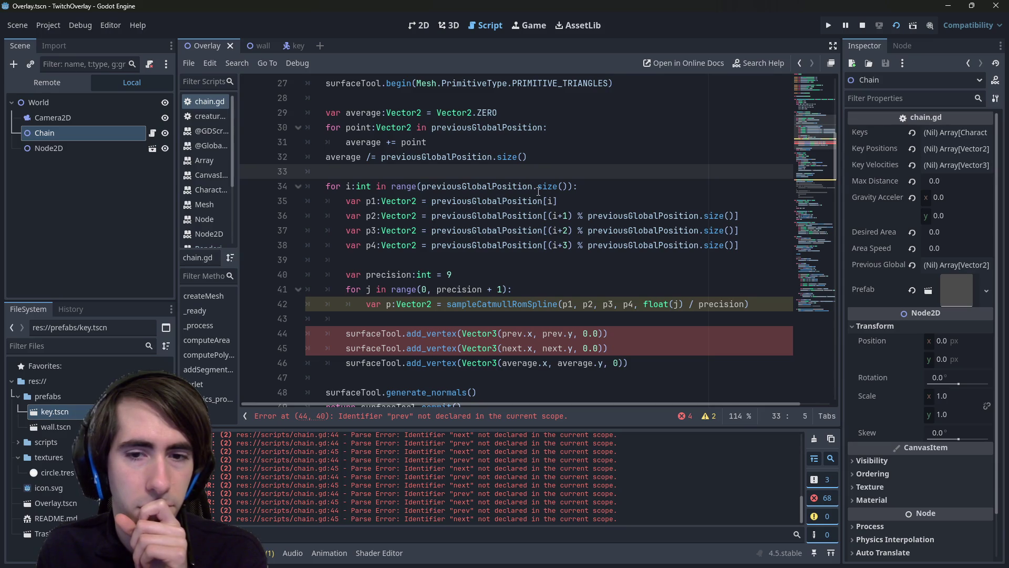
drag(762, 216, 224, 209)
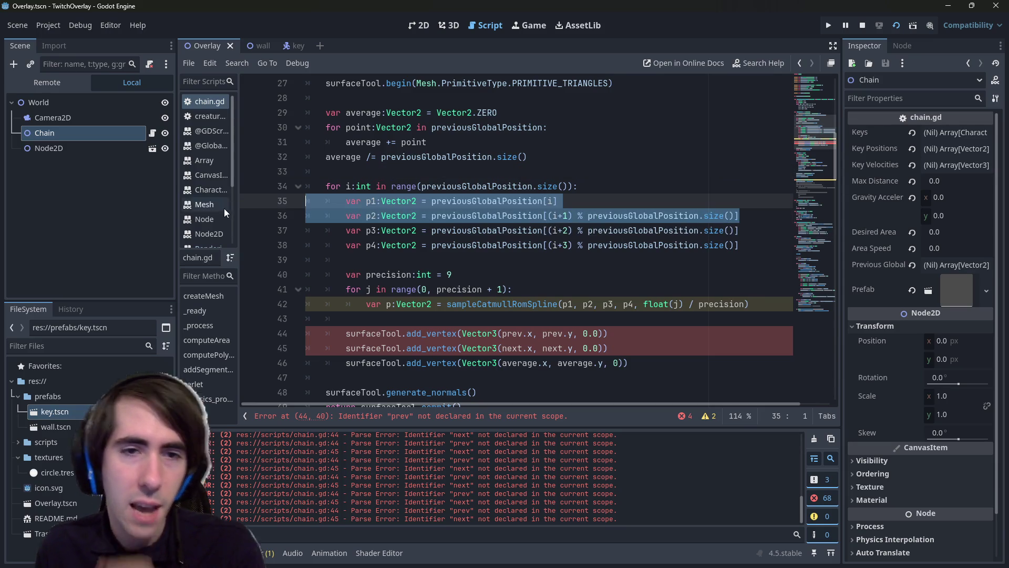
- Duplicate the p1 and p2 declarations below the sampling loop, renamed prev and next
key(ctrl+c)
click(377, 315)
key(Return)
key(Return)
key(ctrl+v)
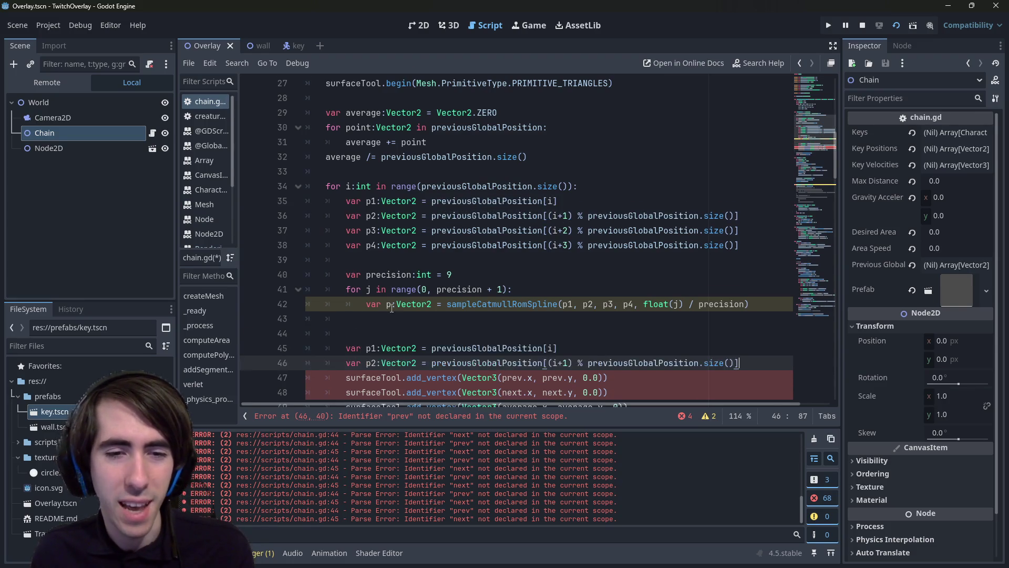
scroll(391, 308, down, 1)
double_click(373, 303)
text(prev)
key(Down)
key(ctrl+shift+Left)
text(nex)
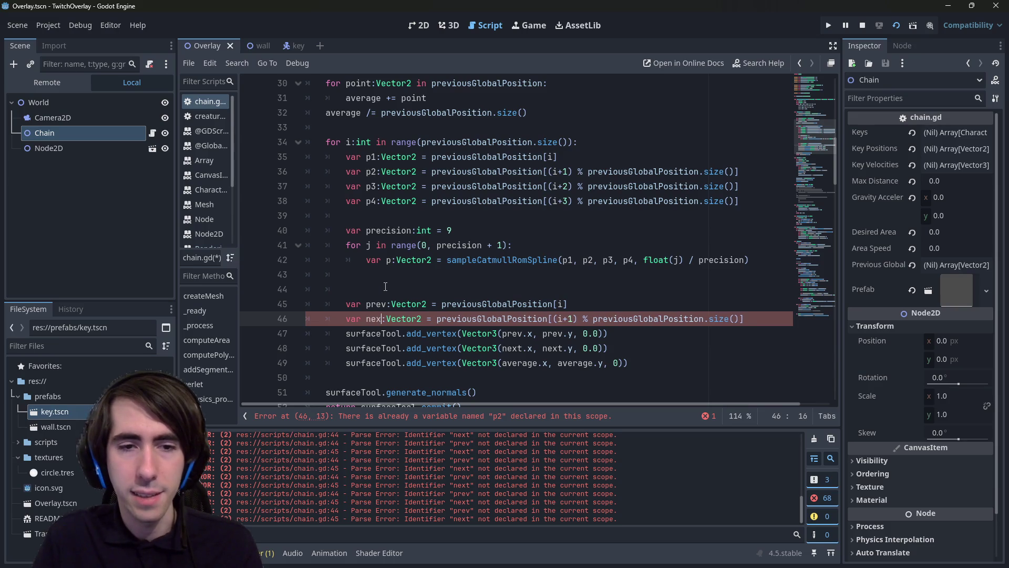
text(t)
key(ctrl+s)
- Copy the outer for-loop header above the prev and next lines, outdented
drag(601, 147, 297, 143)
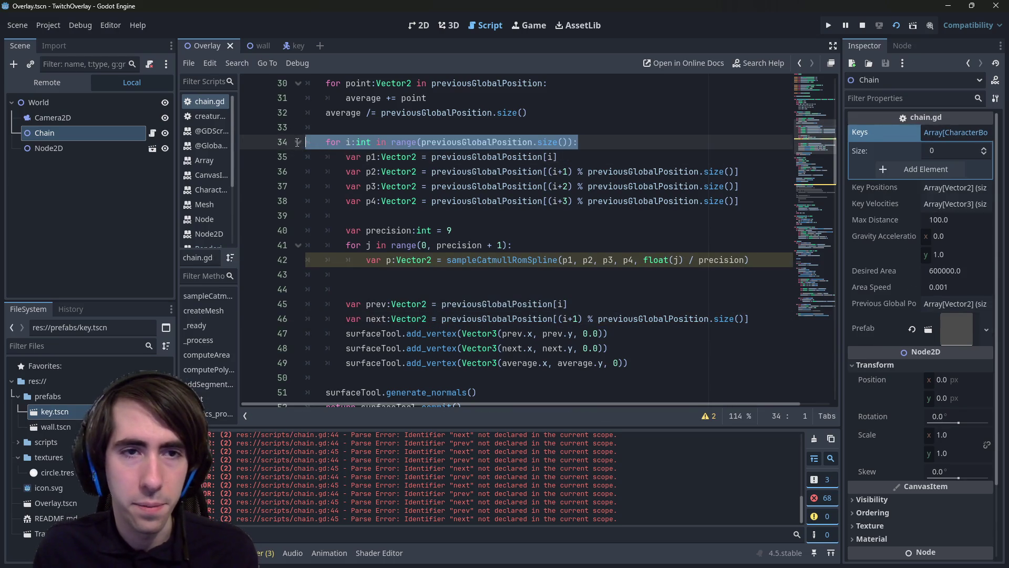
key(ctrl+c)
click(388, 286)
key(BackSpace)
key(ctrl+v)
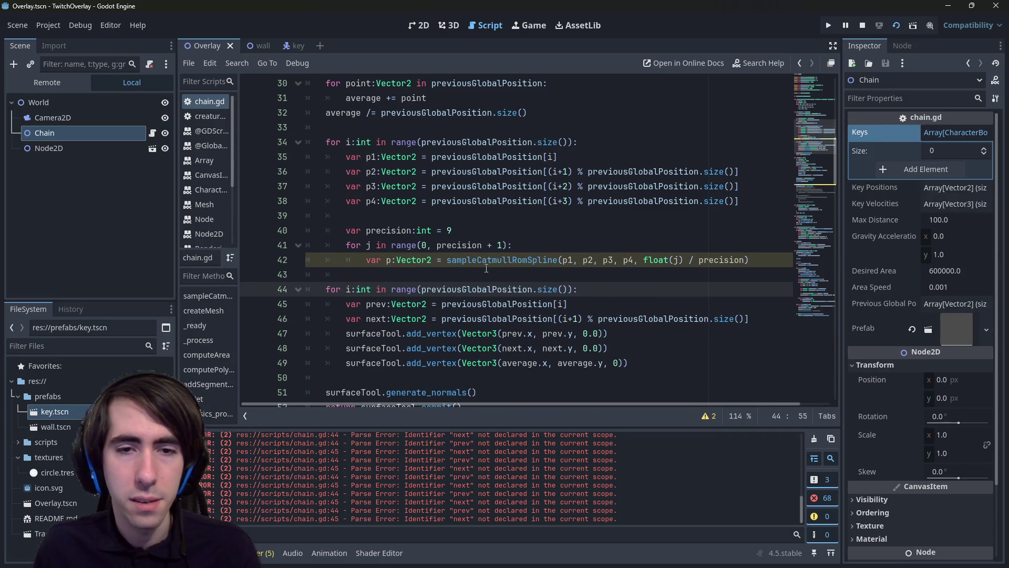
double_click(492, 287)
- Declare var vertices2D:Array[Vector2] = [] above the outer loop
click(509, 126)
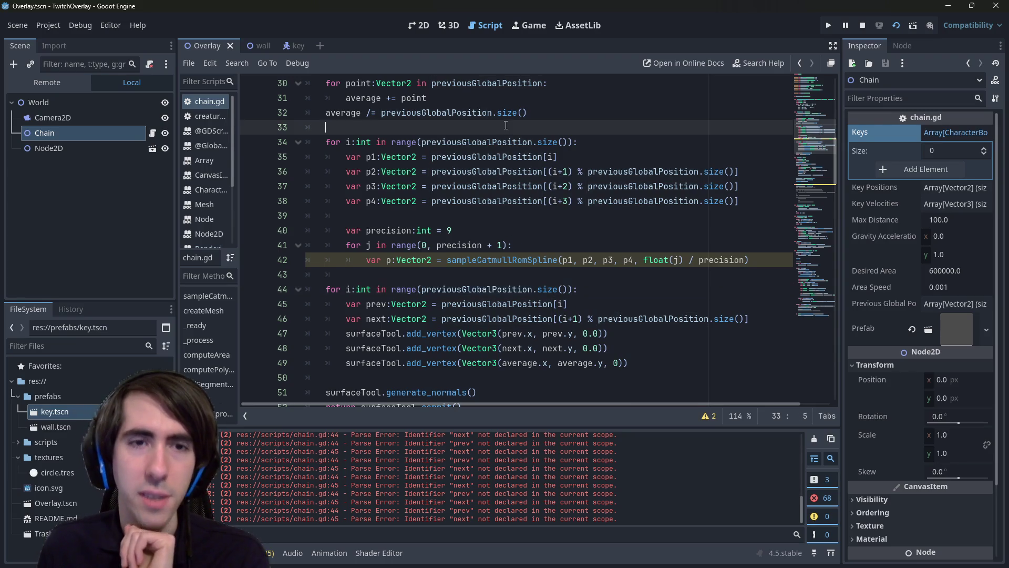
key(Return)
text(var )
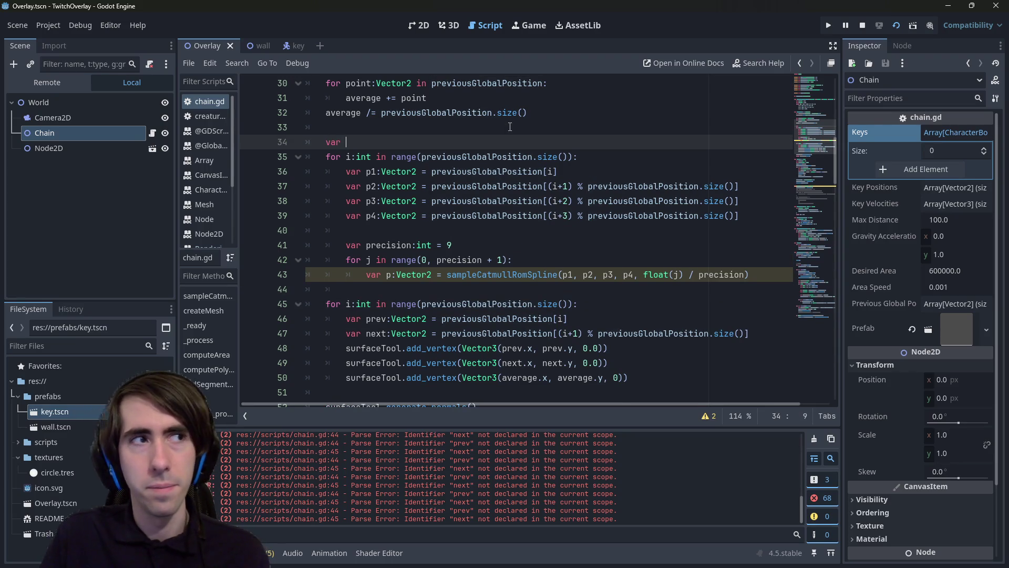
text(vertices2D)
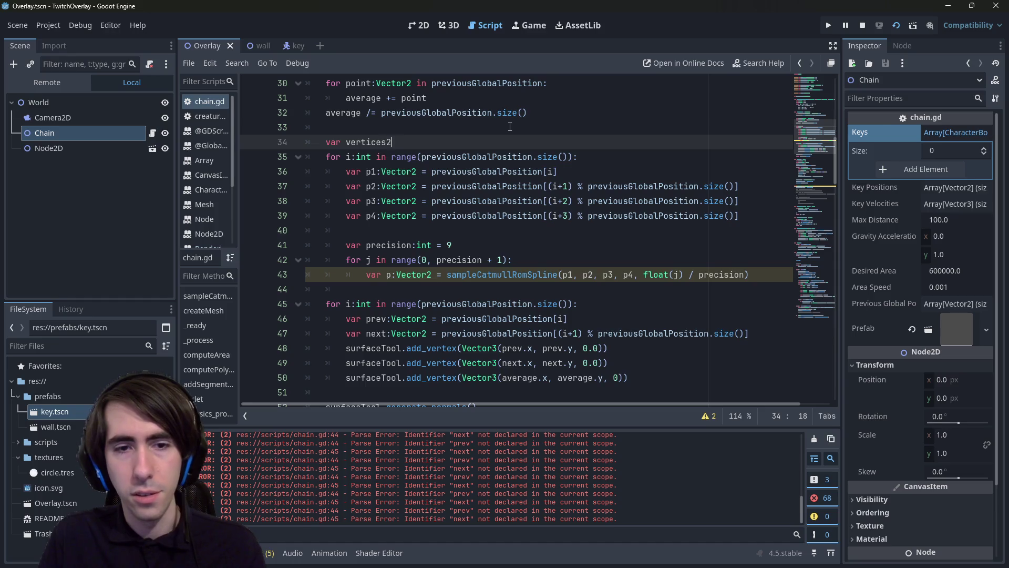
text(:Array)
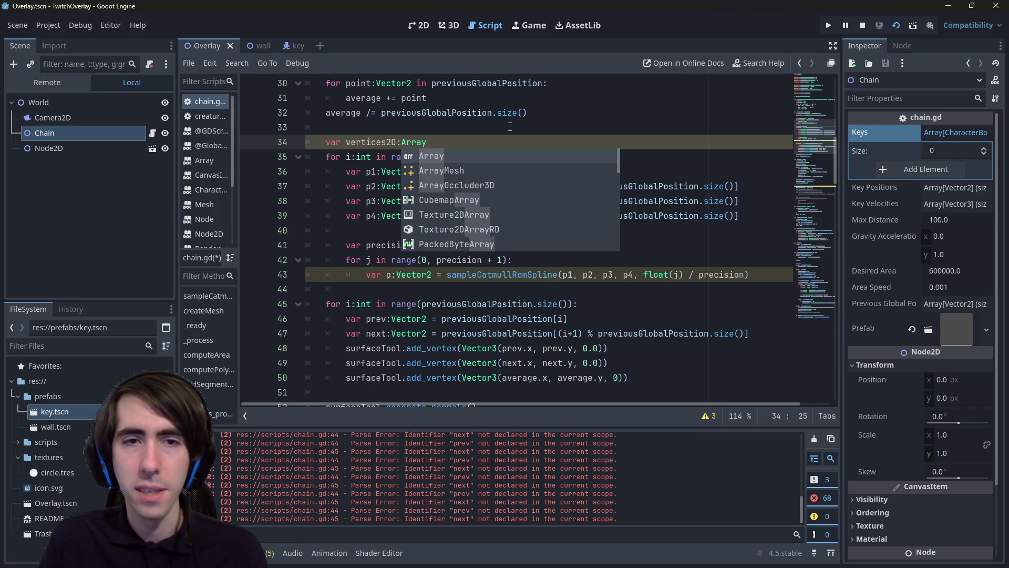
text([Vector2])
key(ctrl+s)
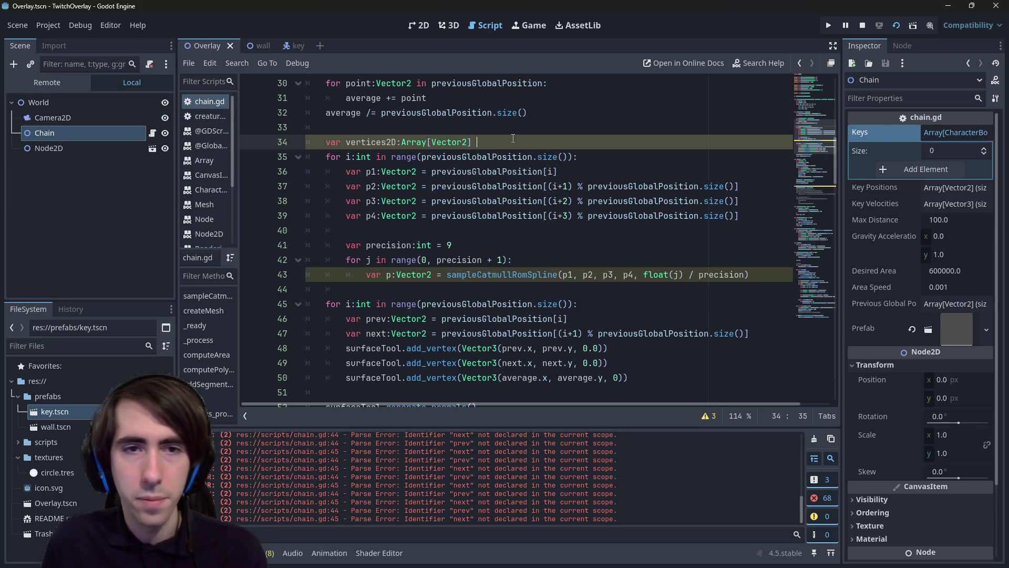
text(= [])
- Add a vertices2D.resize() call on the next line
key(Down)
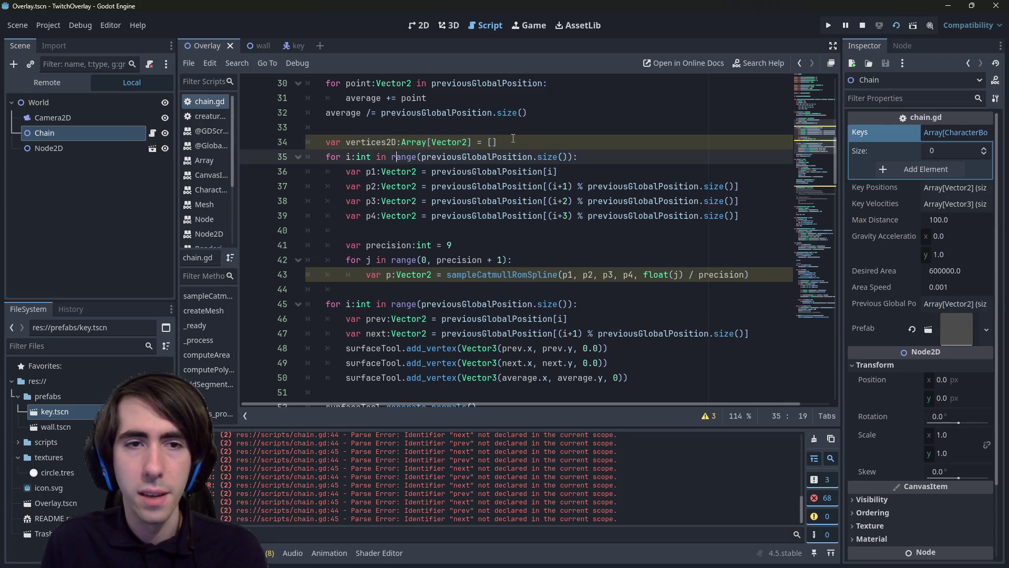
key(Up)
key(End)
key(Return)
text(vertices2D.)
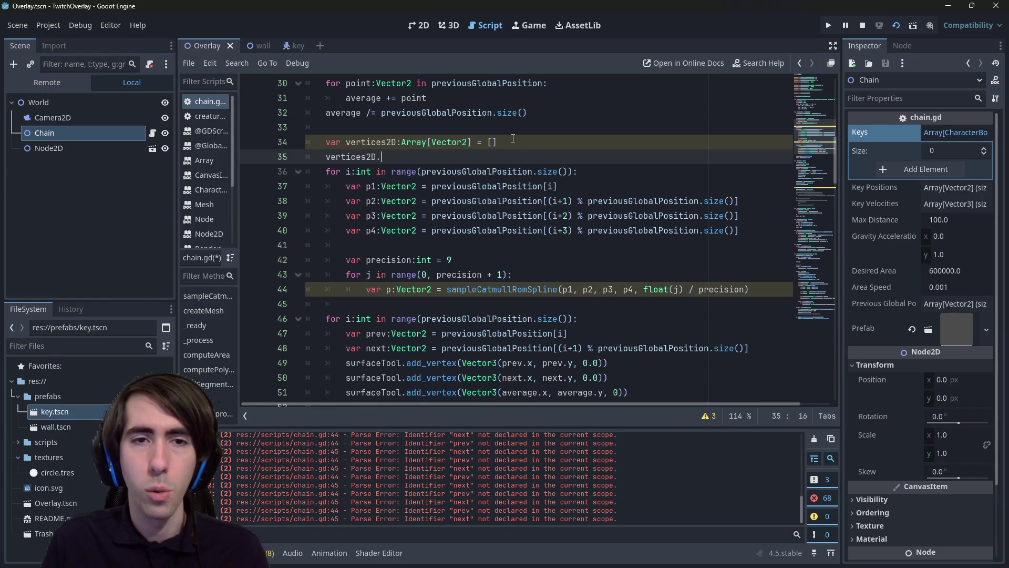
text(resi)
key(Return)
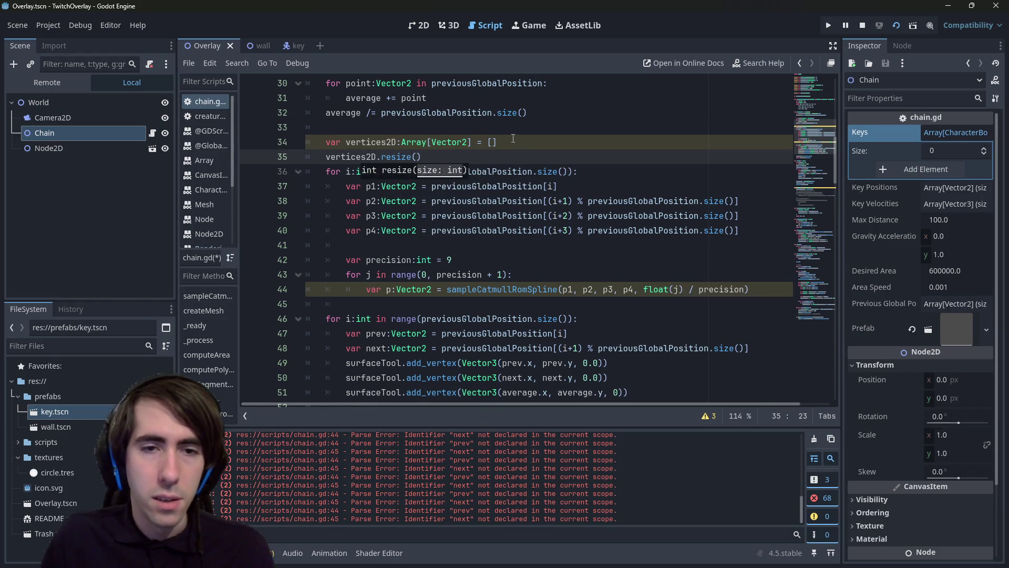
key(ctrl+s)
- Make the resize argument previousGlobalPosition.size() * 10
scroll(513, 138, down, 3)
scroll(473, 204, up, 8)
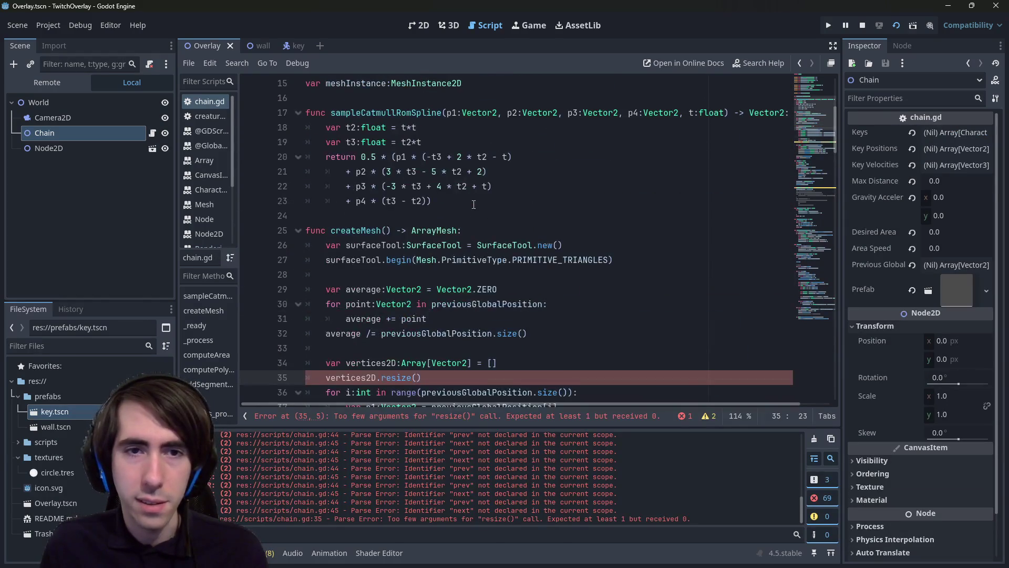
scroll(407, 236, down, 3)
scroll(504, 251, up, 1)
scroll(508, 252, down, 1)
double_click(531, 259)
key(ctrl+c)
click(416, 245)
key(ctrl+v)
text(.size())
key(ctrl+s)
scroll(484, 248, down, 3)
scroll(484, 248, up, 2)
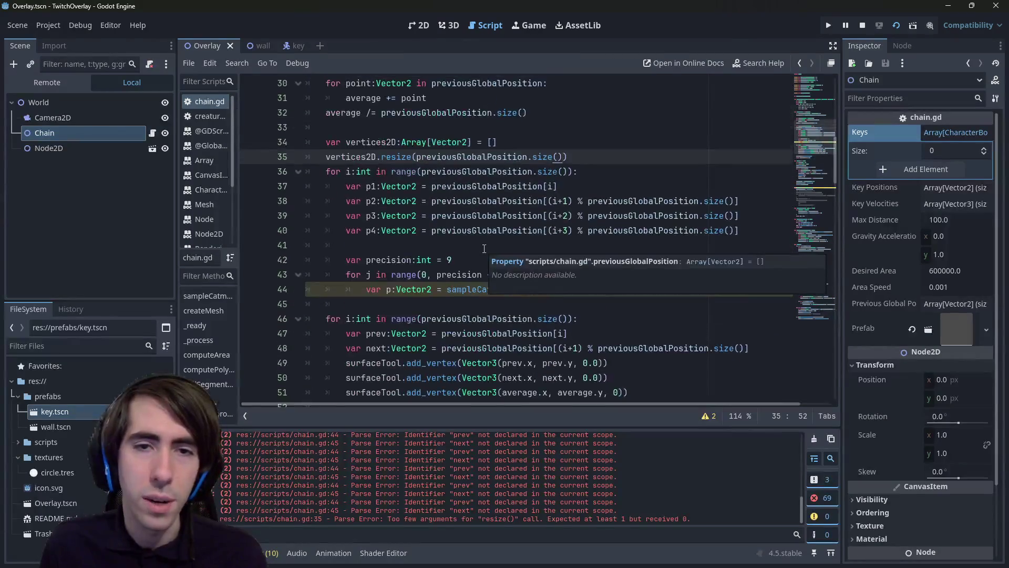
text(* 10)
key(ctrl+s)
- Change precision from 9 to 10 and remove the + 1 from the loop range
scroll(538, 215, down, 1)
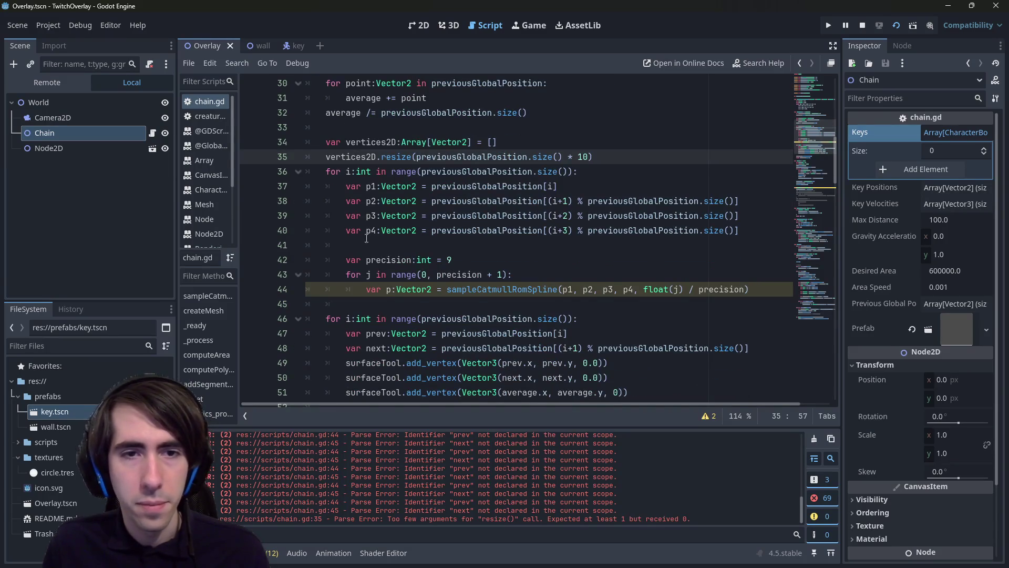
double_click(368, 157)
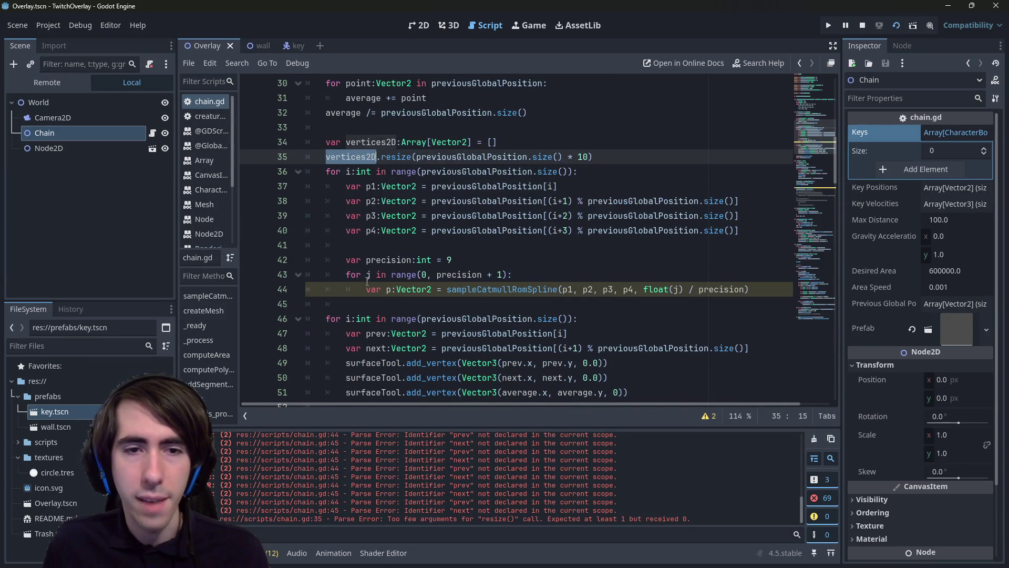
double_click(387, 260)
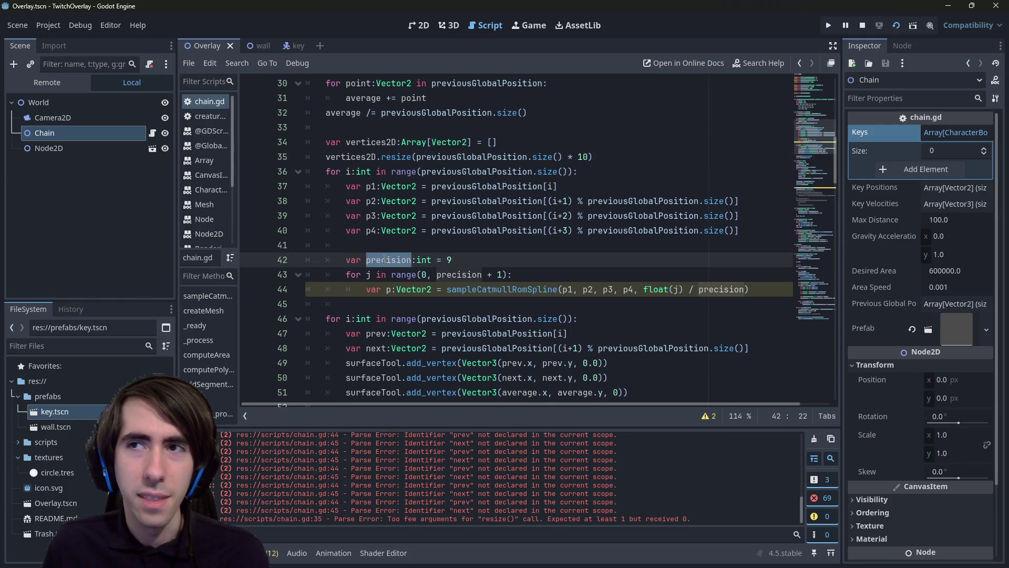
click(468, 260)
key(BackSpace)
text(10)
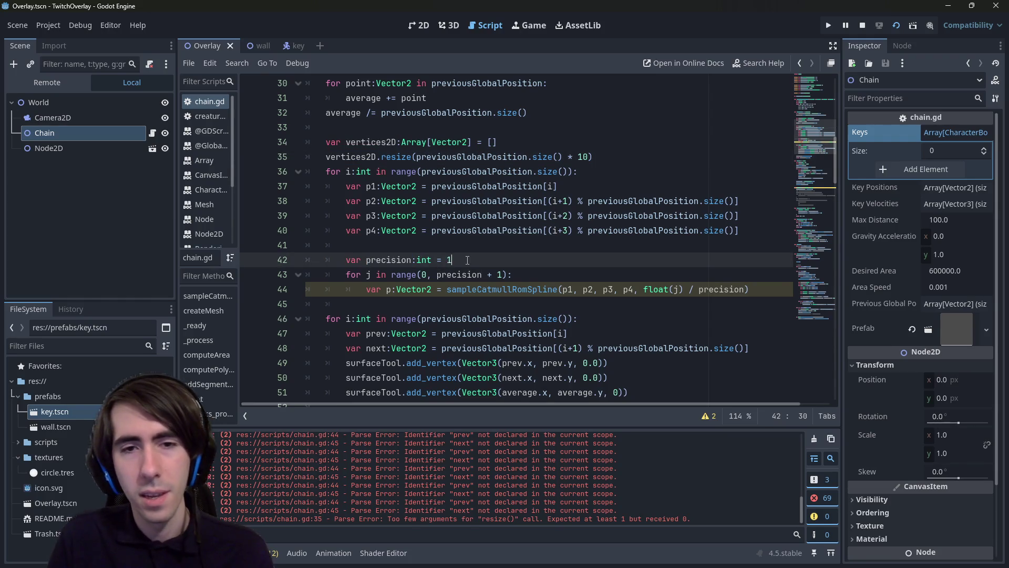
key(Down)
key(BackSpace)
key(BackSpace)
key(BackSpace)
- Wrap line 44's divisor as (precision - 1) and save
click(691, 290)
text(()
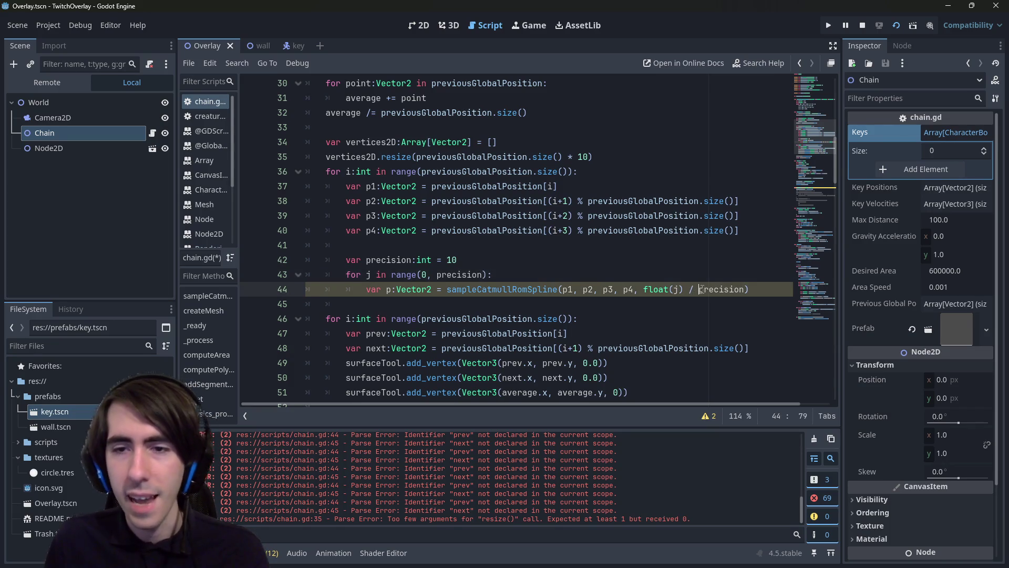
key(ctrl+Right)
text(- 1)
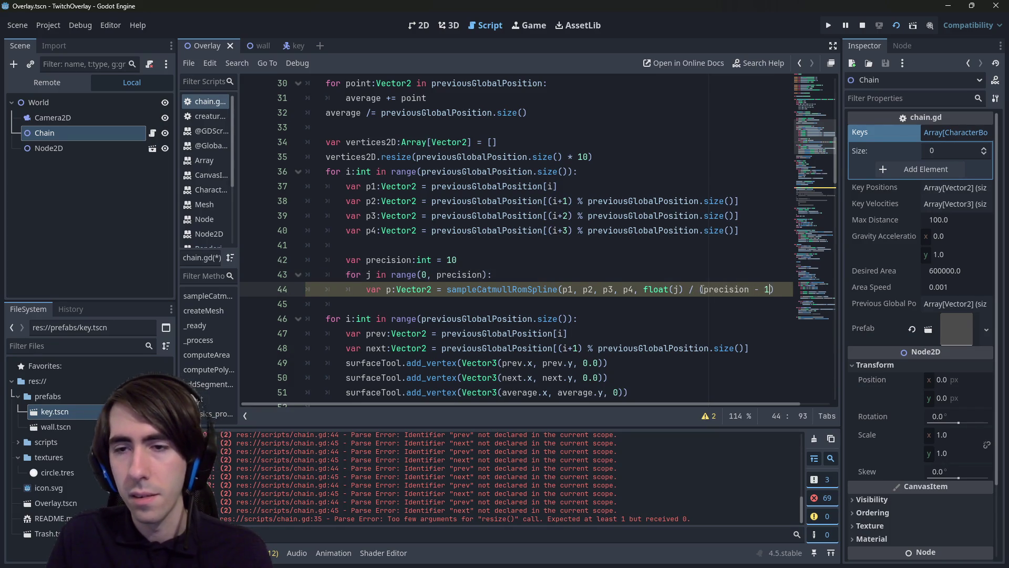
text())
key(ctrl+s)
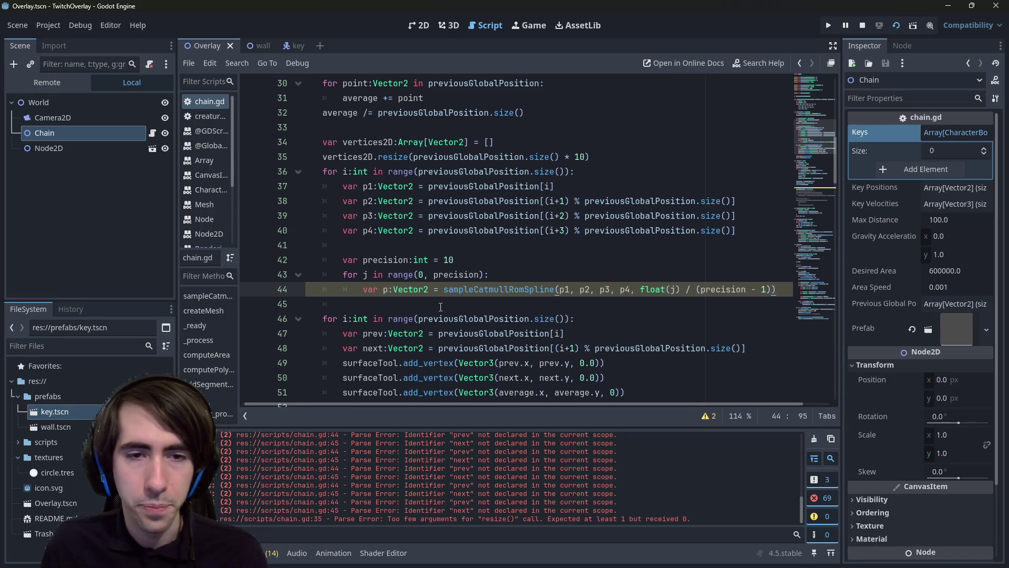
- Add the line vertices2D[i * precision + j] = p after the spline sample
key(Return)
text(vect)
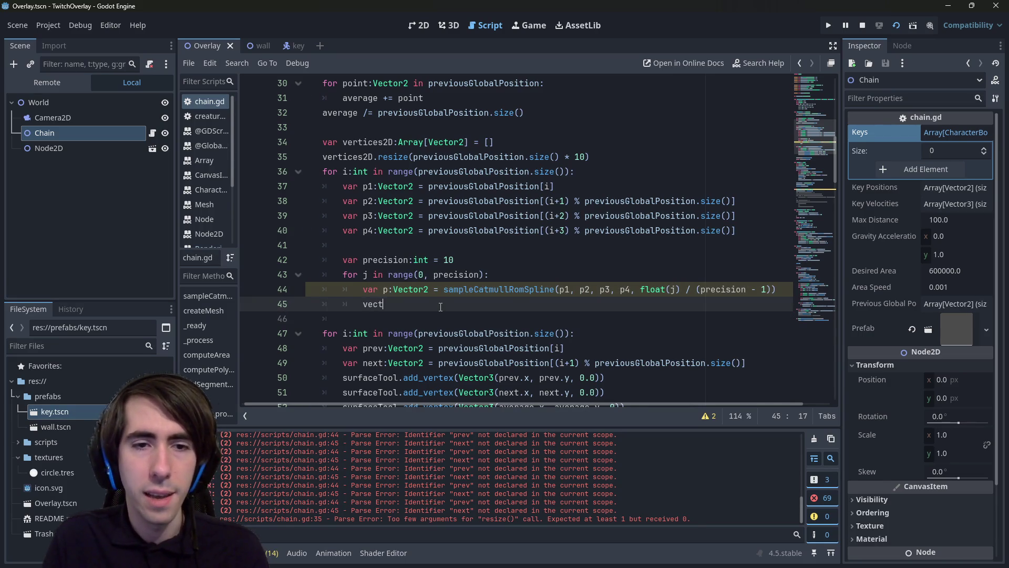
key(BackSpace)
key(BackSpace)
text(rt)
key(Return)
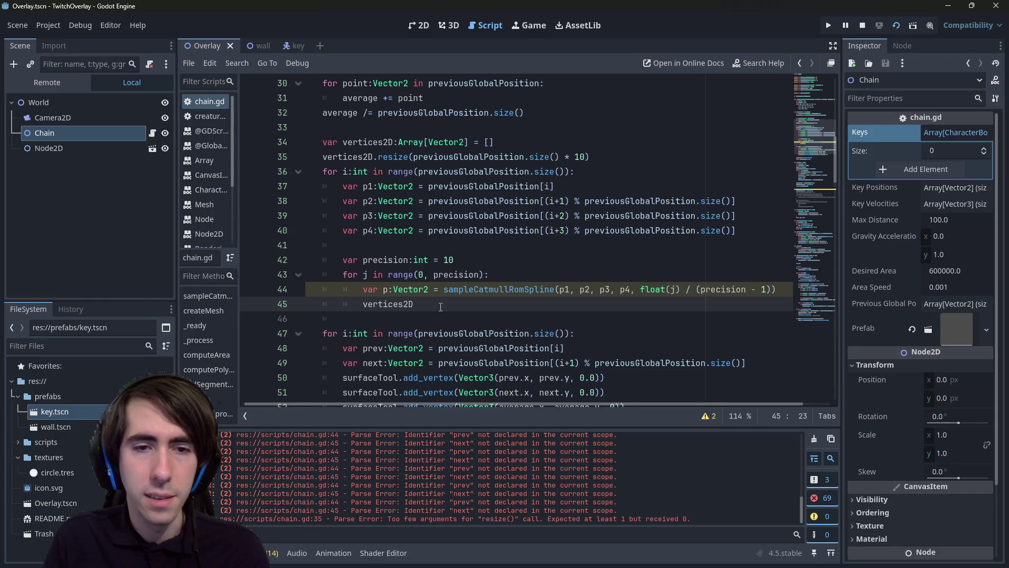
text([)
text(i * precisio)
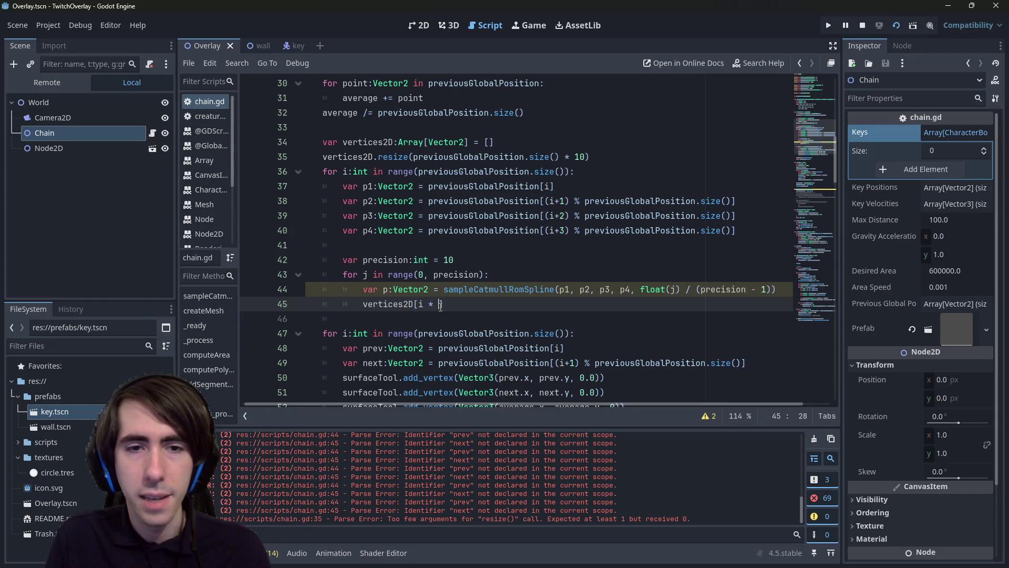
text(n + j)
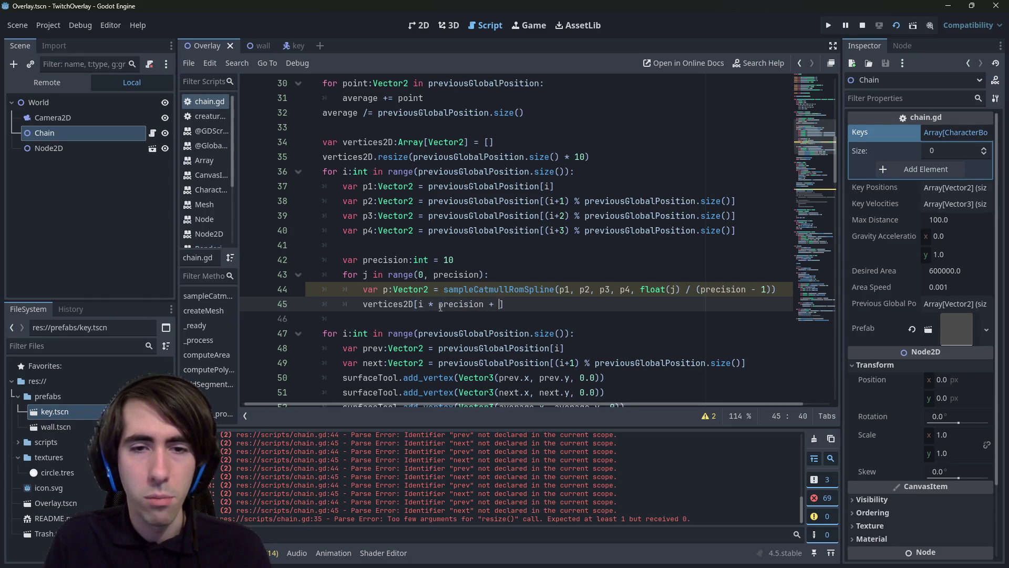
text(] = )
text(p)
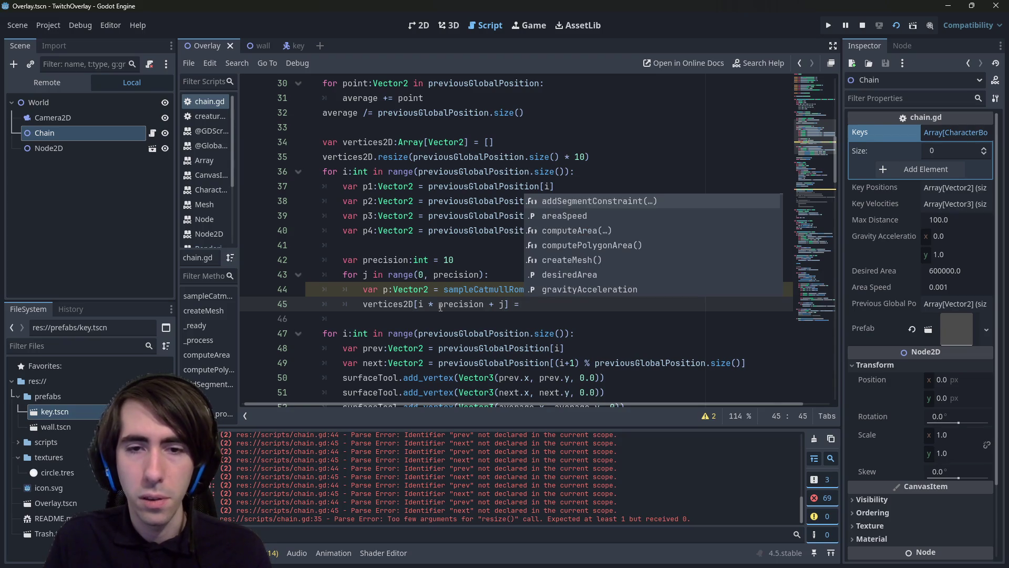
key(Escape)
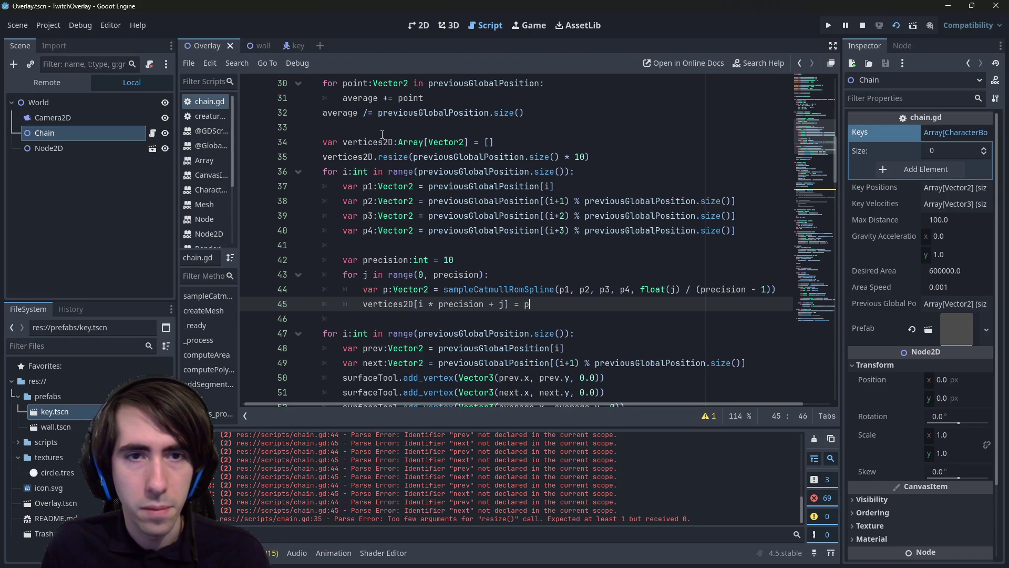
click(582, 156)
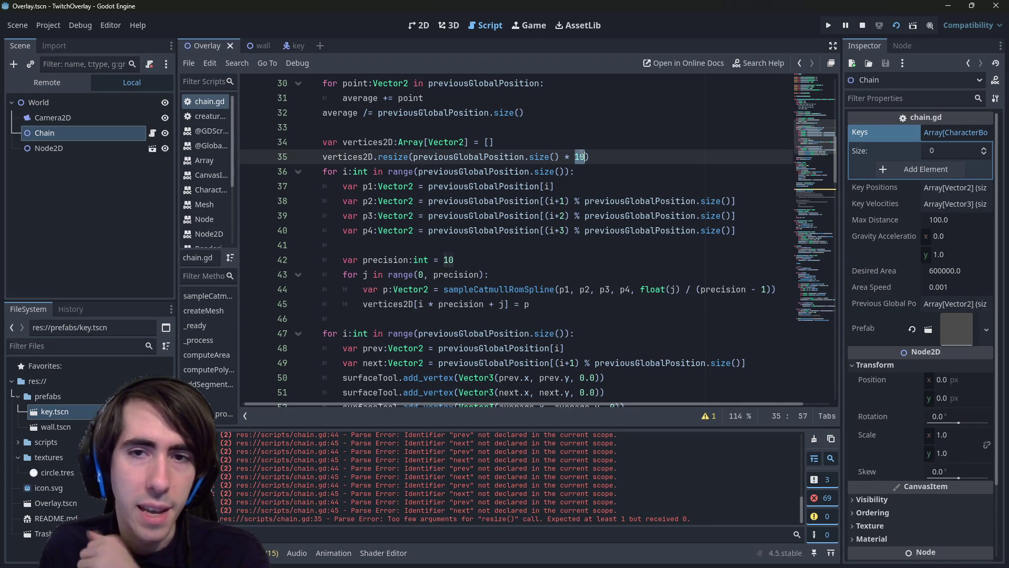
- Move the precision declaration to function level and replace 10 with precision in the resize call
mouse_move(456, 259)
mouse_down()
mouse_move(285, 259)
mouse_move(386, 146)
mouse_up()
key(shift+Tab)
key(shift+Tab)
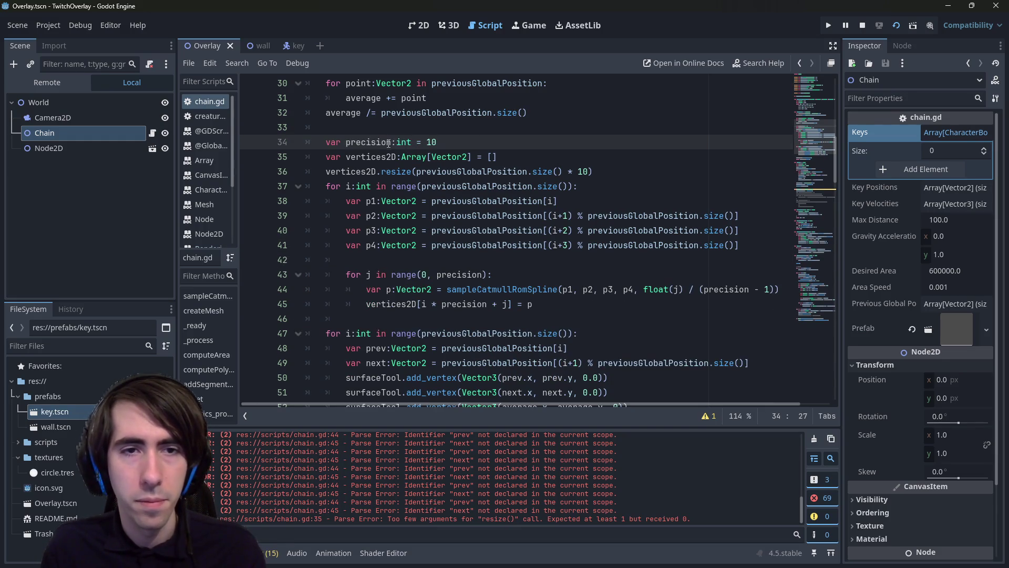
double_click(378, 142)
key(ctrl+c)
double_click(583, 171)
key(ctrl+v)
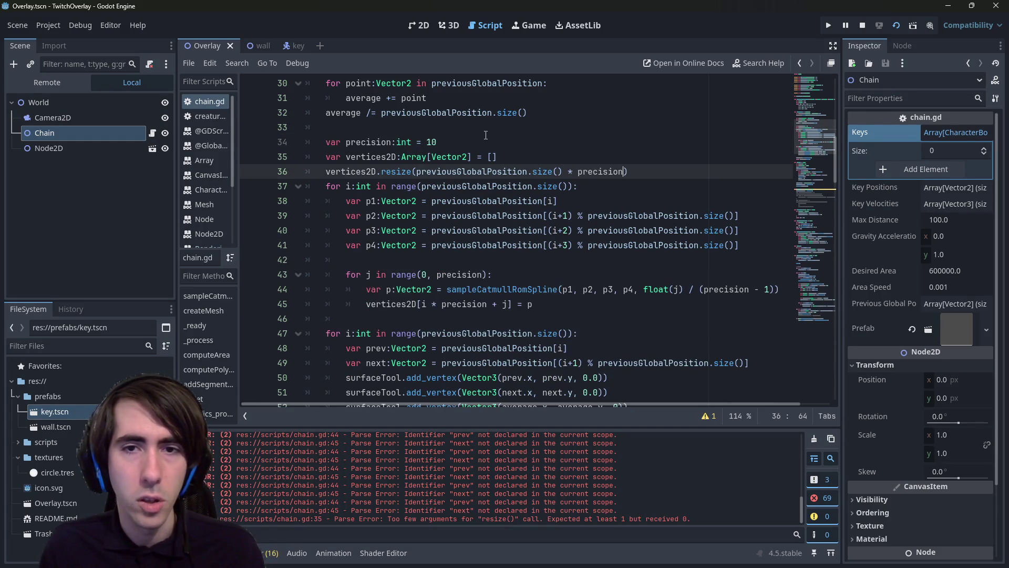
- Check previousGlobalPosition in the triangle loop, then run the game showing the white blob
scroll(371, 251, down, 1)
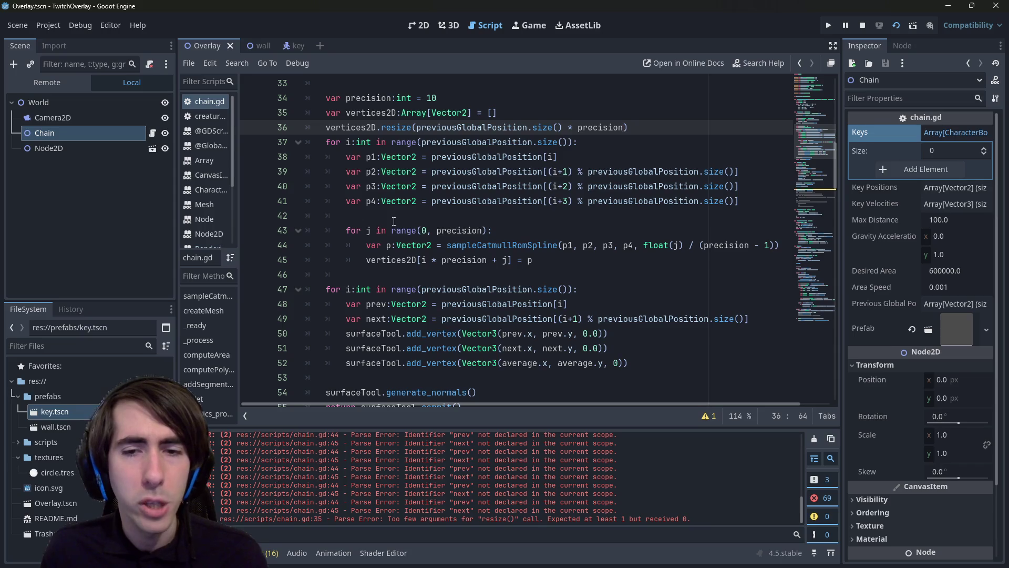
scroll(411, 267, down, 1)
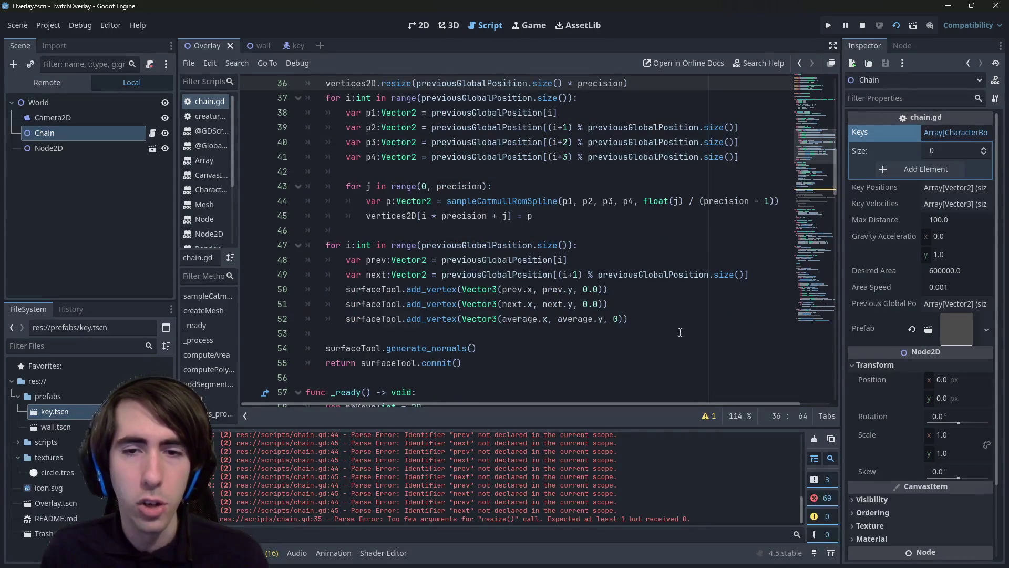
drag(680, 332, 347, 300)
scroll(473, 263, up, 2)
double_click(393, 157)
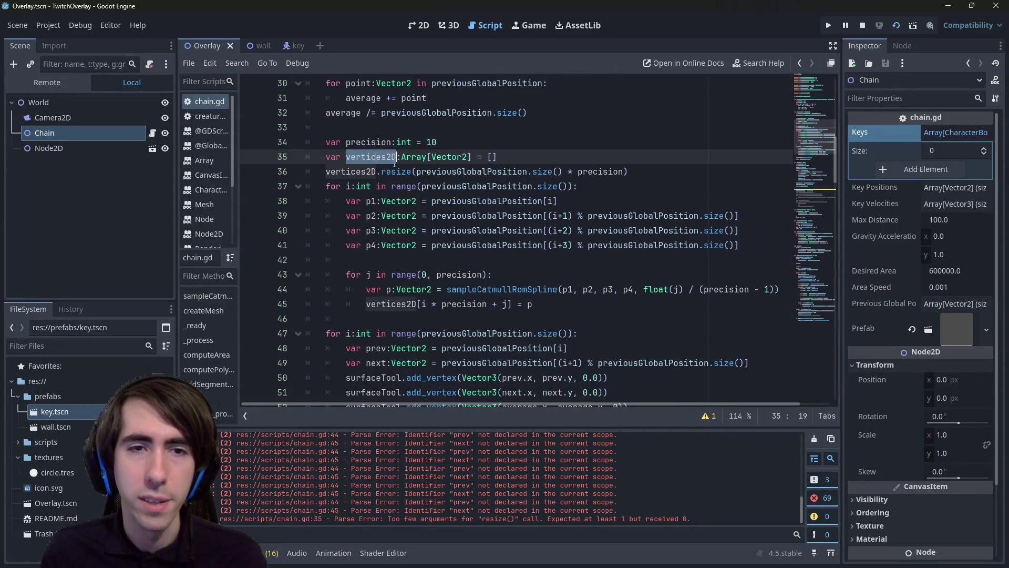
scroll(395, 164, down, 2)
double_click(477, 245)
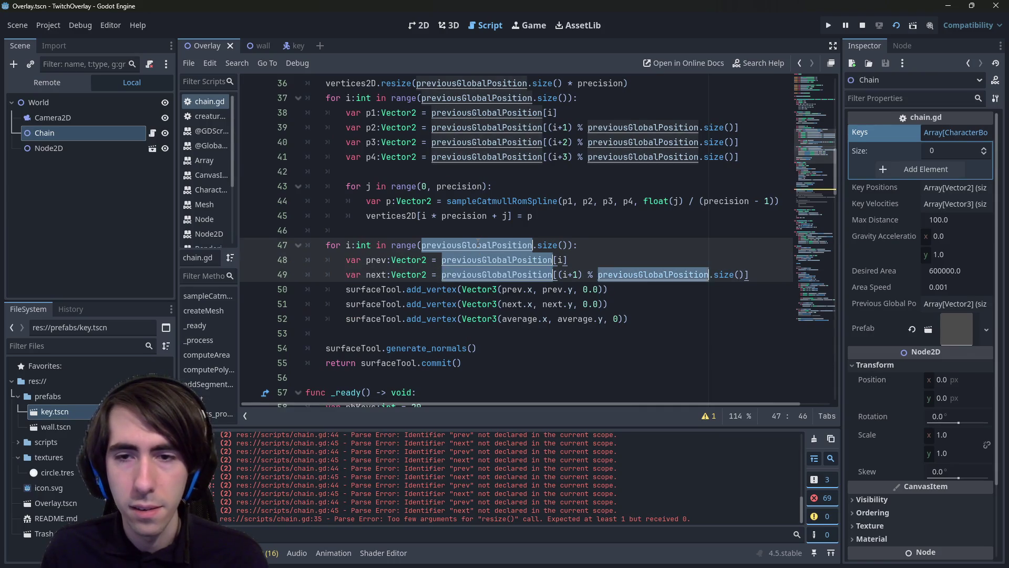
click(895, 26)
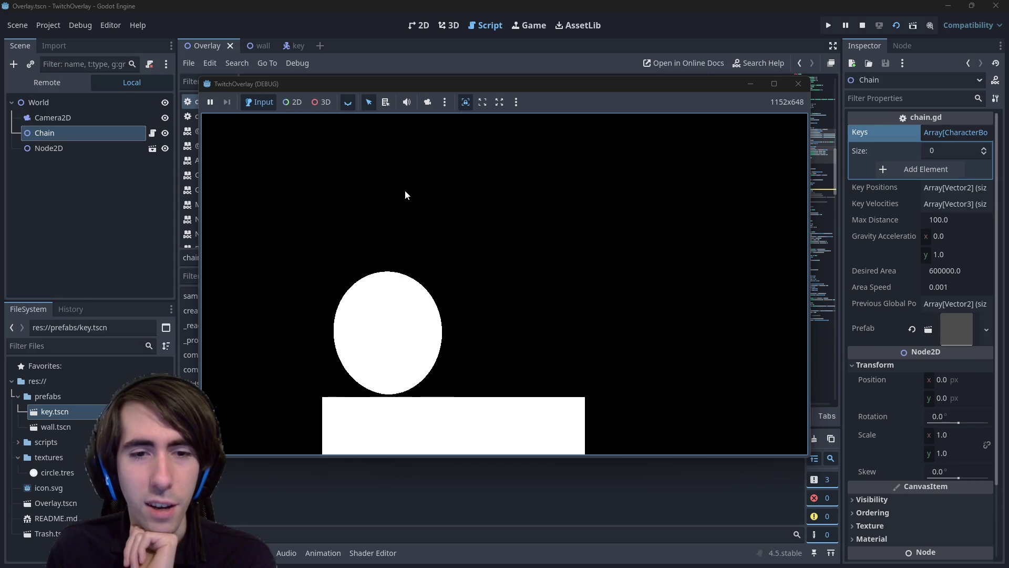
- Drag the white blob up off the platform repeatedly to stretch it, then stop the game with F8
mouse_move(408, 266)
mouse_down()
mouse_move(417, 234)
mouse_move(407, 232)
mouse_move(421, 216)
mouse_move(484, 232)
mouse_move(525, 207)
mouse_move(471, 211)
mouse_move(416, 238)
mouse_move(543, 228)
mouse_move(400, 214)
mouse_move(560, 203)
mouse_move(513, 246)
mouse_move(576, 218)
mouse_move(574, 235)
mouse_move(579, 205)
mouse_move(538, 256)
mouse_move(305, 257)
mouse_move(627, 242)
mouse_move(356, 241)
mouse_move(689, 271)
mouse_move(367, 294)
mouse_move(603, 332)
mouse_move(641, 196)
mouse_move(530, 185)
mouse_move(431, 118)
mouse_move(622, 214)
mouse_move(629, 164)
mouse_move(425, 242)
mouse_move(523, 160)
mouse_move(688, 198)
mouse_move(342, 238)
mouse_move(670, 210)
mouse_move(388, 218)
mouse_move(656, 215)
mouse_move(512, 206)
mouse_move(626, 272)
mouse_move(468, 212)
mouse_move(750, 179)
mouse_move(384, 233)
mouse_move(571, 189)
mouse_move(523, 282)
mouse_move(457, 214)
mouse_move(641, 268)
mouse_move(386, 239)
mouse_move(610, 184)
mouse_move(676, 252)
mouse_move(403, 257)
mouse_move(458, 105)
mouse_move(622, 207)
mouse_move(505, 254)
mouse_move(443, 176)
mouse_move(637, 194)
mouse_move(459, 210)
mouse_move(587, 249)
mouse_move(500, 216)
mouse_move(515, 213)
mouse_move(501, 164)
mouse_move(513, 162)
mouse_up()
drag(518, 226, 526, 180)
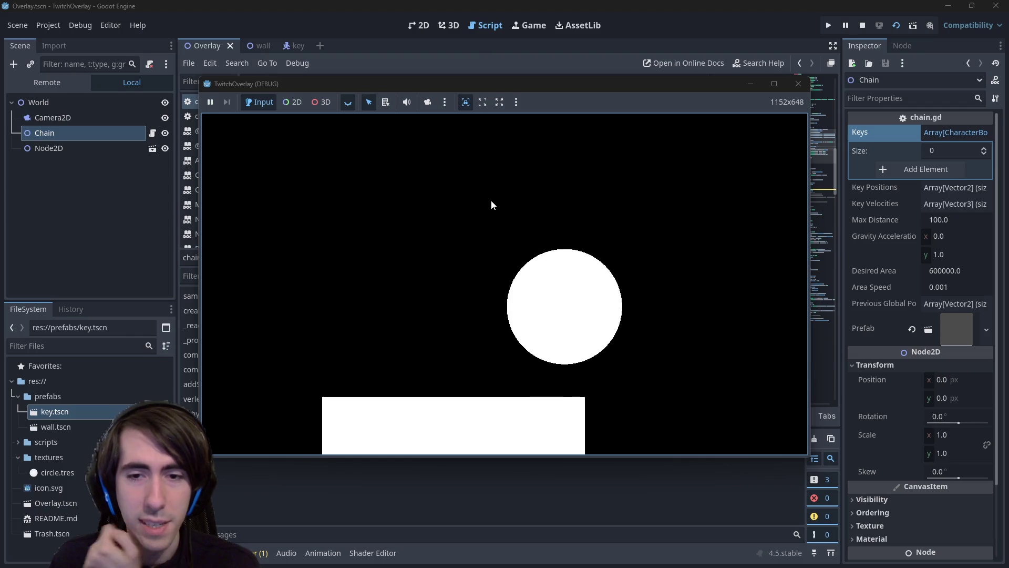
mouse_move(491, 204)
mouse_down()
mouse_move(418, 338)
mouse_move(489, 225)
mouse_move(484, 207)
mouse_move(513, 240)
mouse_up()
mouse_move(439, 247)
mouse_down()
mouse_move(452, 205)
mouse_move(440, 194)
mouse_move(494, 231)
mouse_move(500, 203)
mouse_move(522, 199)
mouse_up()
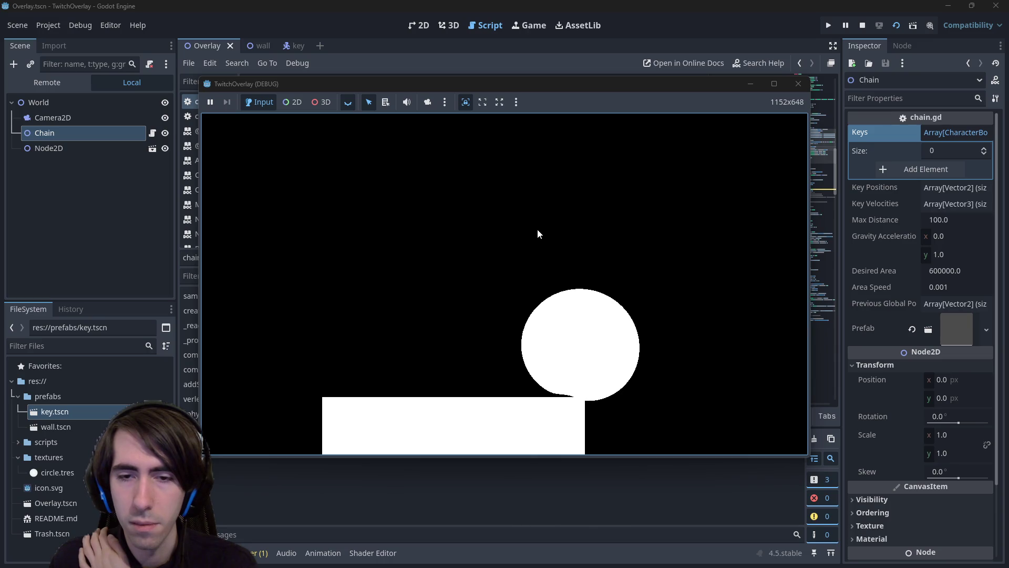
drag(536, 234, 536, 235)
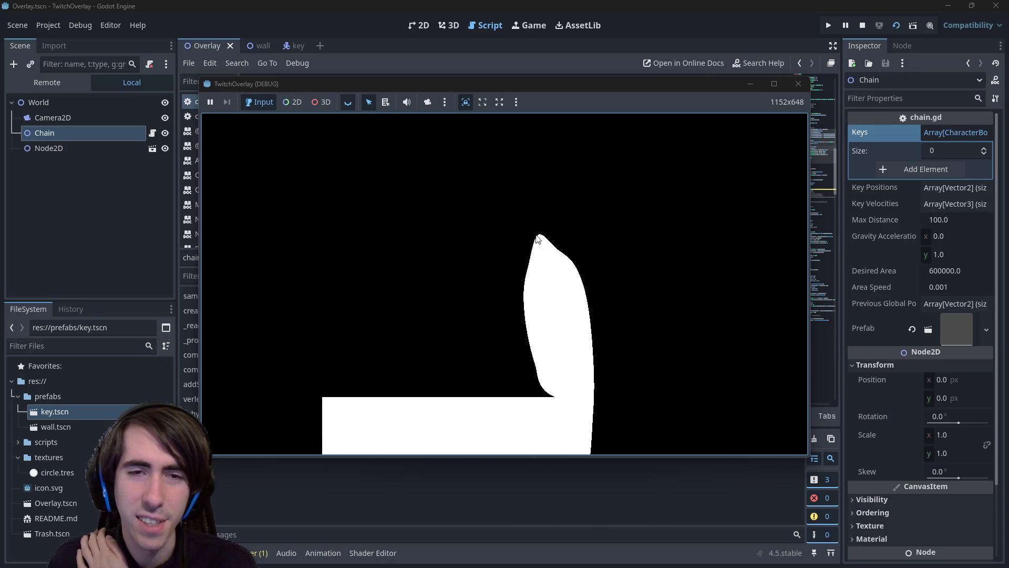
key(F8)
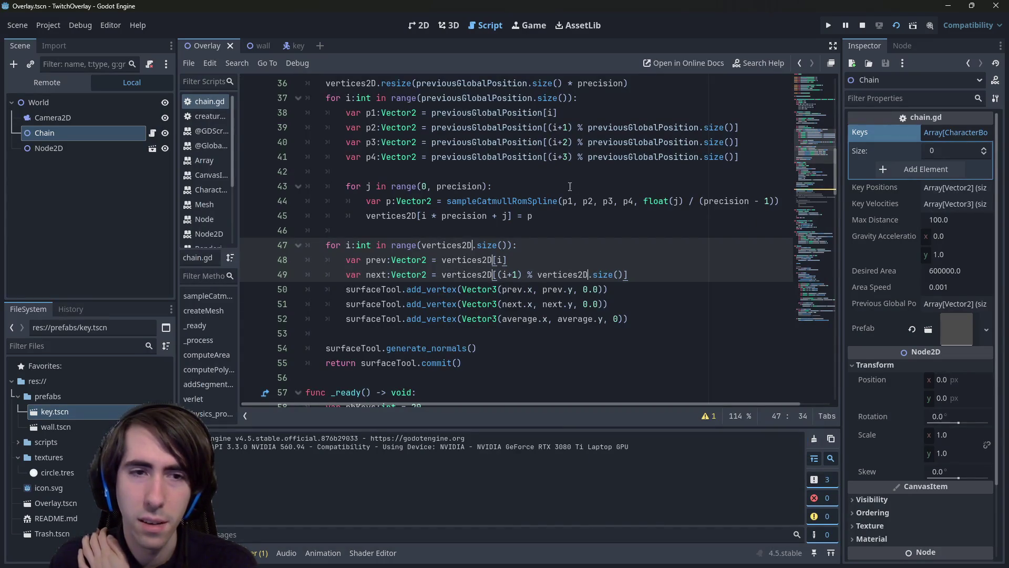
- Rerun the game and stretch the blob upward into a teardrop
click(562, 198)
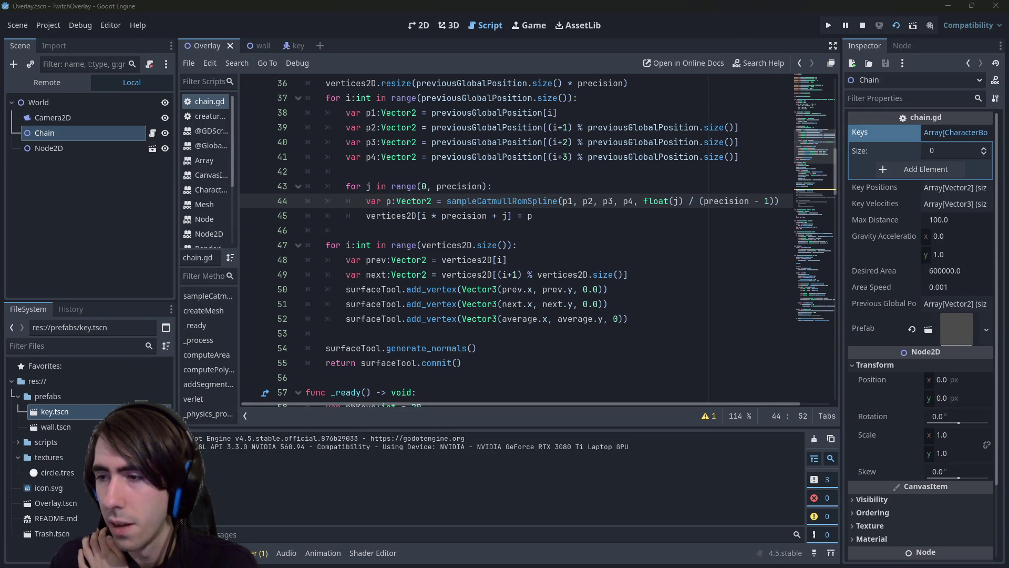
key(F5)
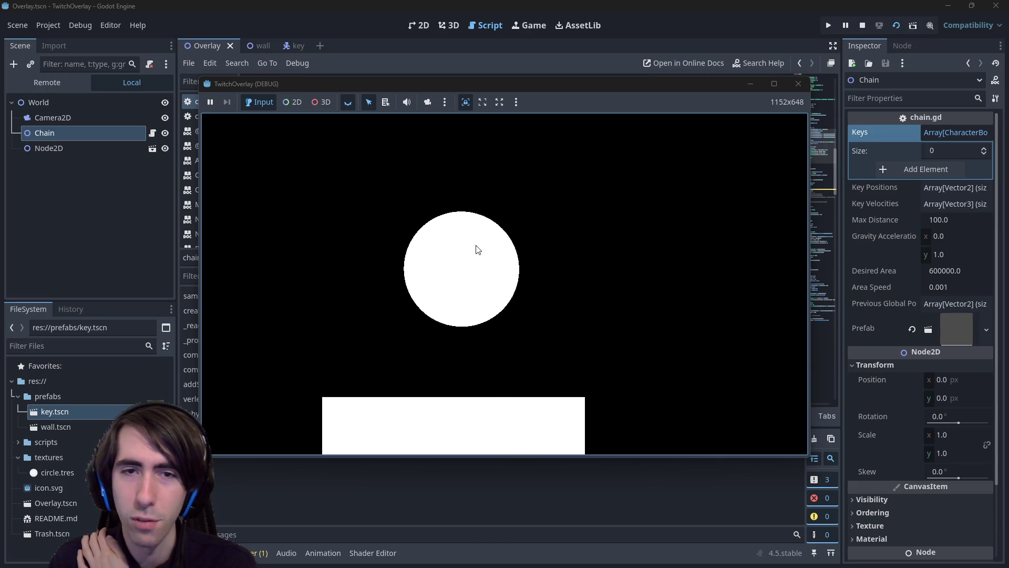
click(467, 186)
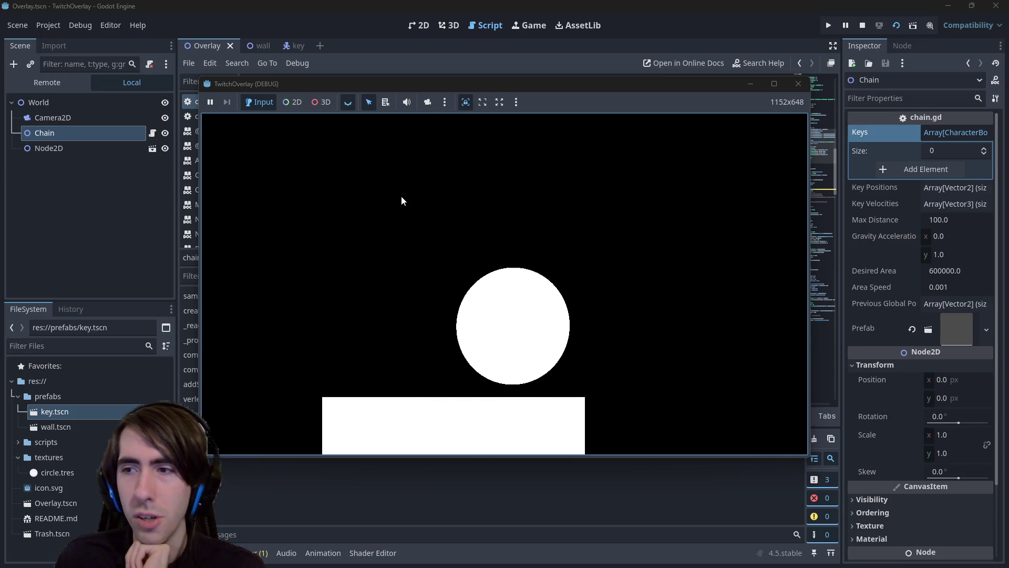
mouse_move(410, 184)
mouse_down()
mouse_move(403, 147)
mouse_move(408, 210)
mouse_move(405, 128)
mouse_move(404, 227)
mouse_move(415, 246)
mouse_move(410, 131)
mouse_move(420, 273)
mouse_move(428, 141)
mouse_move(422, 239)
mouse_move(428, 187)
mouse_up()
mouse_move(509, 257)
mouse_down()
mouse_move(518, 173)
mouse_move(507, 115)
mouse_move(502, 144)
mouse_move(491, 126)
mouse_move(493, 135)
mouse_up()
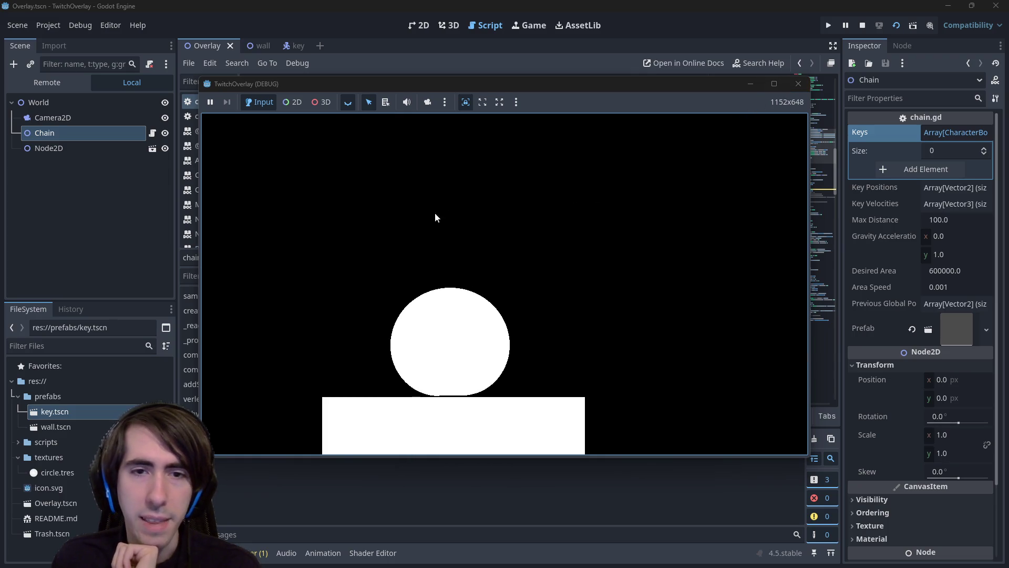
drag(454, 153, 453, 131)
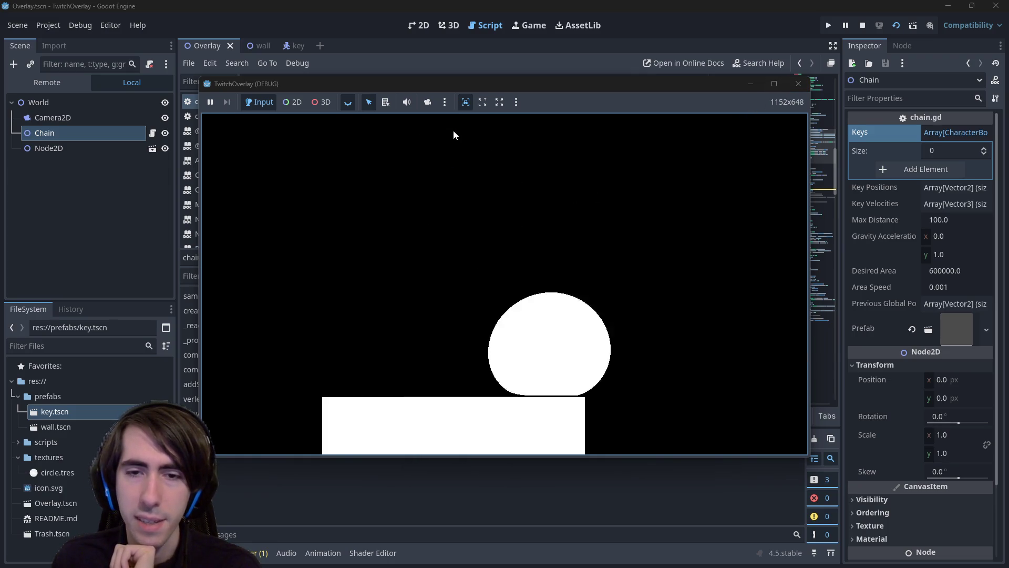
- Keep lifting the ball off the floor and letting it bounce, then stop the game with F8
mouse_move(472, 166)
mouse_down()
mouse_move(491, 153)
mouse_move(464, 106)
mouse_up()
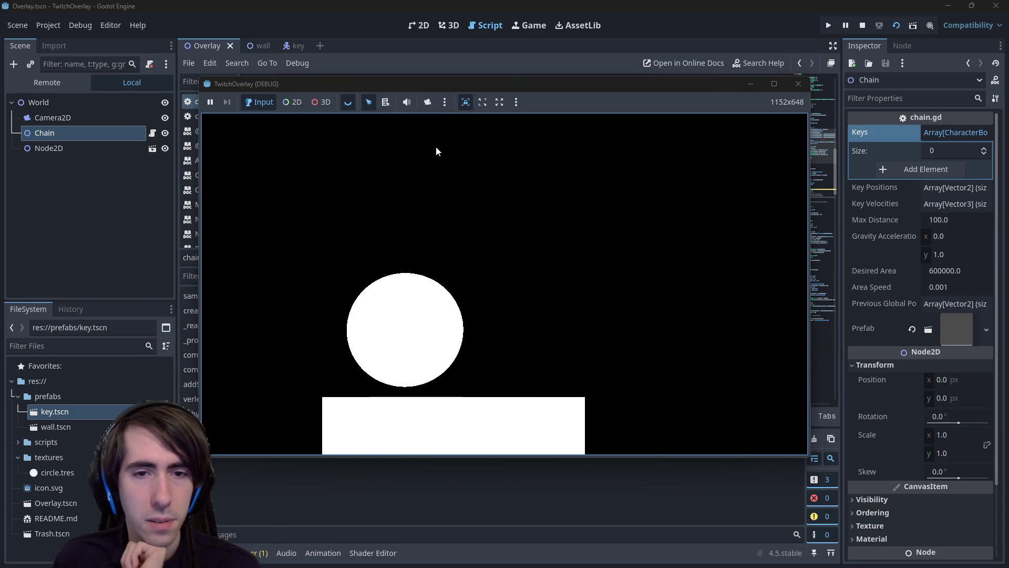
drag(401, 172, 400, 164)
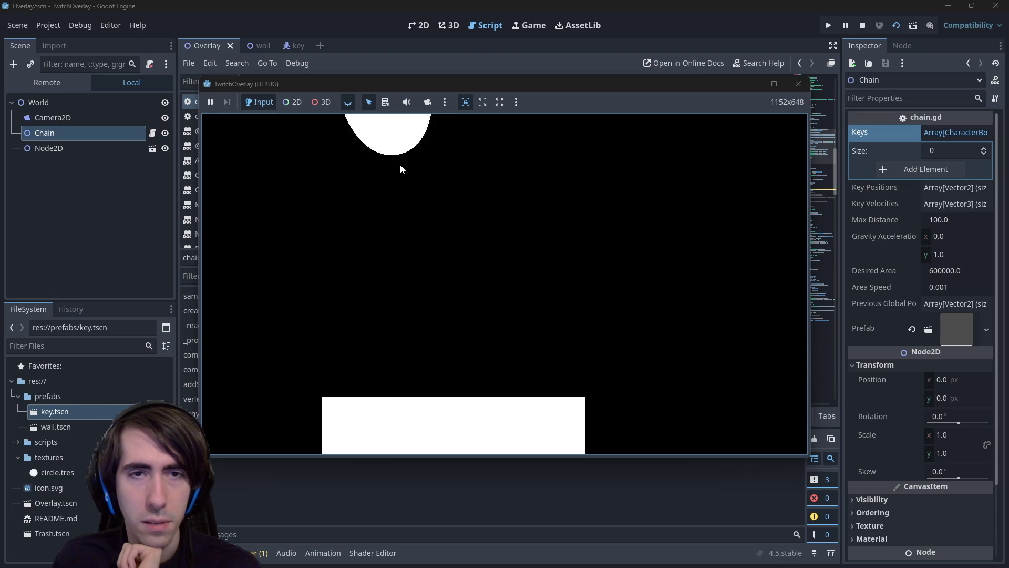
click(370, 181)
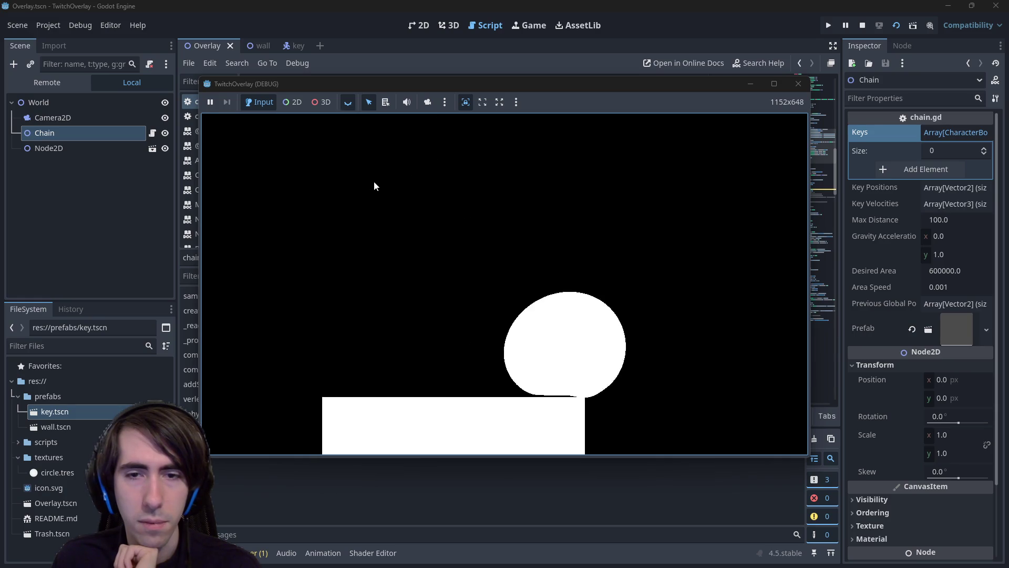
click(496, 263)
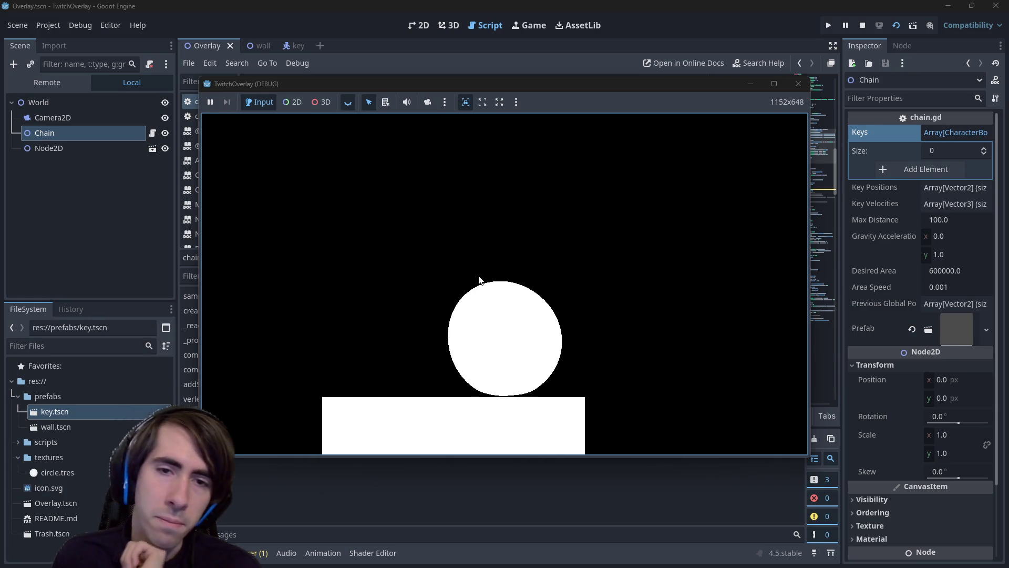
click(473, 234)
click(462, 210)
mouse_move(463, 231)
mouse_down()
mouse_move(452, 181)
mouse_move(450, 218)
mouse_move(464, 203)
mouse_move(455, 187)
mouse_move(461, 232)
mouse_move(462, 180)
mouse_move(469, 238)
mouse_move(464, 144)
mouse_move(466, 243)
mouse_move(472, 145)
mouse_move(465, 241)
mouse_move(520, 132)
mouse_move(444, 165)
mouse_up()
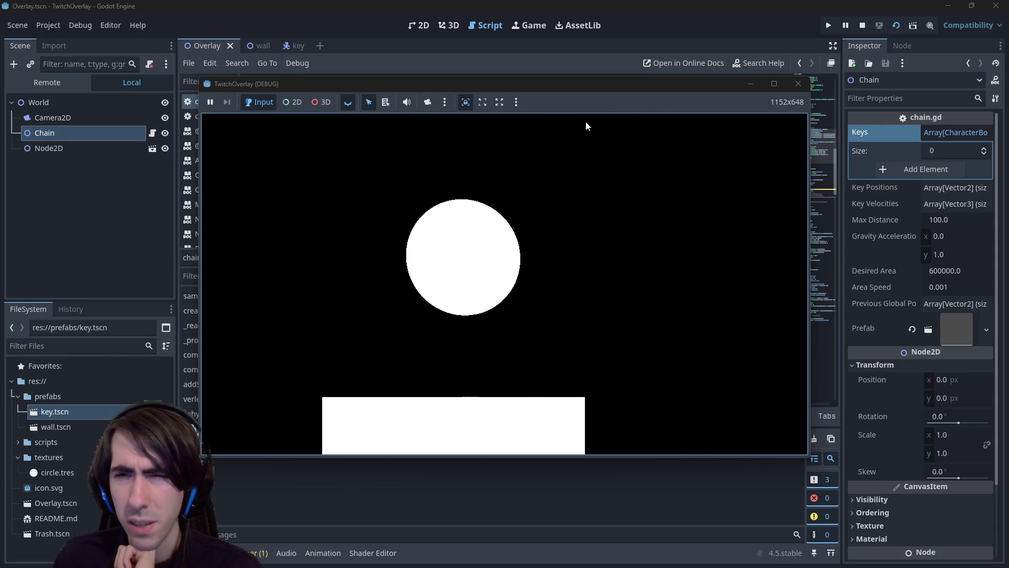
mouse_move(415, 294)
mouse_down()
mouse_move(442, 131)
mouse_move(442, 252)
mouse_move(460, 153)
mouse_move(441, 263)
mouse_up()
key(F8)
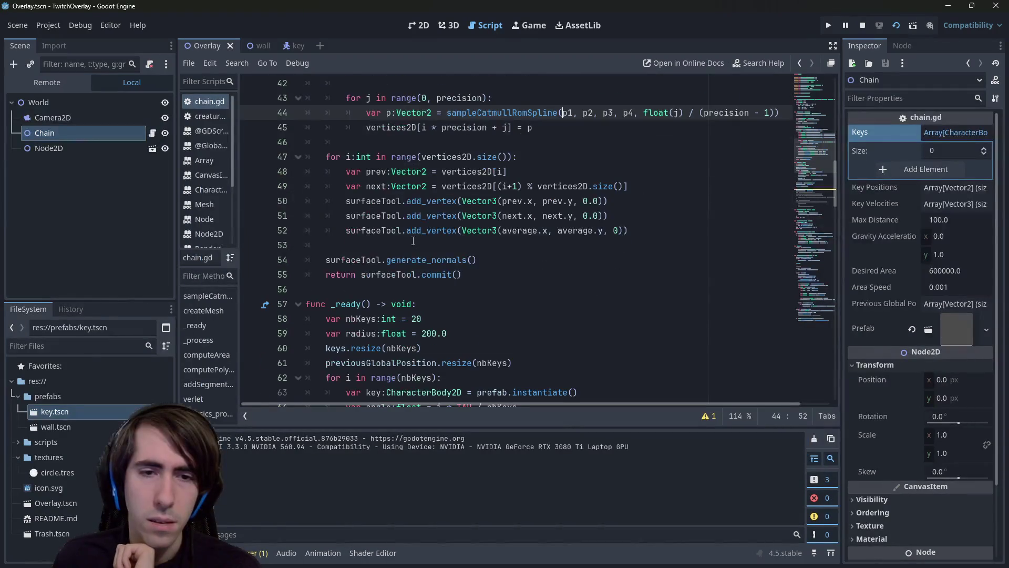
click(368, 260)
click(485, 260)
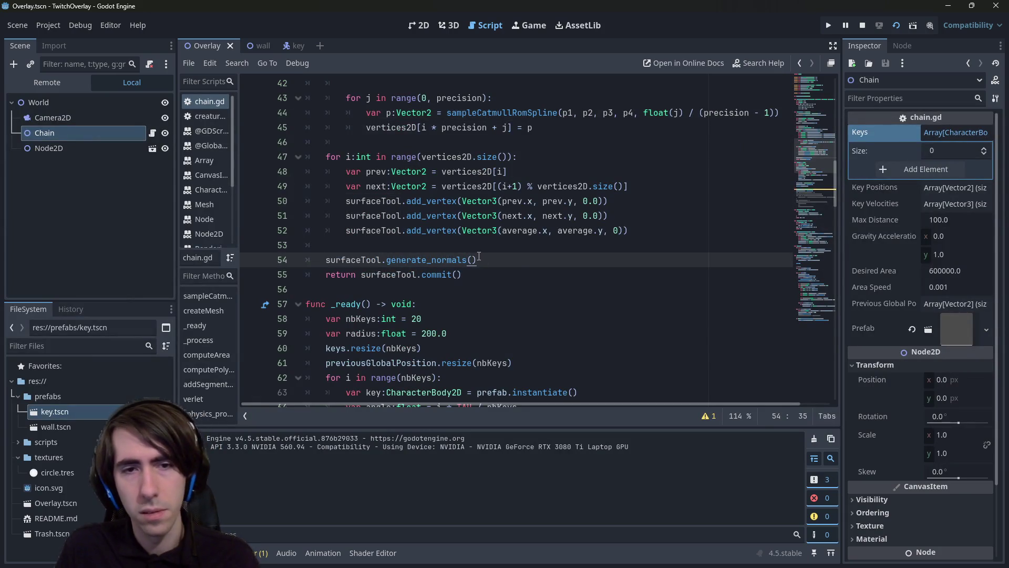
key(Return)
text(surfaceTool.)
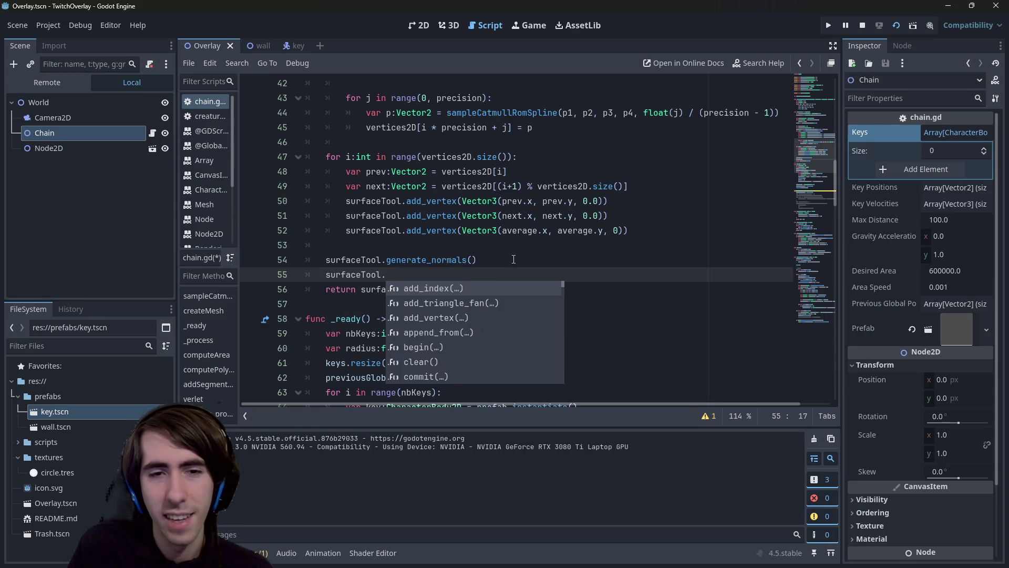
text(uv)
key(Down)
key(Return)
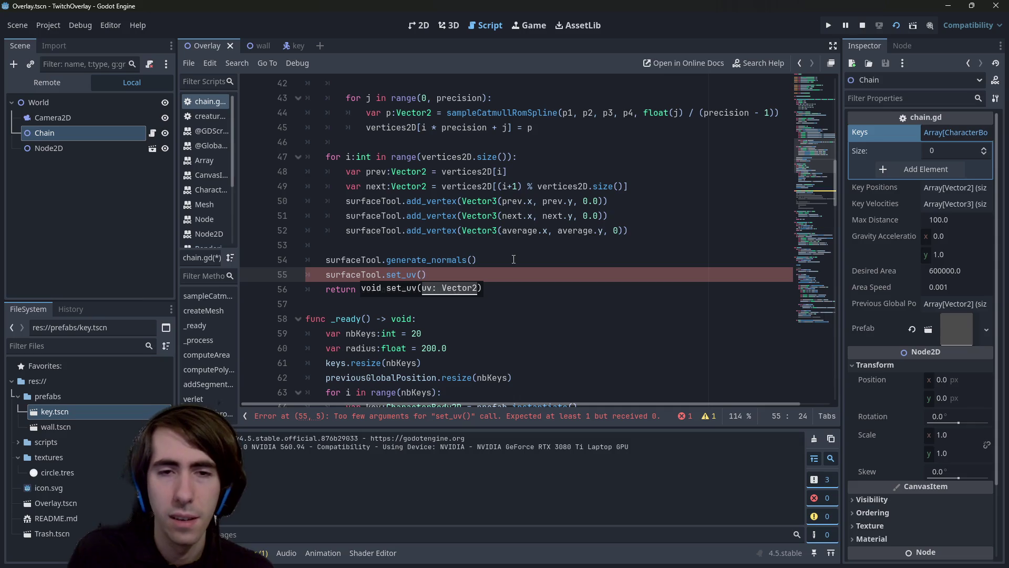
key(BackSpace)
key(BackSpace)
key(BackSpace)
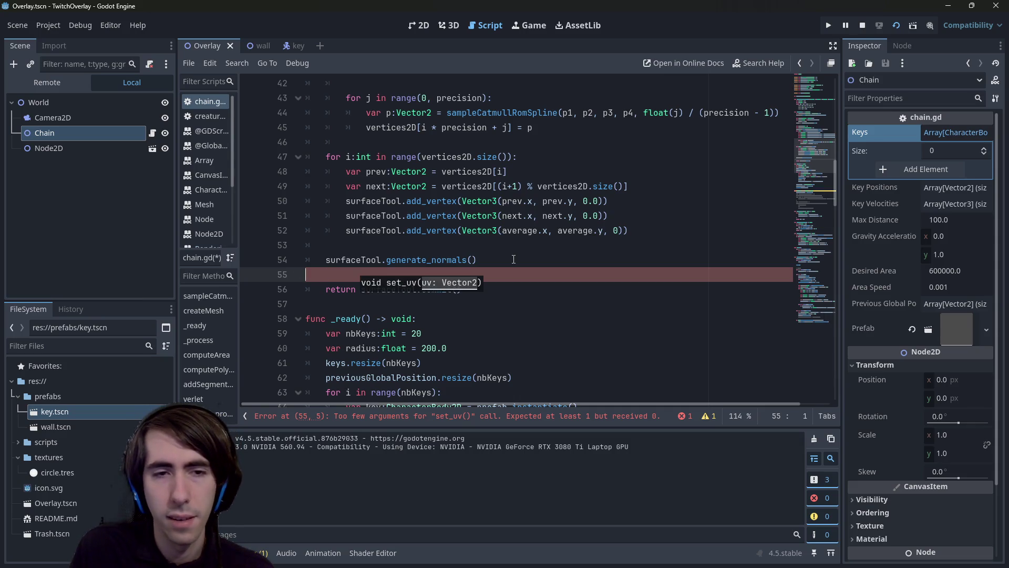
scroll(514, 259, up, 2)
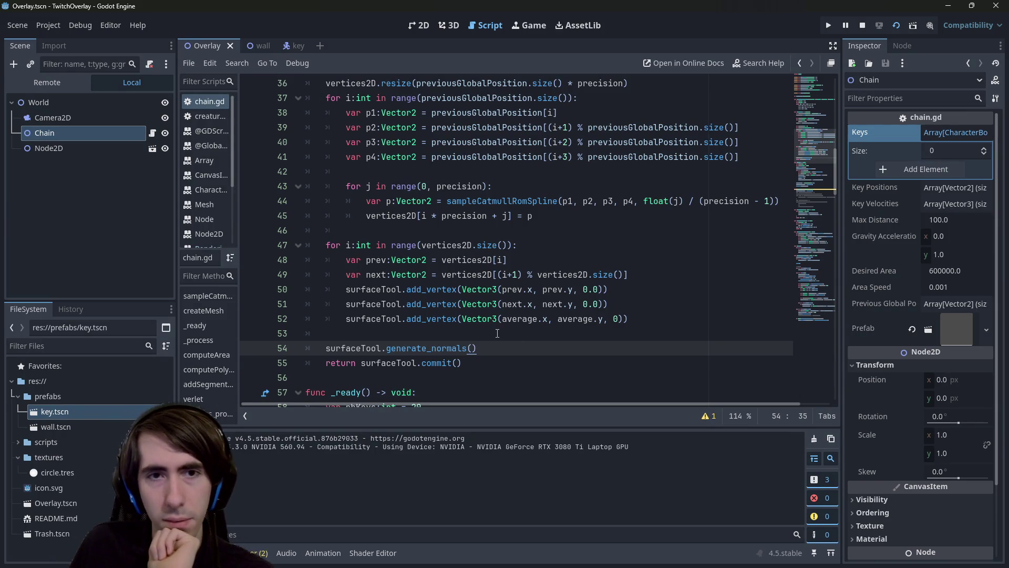
scroll(497, 333, up, 9)
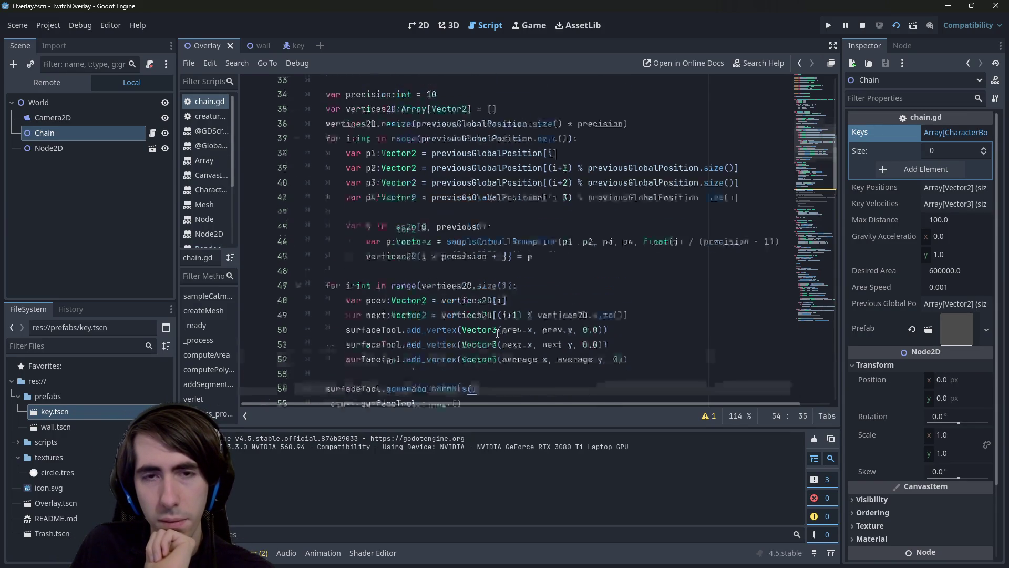
scroll(497, 333, down, 3)
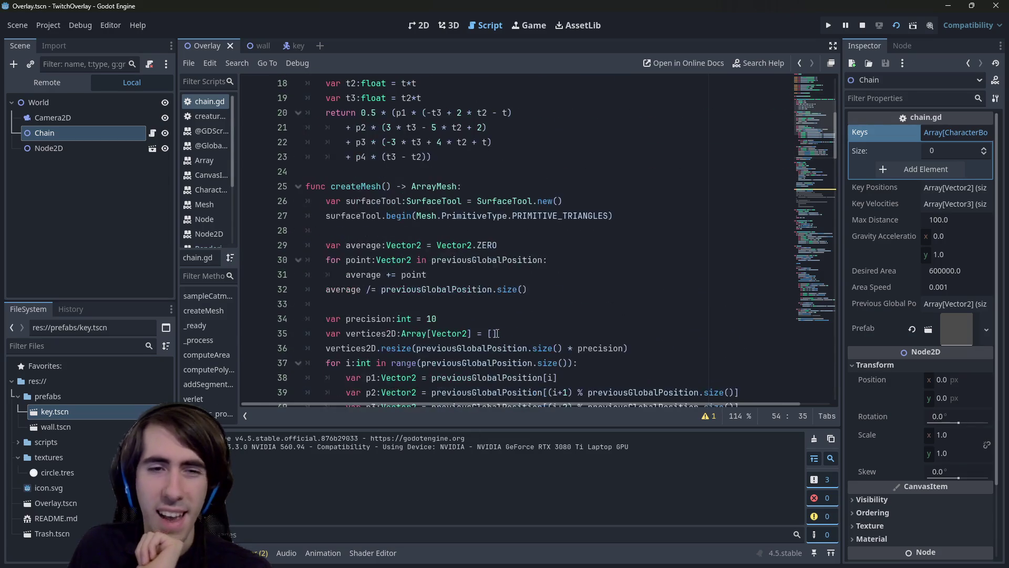
scroll(497, 333, down, 1)
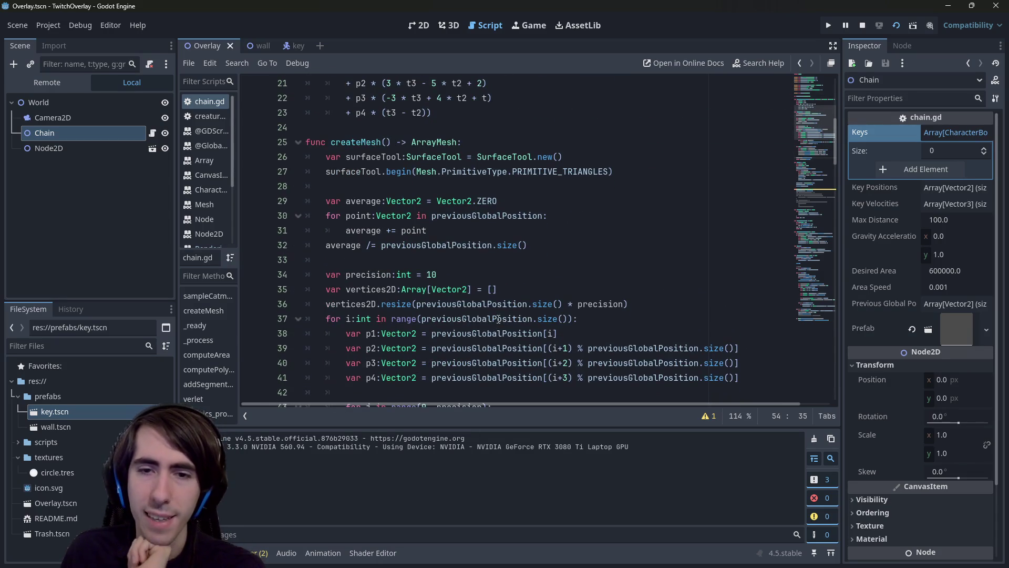
scroll(497, 323, down, 2)
scroll(498, 315, up, 1)
scroll(499, 314, up, 1)
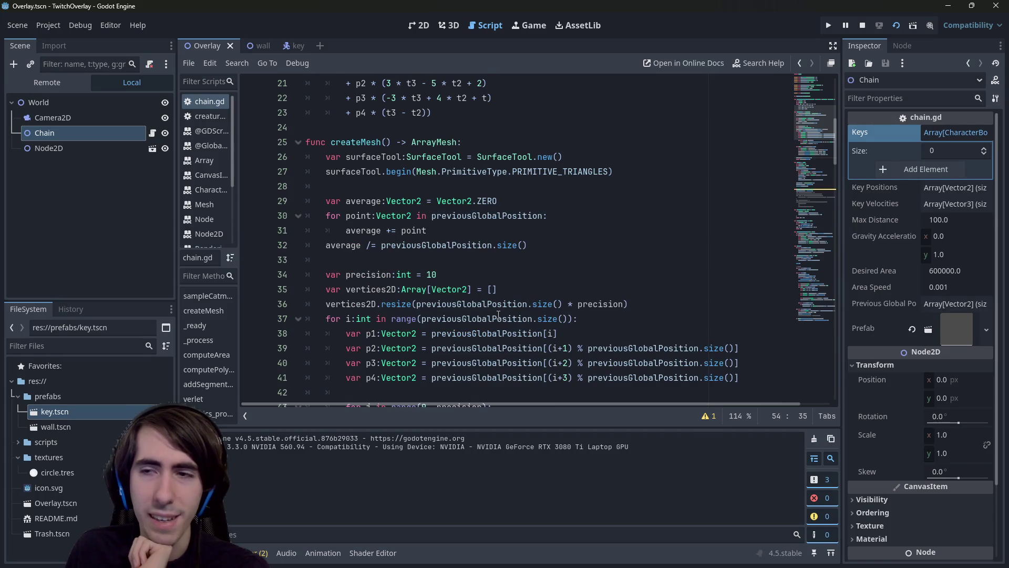
scroll(498, 314, down, 1)
scroll(498, 314, down, 1)
scroll(499, 314, up, 1)
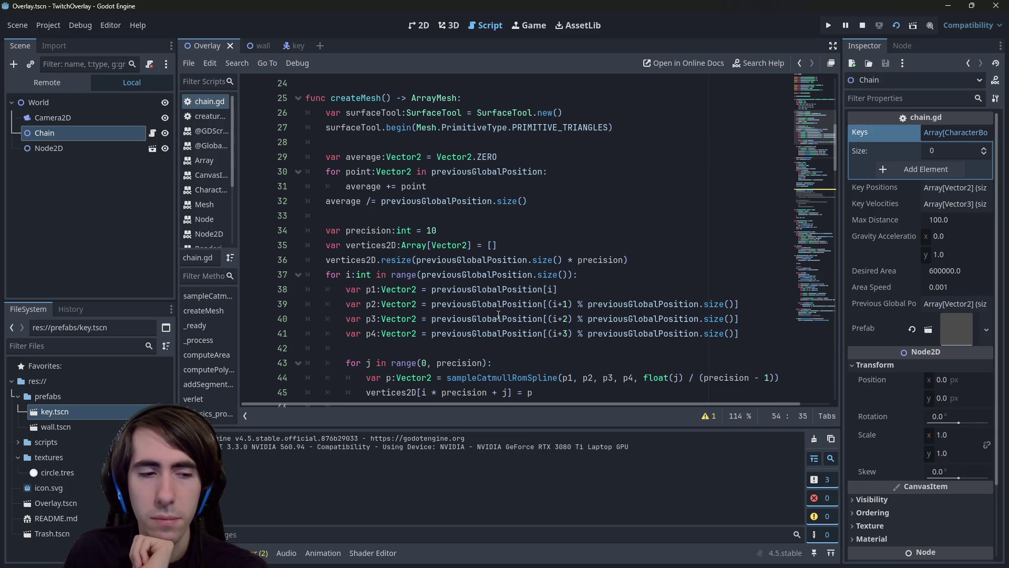
mouse_move(498, 311)
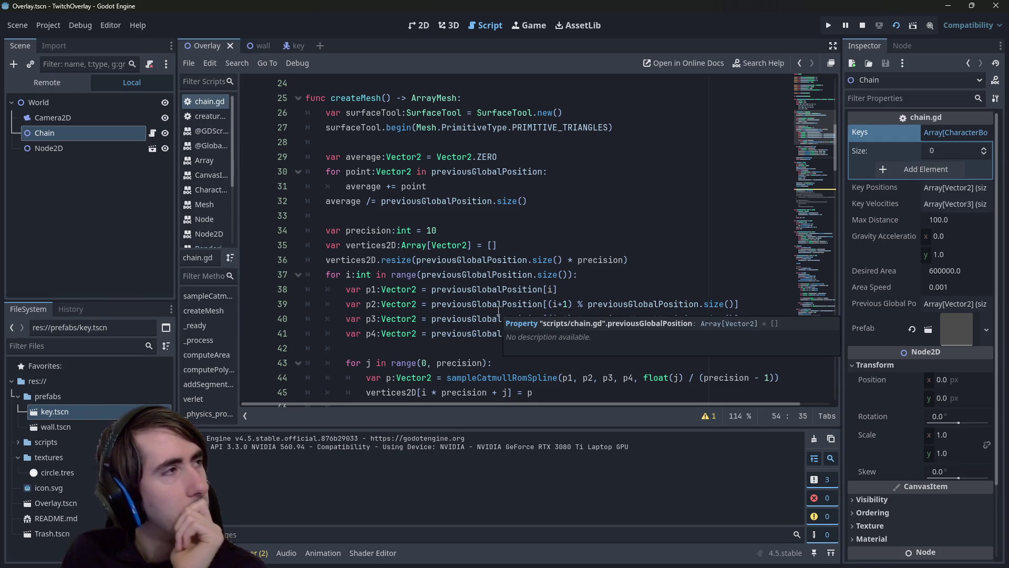
scroll(454, 319, down, 2)
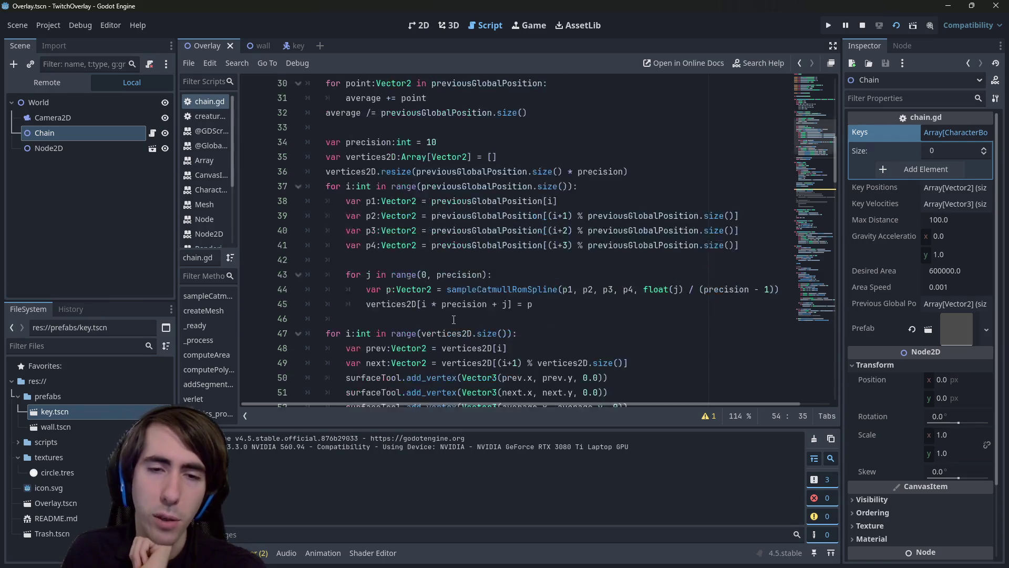
scroll(453, 319, down, 1)
scroll(494, 376, down, 2)
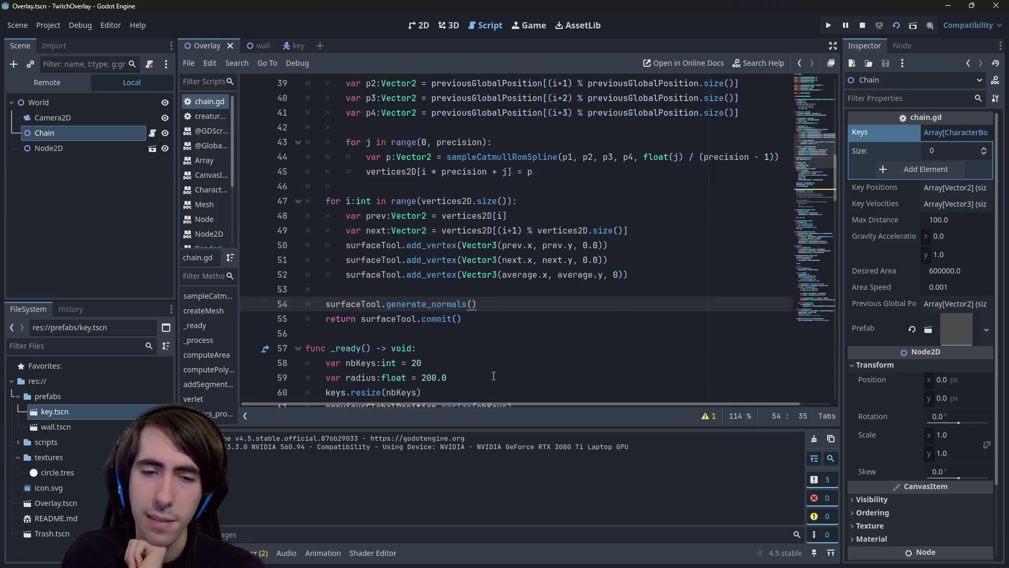
click(513, 314)
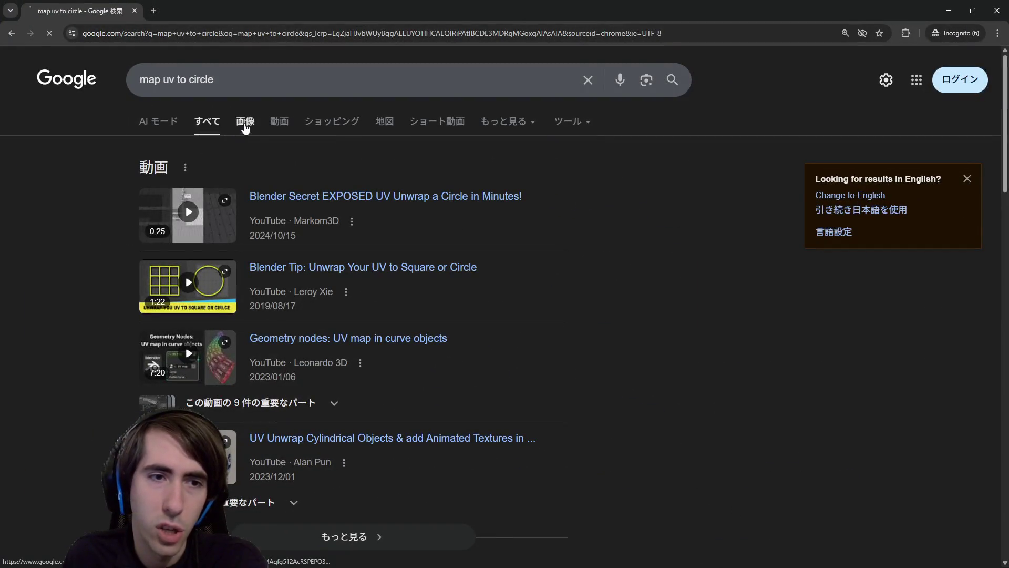
- Open the Stack Overflow circle UV question from Google's image results
click(235, 120)
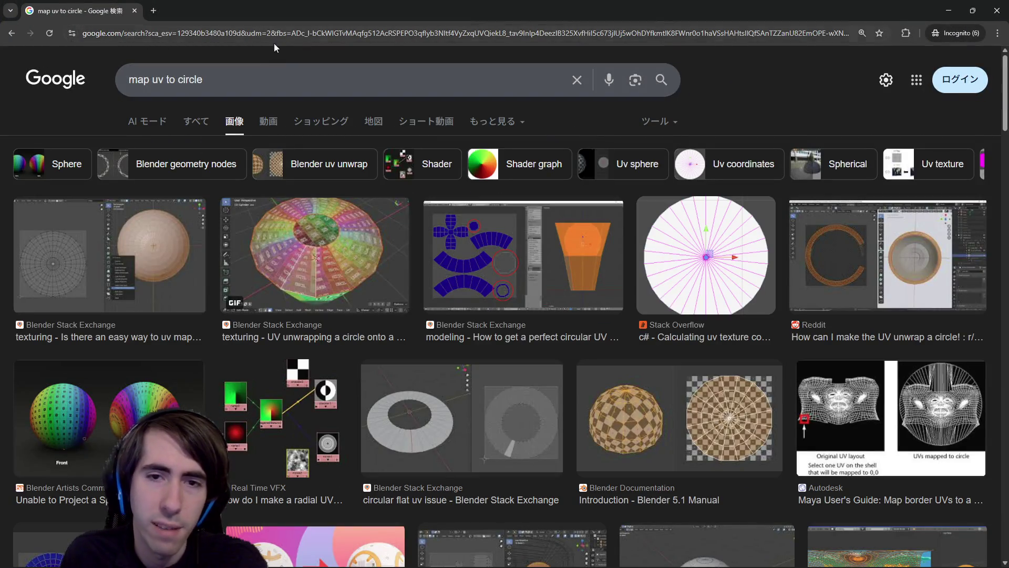
click(730, 261)
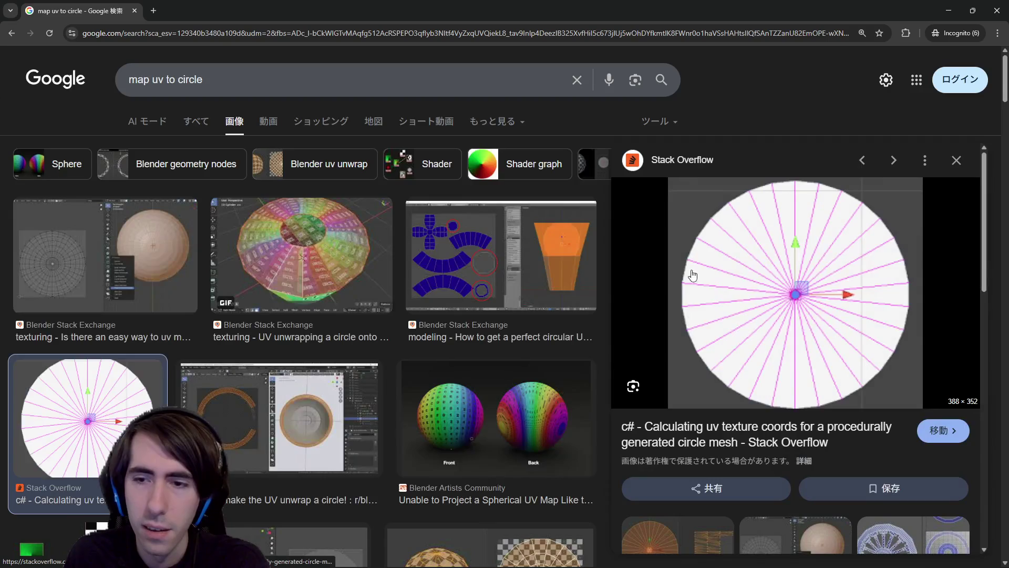
click(723, 286)
- Zoom out and scroll to the answer's UV formula code, then switch back to Godot
scroll(440, 399, down, 5)
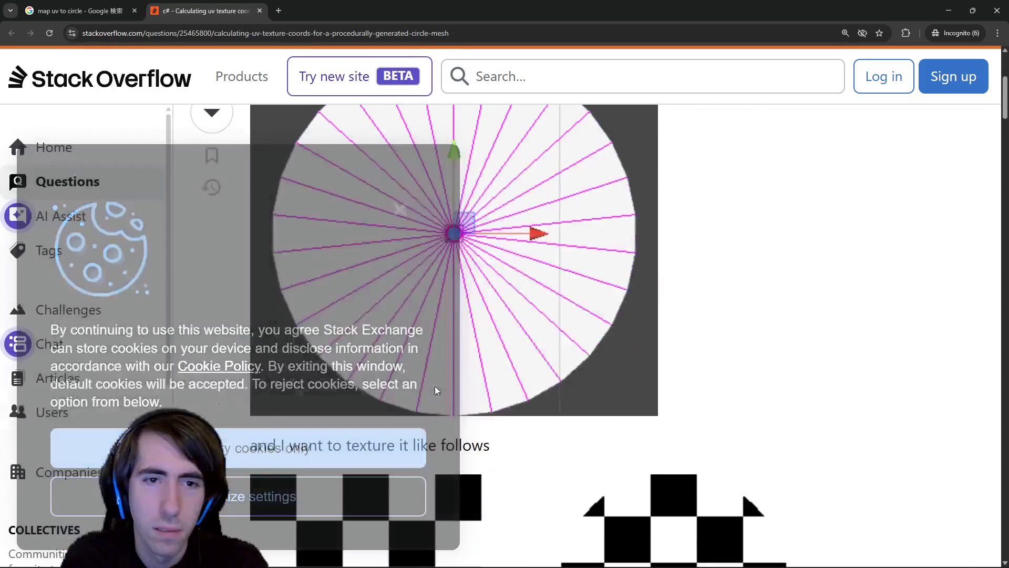
scroll(559, 326, down, 5)
scroll(554, 336, up, 2)
key(ctrl+minus)
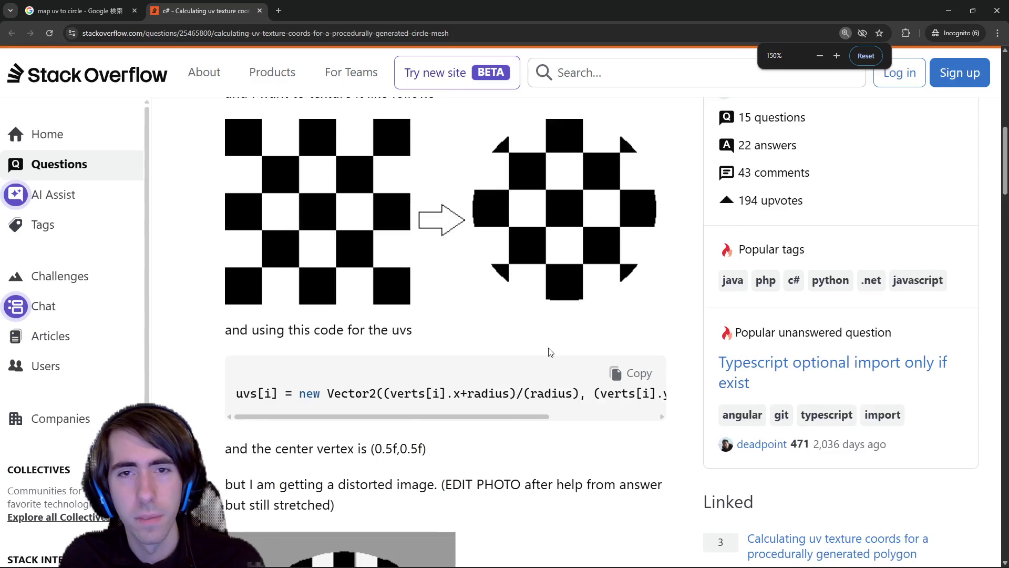
scroll(531, 342, up, 2)
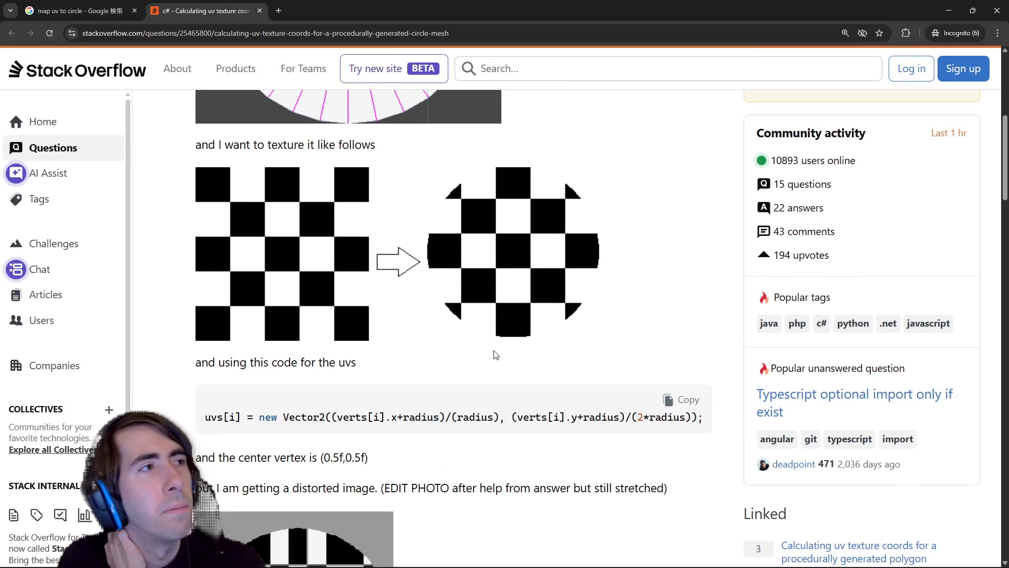
scroll(453, 321, up, 1)
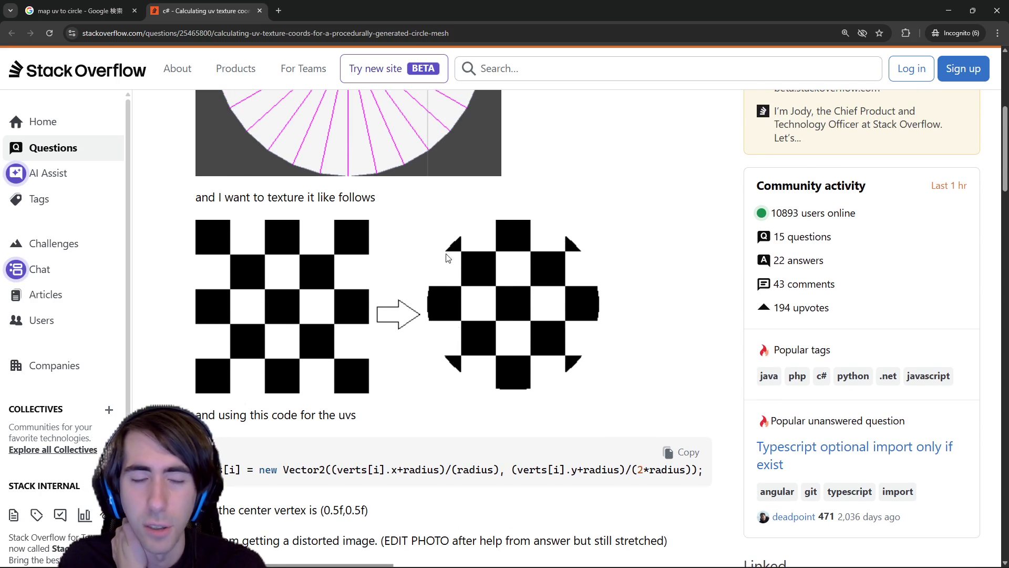
scroll(445, 263, down, 3)
scroll(439, 255, down, 8)
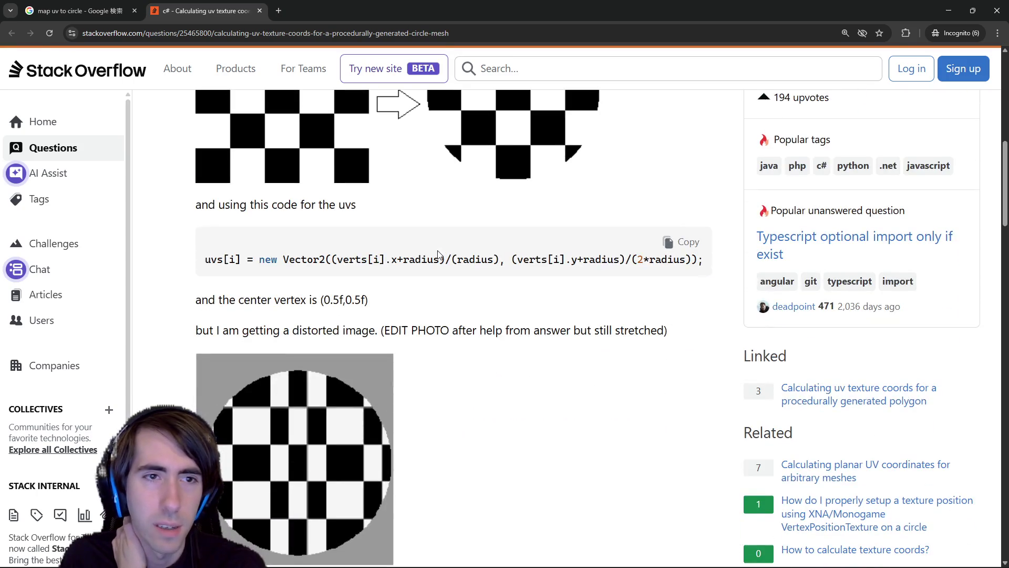
scroll(441, 255, down, 3)
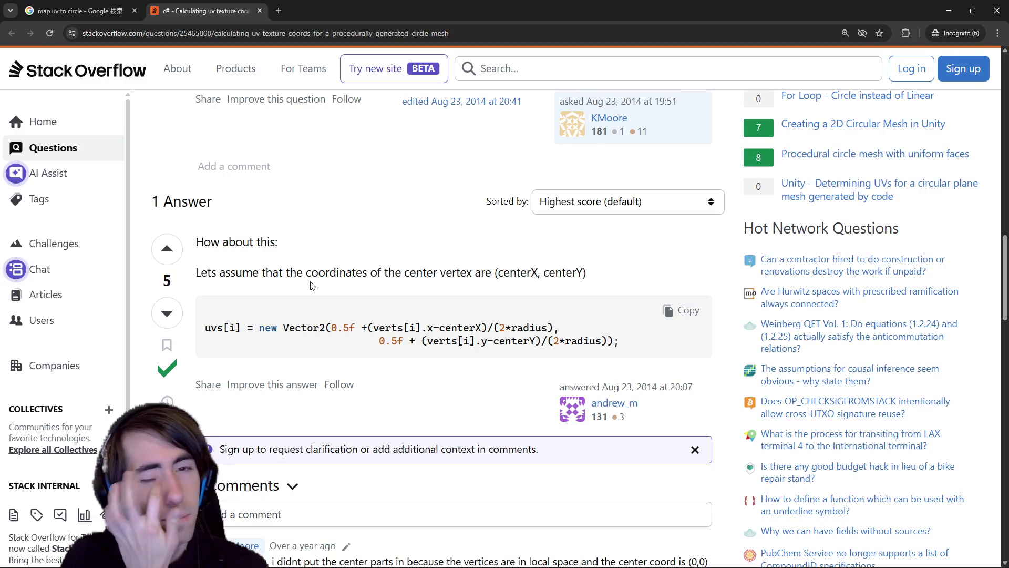
drag(337, 326, 552, 328)
click(552, 328)
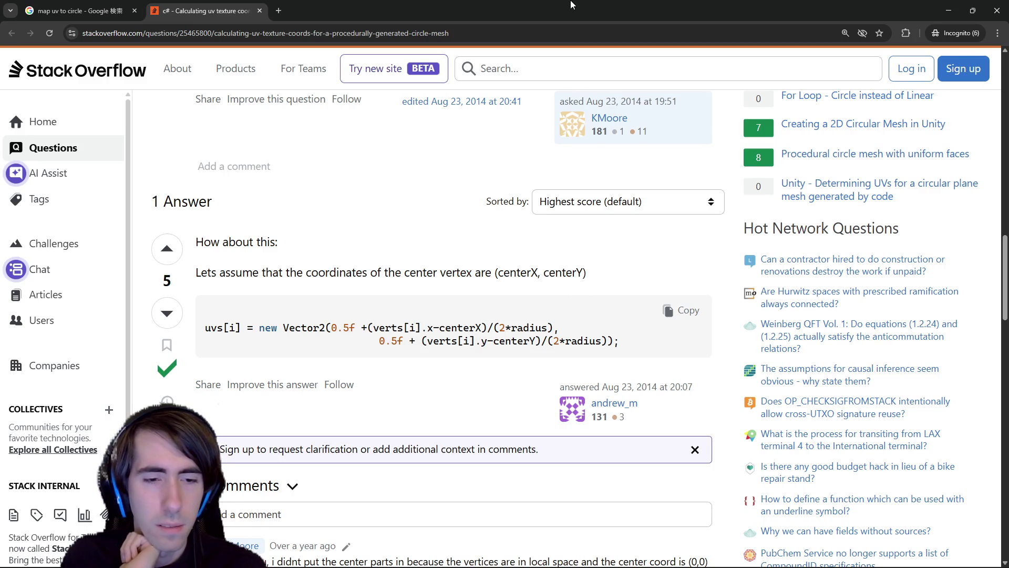
key(alt+Tab)
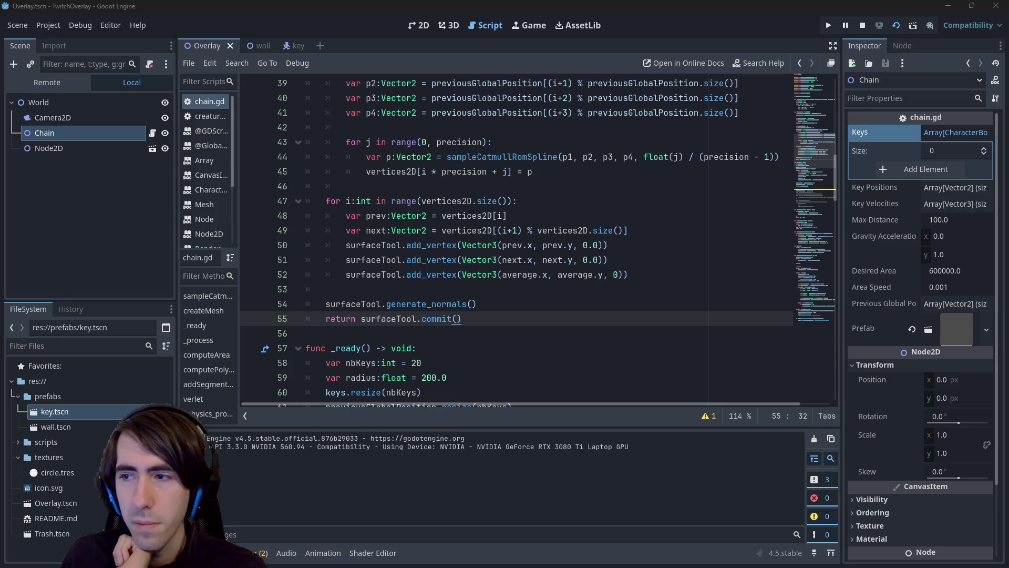
- Multi-select every occurrence of average in createMesh and retype it as middlePoint
scroll(467, 323, up, 8)
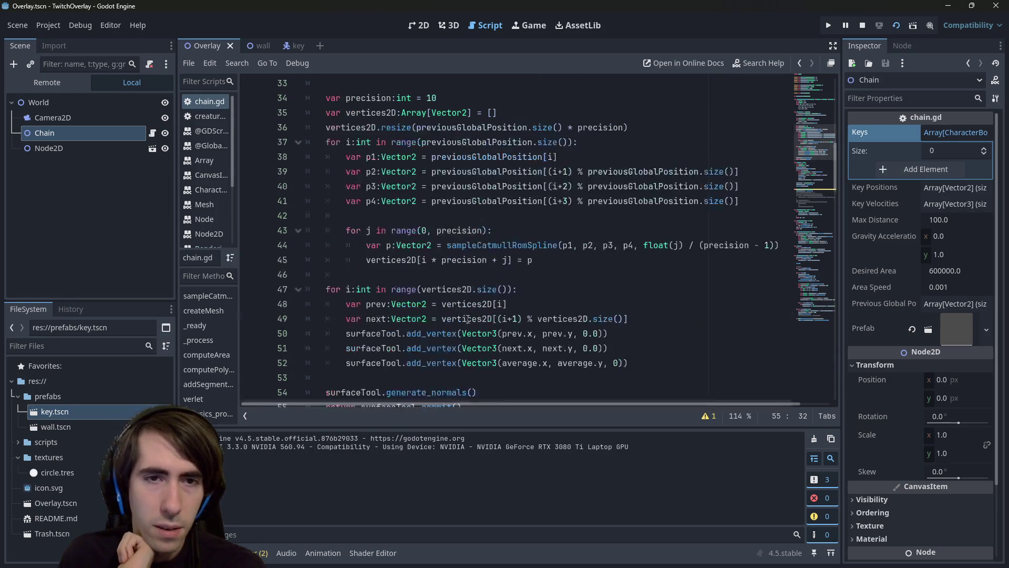
scroll(486, 296, down, 2)
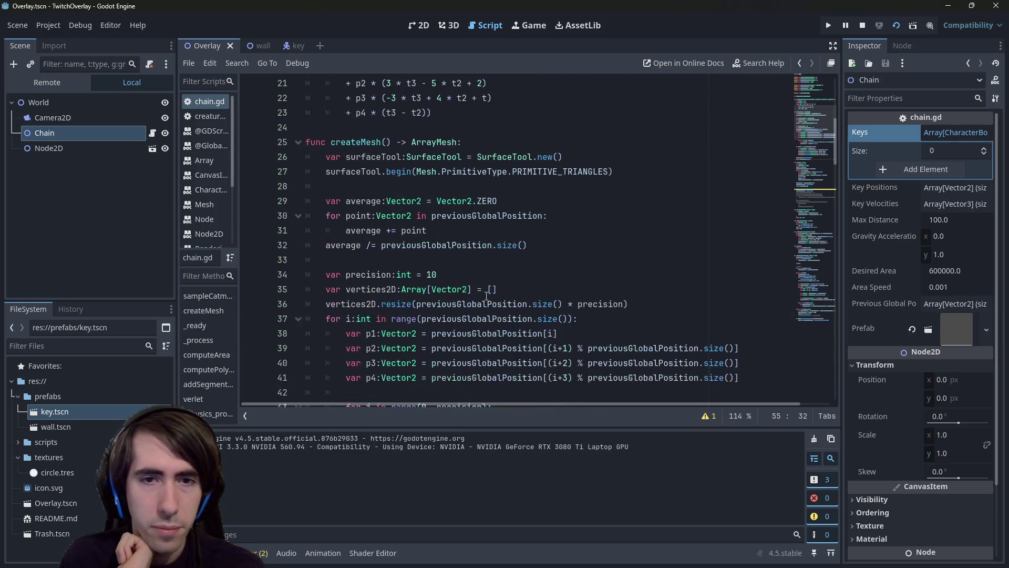
scroll(486, 296, down, 2)
double_click(494, 247)
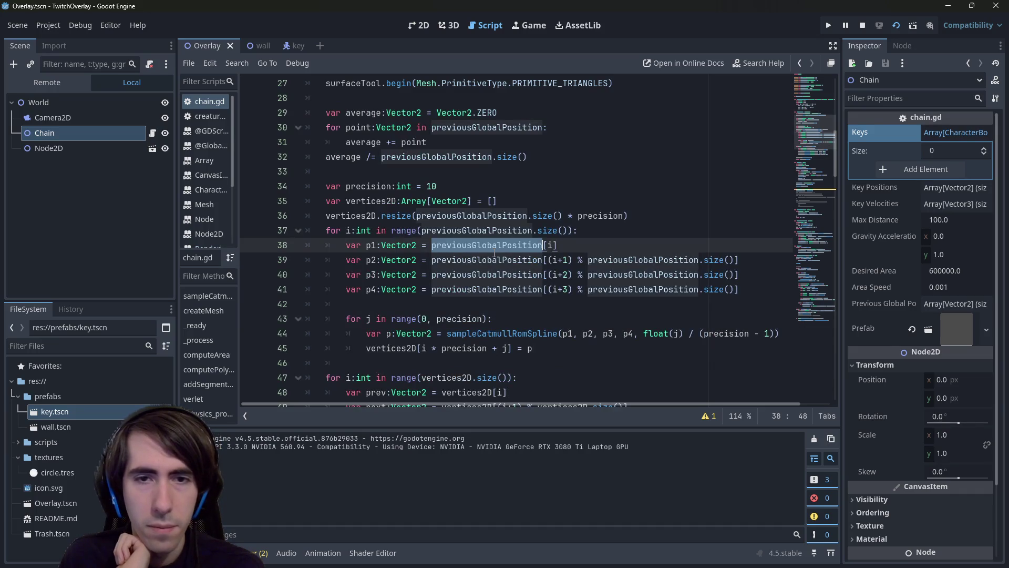
scroll(494, 254, down, 2)
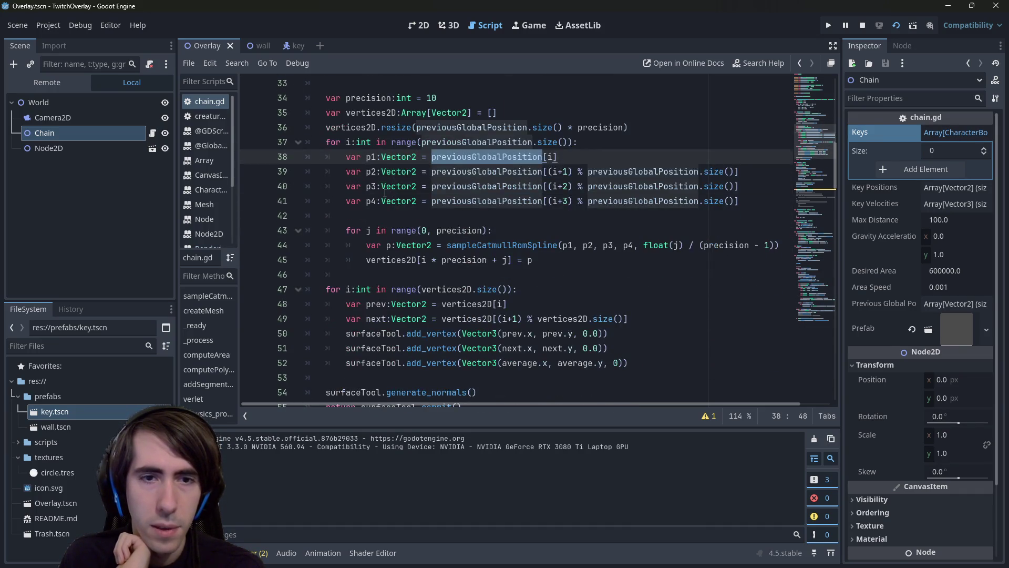
scroll(384, 193, up, 2)
double_click(362, 142)
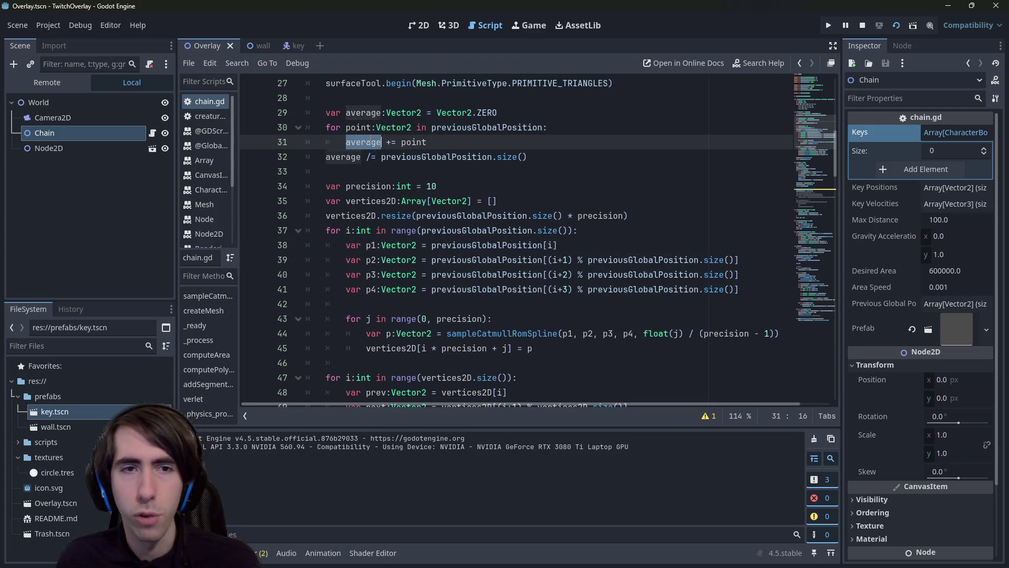
double_click(368, 112)
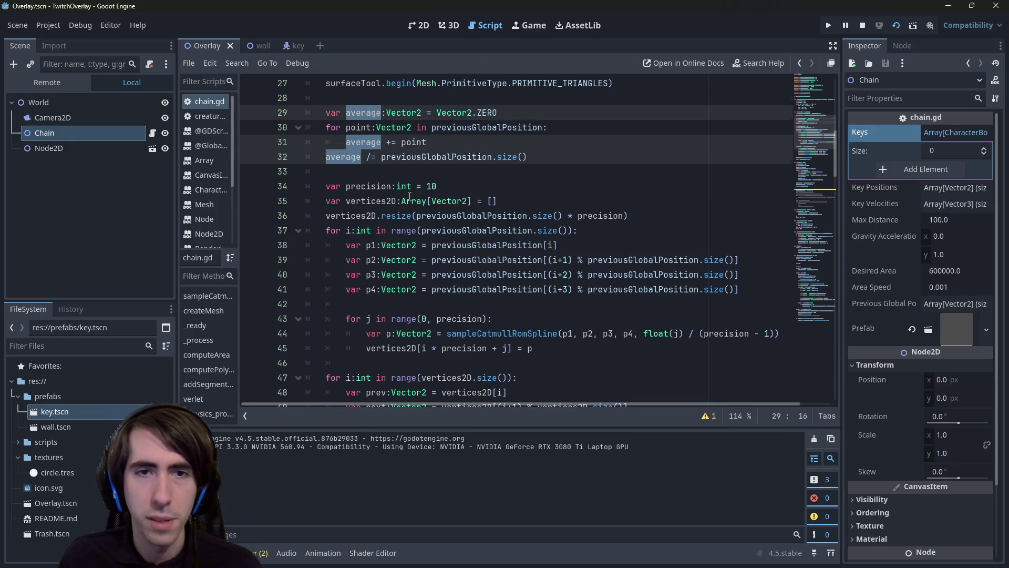
scroll(410, 196, down, 3)
text(middlePoint)
scroll(397, 167, up, 2)
double_click(397, 172)
scroll(480, 259, down, 5)
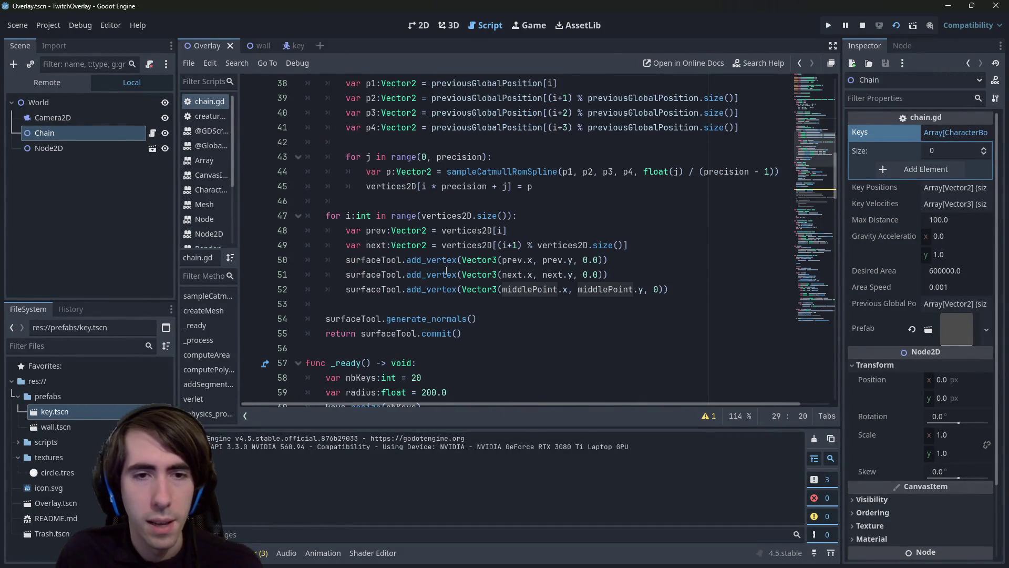
click(443, 303)
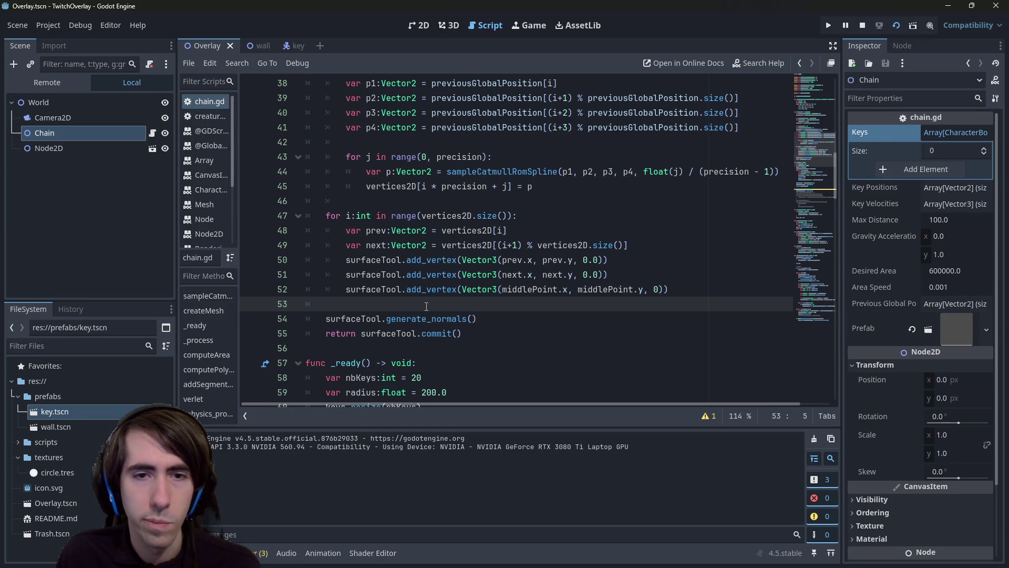
- Type surfaceTool.set_uv( on line 53, read its SurfaceTool documentation, and return to chain.gd
key(Return)
text(surfaceTool.set_uv()
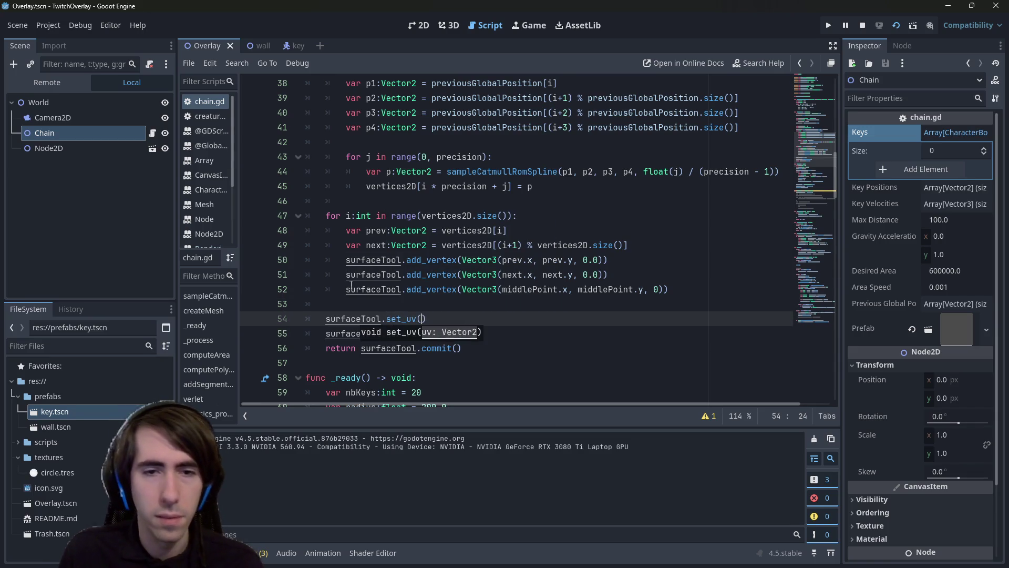
ctrl+click(398, 315)
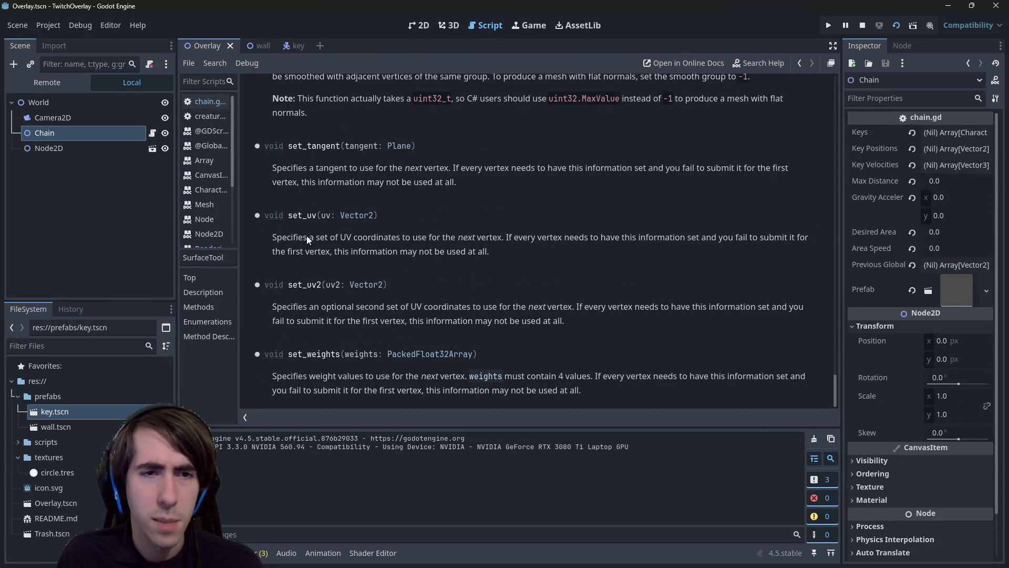
drag(307, 236, 363, 241)
click(364, 241)
double_click(489, 239)
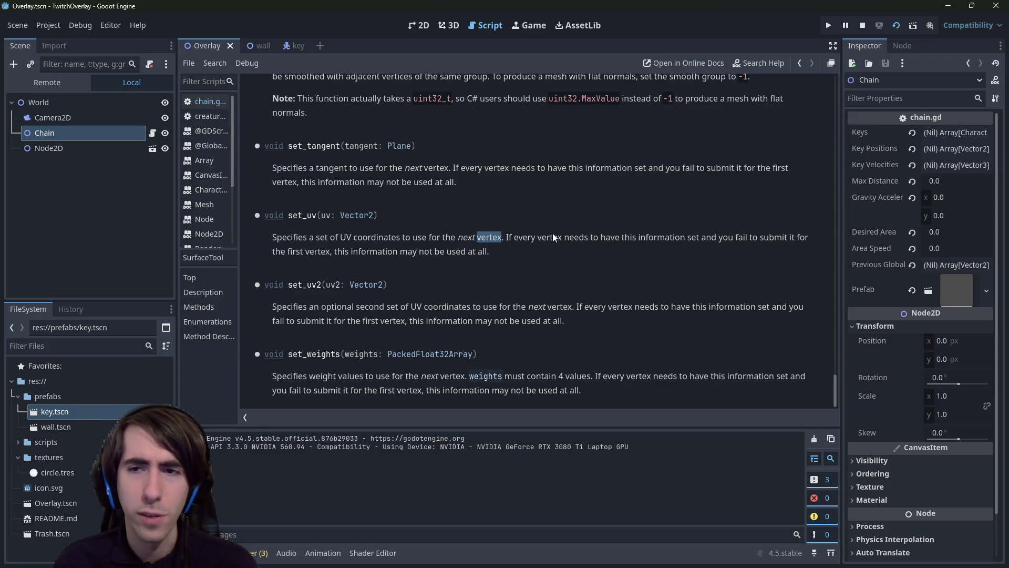
click(449, 239)
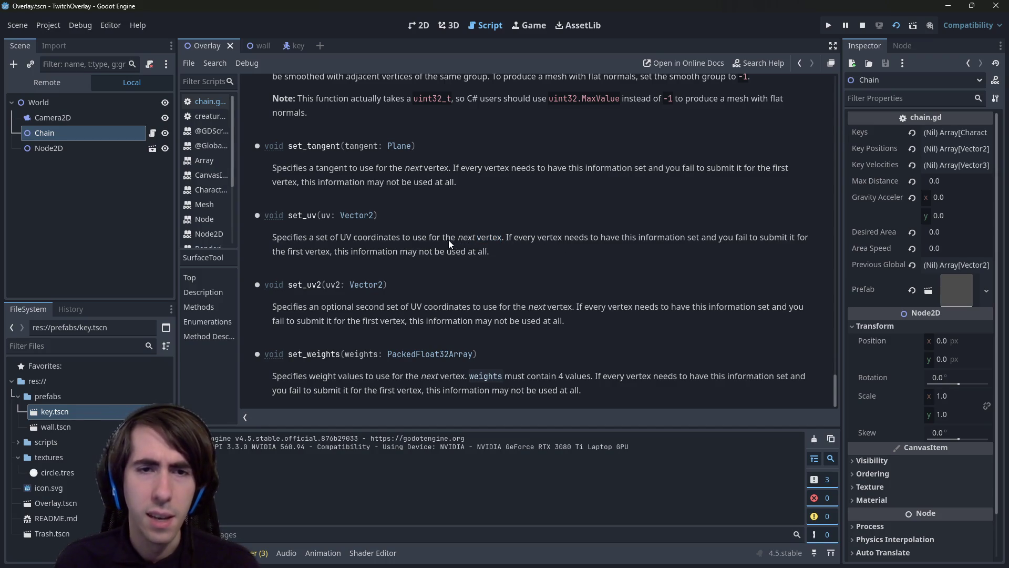
key(alt+Left)
triple_click(452, 319)
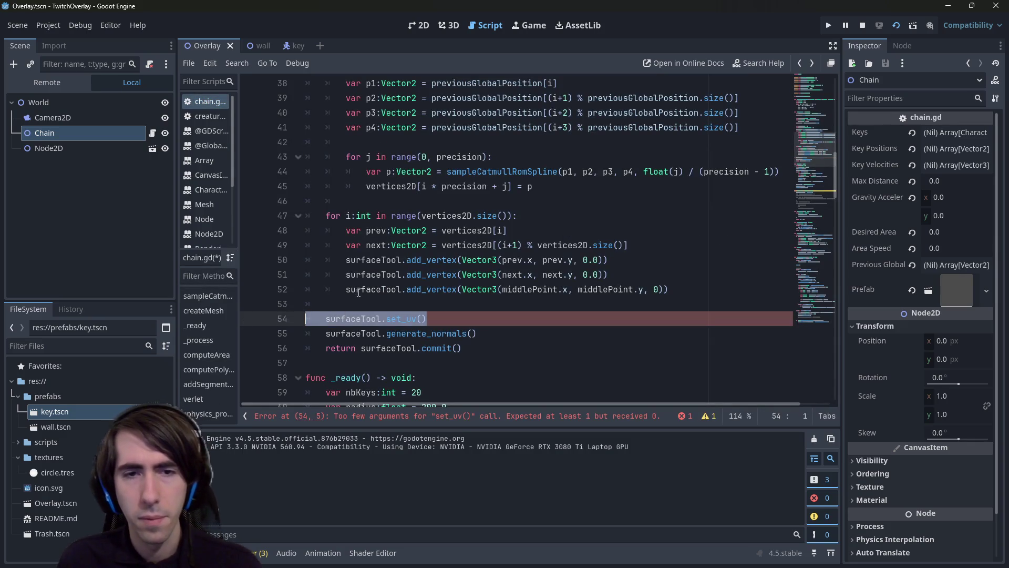
- Move the set_uv line so a copy sits before each of the three add_vertex calls, then save
key(ctrl+x)
click(506, 260)
key(ctrl+shift+Return)
key(ctrl+v)
key(shift+Tab)
click(617, 289)
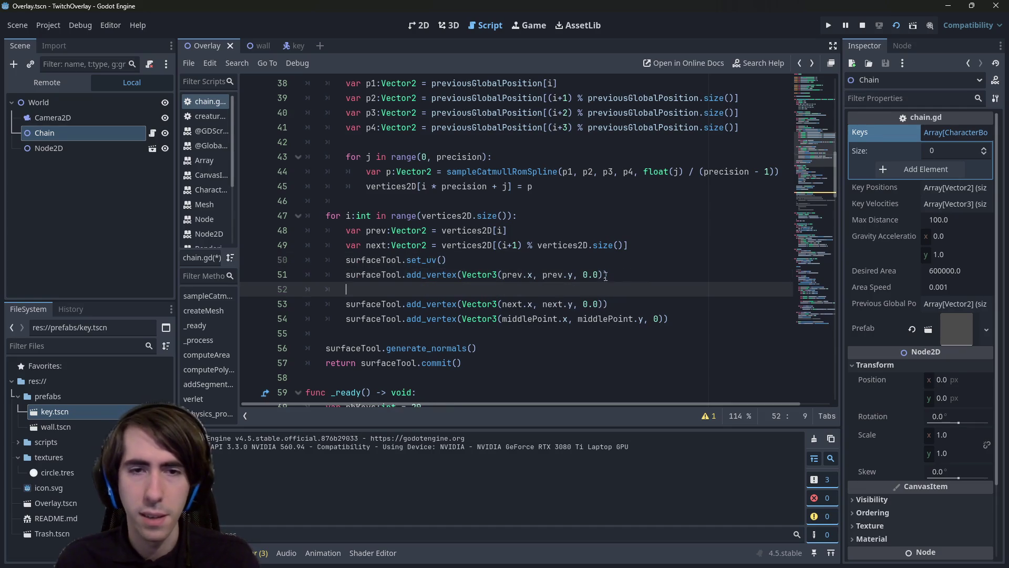
key(ctrl+v)
key(Return)
key(ctrl+v)
key(ctrl+s)
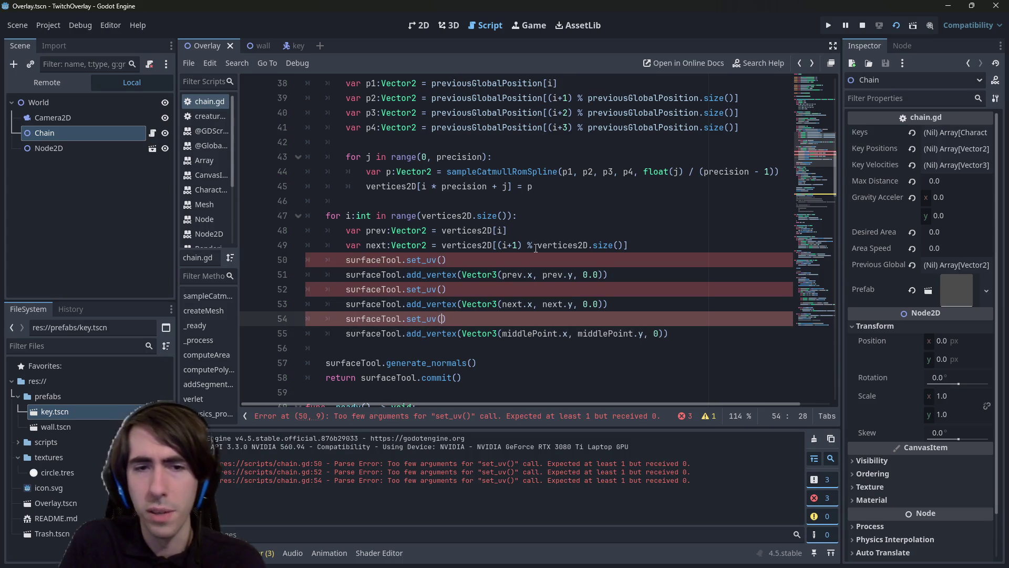
- Give the middle-point set_uv the argument Vector2(0.5, 0.5) and save
text(Vector)
key(Return)
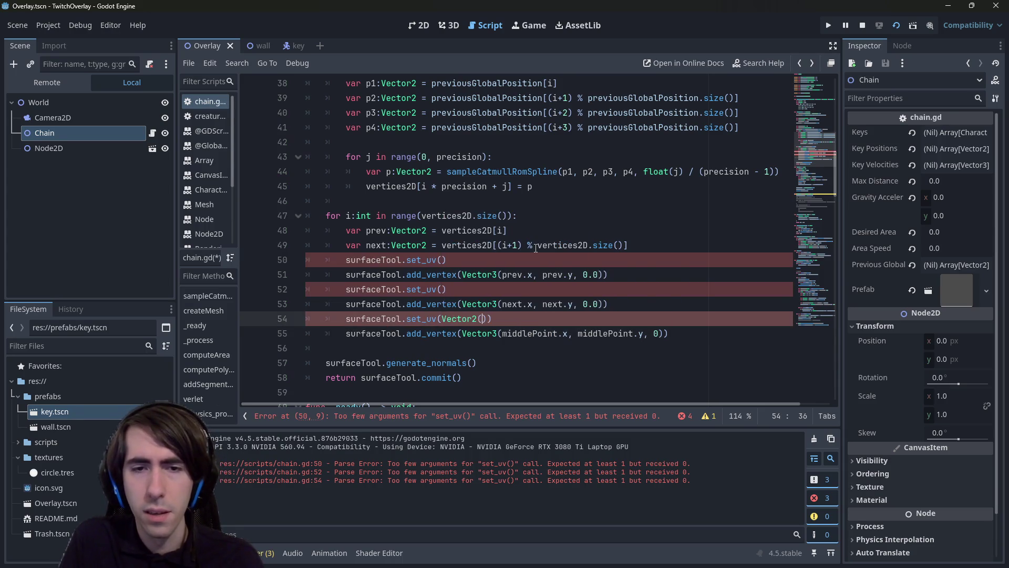
text((0.5, 0.5)
key(ctrl+s)
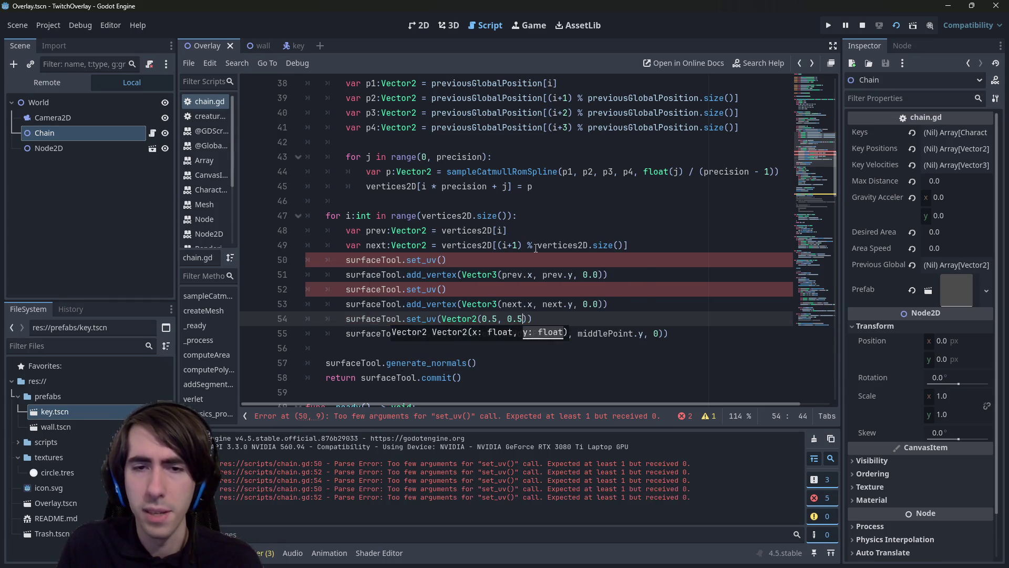
key(shift+Left)
key(shift+Left)
key(shift+Left)
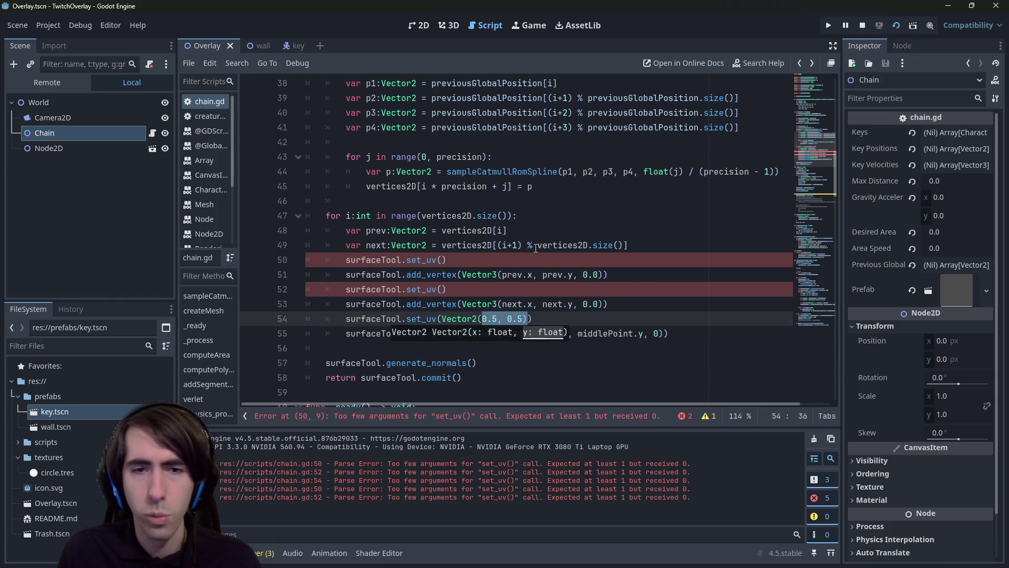
key(shift+Left)
key(shift+Left)
key(shift+Left)
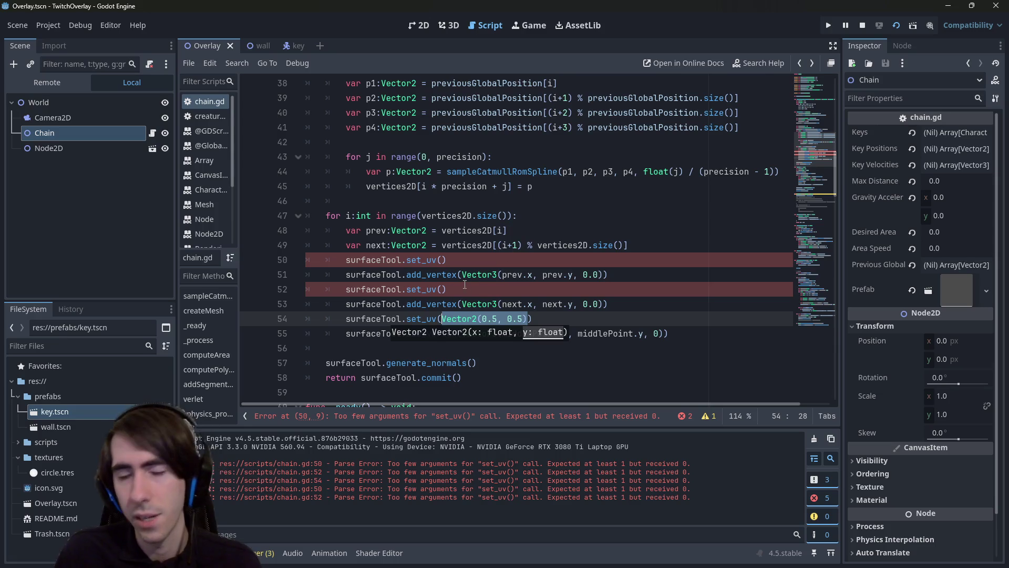
- Check prev in the first add_vertex and start the first set_uv argument
click(445, 261)
drag(502, 275, 573, 274)
scroll(572, 258, up, 2)
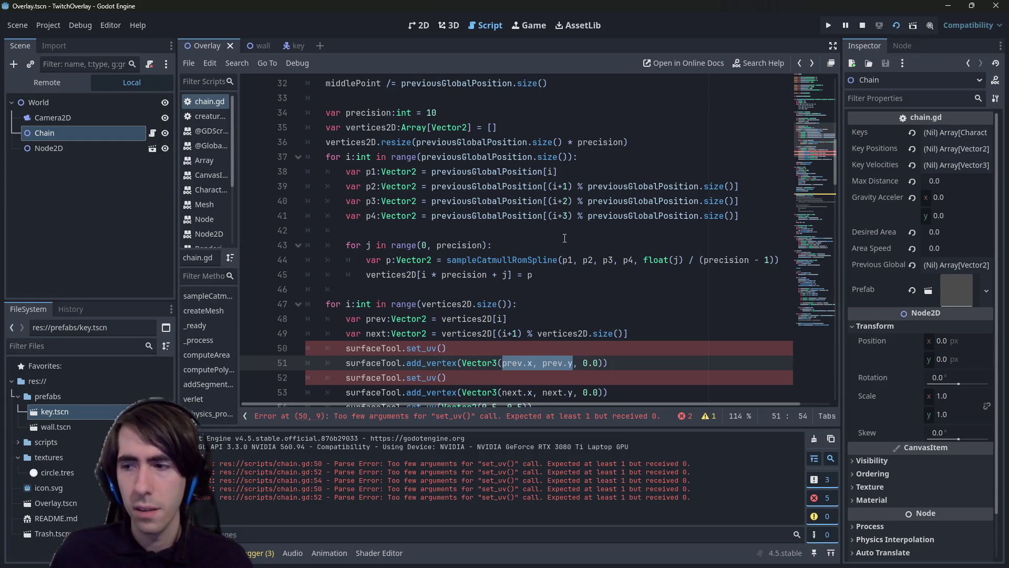
scroll(492, 336, down, 1)
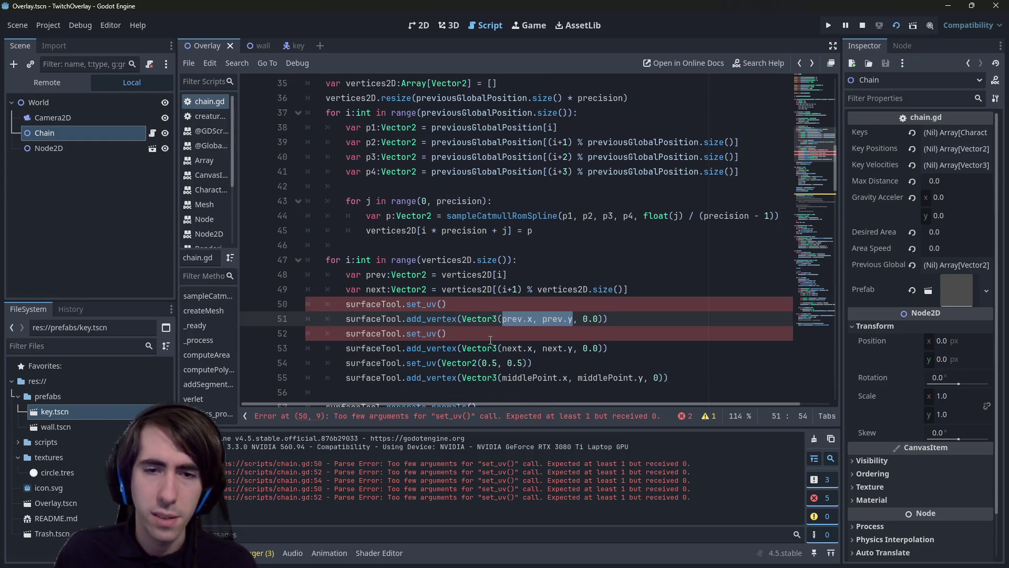
click(443, 303)
text(prev )
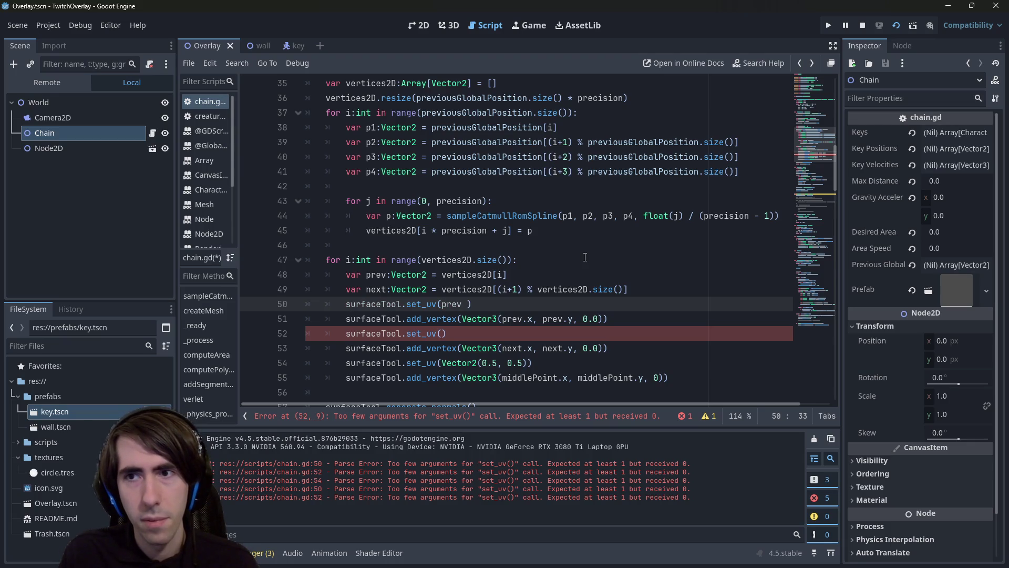
text(/)
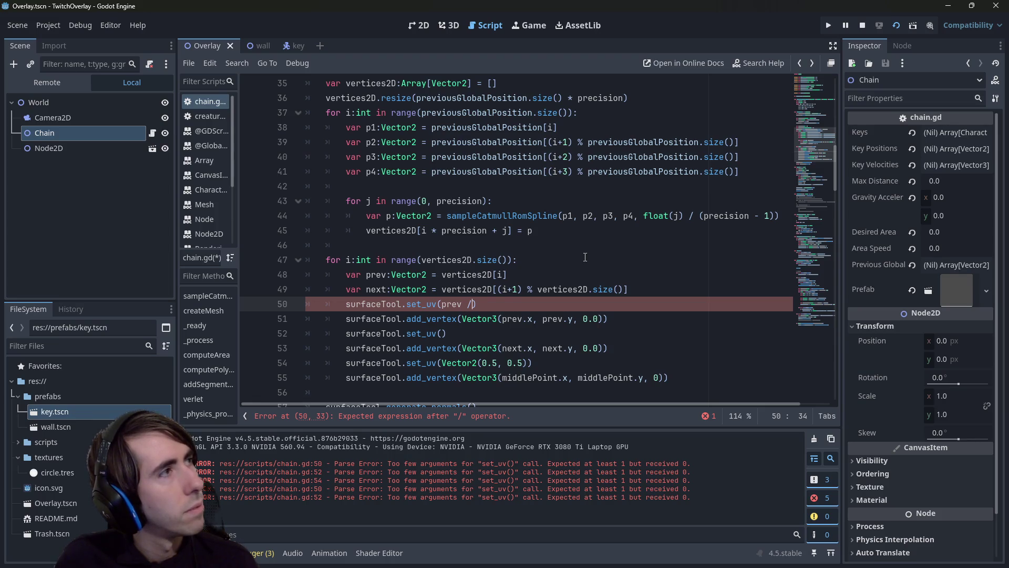
key(BackSpace)
key(BackSpace)
key(BackSpace)
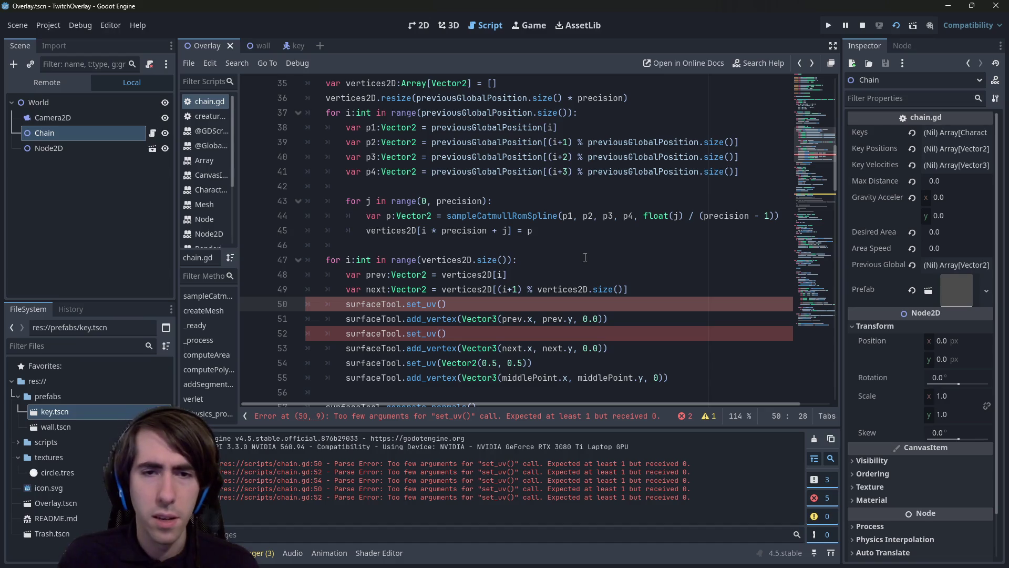
- Set the first set_uv argument to prev - middlePoint and save the script
text(pre -)
key(Left)
key(Left)
key(Left)
text(v)
key(Right)
key(Right)
key(Right)
text(midd)
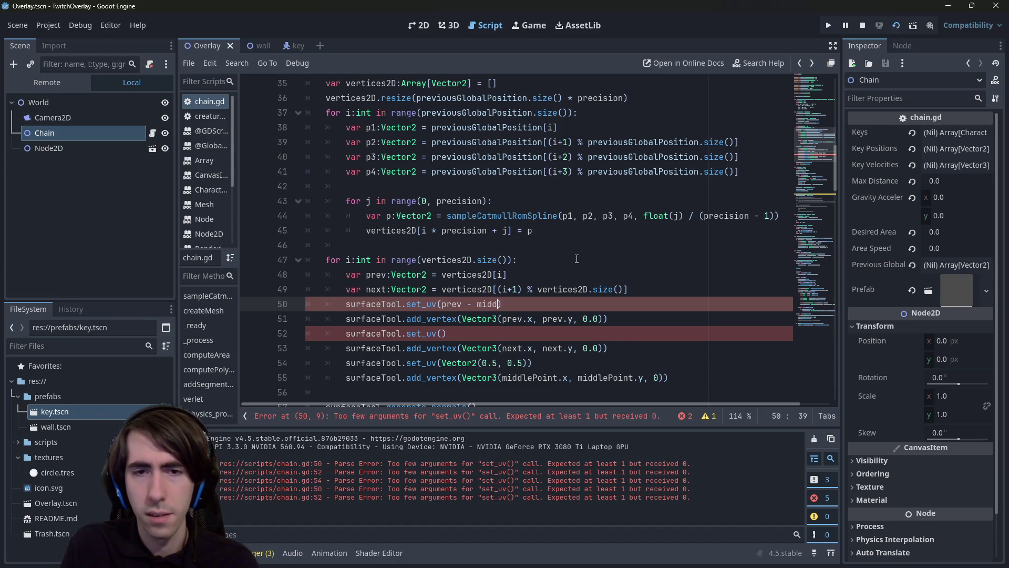
key(Return)
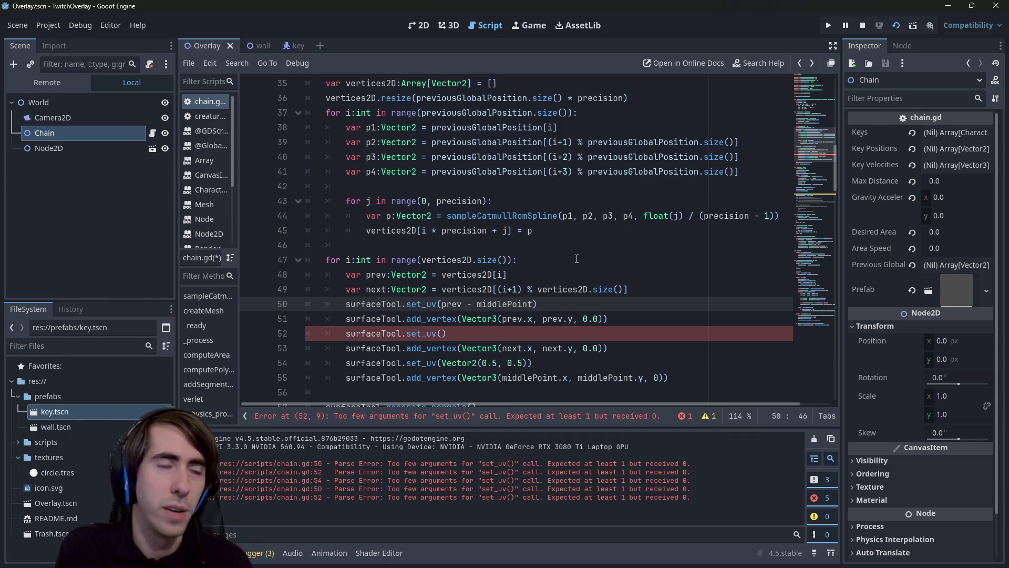
text()))
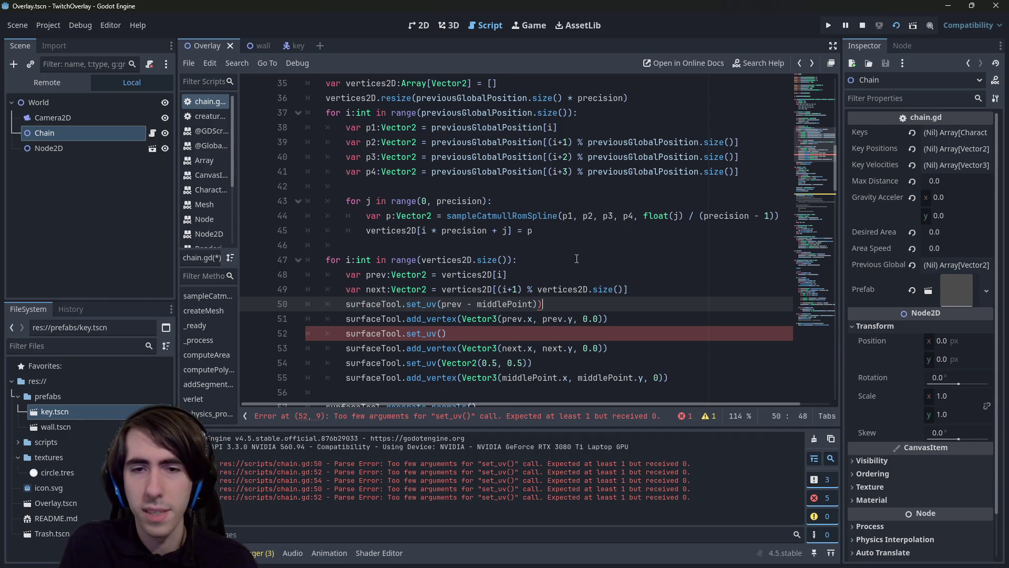
key(Left)
key(Left)
key(ctrl+s)
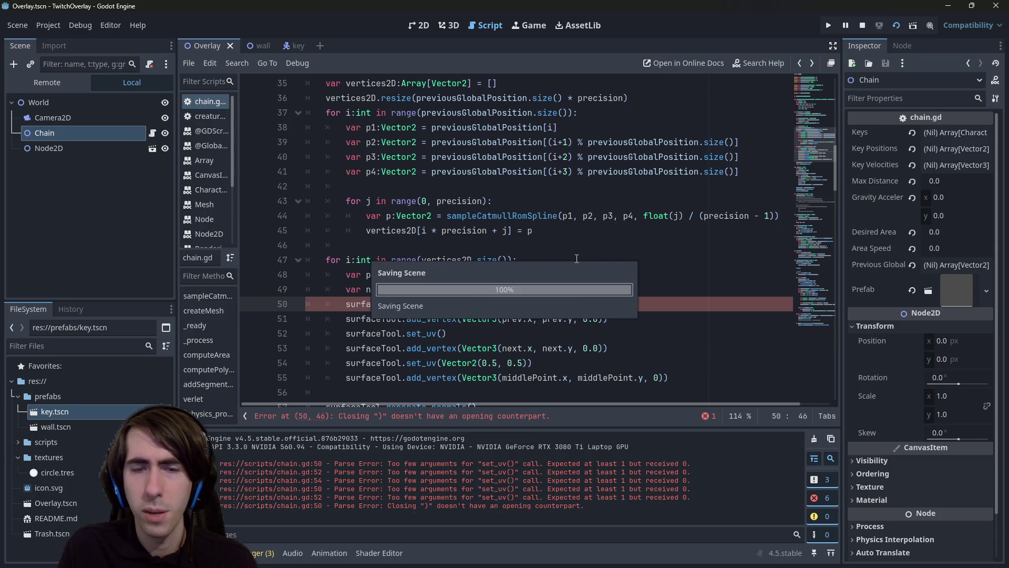
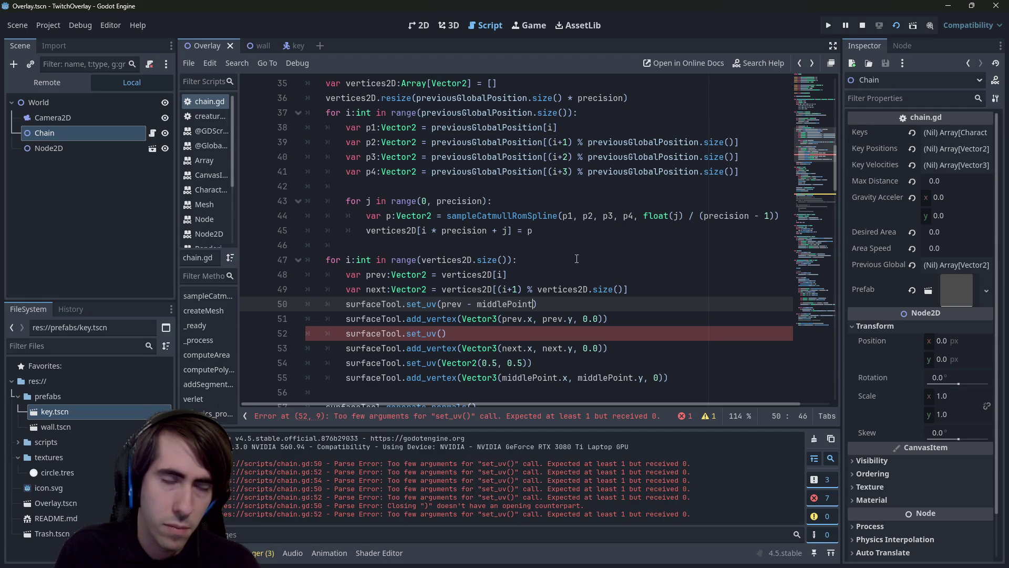
- Normalize the prev direction on line 50 and insert a trial remap() call above it
text(()
text().nega)
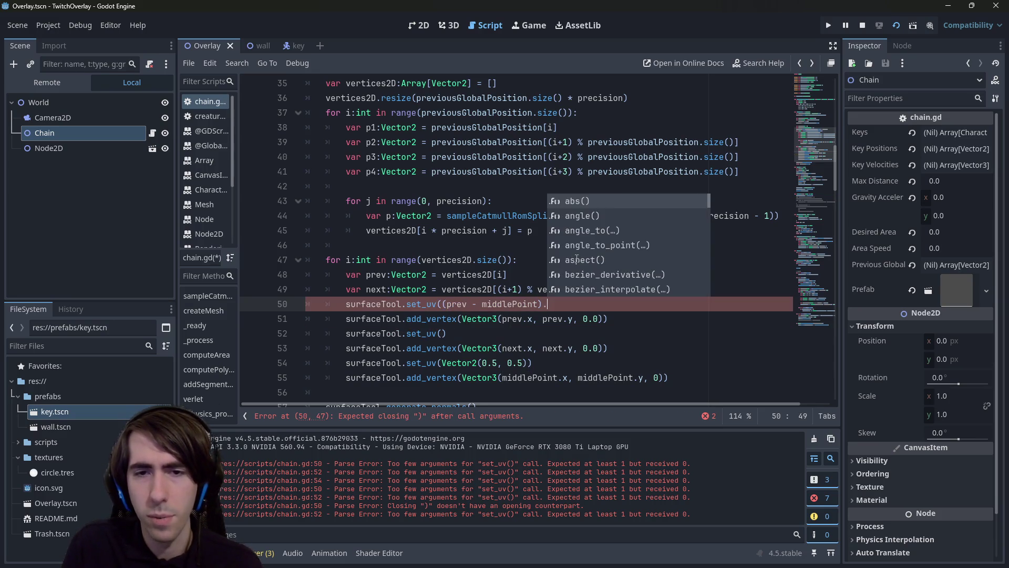
text(nor)
key(Return)
key(Left)
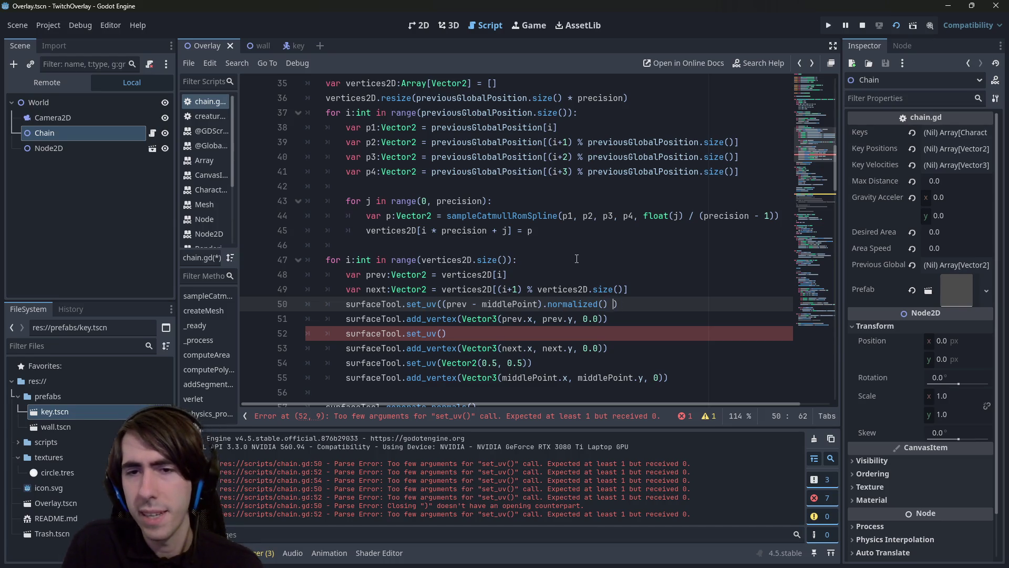
text(a)
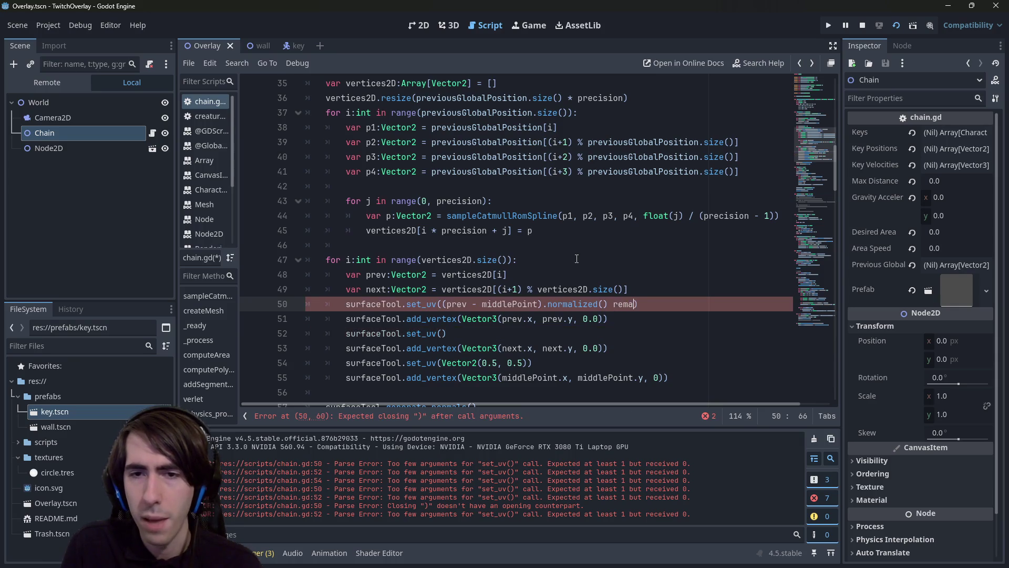
key(BackSpace)
key(BackSpace)
key(BackSpace)
key(Up)
key(End)
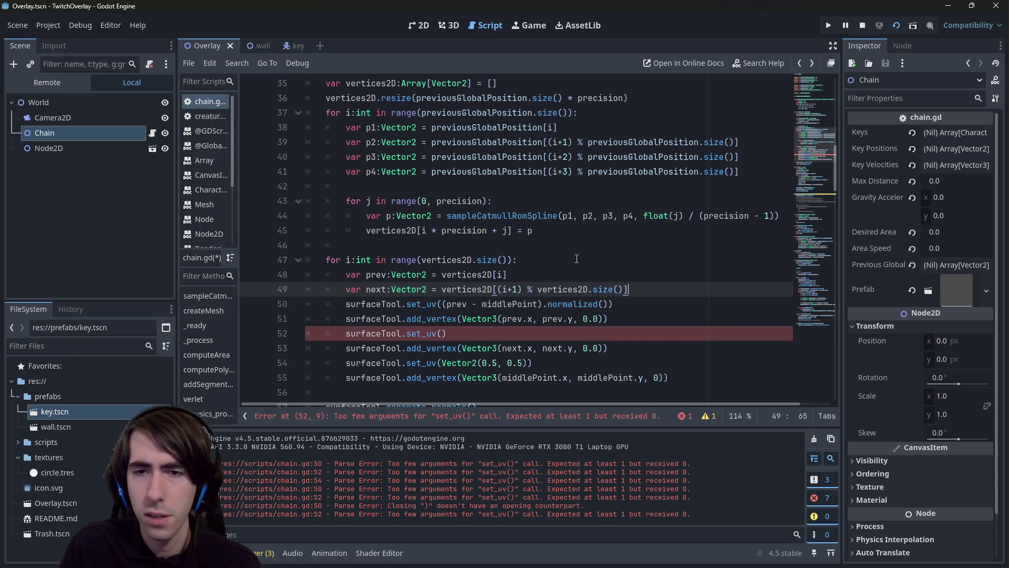
key(Return)
text(remap)
key(Return)
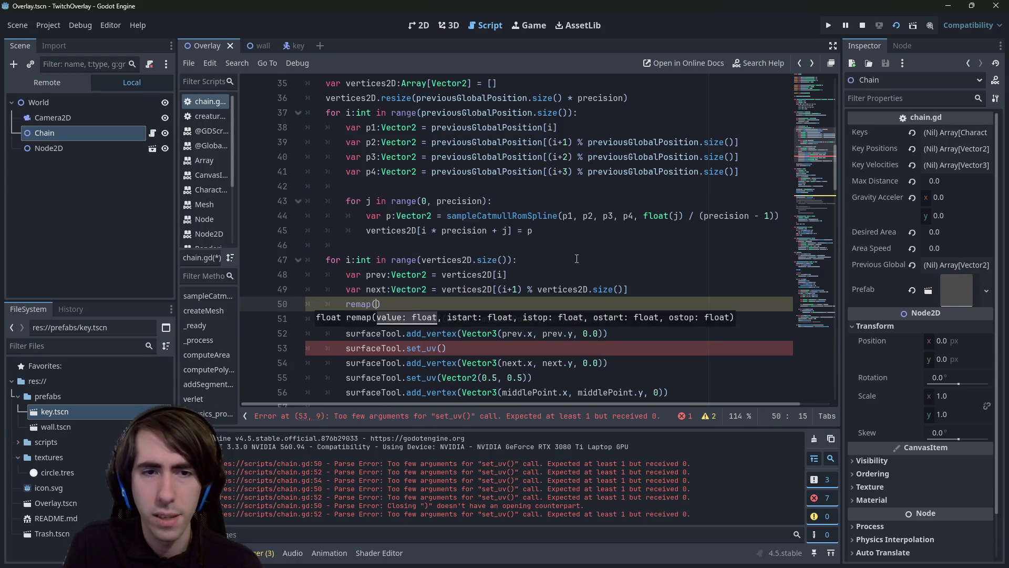
key(Escape)
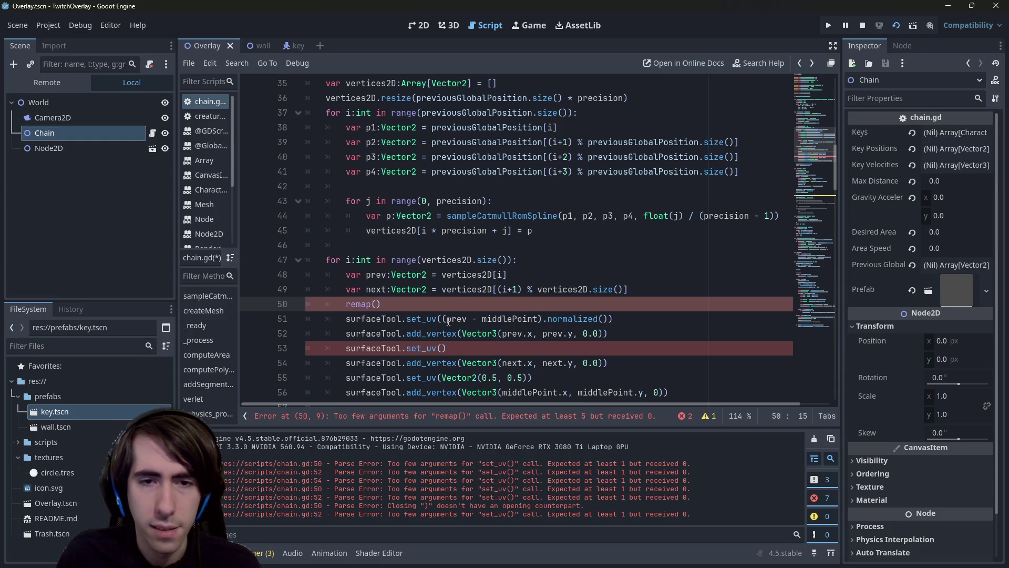
- Check the remap() documentation, then delete the unused remap line from chain.gd
drag(443, 323, 611, 313)
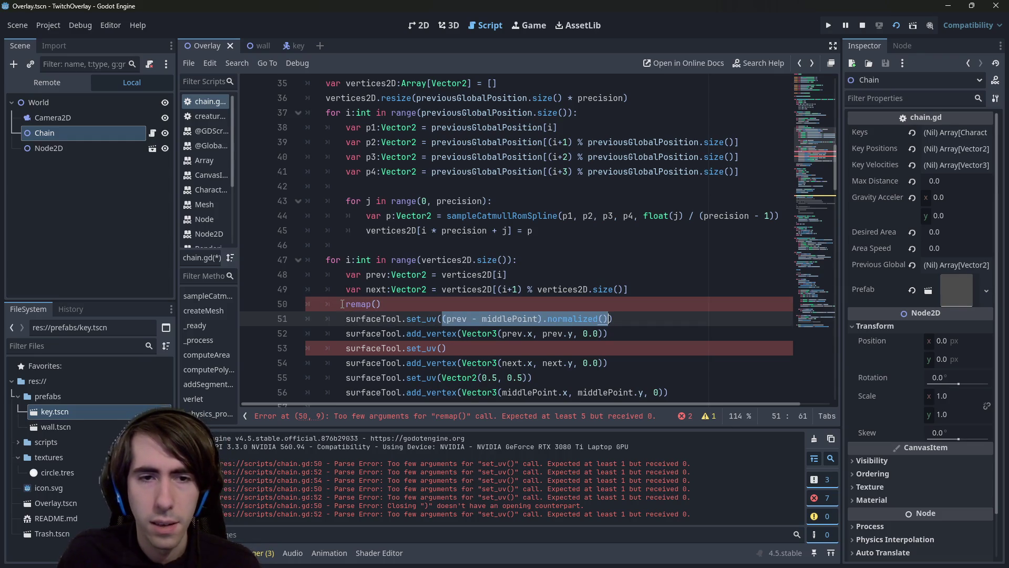
ctrl+click(358, 304)
scroll(388, 136, up, 3)
key(alt+Left)
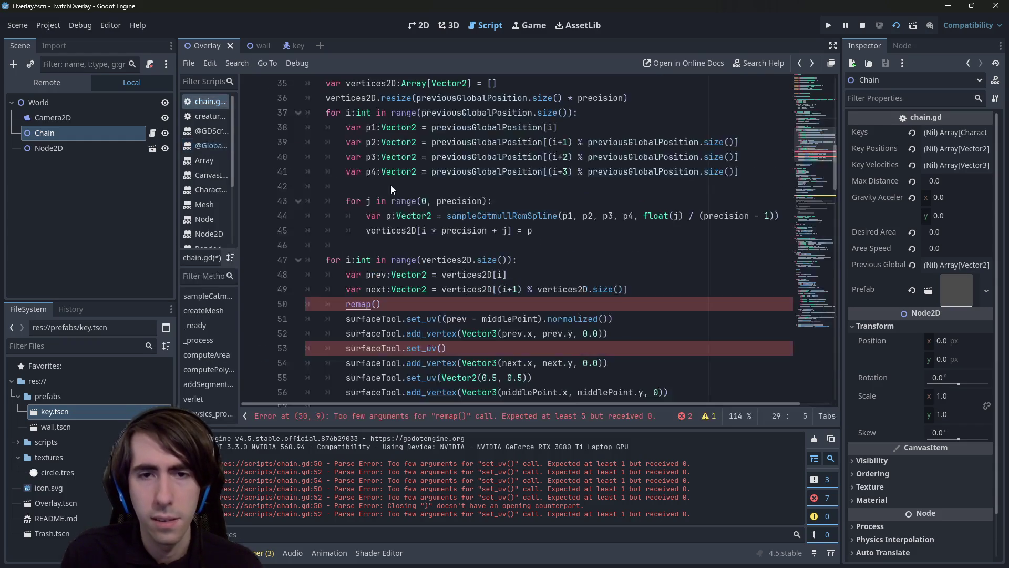
key(Right)
key(Right)
key(Right)
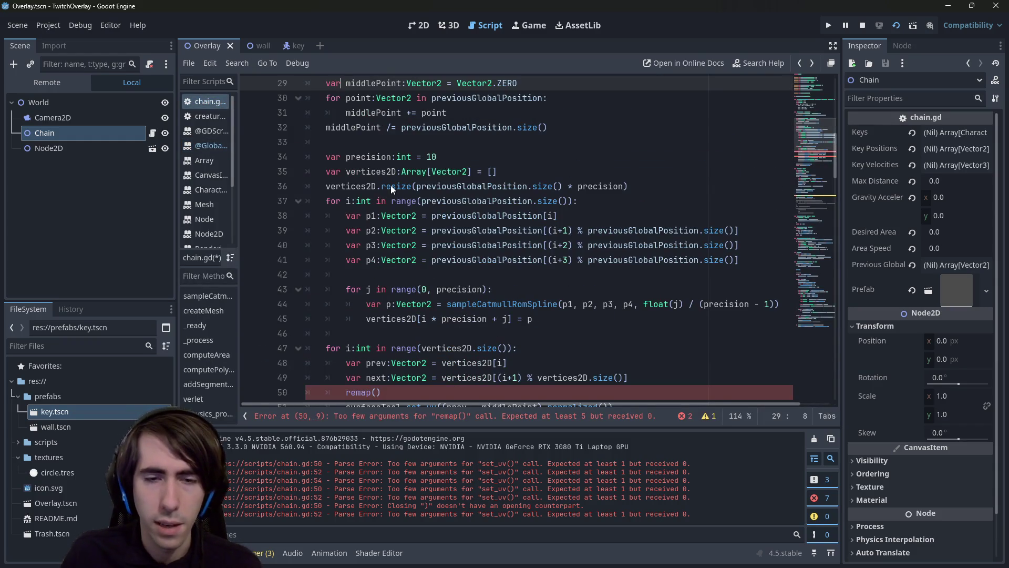
scroll(390, 185, down, 2)
click(267, 306)
key(BackSpace)
key(Delete)
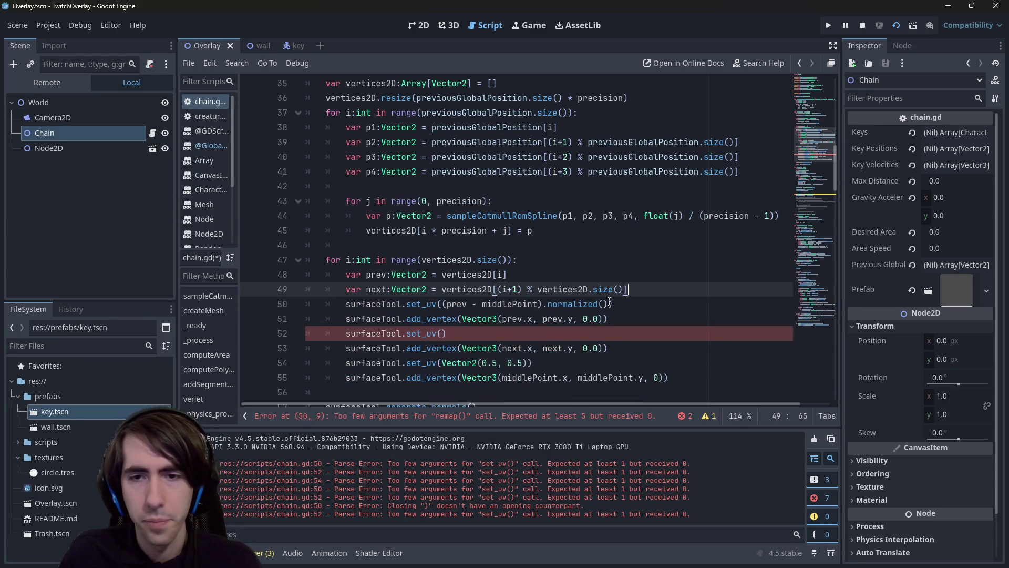
- Make line 50's UV the normalized direction plus Vector2.ONE / 2.0 and save chain.gd
click(614, 304)
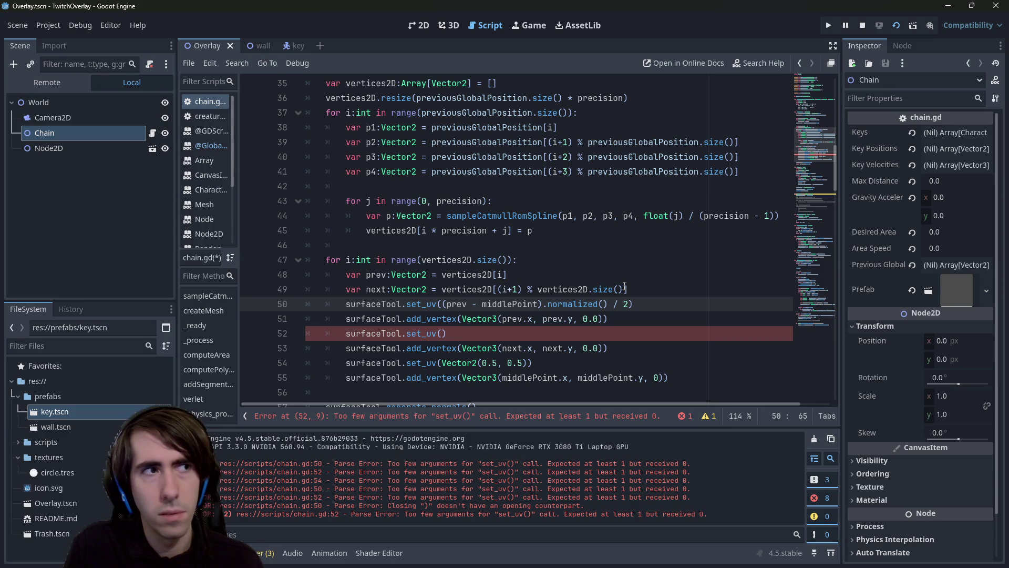
key(BackSpace)
text(+)
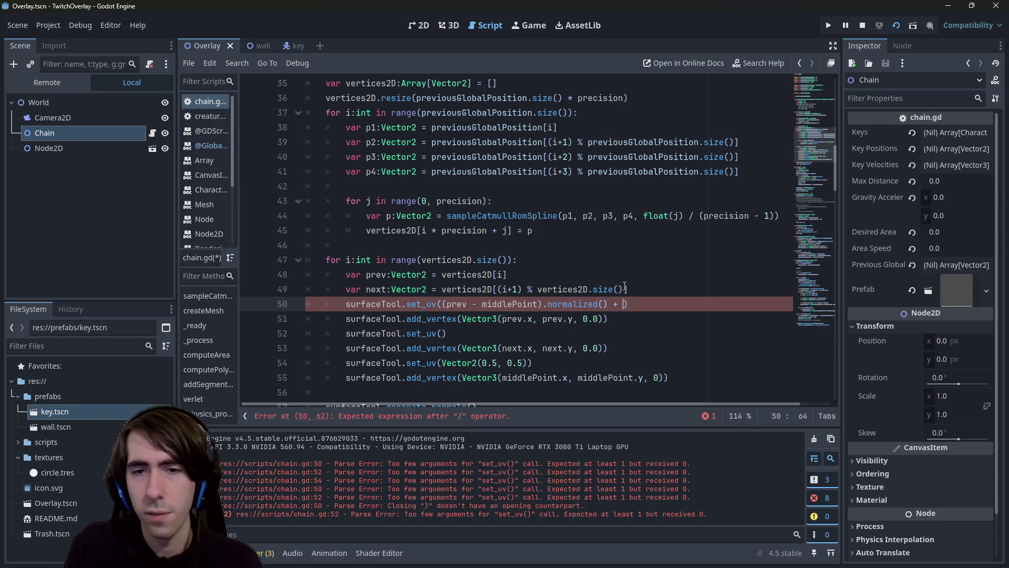
text(Vector.o)
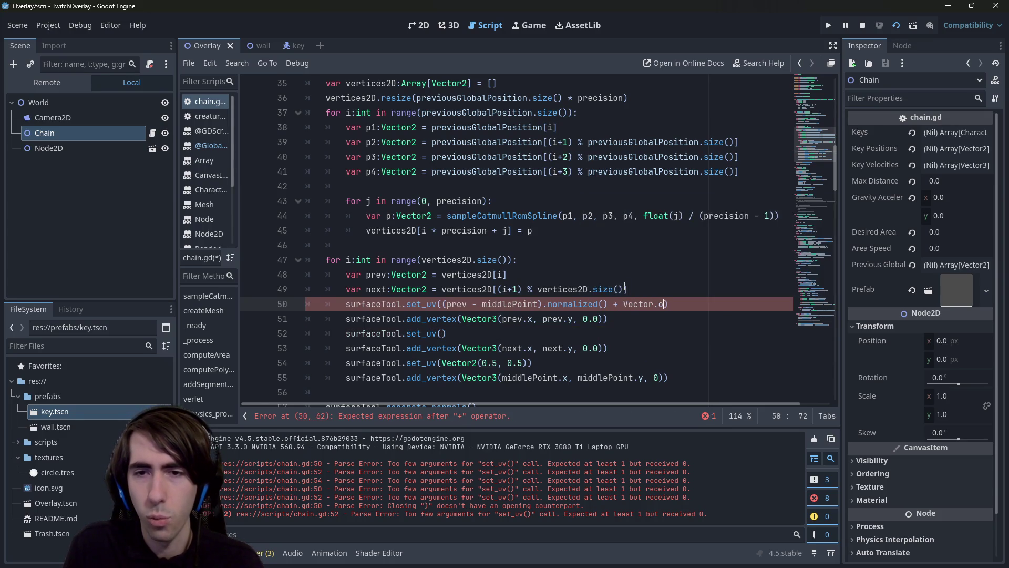
text(.ONE / 2.0)
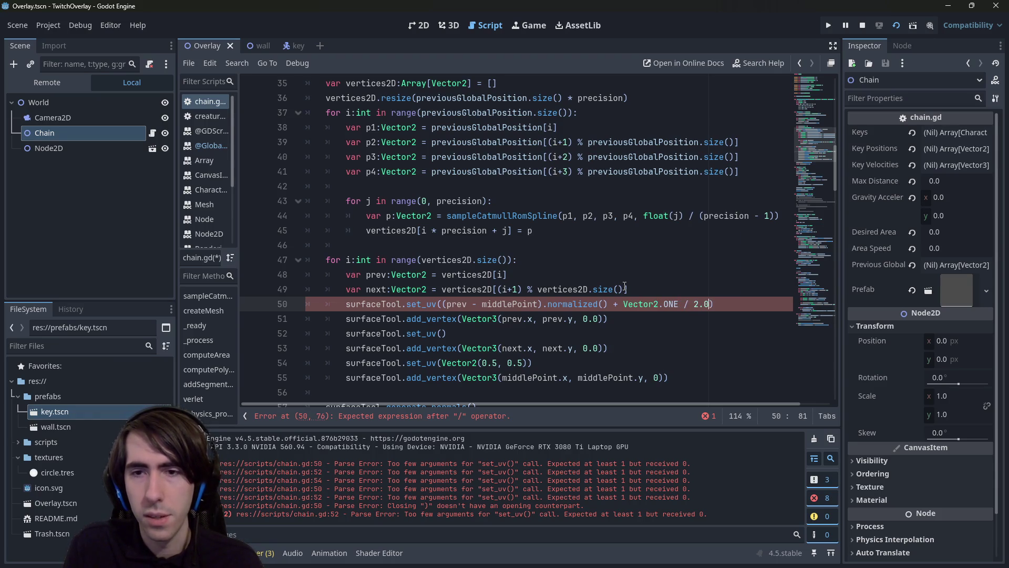
key(ctrl+s)
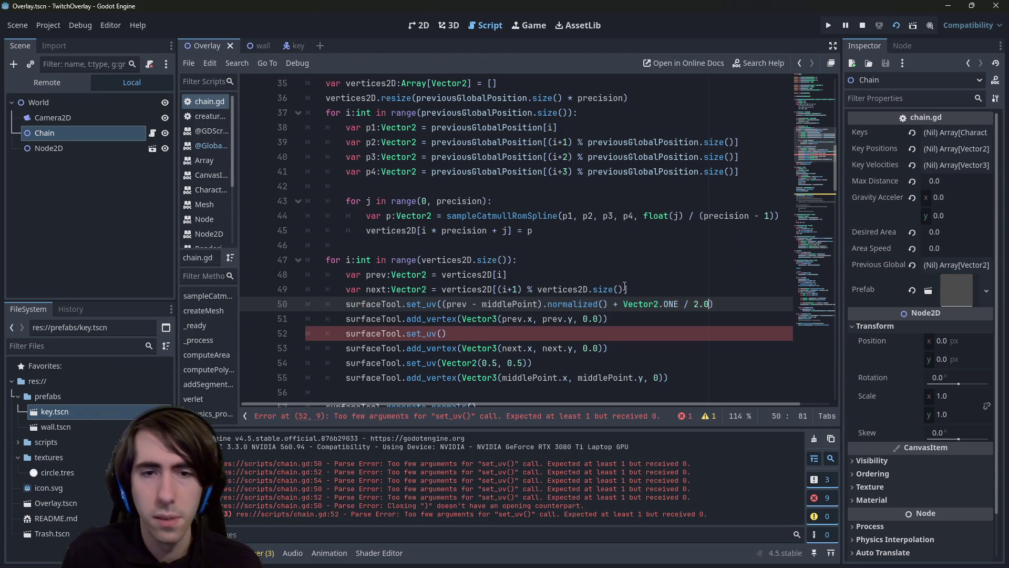
- Copy line 50's set_uv call over line 52's empty call and select prev for renaming
drag(741, 307, 242, 305)
key(ctrl+c)
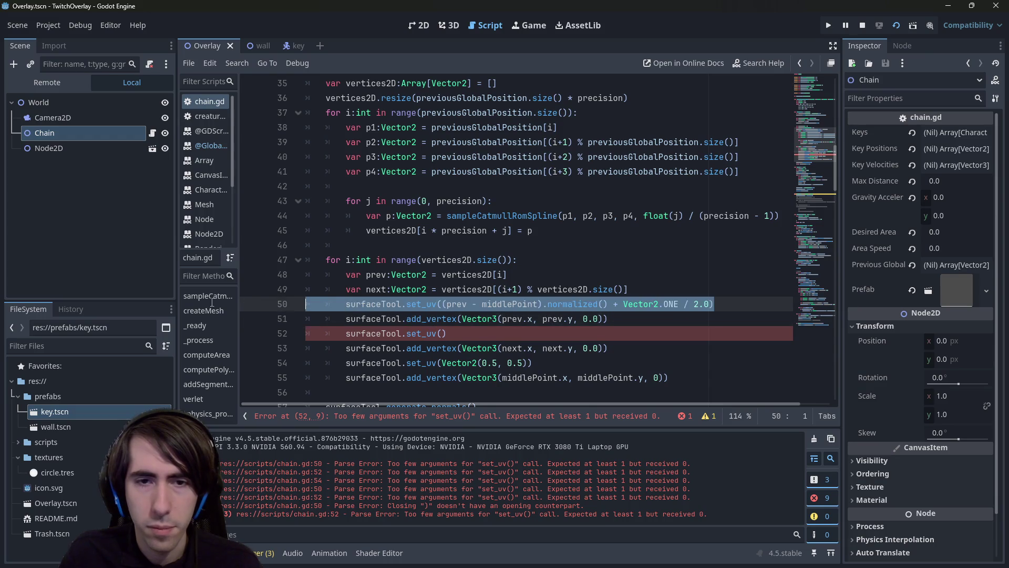
drag(446, 333, 241, 327)
key(ctrl+v)
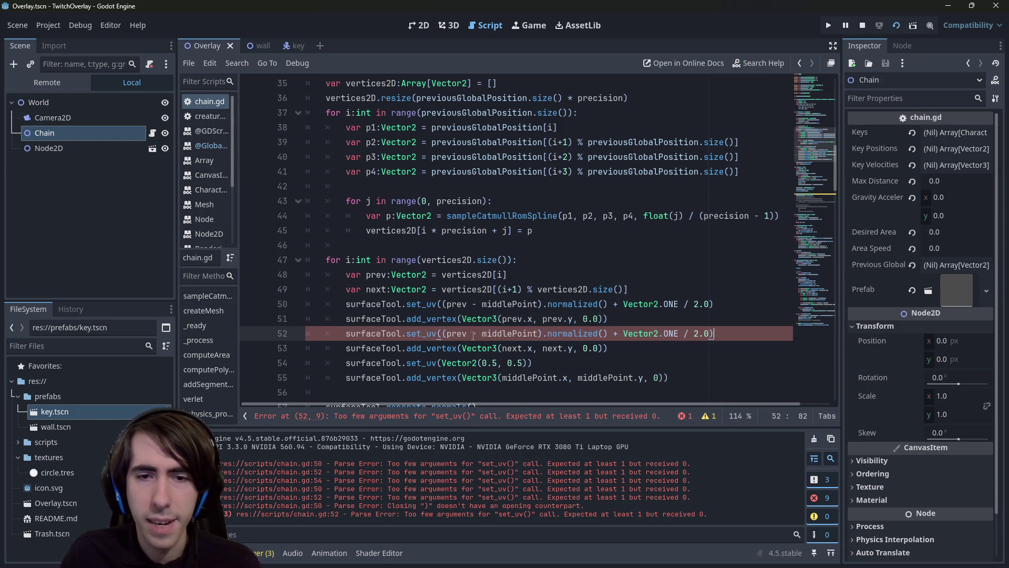
double_click(457, 333)
- Rename prev to next on line 52, rerun the scene to check the white circle, then close it
text(next)
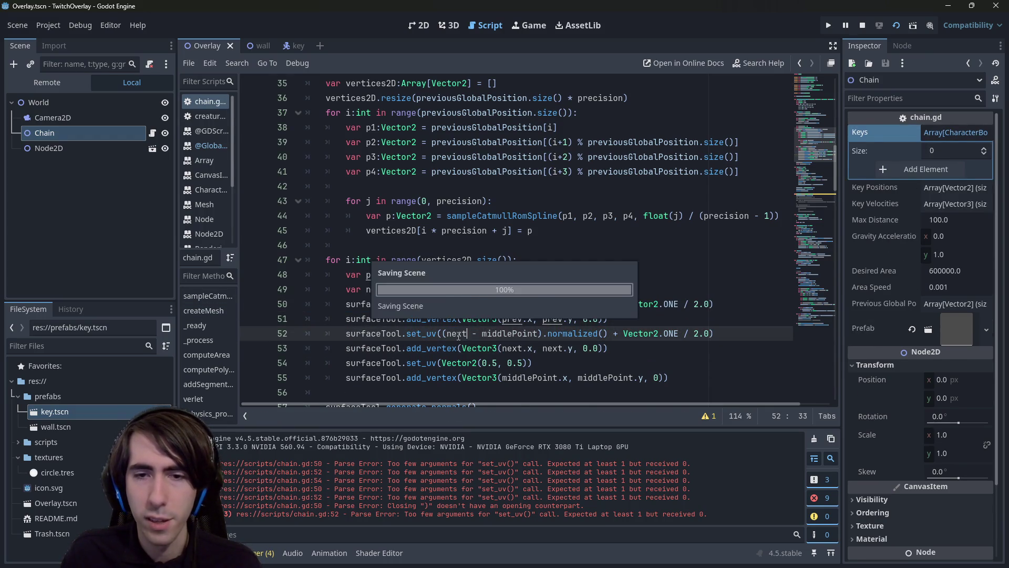
click(618, 325)
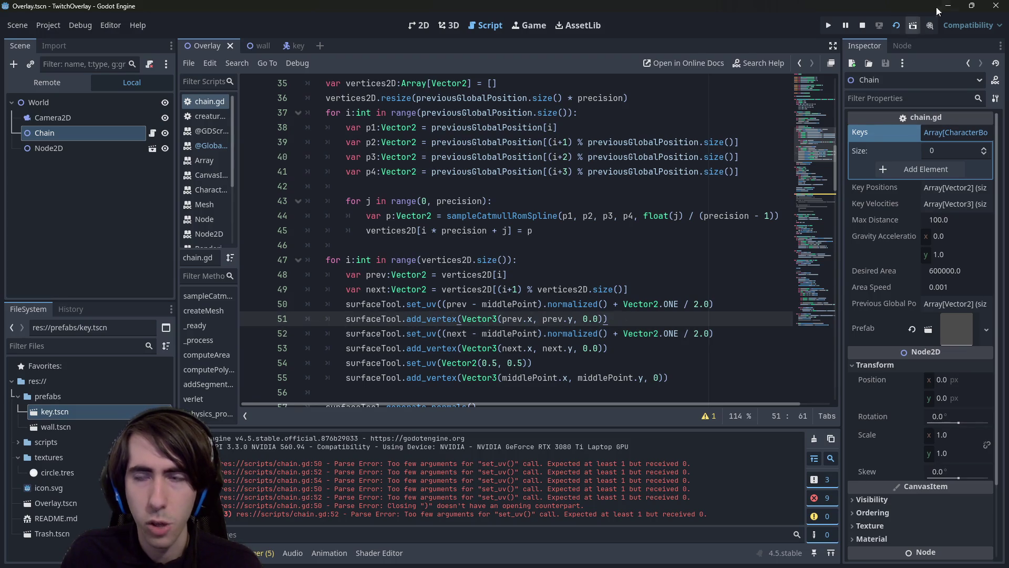
click(863, 26)
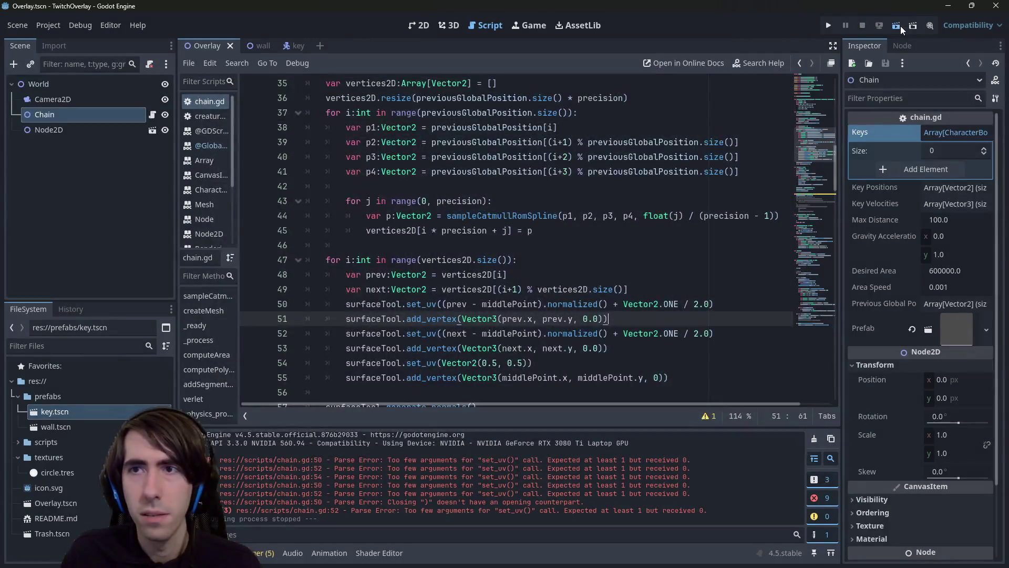
click(899, 26)
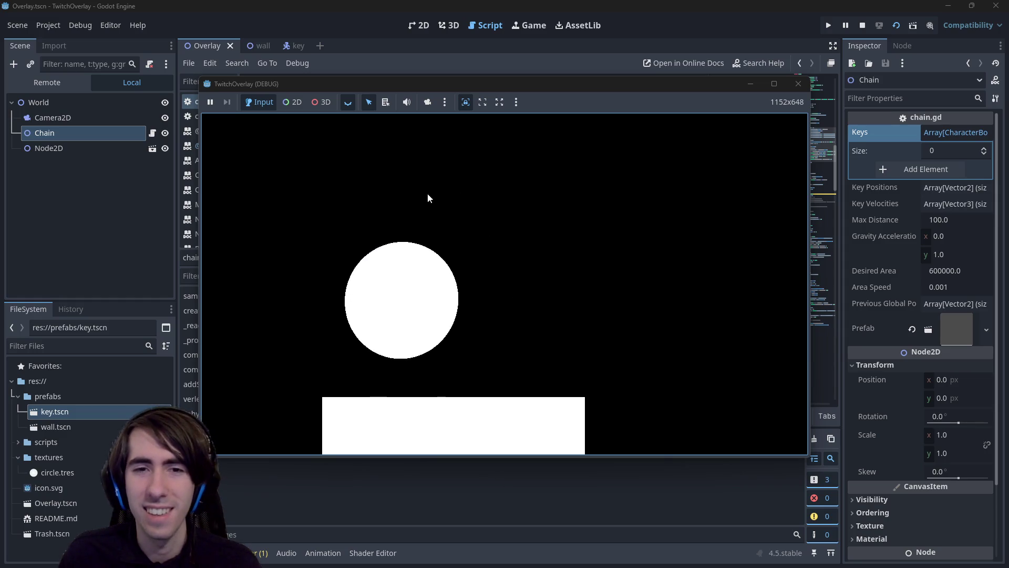
click(798, 84)
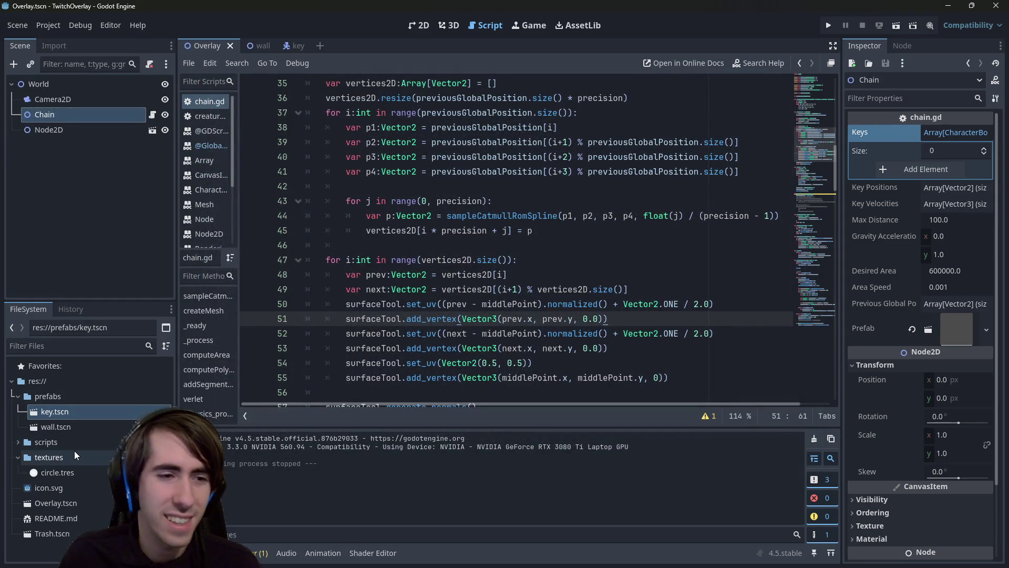
right_click(58, 380)
- Begin creating a new shader resource from the FileSystem dock, then cancel it
mouse_move(89, 387)
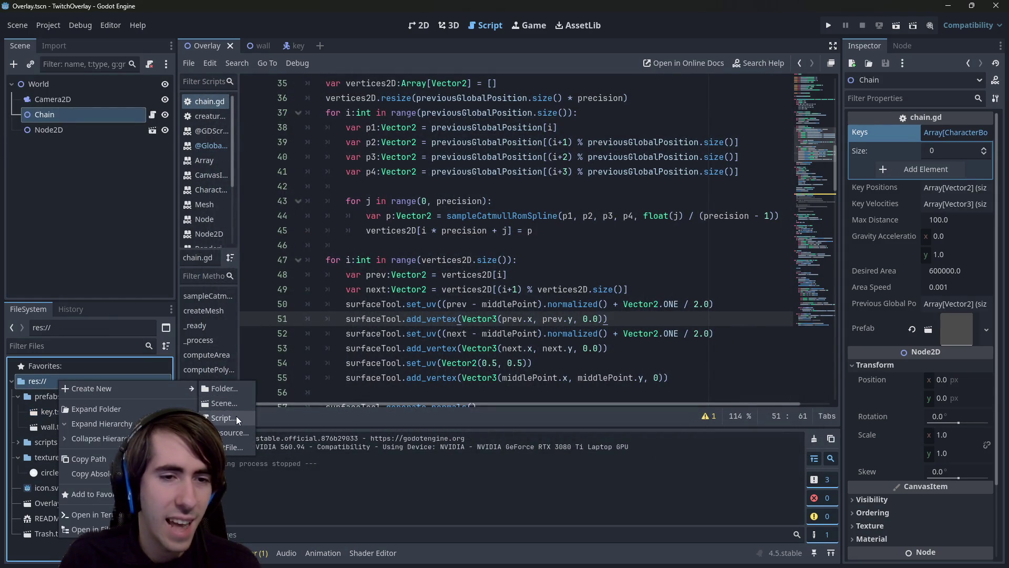
click(238, 432)
text(shader)
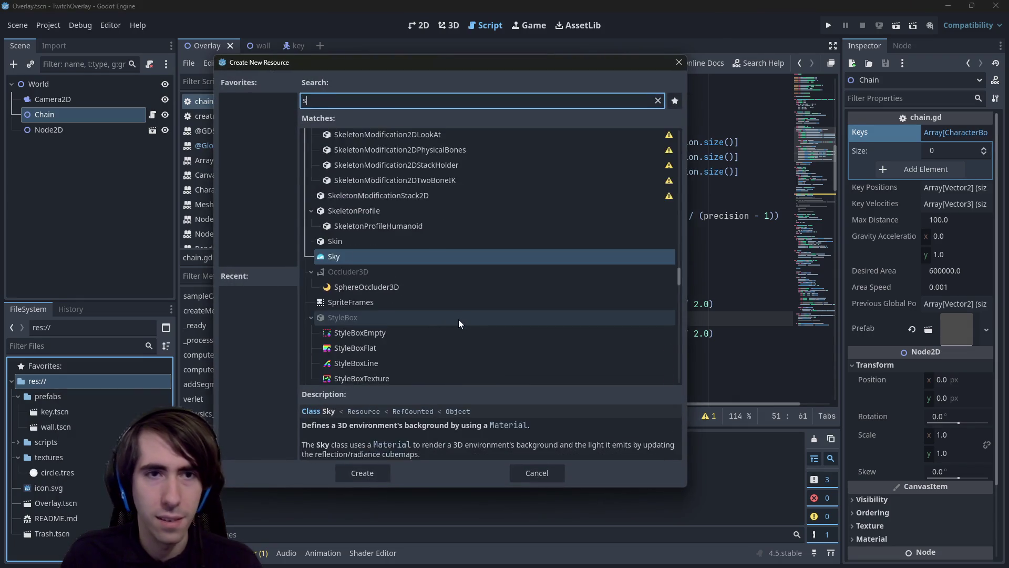
key(Escape)
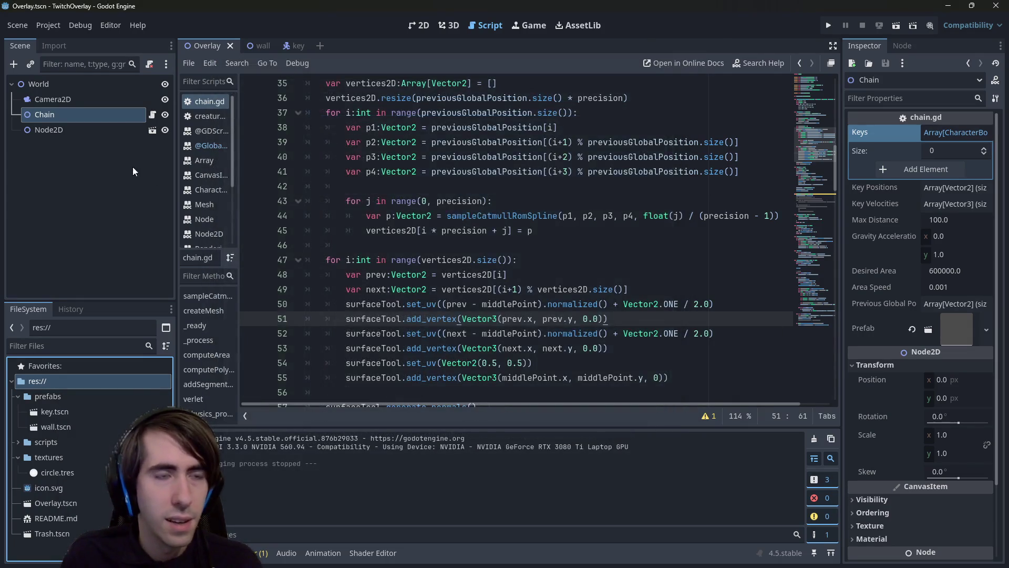
- Add a MeshInstance2D node to the scene
click(73, 173)
right_click(72, 174)
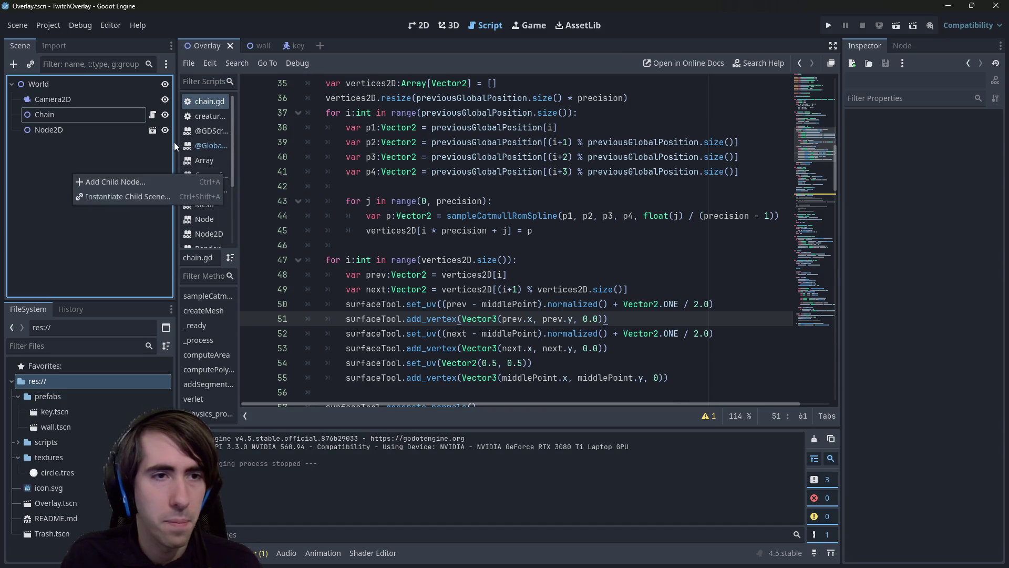
click(115, 182)
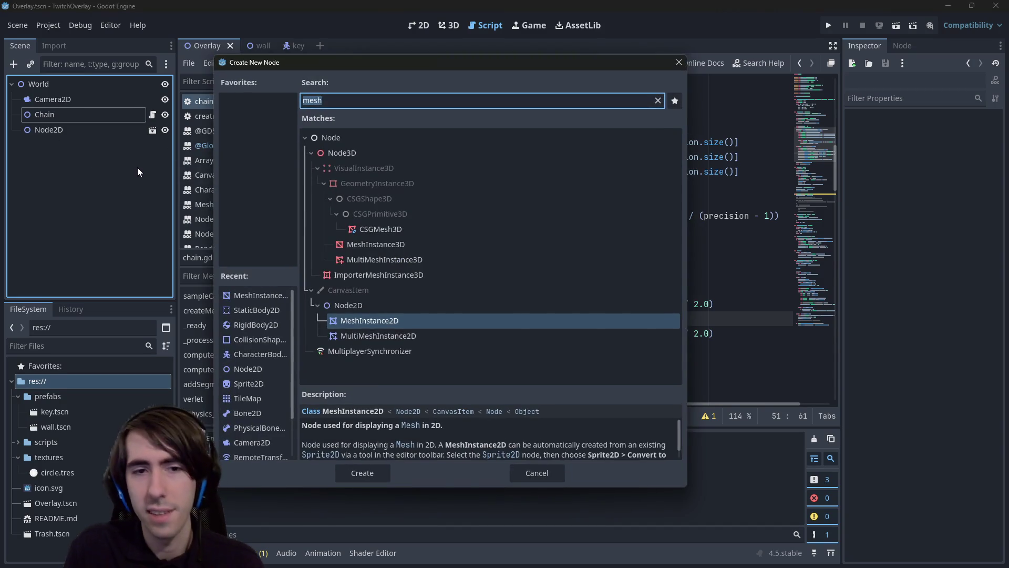
key(Return)
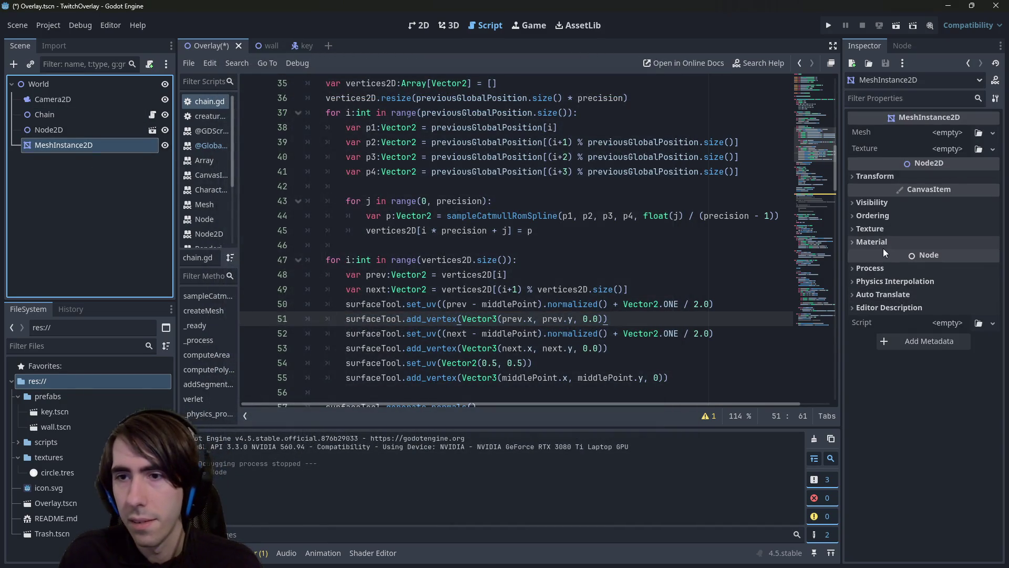
- Give the MeshInstance2D a new ShaderMaterial in place of a CanvasItemMaterial and start a new shader
click(885, 241)
click(948, 257)
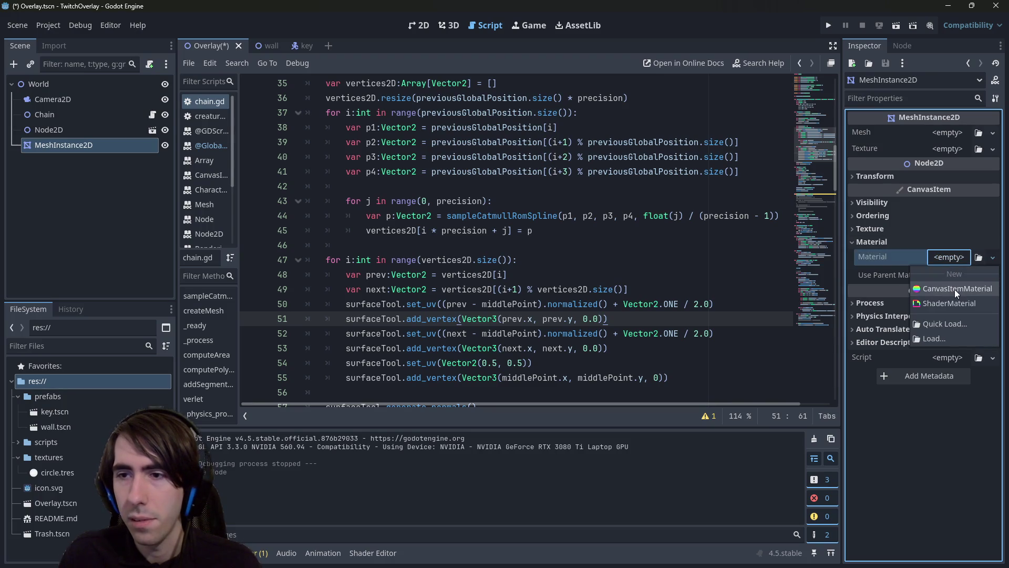
click(954, 289)
click(949, 262)
click(993, 257)
click(950, 304)
click(949, 266)
click(950, 374)
click(952, 385)
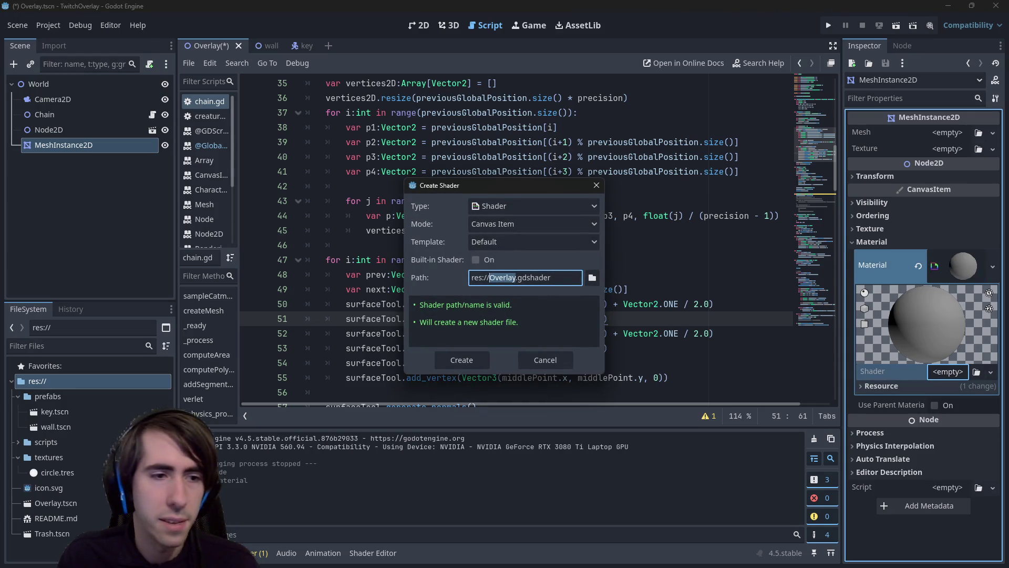
- Create a 'shaders' folder in the project root for the new shader
click(592, 278)
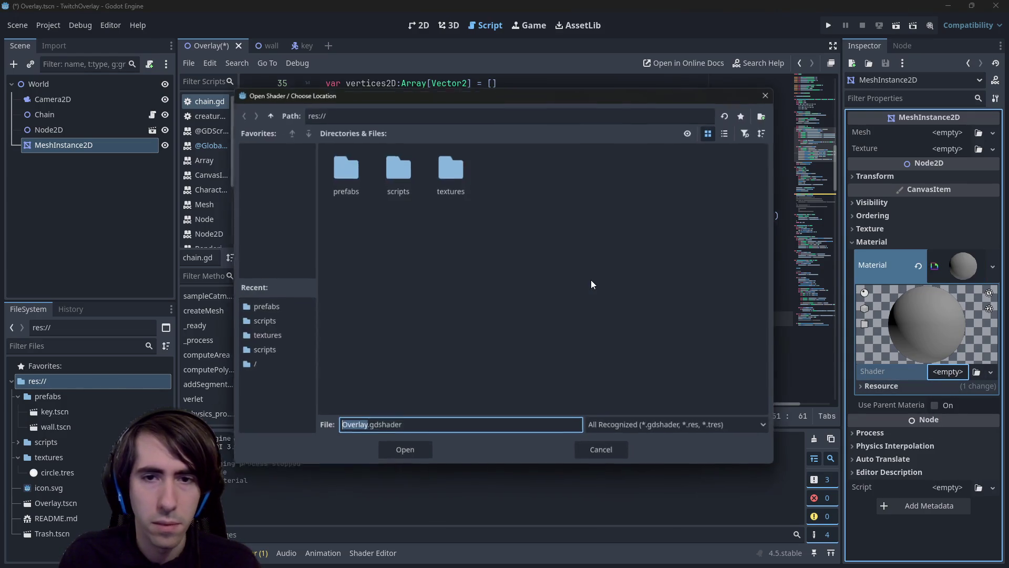
right_click(473, 245)
click(503, 254)
text(shaders)
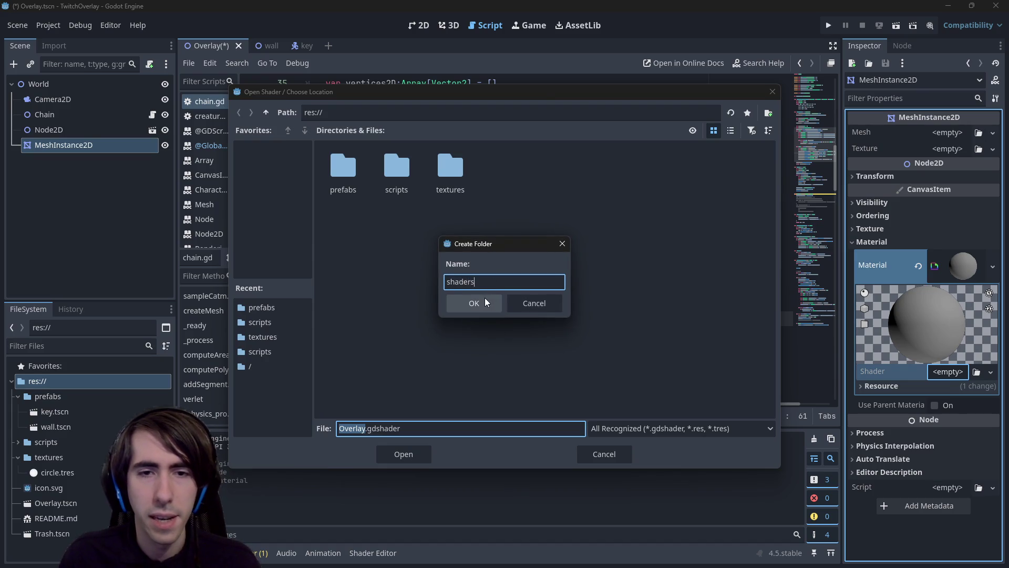
click(485, 297)
- Name the shader slimeShader.gdshader, create it, and open it for editing
text(shad)
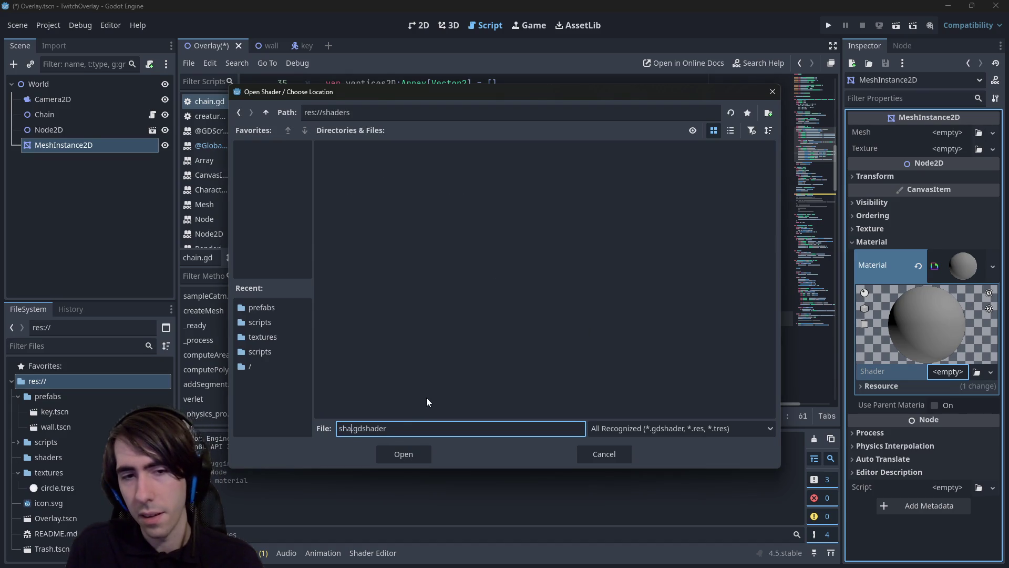
key(BackSpace)
key(BackSpace)
key(BackSpace)
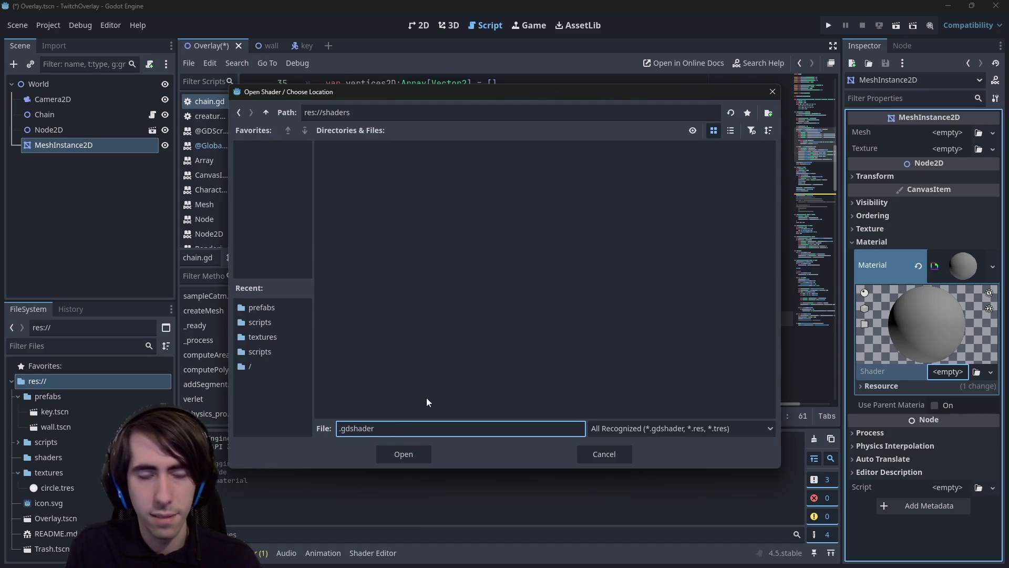
text(slimeShader)
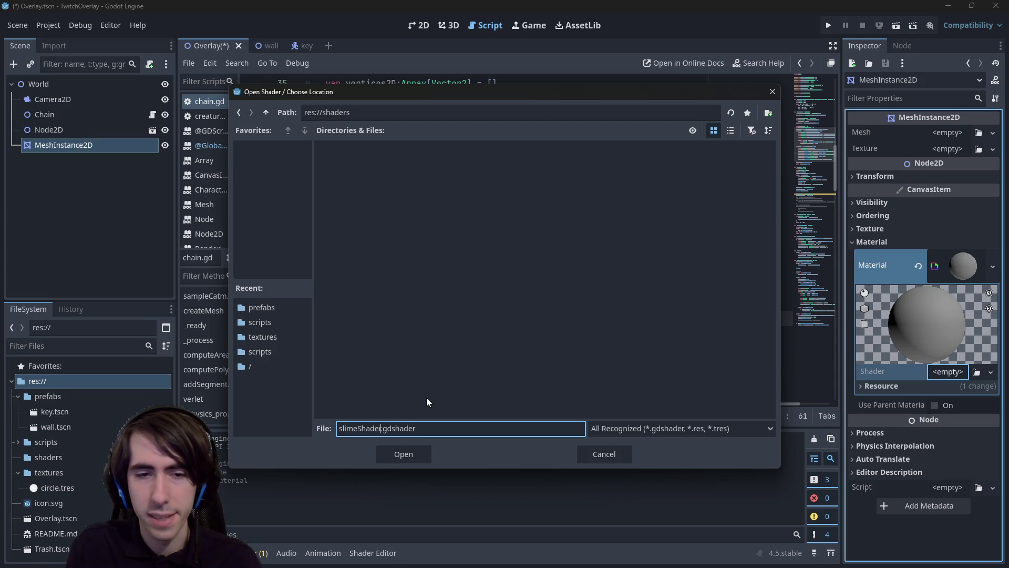
key(Return)
key(Return)
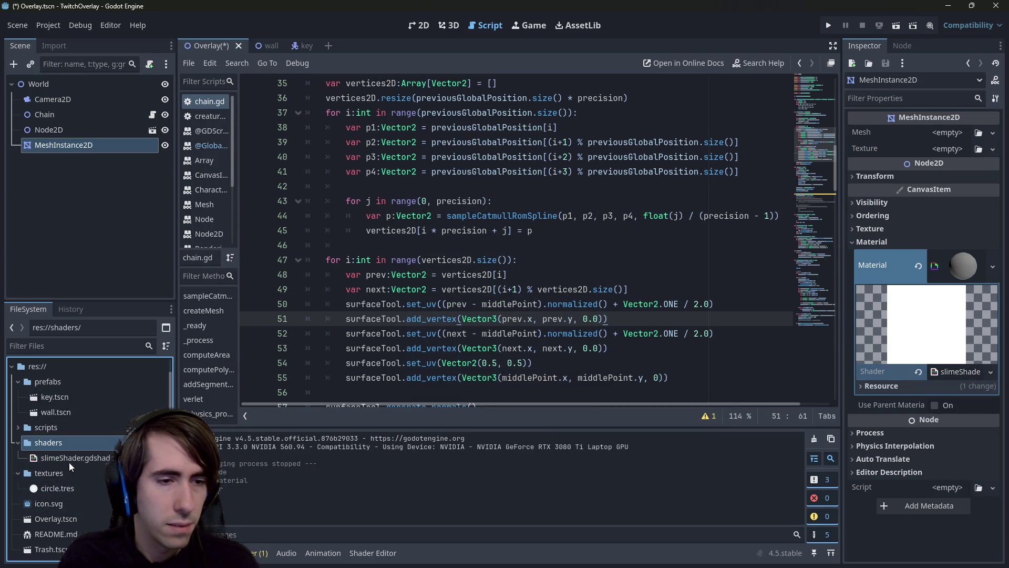
double_click(74, 456)
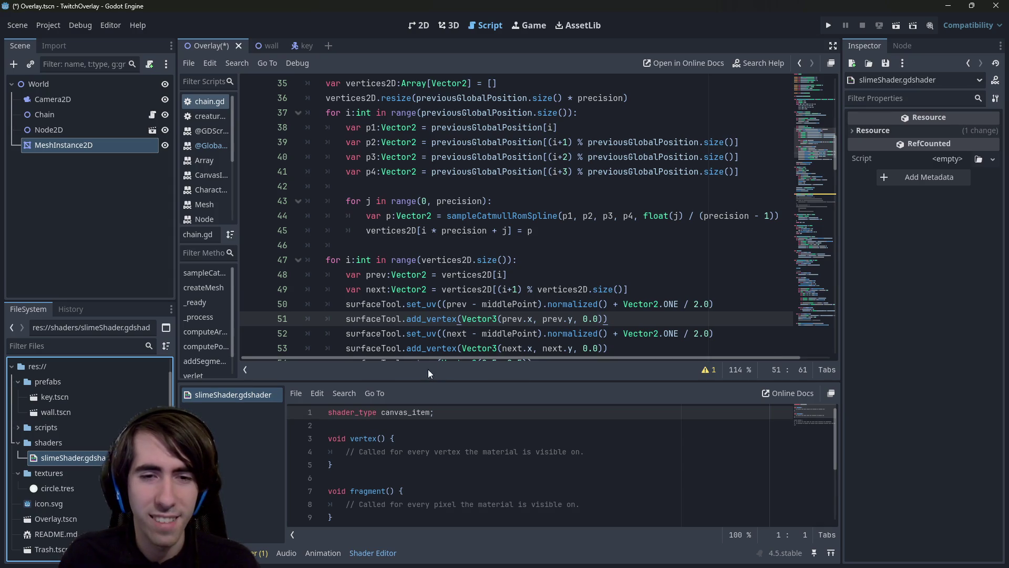
- Replace the fragment placeholder comment with COLOR.r = UV.x;
drag(428, 369, 419, 227)
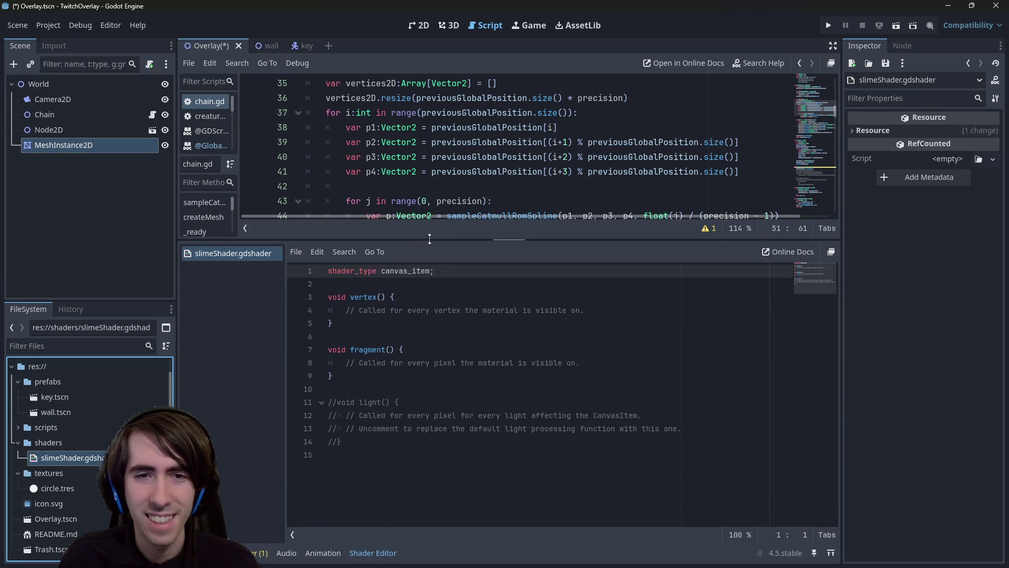
key(ctrl+s)
drag(609, 357, 346, 363)
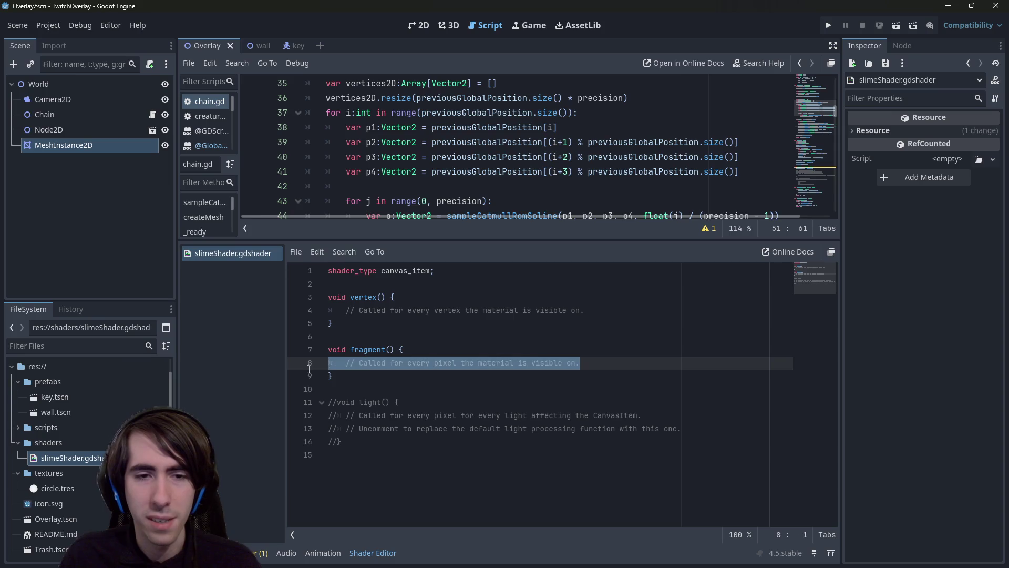
text(COLOR.z)
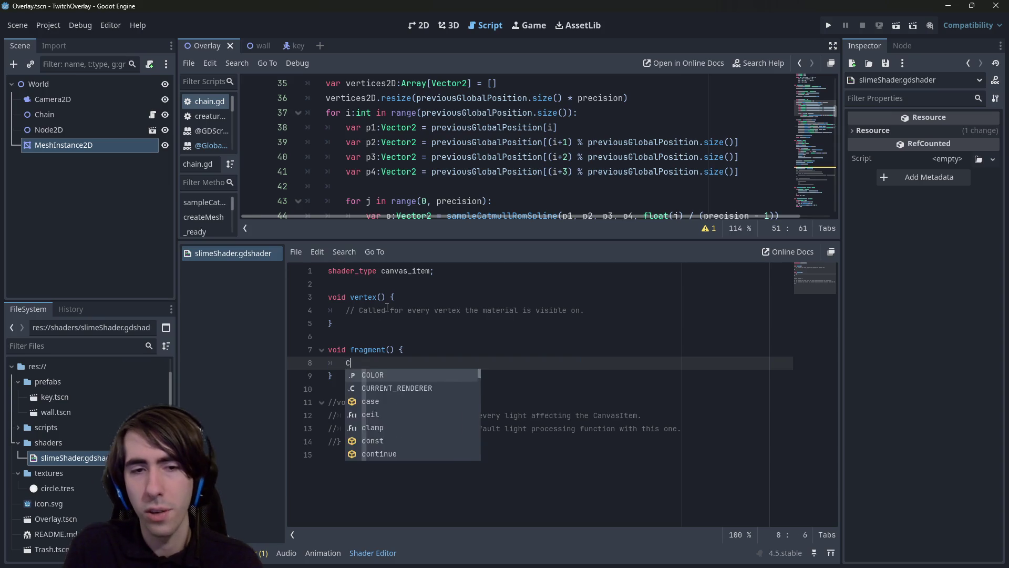
key(BackSpace)
text(x)
key(BackSpace)
text(r = )
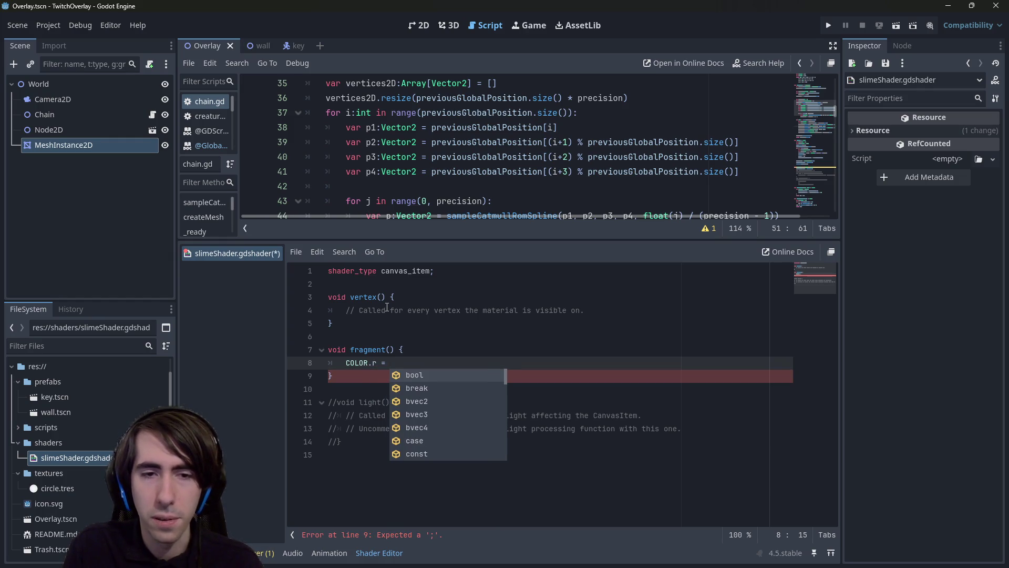
text(UV)
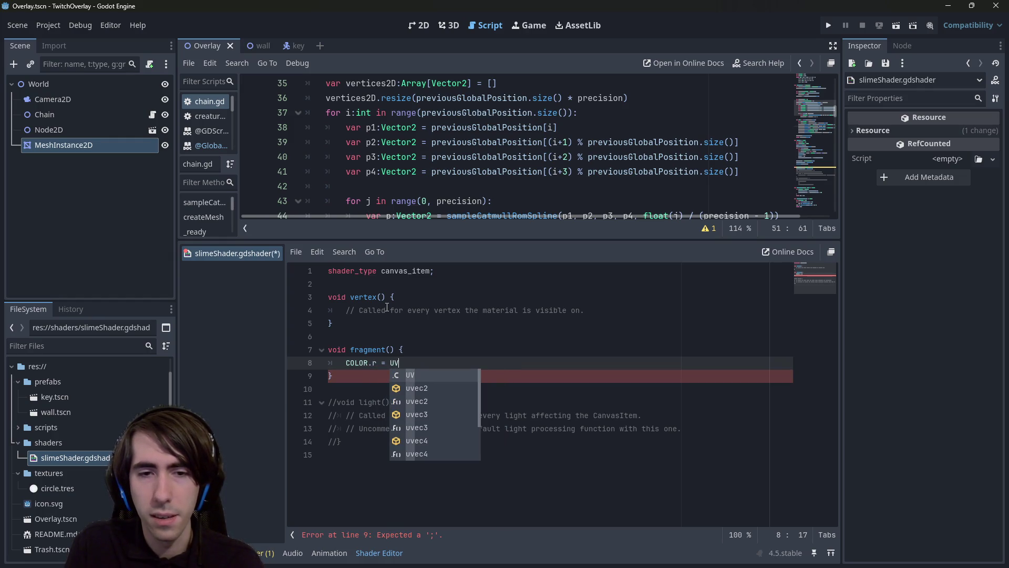
text(.x;)
key(Return)
- Duplicate the red line into COLOR.g = UV.g; for the green channel and save
key(Up)
key(shift+Right)
key(shift+Right)
key(shift+Right)
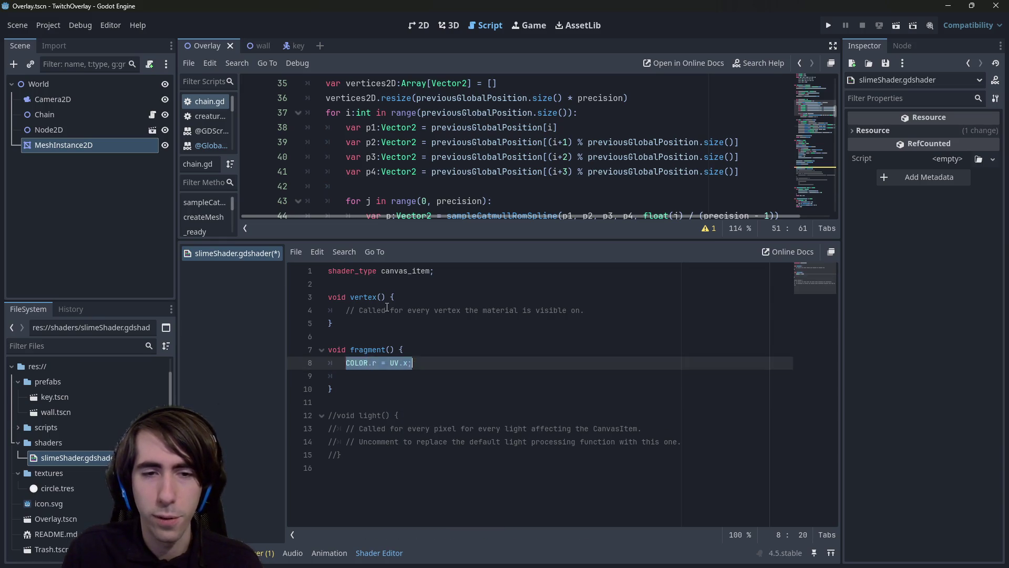
key(ctrl+c)
key(Down)
key(ctrl+v)
key(Left)
key(Left)
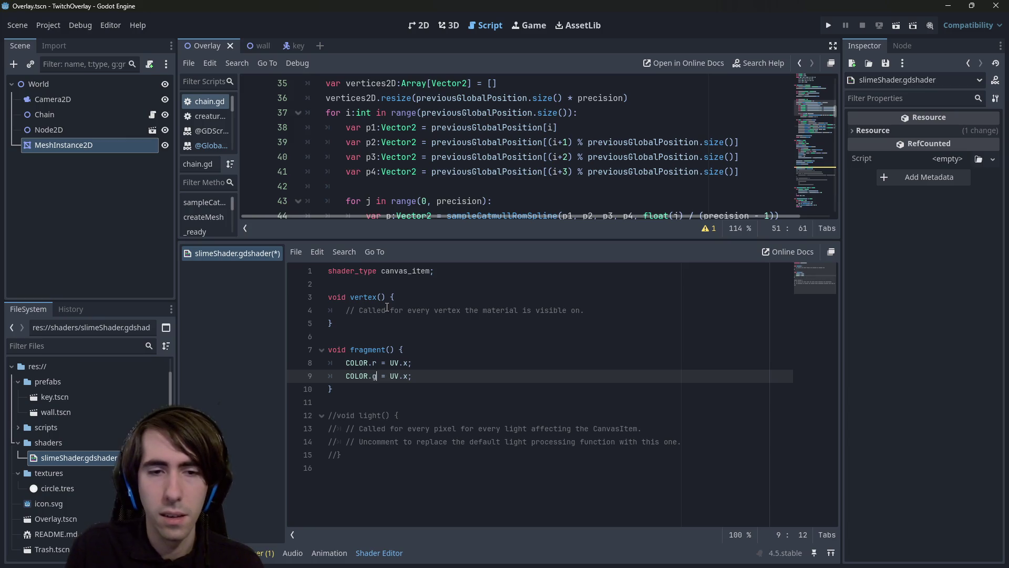
key(End)
key(BackSpace)
key(BackSpace)
text(g;)
key(ctrl+s)
key(Return)
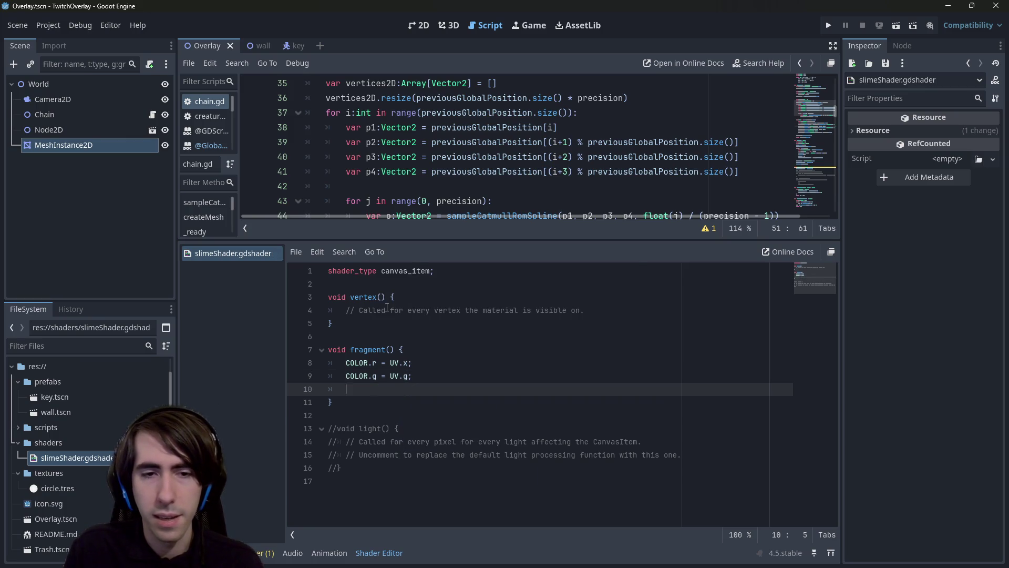
- Add COLOR.b = 0.0; for the blue channel and save the shader
key(End)
key(Left)
key(BackSpace)
key(BackSpace)
key(BackSpace)
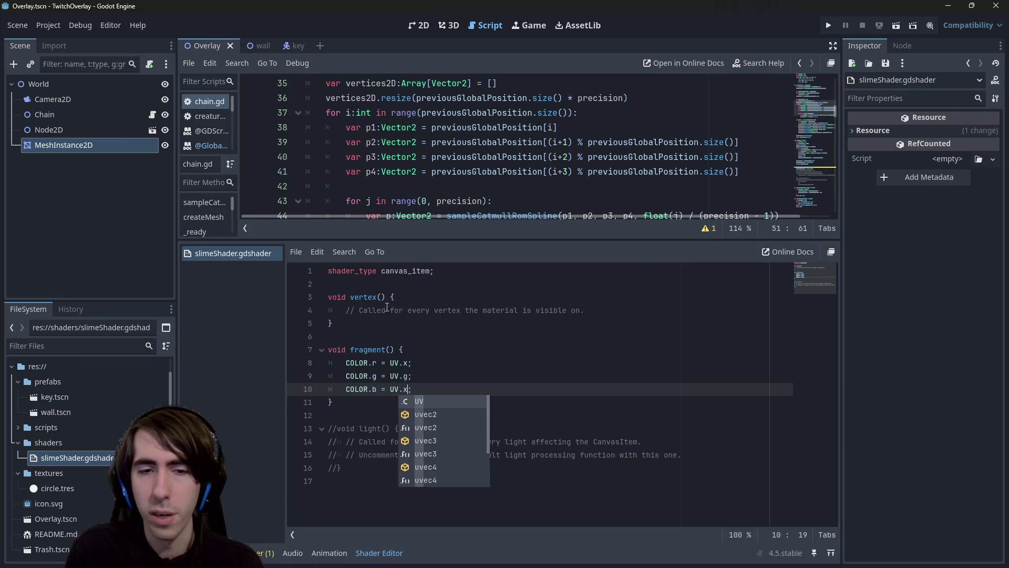
text(0)
key(ctrl+s)
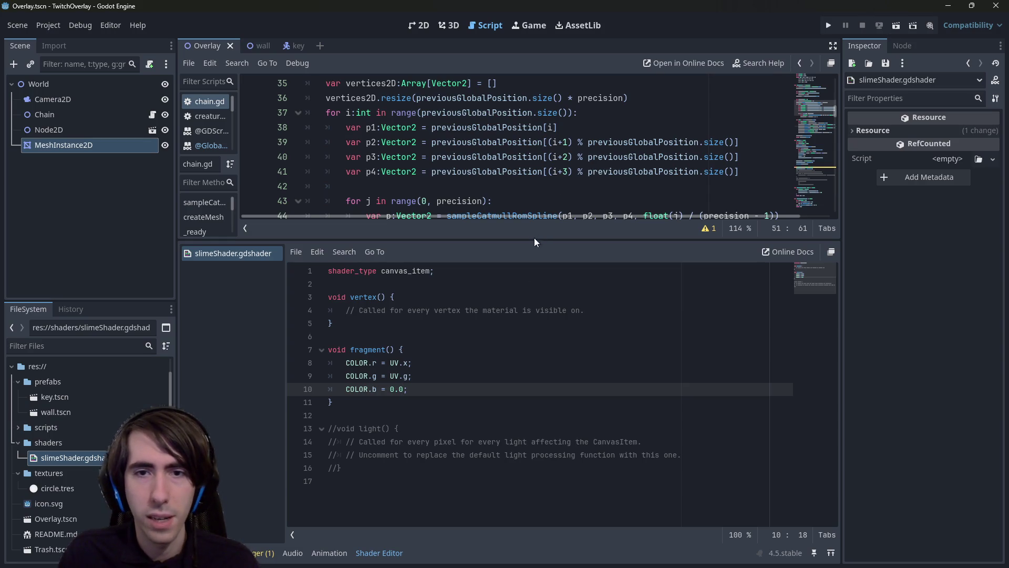
drag(533, 240, 508, 379)
scroll(519, 289, down, 3)
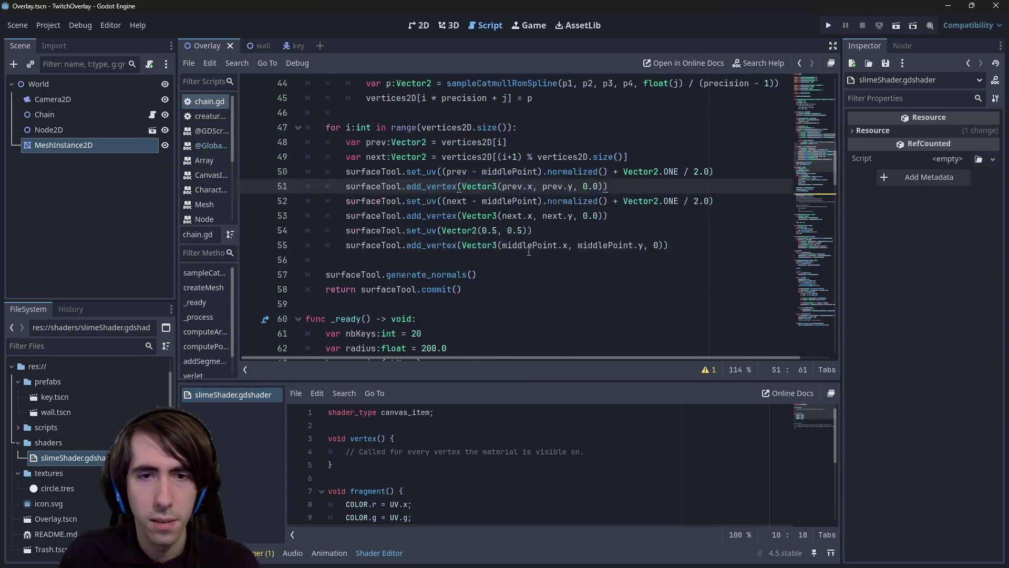
scroll(520, 288, up, 1)
scroll(423, 127, up, 6)
scroll(424, 126, up, 7)
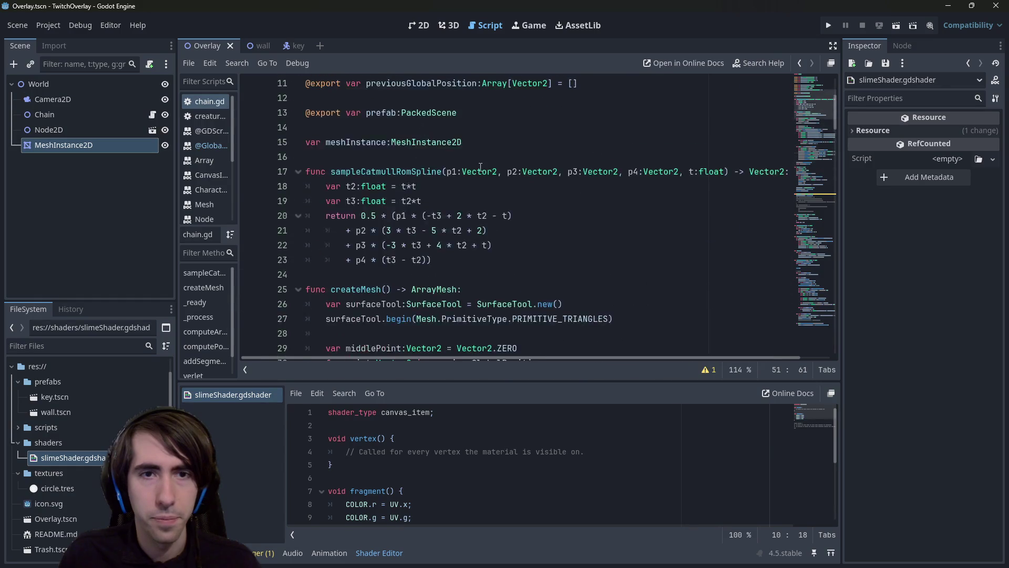
click(492, 266)
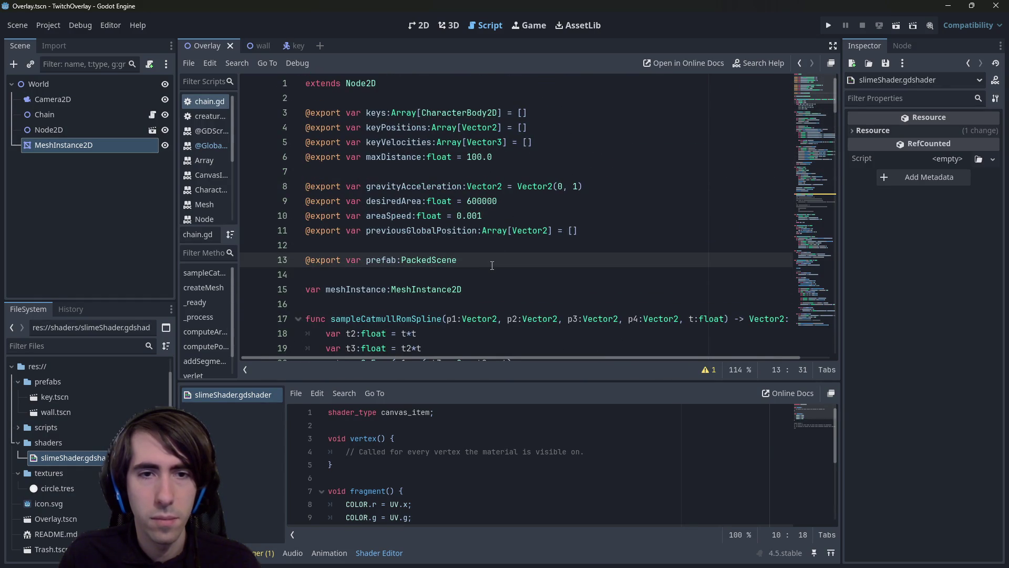
key(Return)
text(@export var mat:)
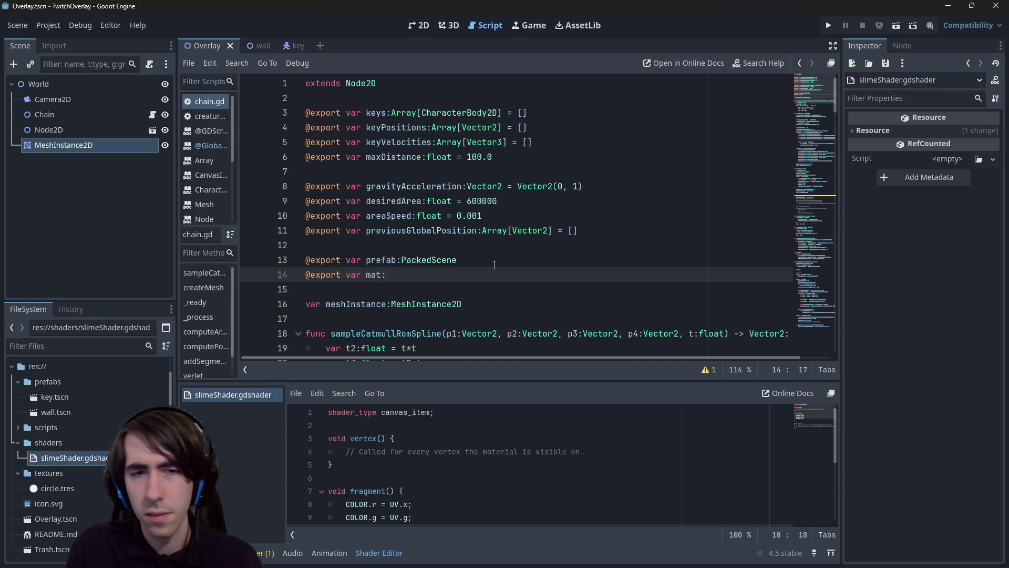
text(Material)
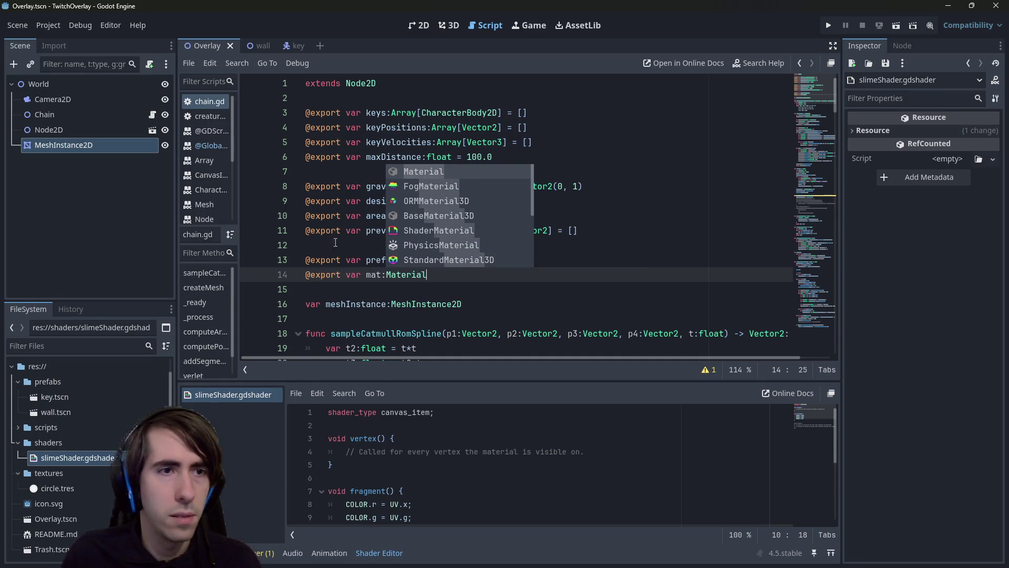
click(65, 131)
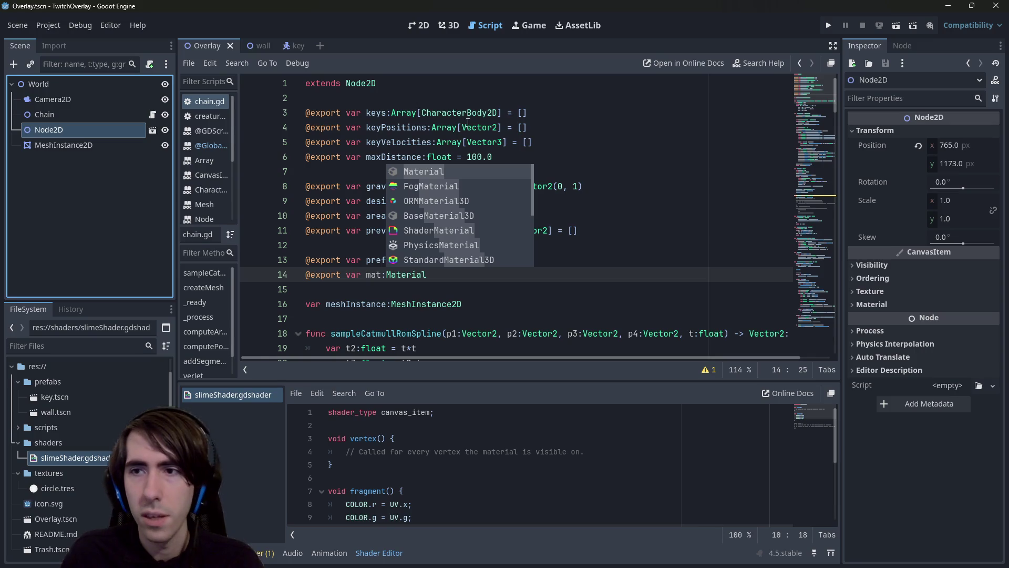
key(Escape)
key(Down)
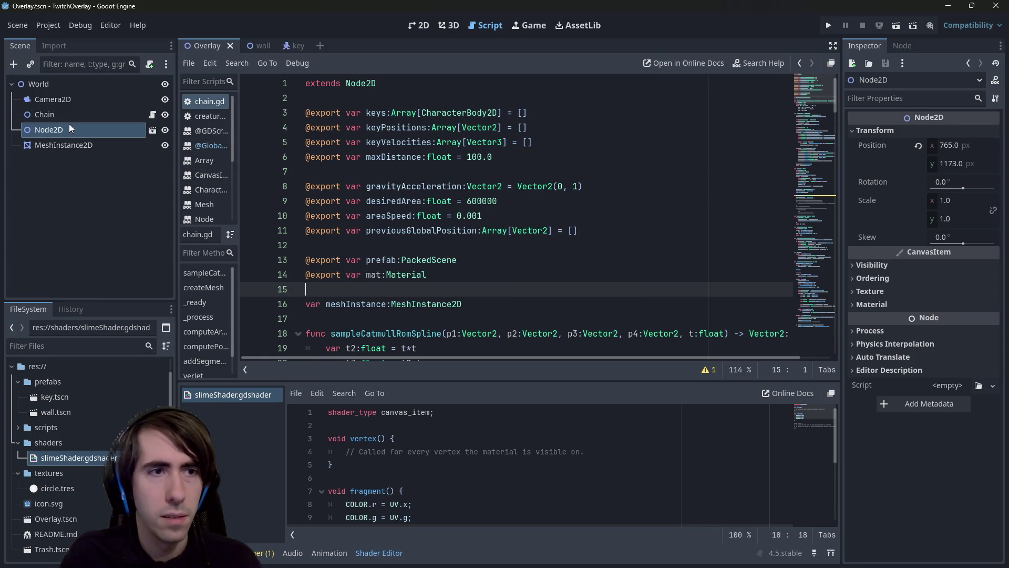
click(47, 114)
- Set Chain's Mat to a new ShaderMaterial using slimeShader.gdshader and save the scene
click(942, 353)
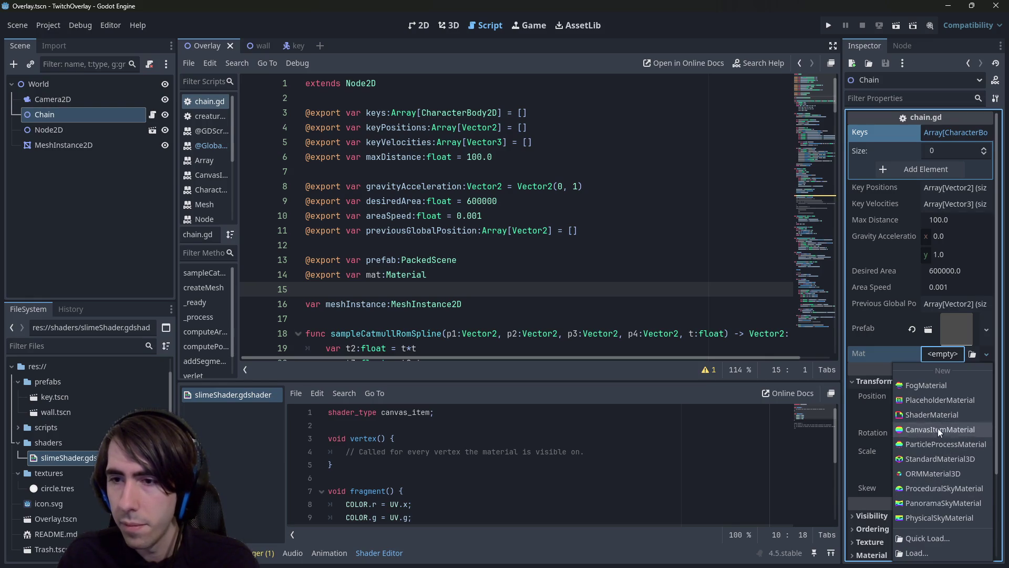
click(938, 414)
click(949, 375)
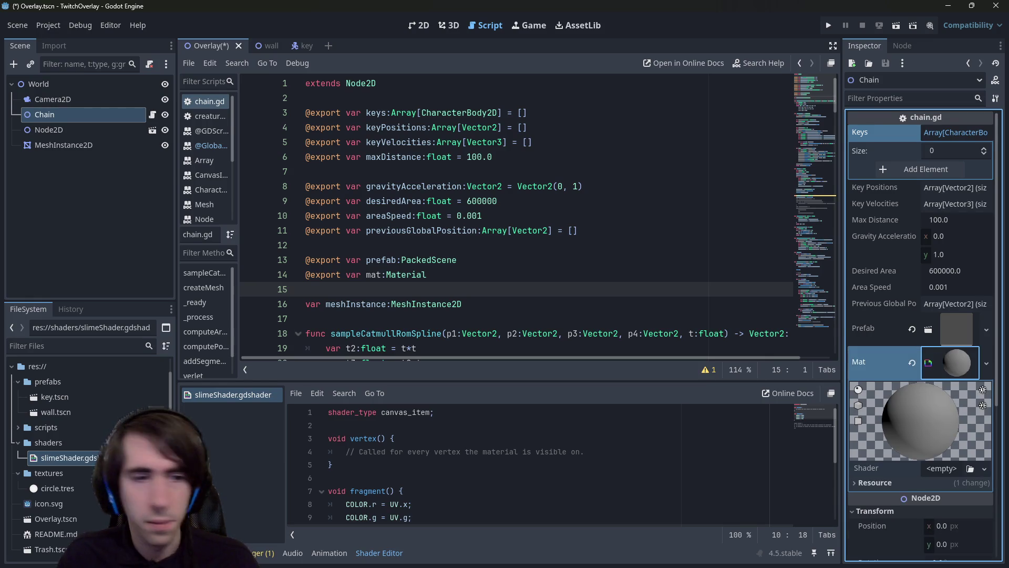
drag(71, 457, 945, 473)
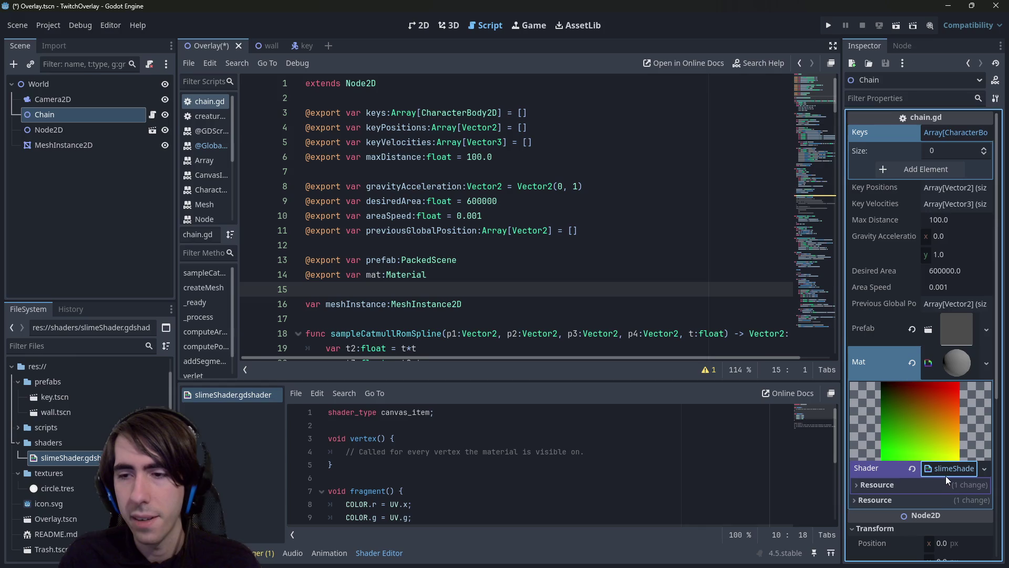
key(ctrl+s)
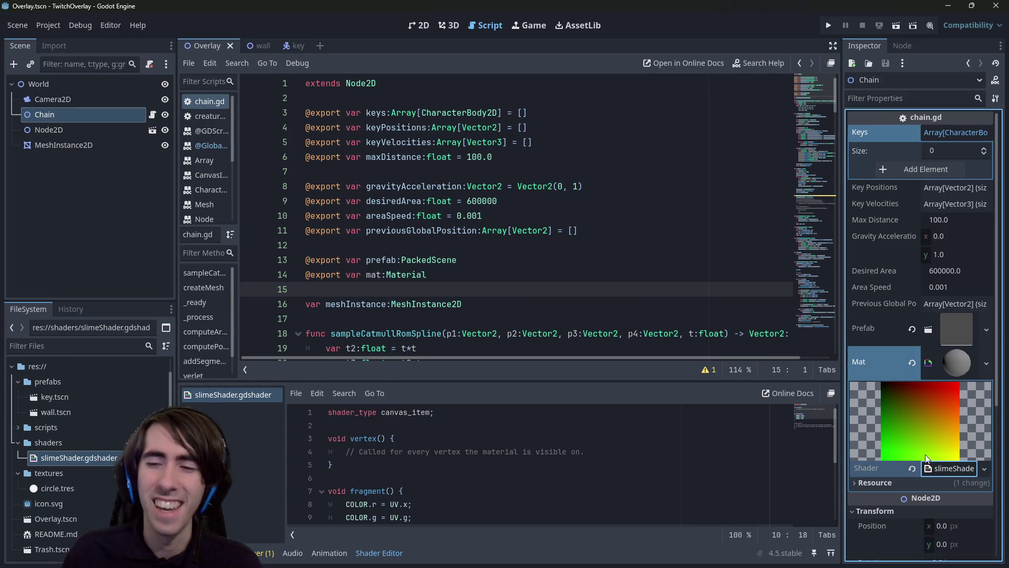
scroll(473, 210, down, 2)
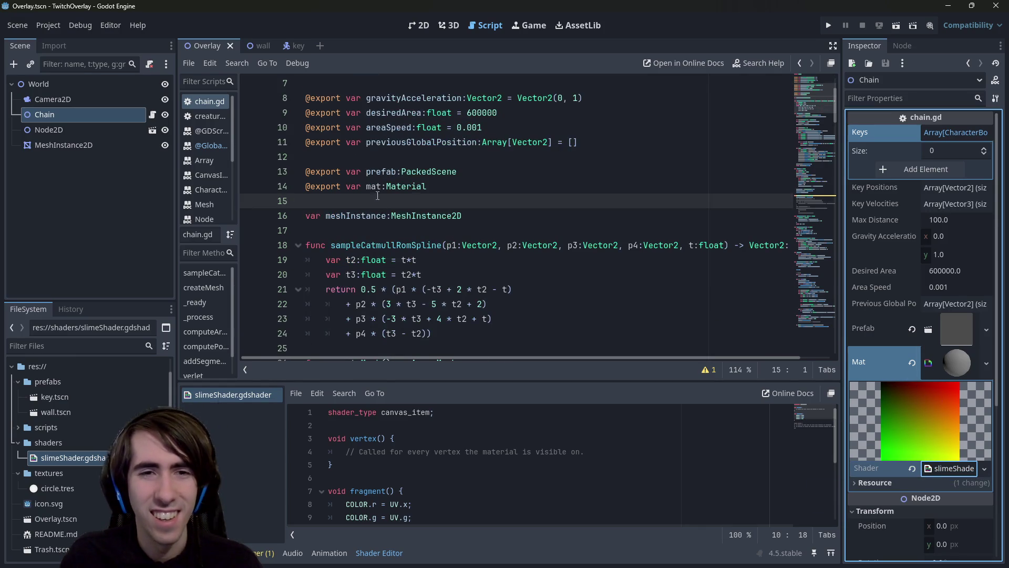
double_click(373, 186)
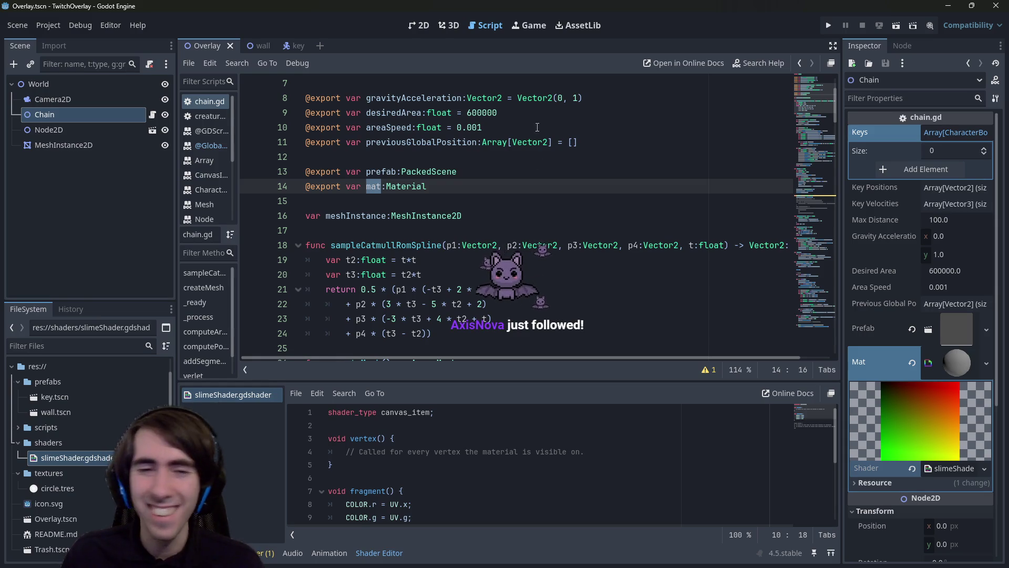
scroll(494, 263, down, 4)
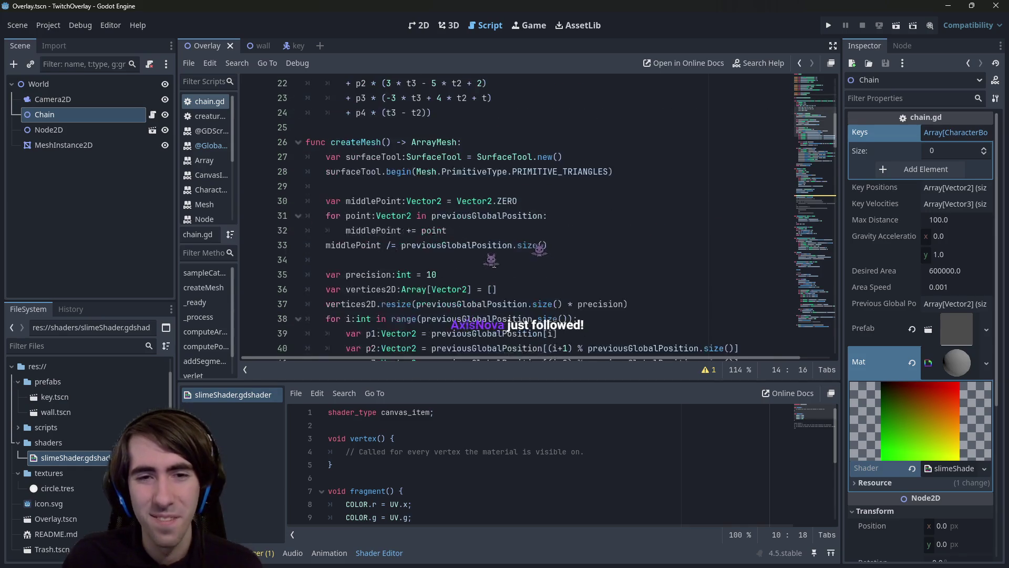
scroll(494, 263, down, 2)
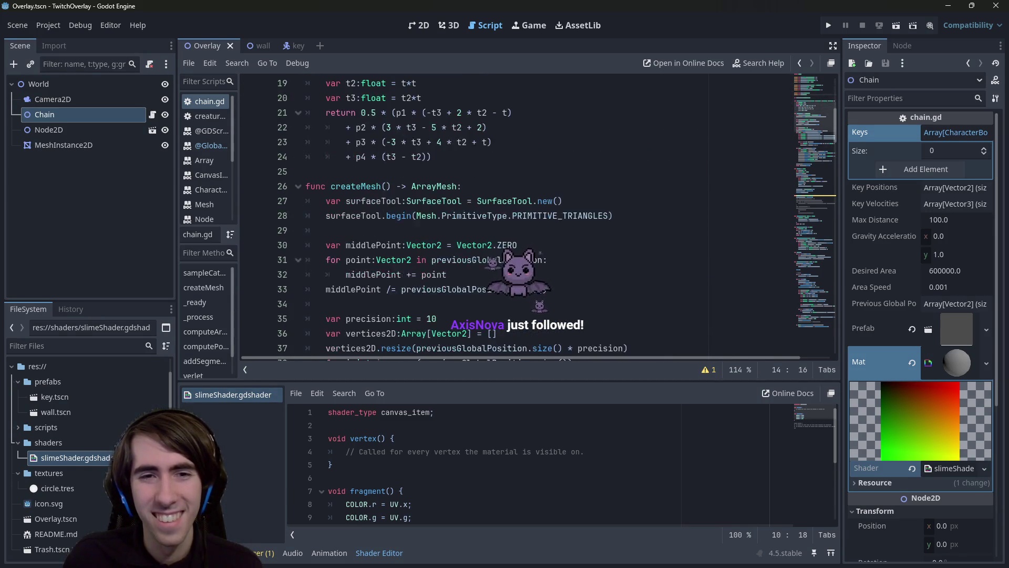
scroll(418, 240, down, 4)
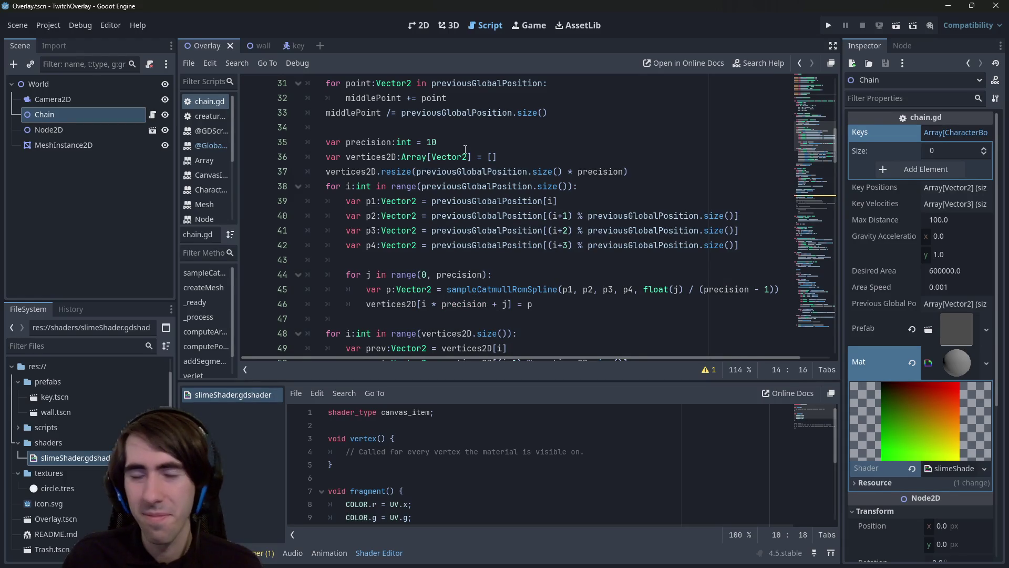
scroll(452, 184, down, 6)
scroll(437, 221, up, 3)
scroll(430, 233, down, 1)
scroll(429, 233, down, 2)
scroll(430, 263, up, 6)
scroll(429, 283, up, 2)
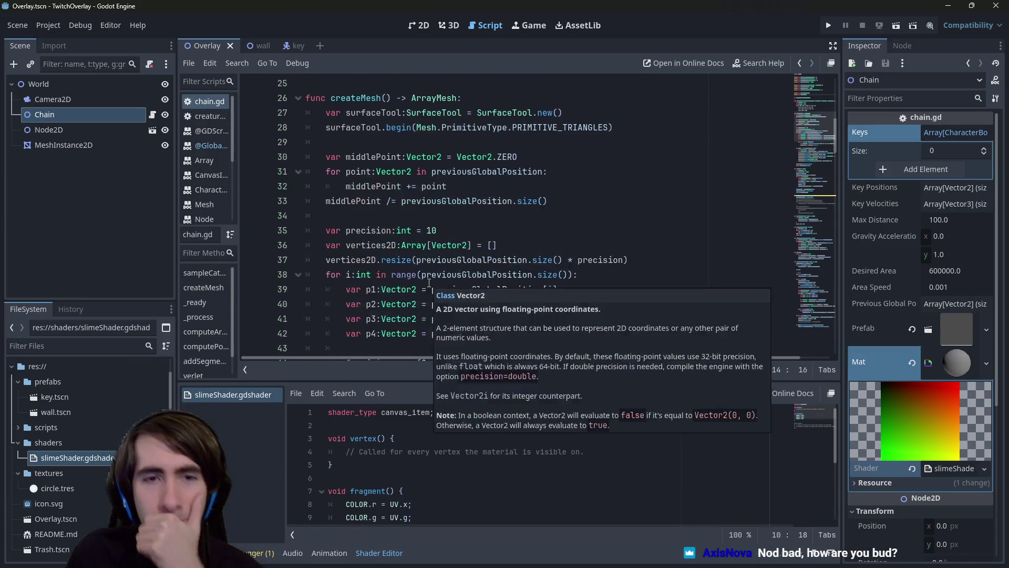
scroll(430, 283, down, 2)
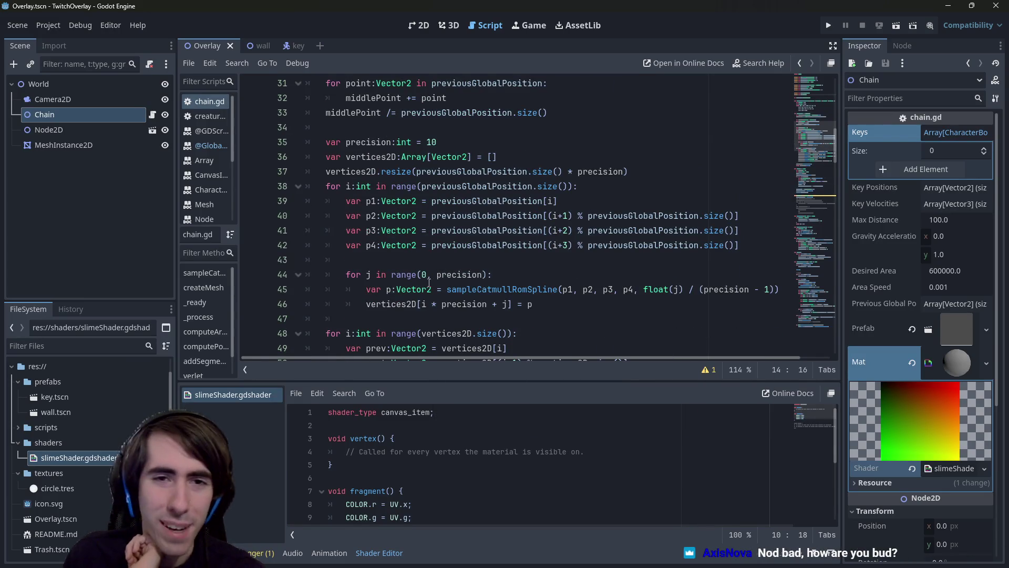
scroll(433, 254, down, 2)
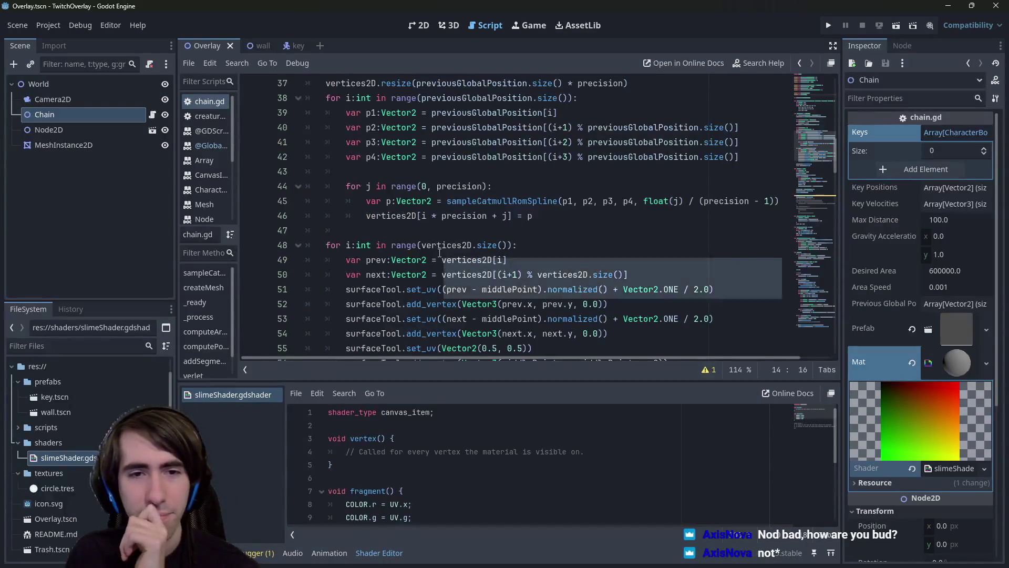
scroll(577, 191, down, 1)
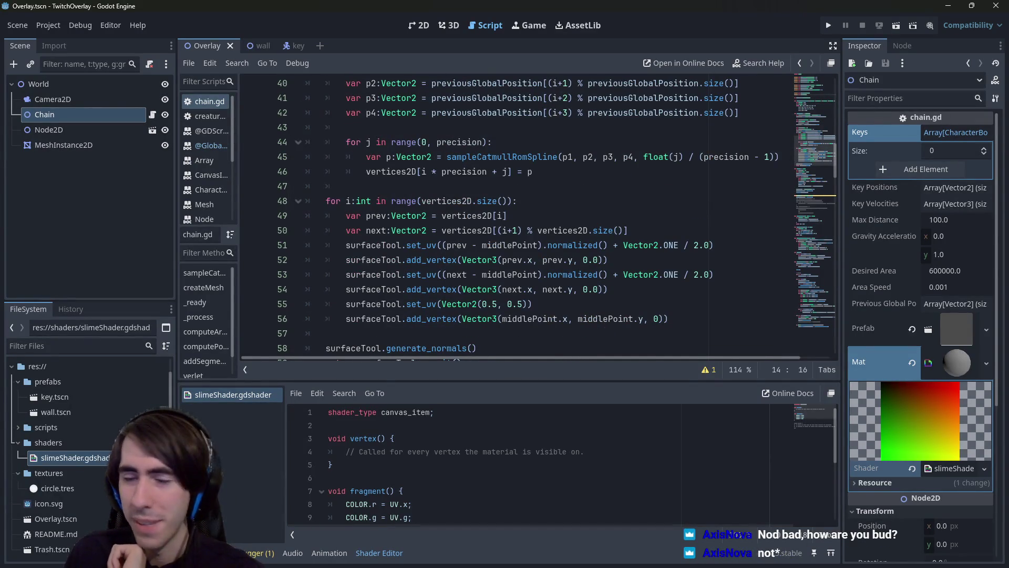
scroll(527, 251, down, 3)
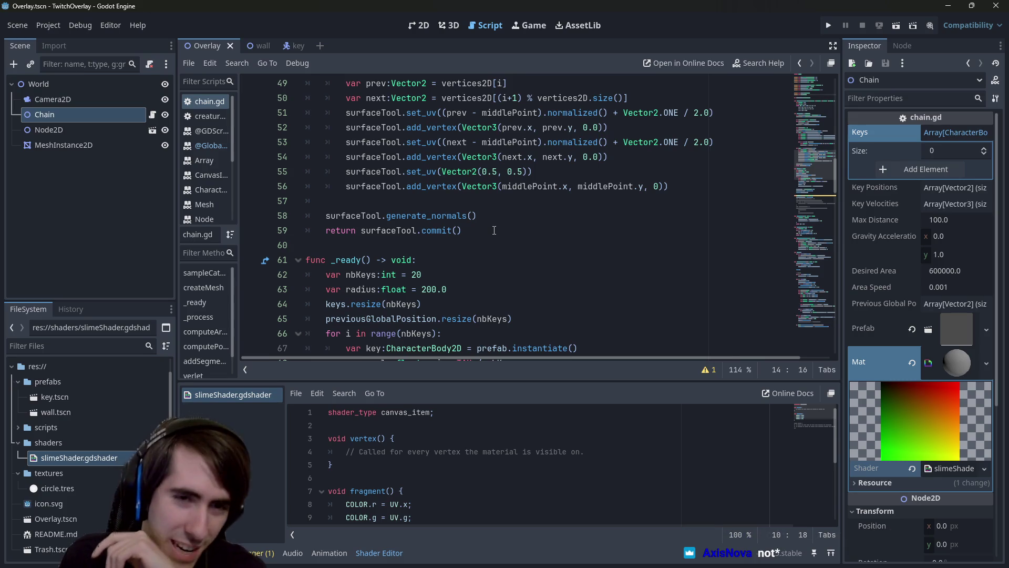
scroll(494, 230, down, 1)
scroll(495, 223, up, 9)
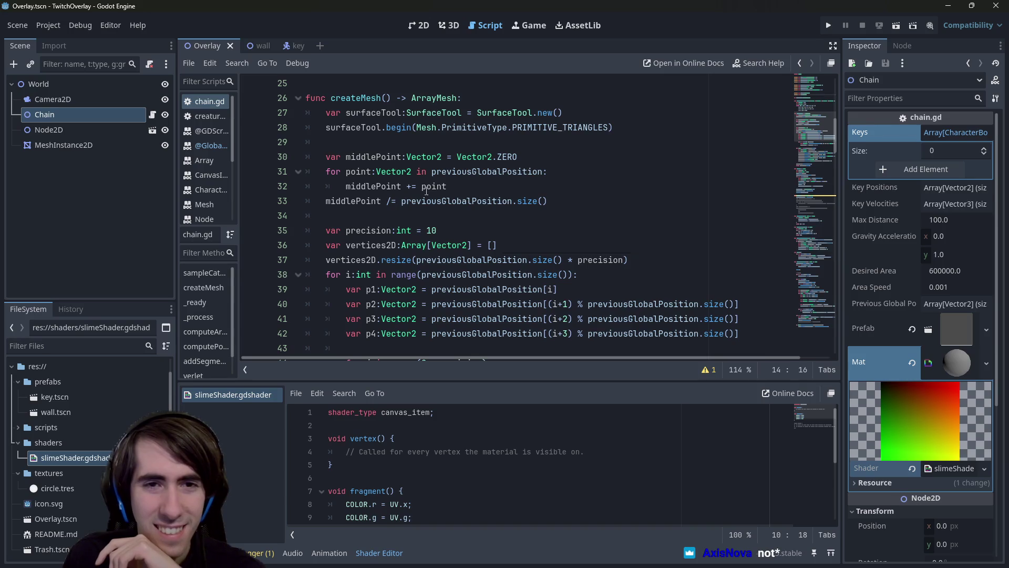
scroll(433, 144, up, 2)
scroll(432, 145, down, 2)
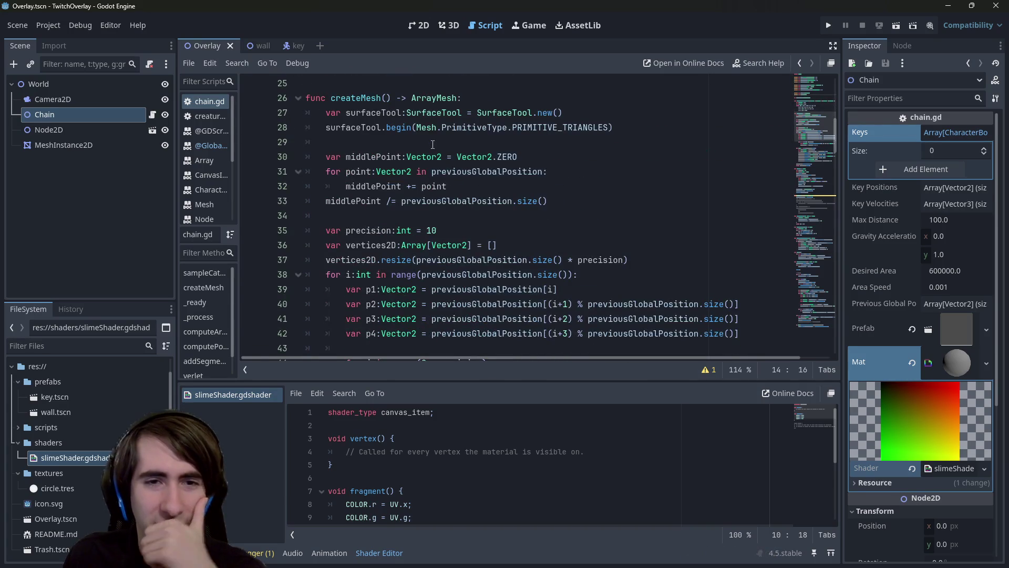
scroll(433, 145, down, 6)
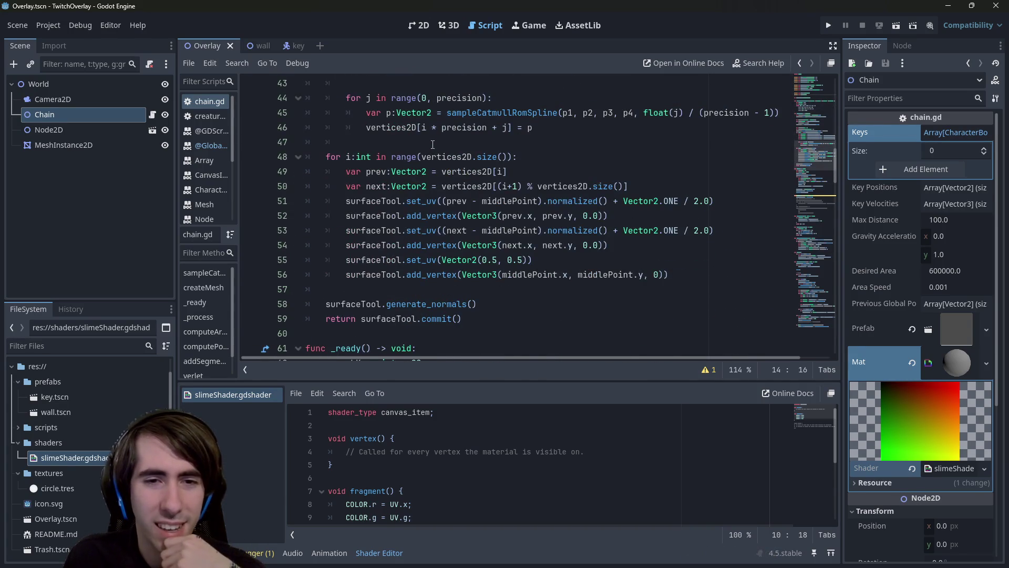
scroll(432, 145, up, 7)
click(382, 142)
double_click(382, 143)
scroll(413, 147, down, 10)
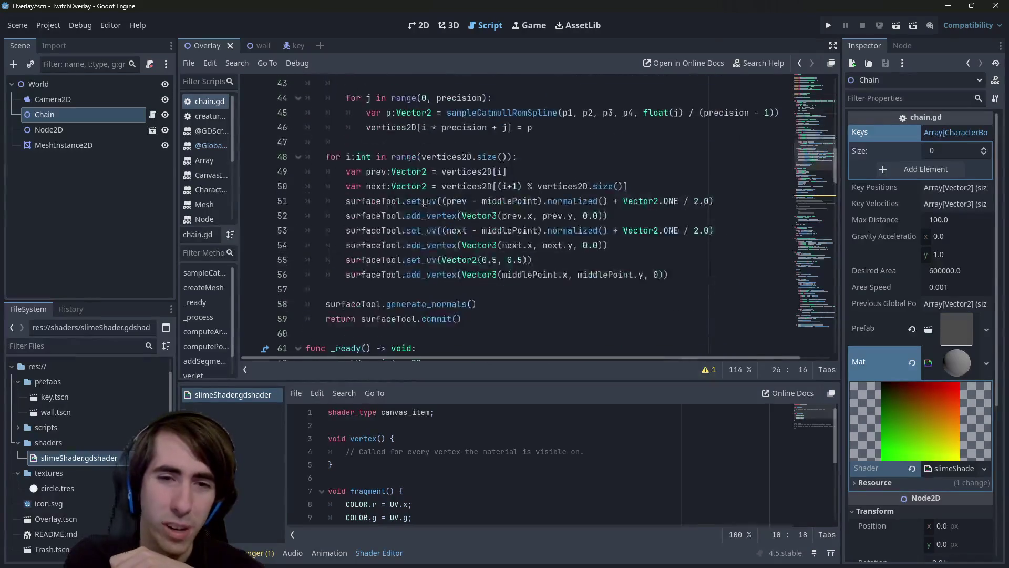
scroll(412, 182, down, 3)
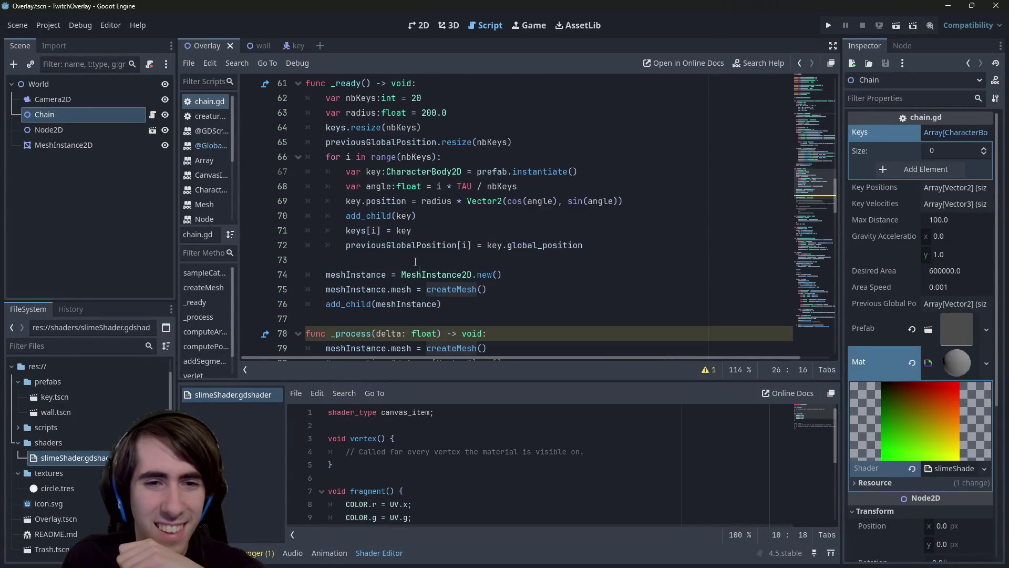
click(396, 274)
- Add 'meshInstance.material = mat' as line 75 in chain.gd's _ready() and save
click(529, 275)
key(Return)
text(meshInstance.)
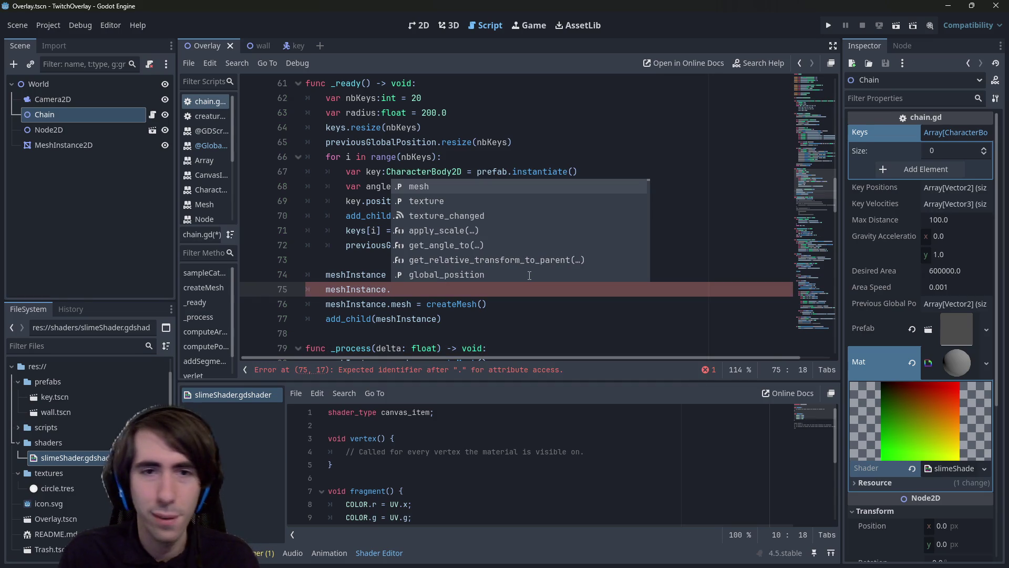
text(material = )
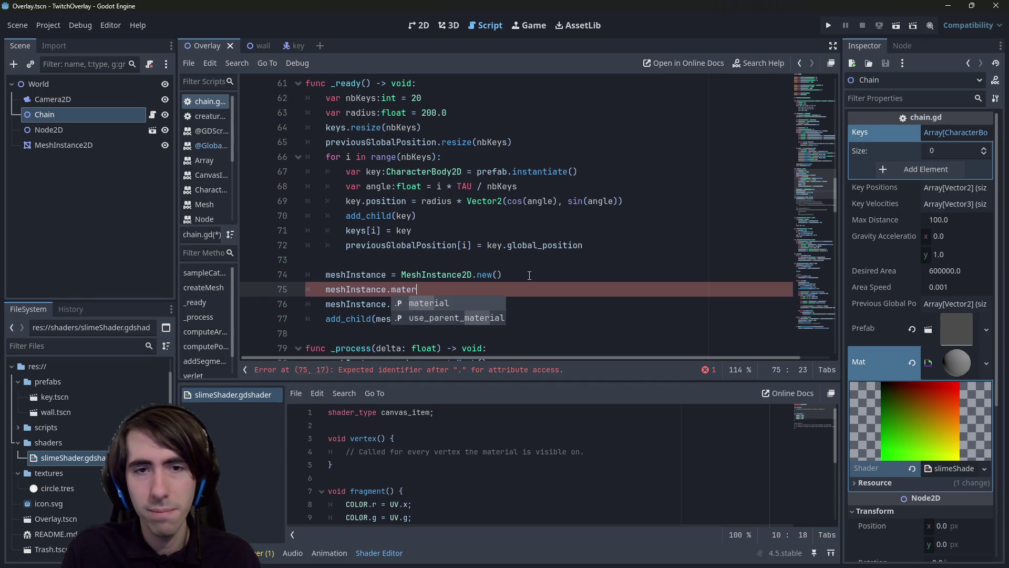
text(mater)
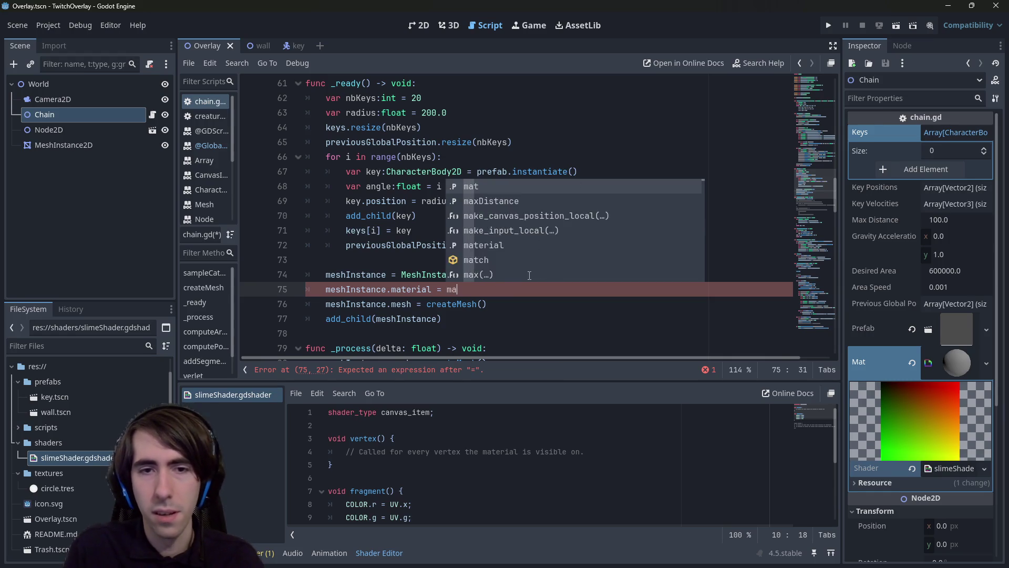
key(Return)
key(ctrl+s)
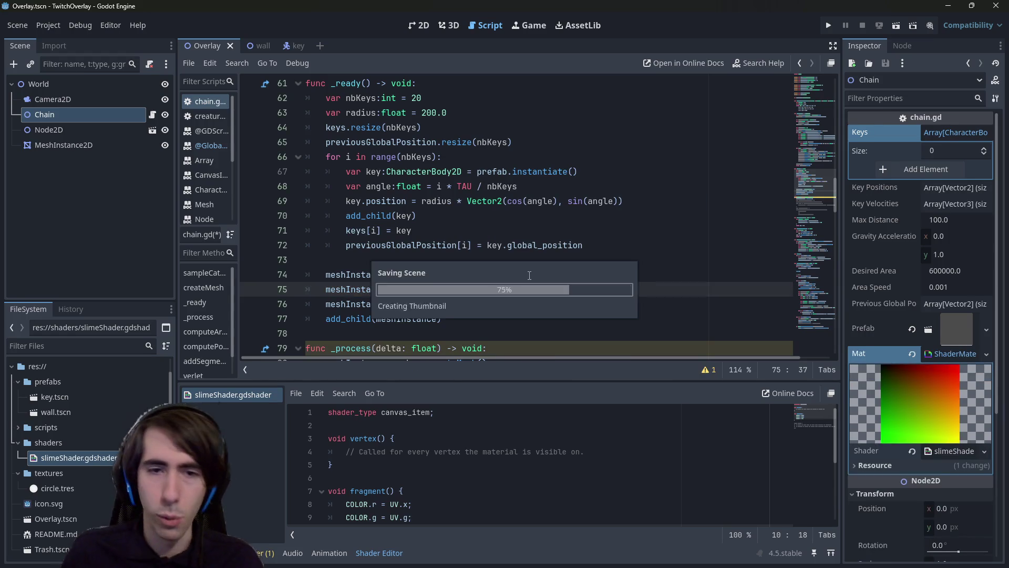
scroll(580, 254, up, 10)
scroll(580, 253, up, 5)
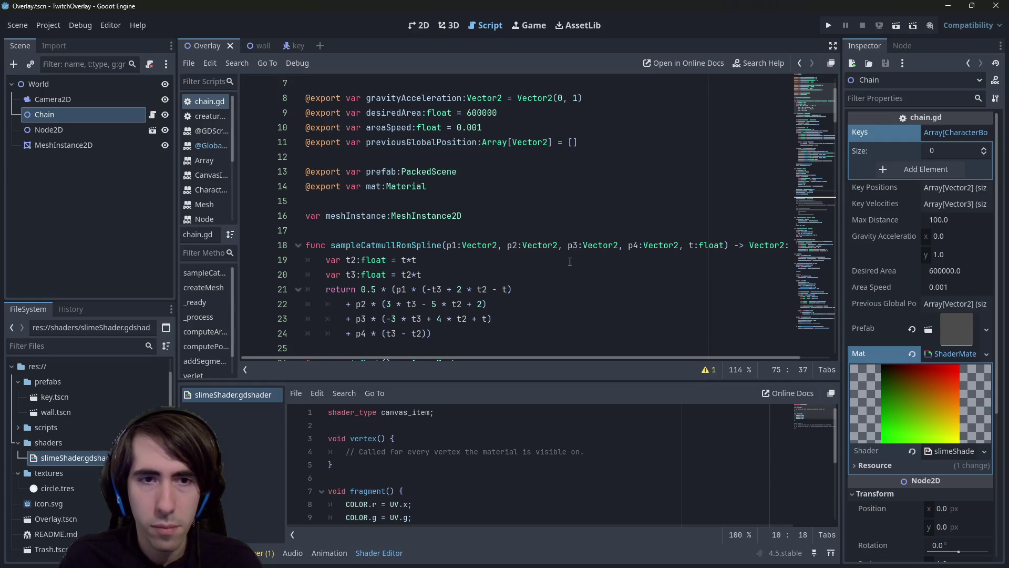
scroll(400, 200, down, 10)
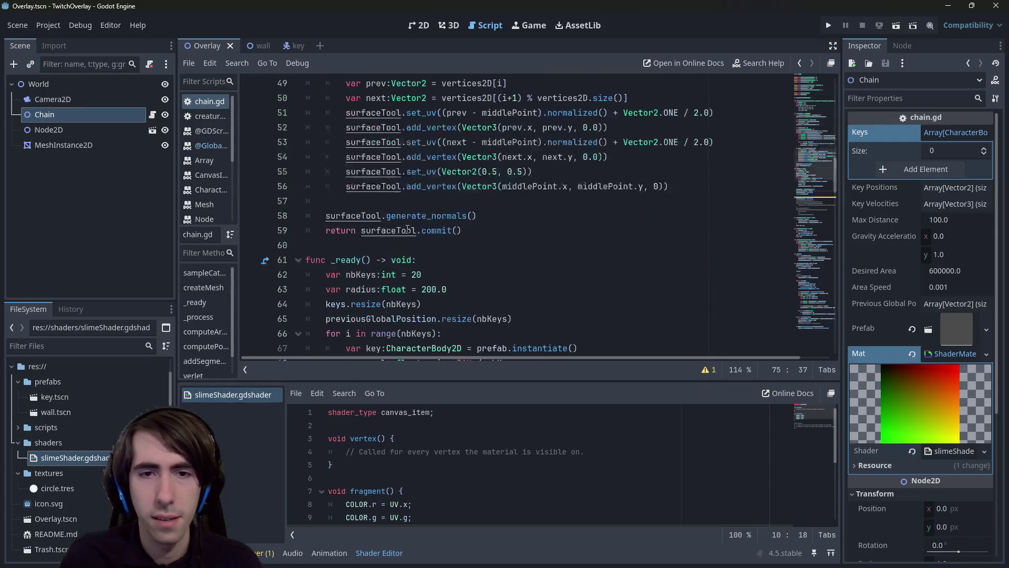
key(BackSpace)
key(BackSpace)
key(BackSpace)
key(F6)
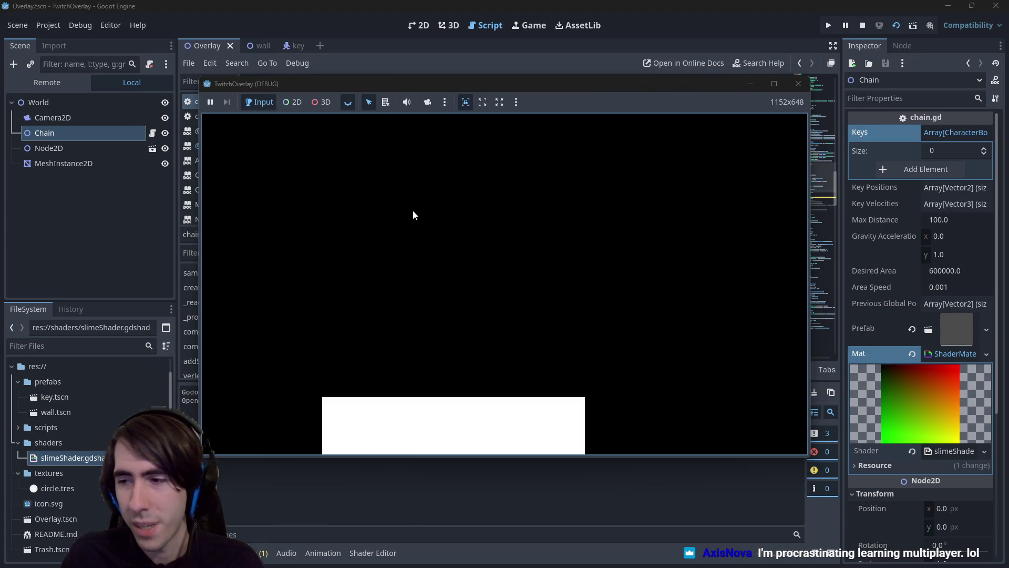
- Drag the red-green slime around the running game to test its soft-body motion
mouse_move(314, 186)
mouse_down()
mouse_move(302, 159)
mouse_move(356, 174)
mouse_move(369, 149)
mouse_move(349, 191)
mouse_move(402, 181)
mouse_up()
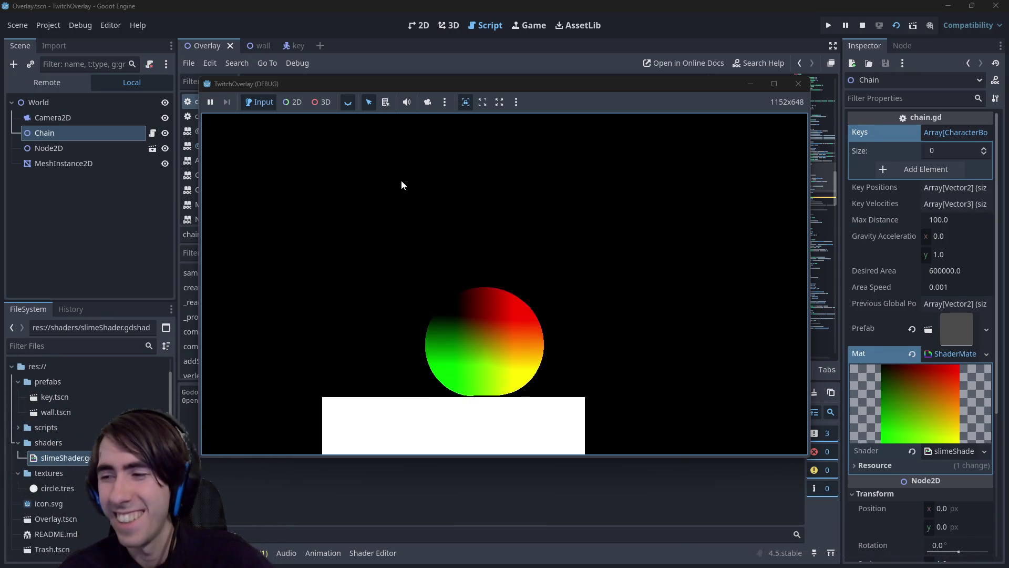
mouse_move(481, 248)
mouse_down()
mouse_move(464, 128)
mouse_move(463, 137)
mouse_up()
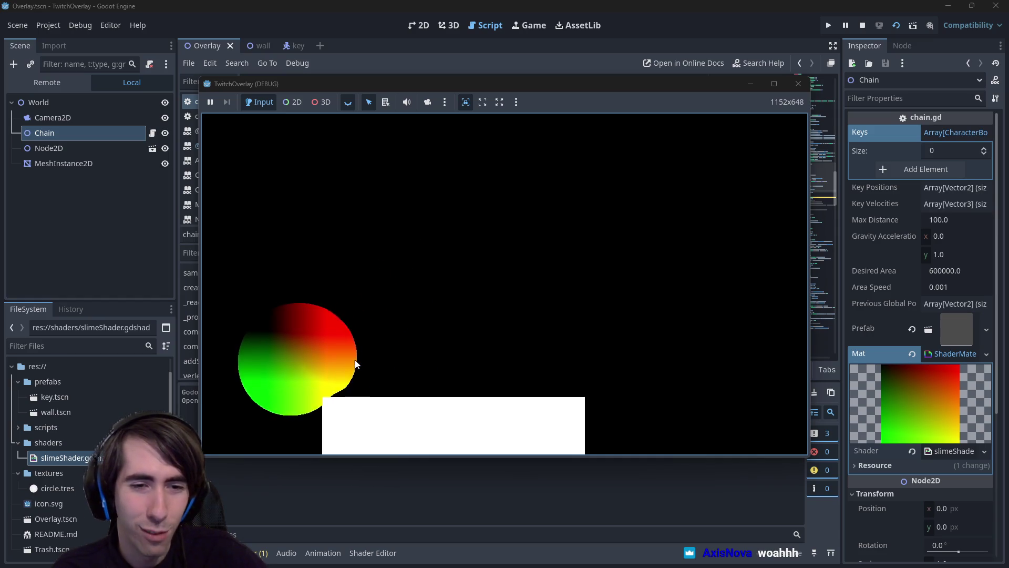
mouse_move(367, 259)
mouse_down()
mouse_move(367, 184)
mouse_move(277, 428)
mouse_move(292, 227)
mouse_move(331, 172)
mouse_move(445, 409)
mouse_move(491, 400)
mouse_move(498, 387)
mouse_up()
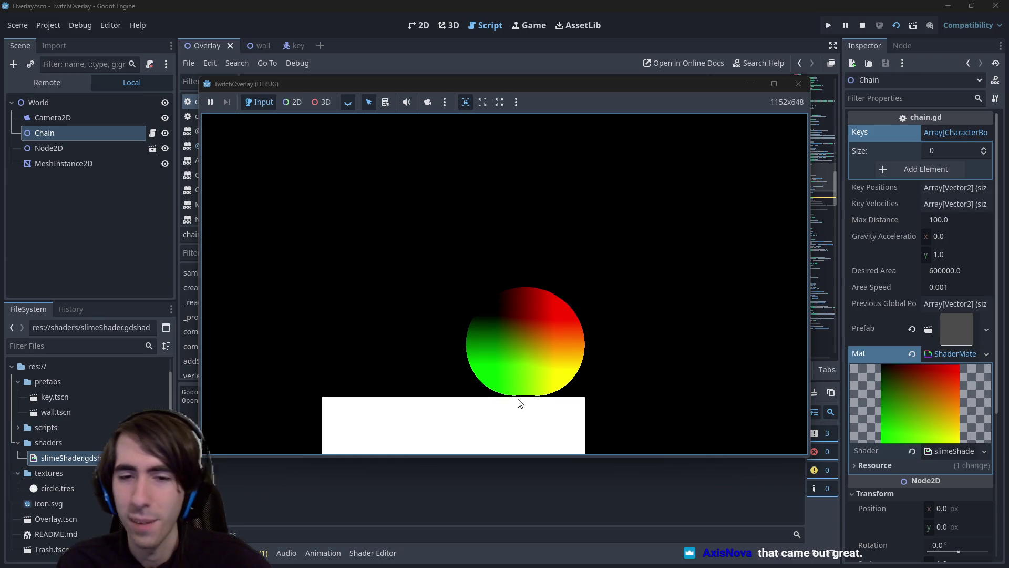
drag(539, 394, 518, 246)
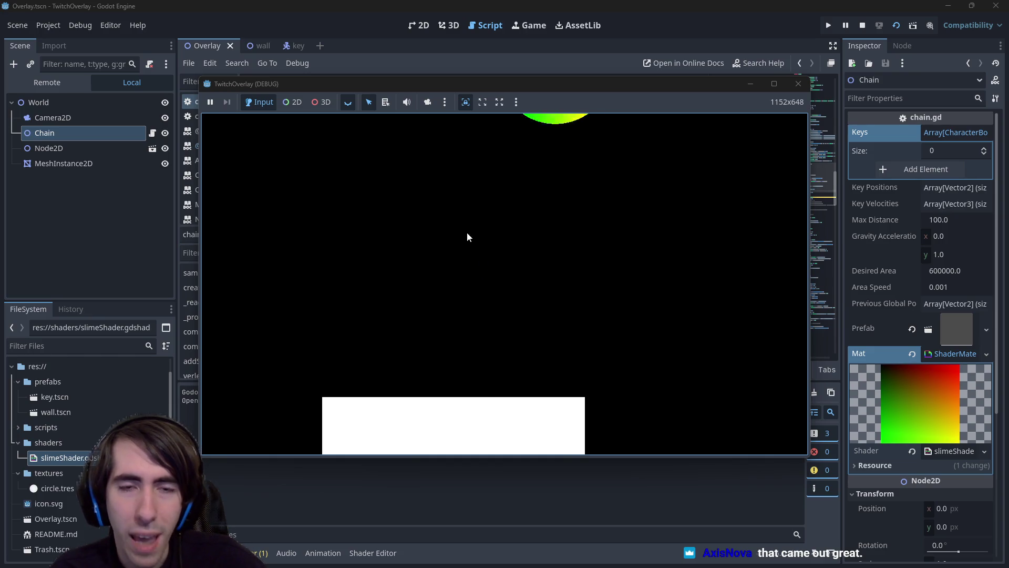
mouse_move(483, 242)
mouse_down()
mouse_move(478, 232)
mouse_move(461, 241)
mouse_move(450, 219)
mouse_move(458, 160)
mouse_move(466, 225)
mouse_move(462, 148)
mouse_up()
- Back in the editor, open slimeShader.gdshader and insert blank lines above fragment() for a new function
click(465, 23)
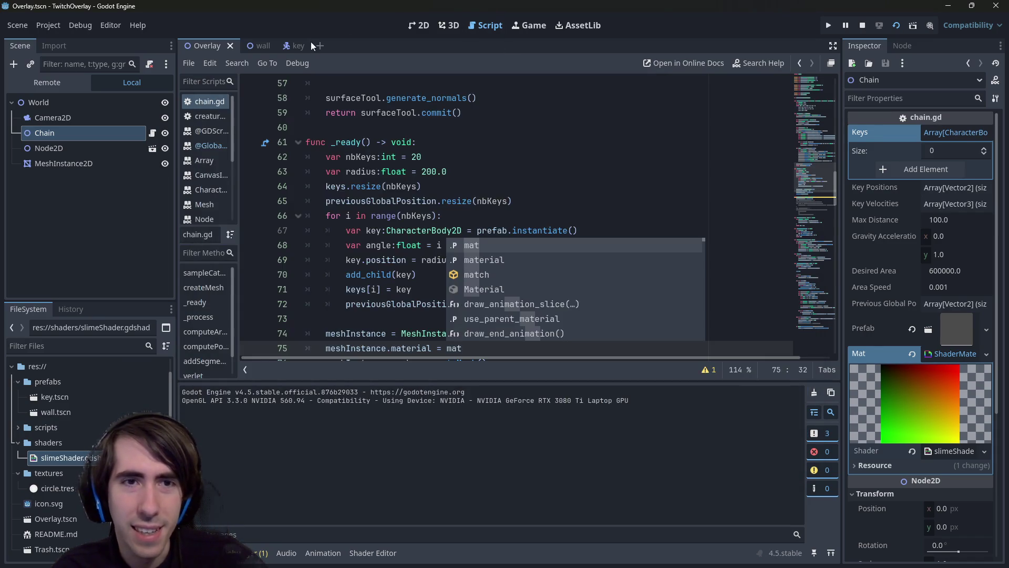
click(402, 245)
double_click(63, 457)
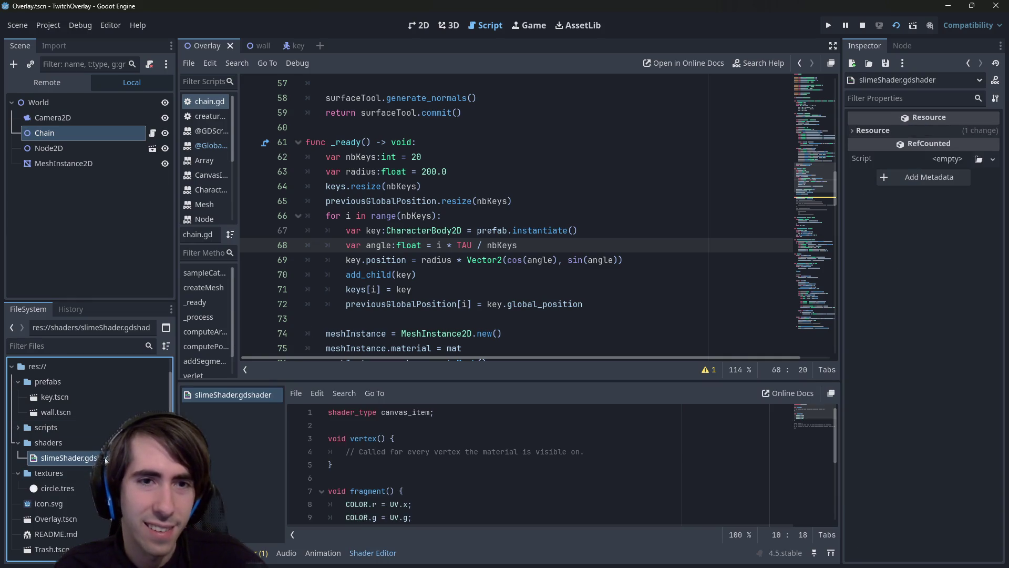
drag(399, 370, 397, 300)
scroll(395, 332, up, 3)
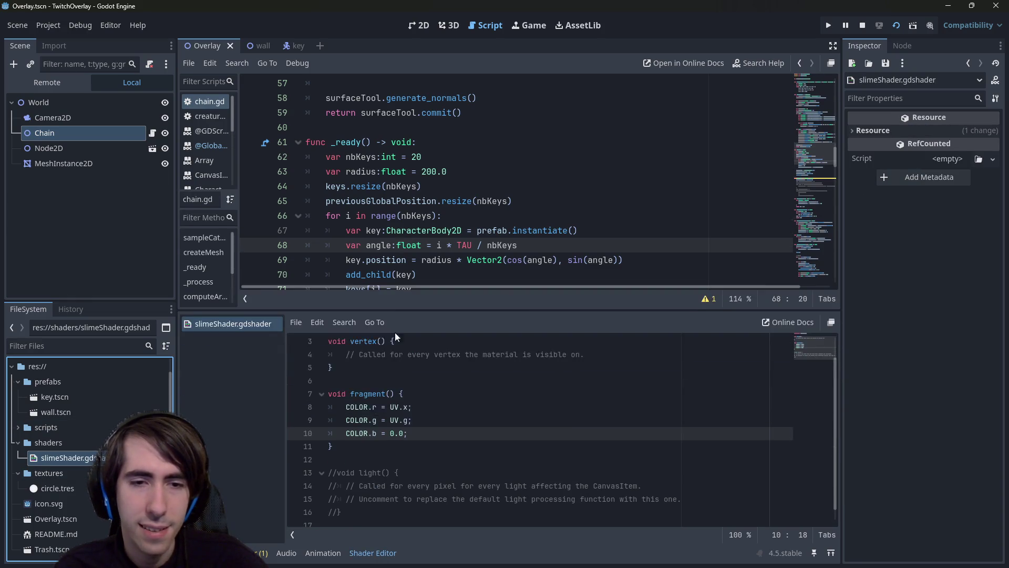
click(397, 407)
key(Return)
key(Return)
key(Up)
- Write an empty 'void circleSdf()' function with braces above fragment() and save
text(func)
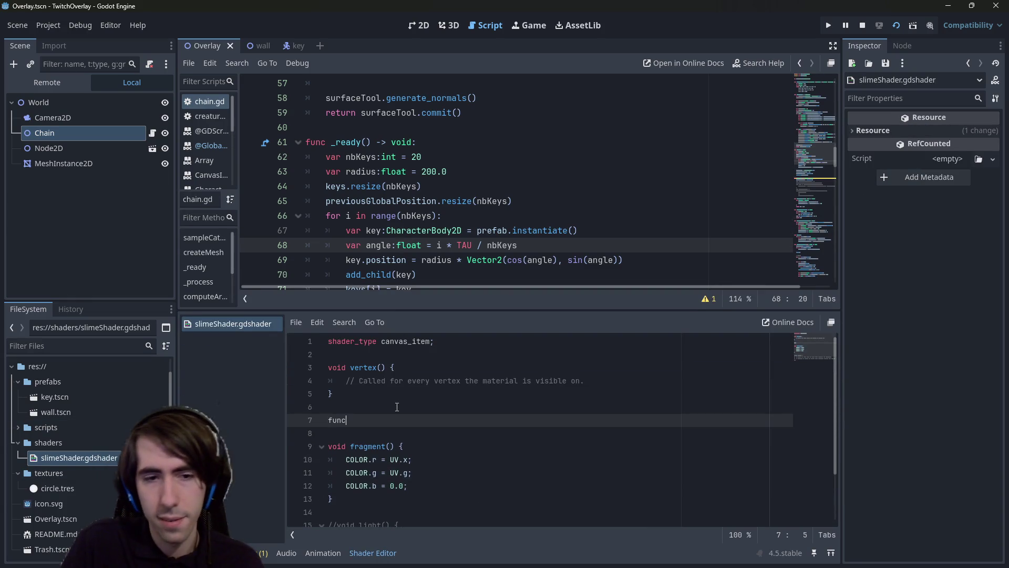
key(BackSpace)
key(BackSpace)
key(BackSpace)
text(void )
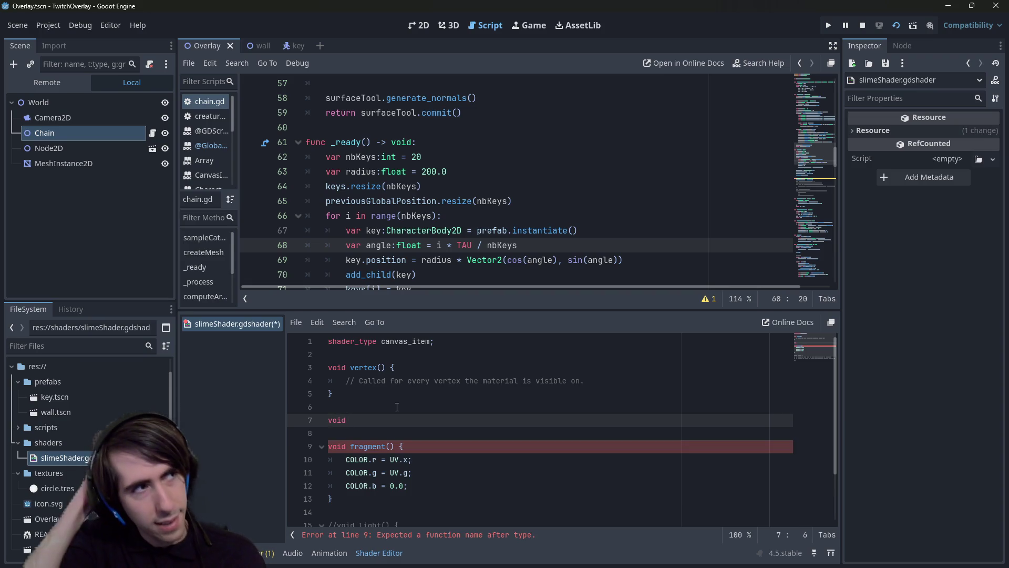
text(circleSd)
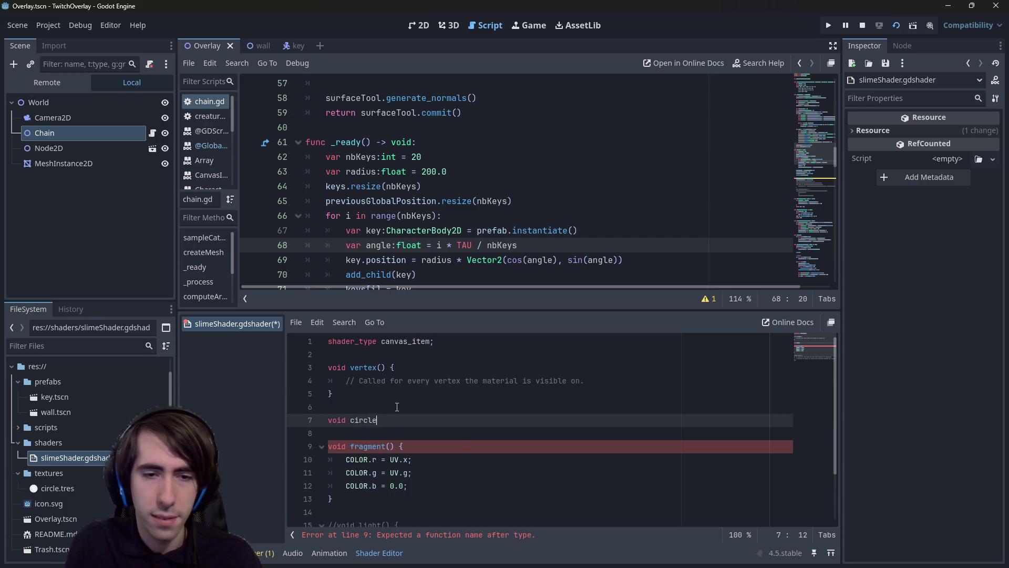
text(f())
key(Return)
text({)
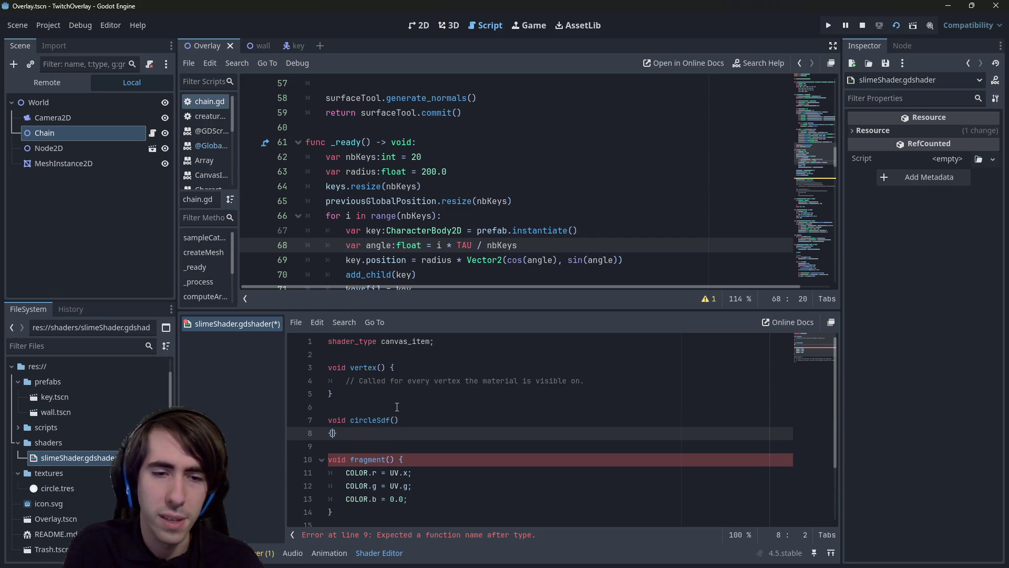
key(Return)
key(ctrl+s)
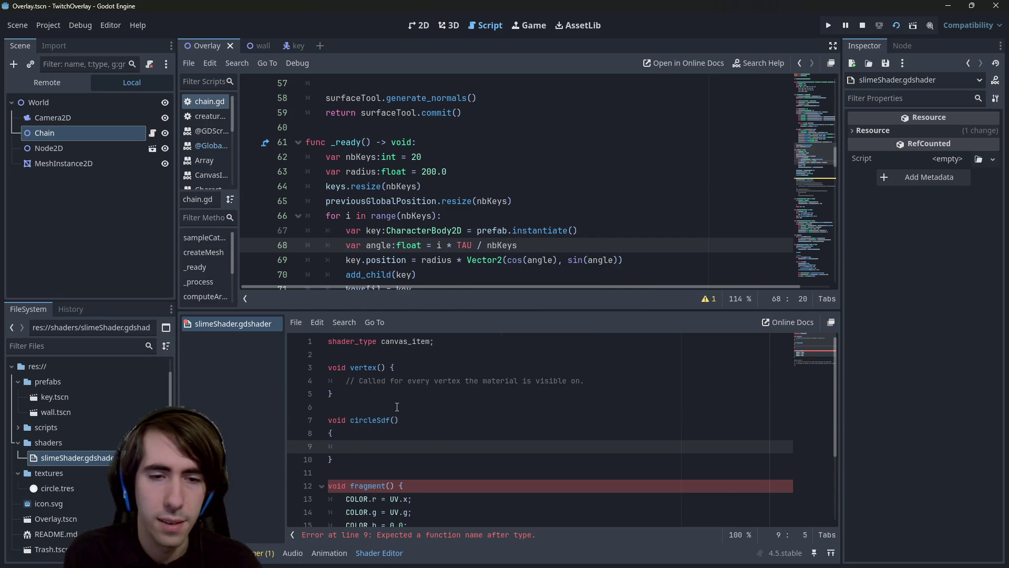
- Give circleSdf a 'vec2 position' parameter
scroll(396, 407, down, 1)
click(394, 380)
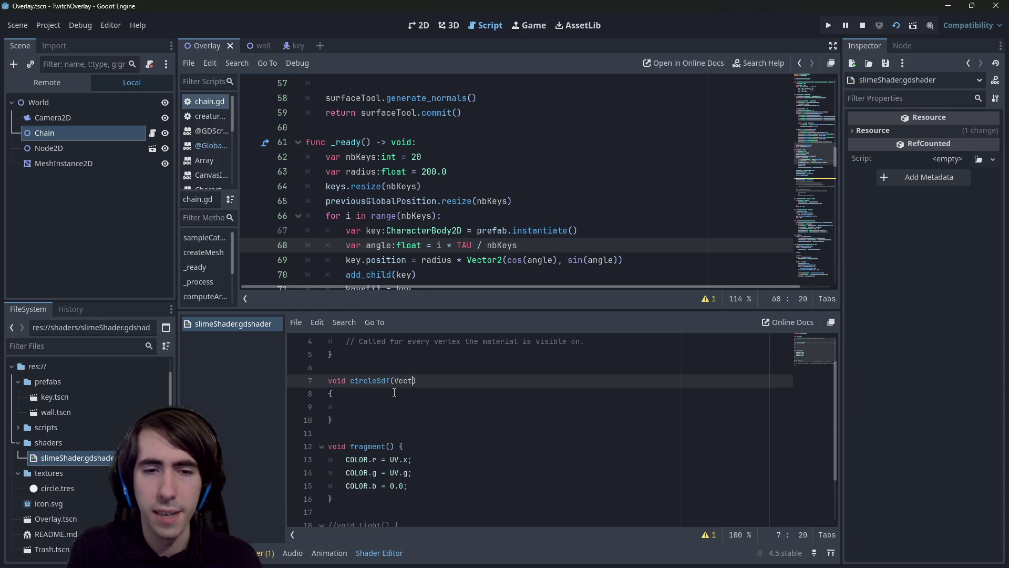
key(BackSpace)
key(BackSpace)
key(BackSpace)
text(c2)
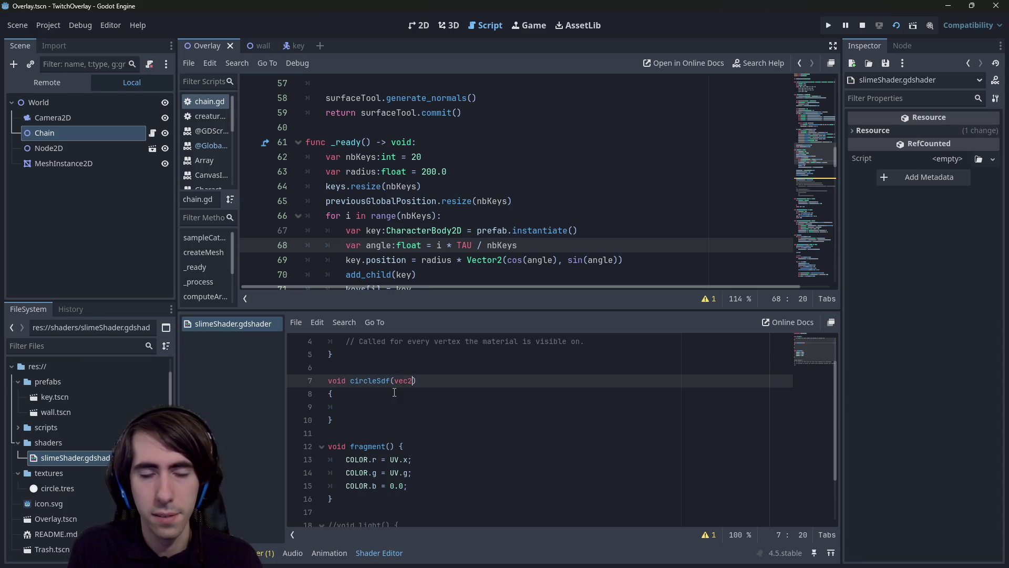
key(BackSpace)
key(BackSpace)
key(BackSpace)
text(float3)
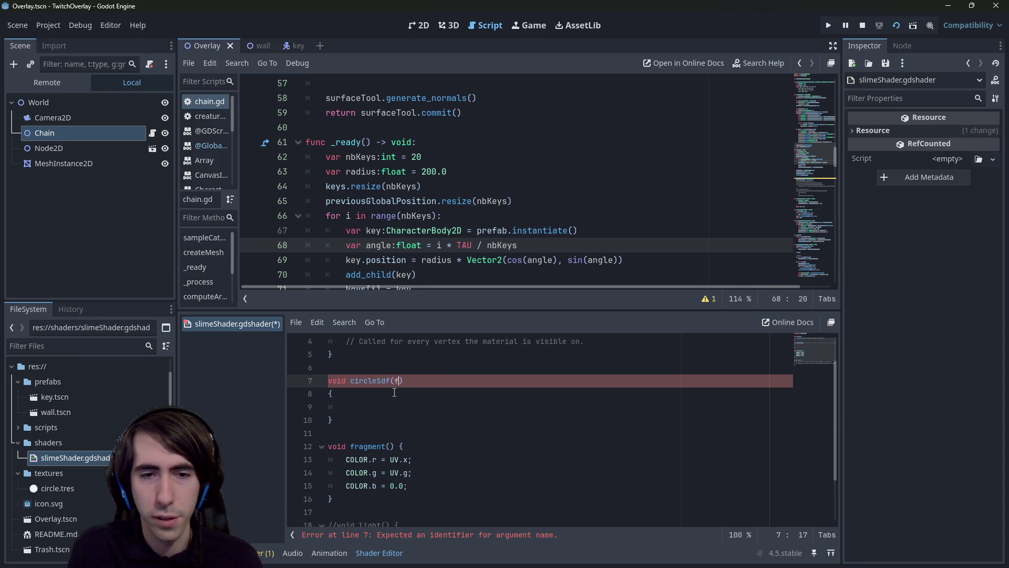
key(BackSpace)
key(BackSpace)
key(BackSpace)
text(vec2 )
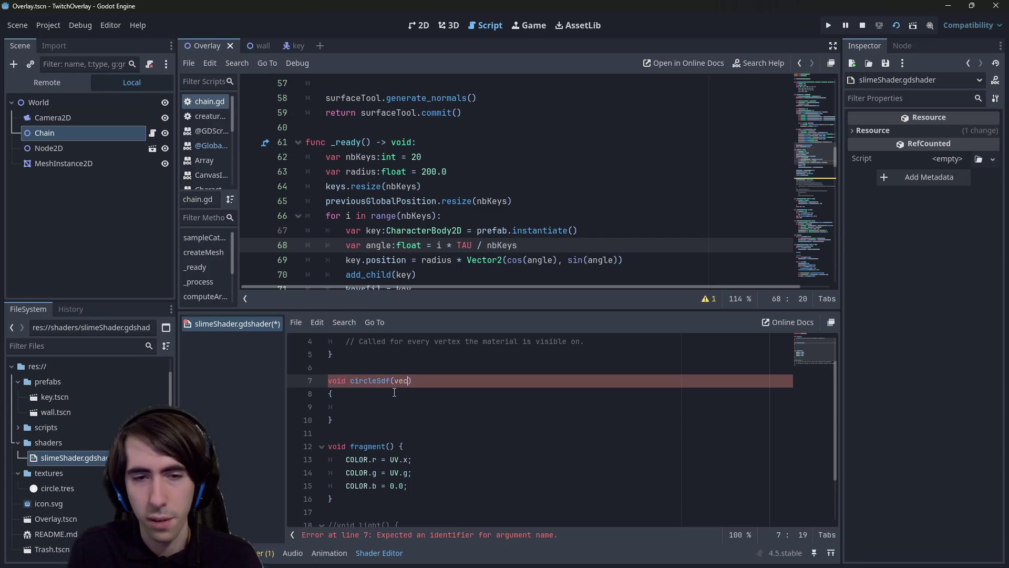
text(position)
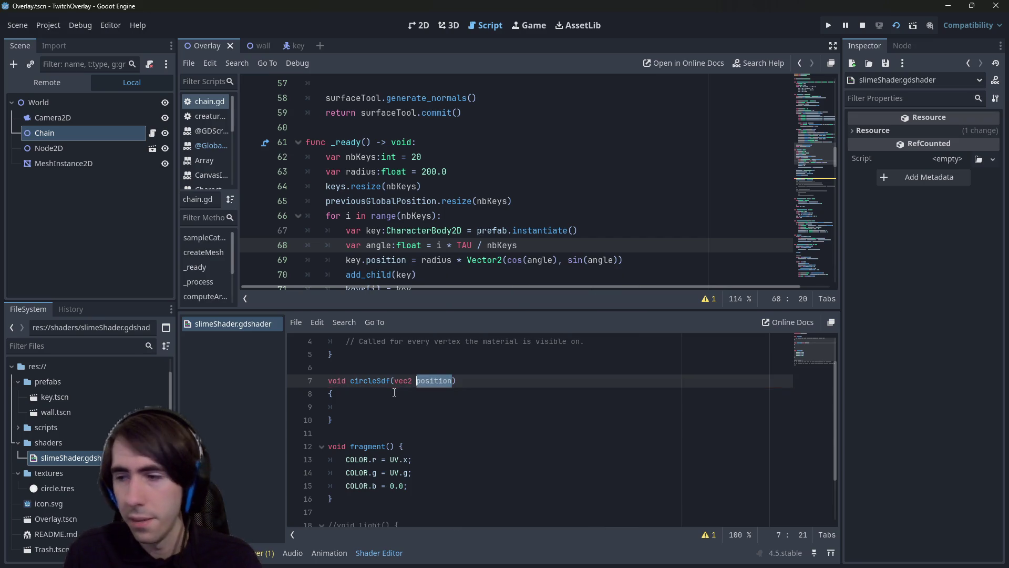
- Move into circleSdf's body and begin typing its return statement
key(Down)
key(Down)
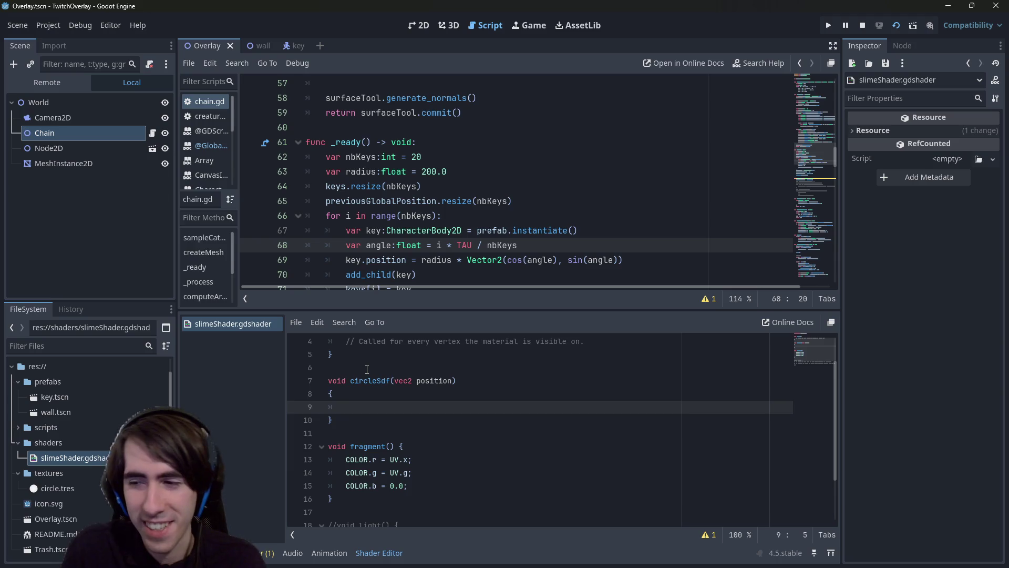
key(Up)
key(Up)
key(Down)
key(Down)
key(Down)
key(Up)
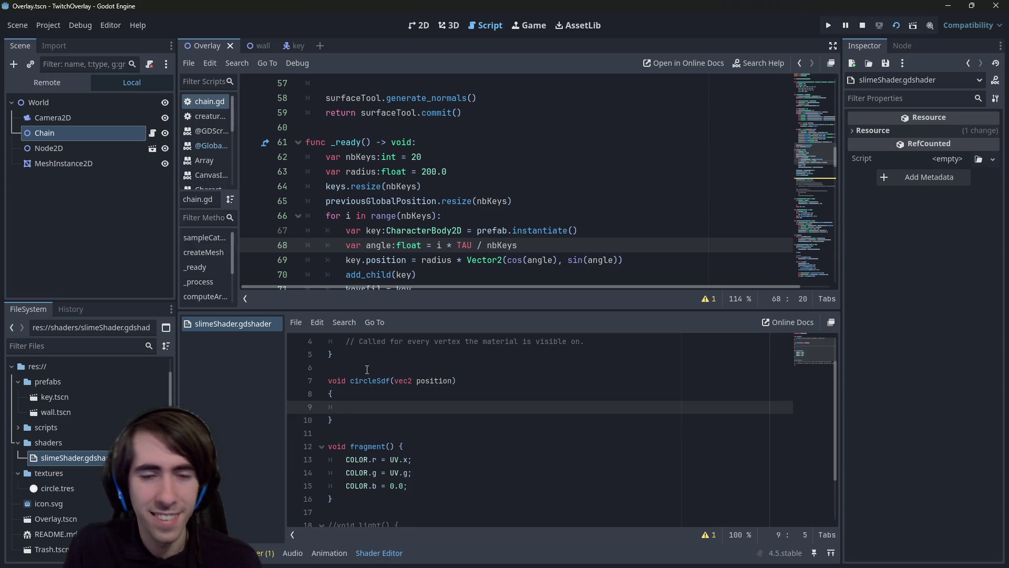
text(turn position -)
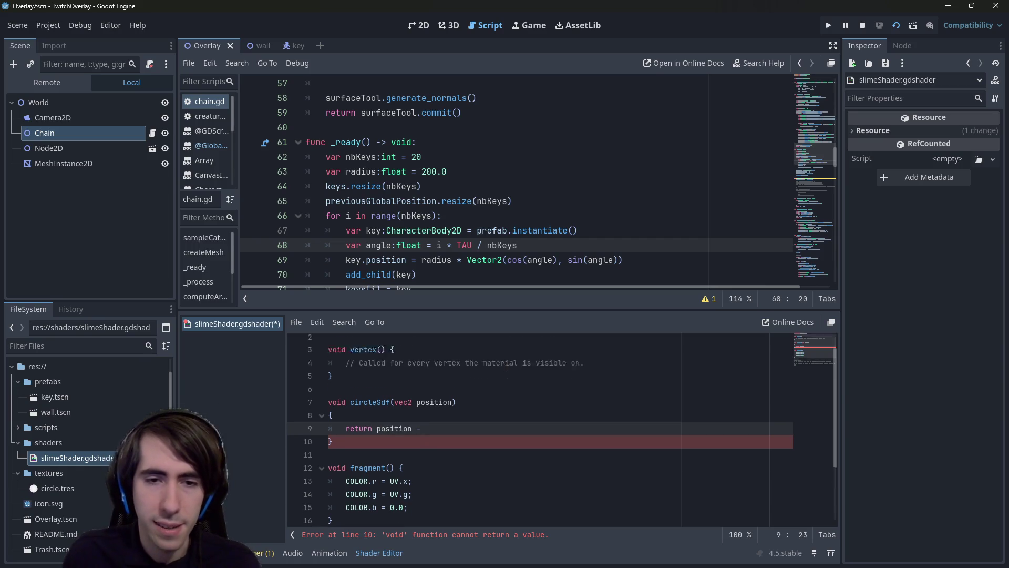
- Edit circleSdf's return line and save the shader
scroll(505, 367, up, 2)
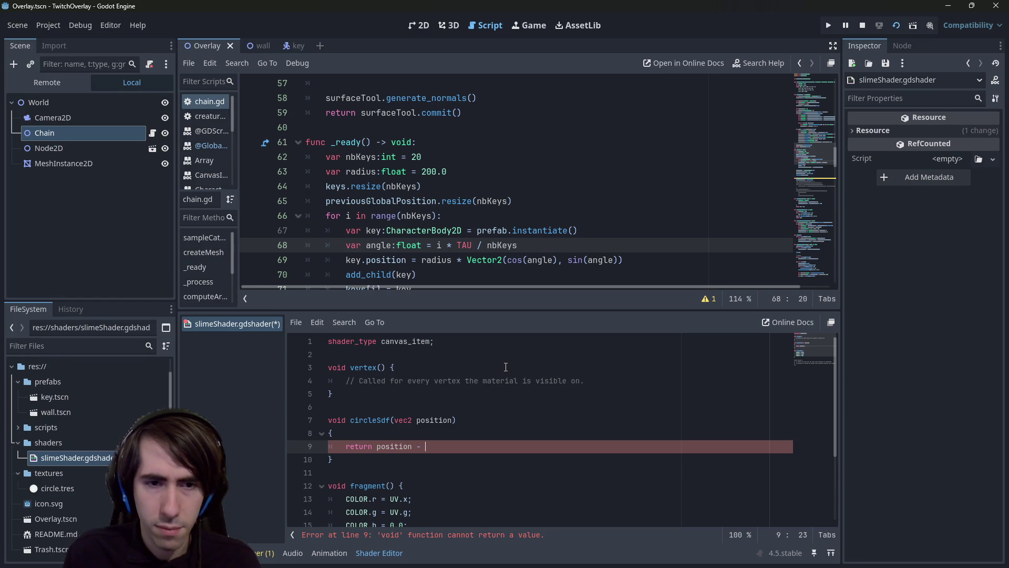
text(vec2()
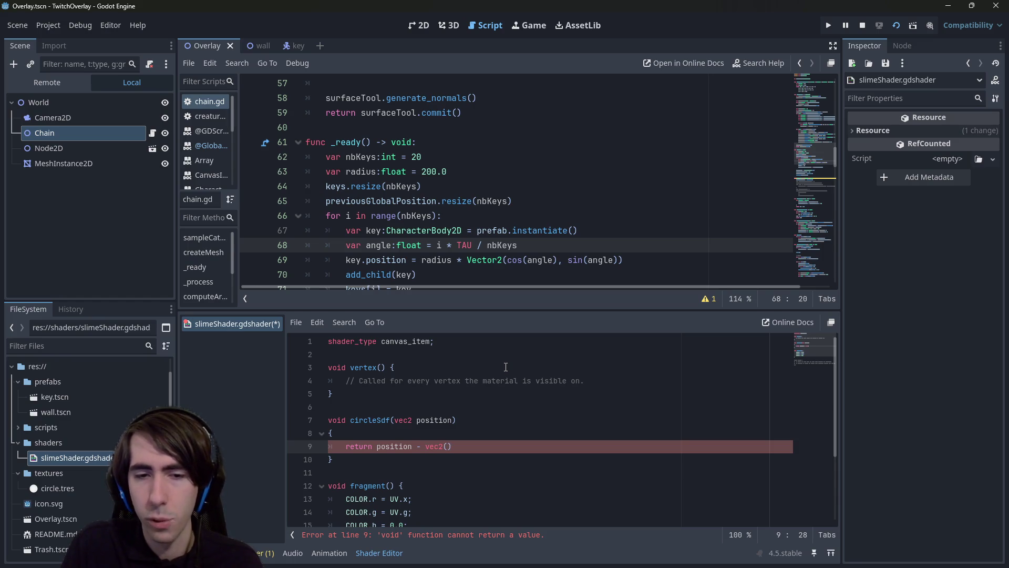
key(ctrl+z)
key(ctrl+z)
key(ctrl+y)
key(ctrl+y)
key(ctrl+z)
key(ctrl+z)
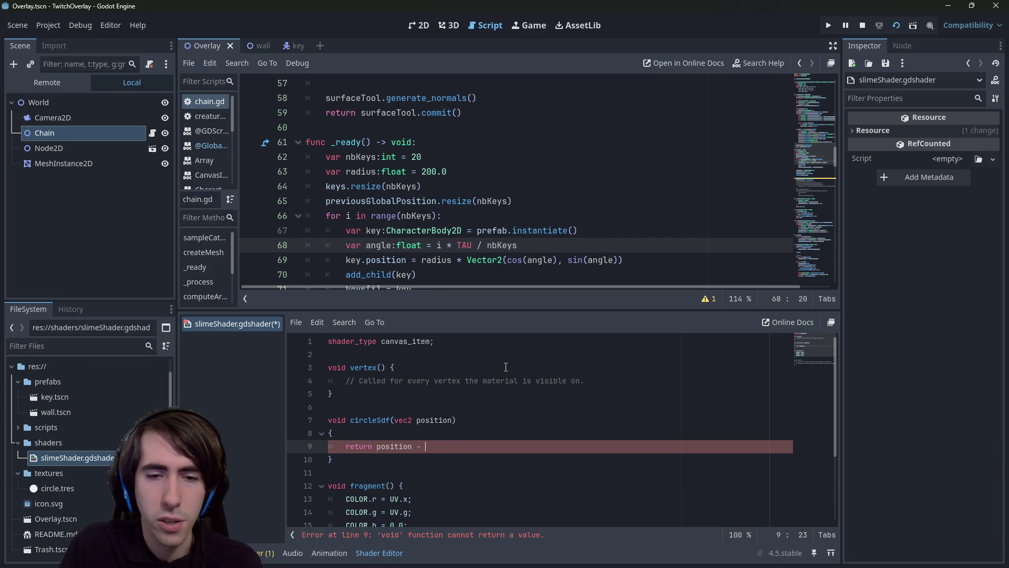
key(ctrl+y)
key(ctrl+y)
key(BackSpace)
key(BackSpace)
key(BackSpace)
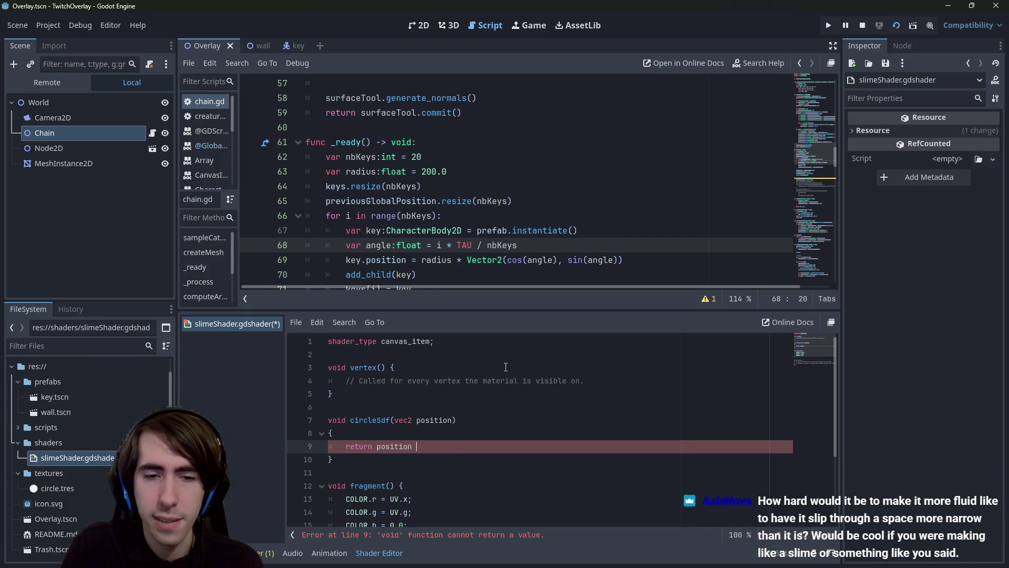
text(si)
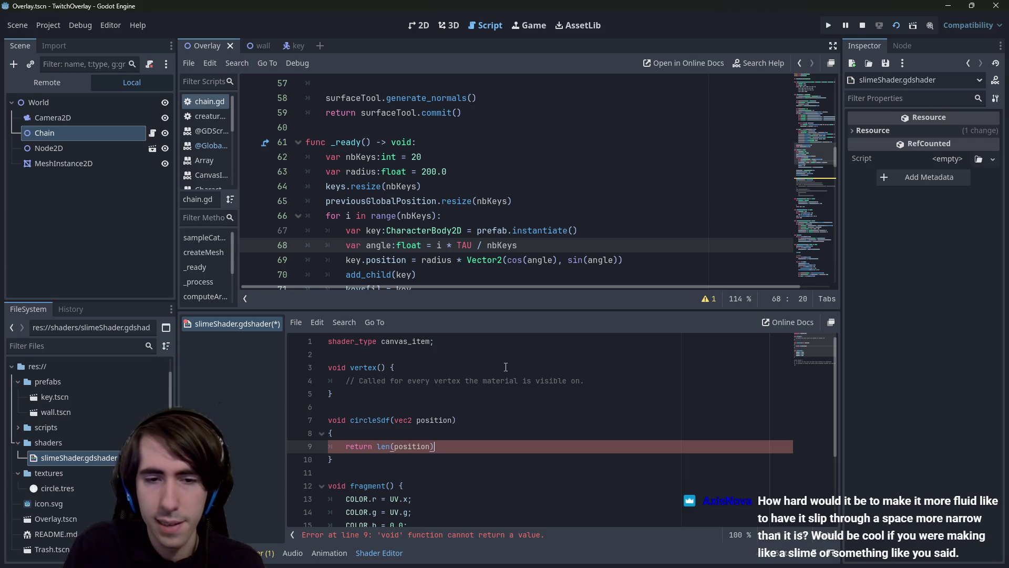
text(;)
key(ctrl+s)
- Complete 'return length(position);' with a float return type and run the game with F5
scroll(488, 373, down, 1)
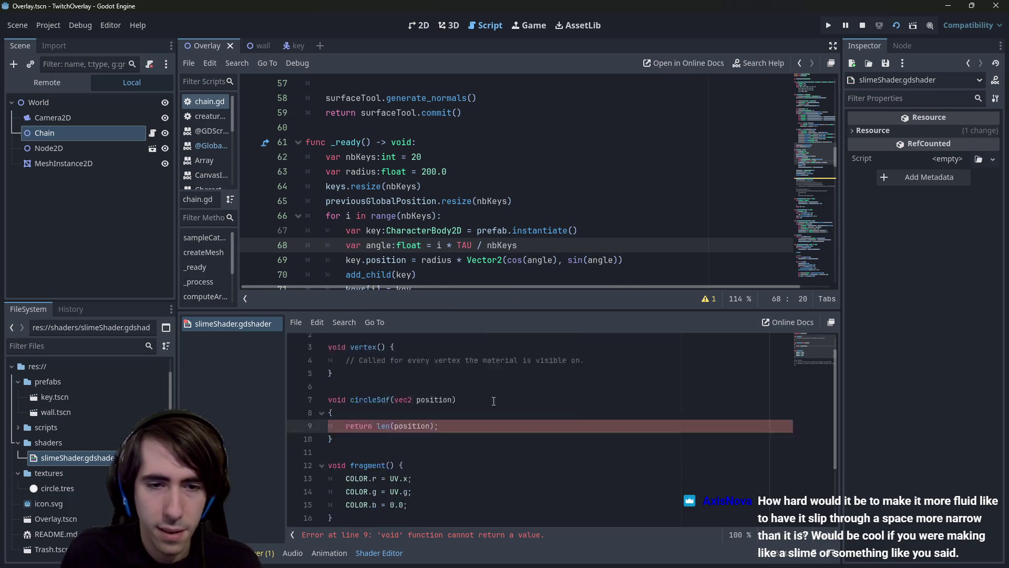
click(462, 382)
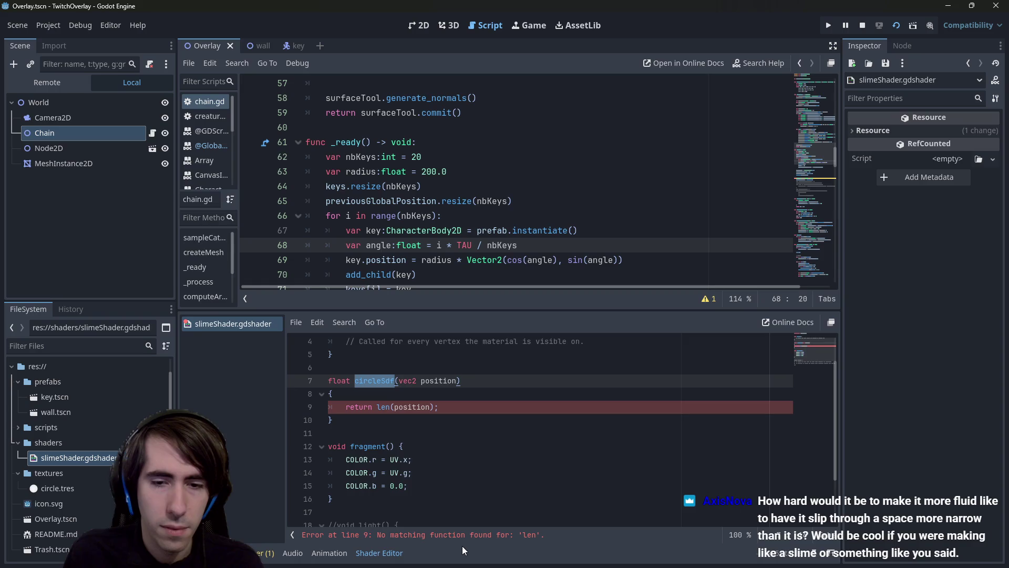
scroll(386, 421, up, 1)
text(gth)
double_click(374, 406)
scroll(427, 480, down, 1)
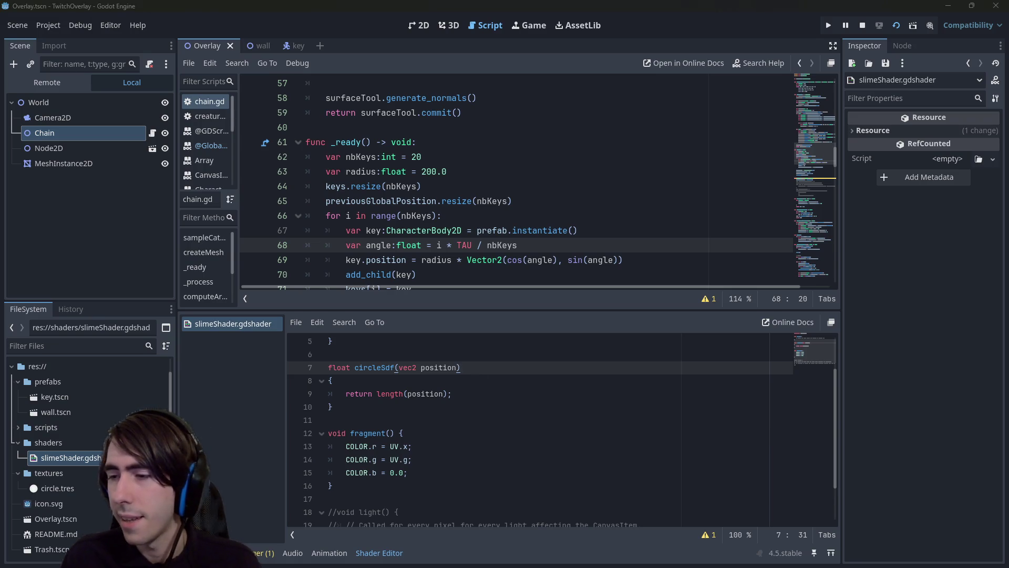
key(F5)
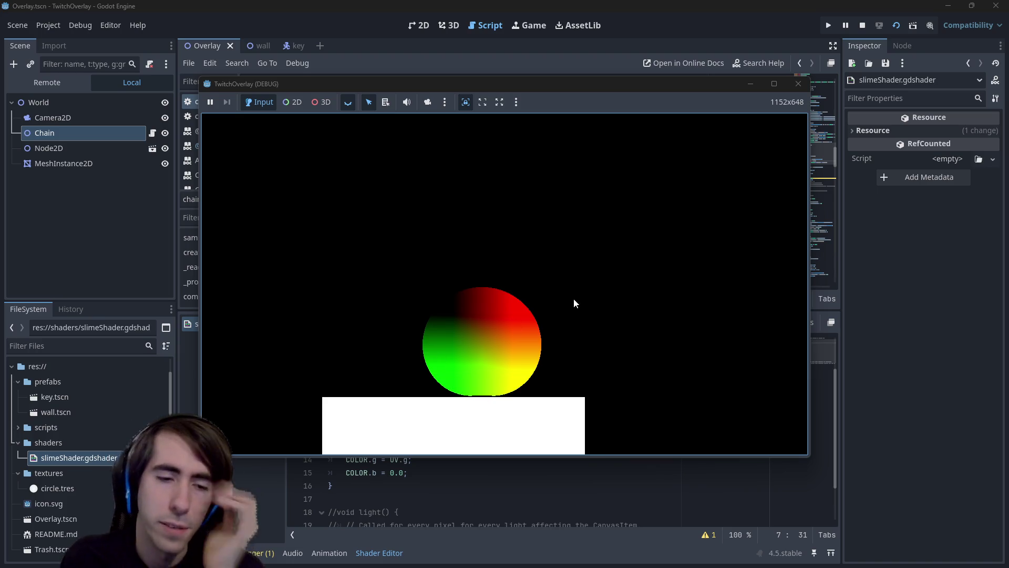
- Fling and stretch the slime in the running game, then stop it
drag(494, 289, 480, 196)
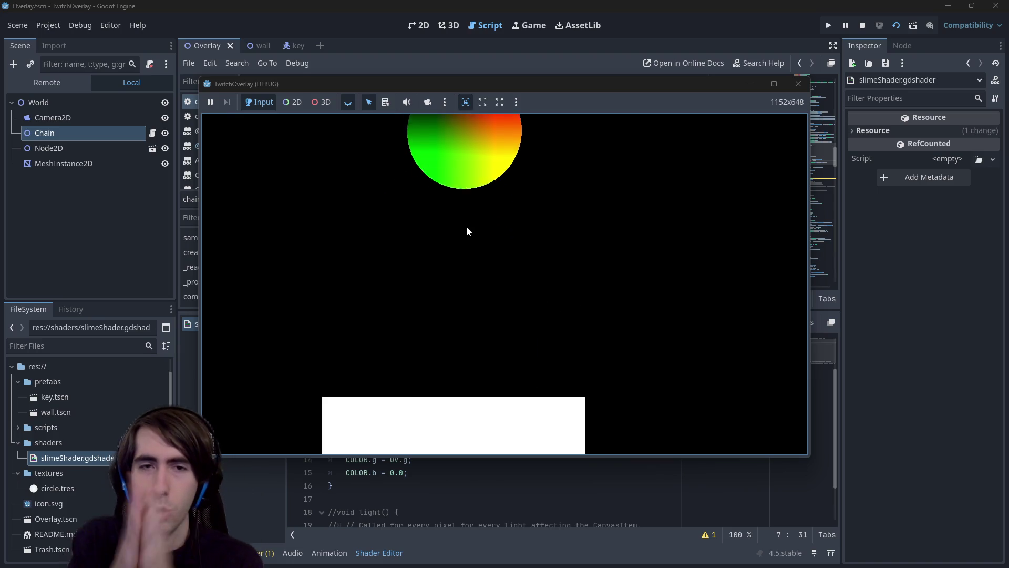
drag(473, 365, 422, 335)
key(F8)
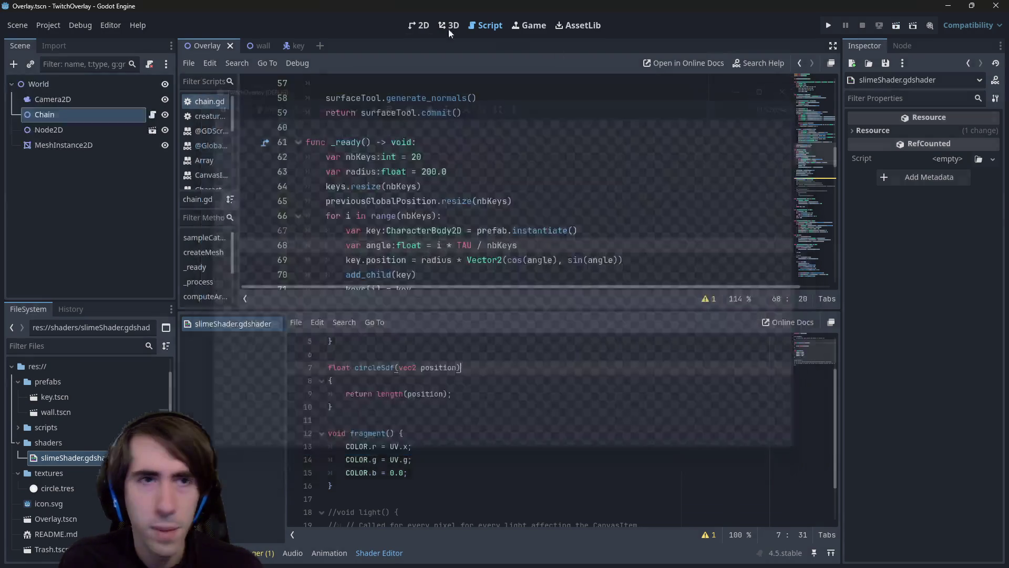
- Duplicate the wall Node2D at World level, place the copy above the first, and run
click(419, 25)
scroll(520, 150, up, 2)
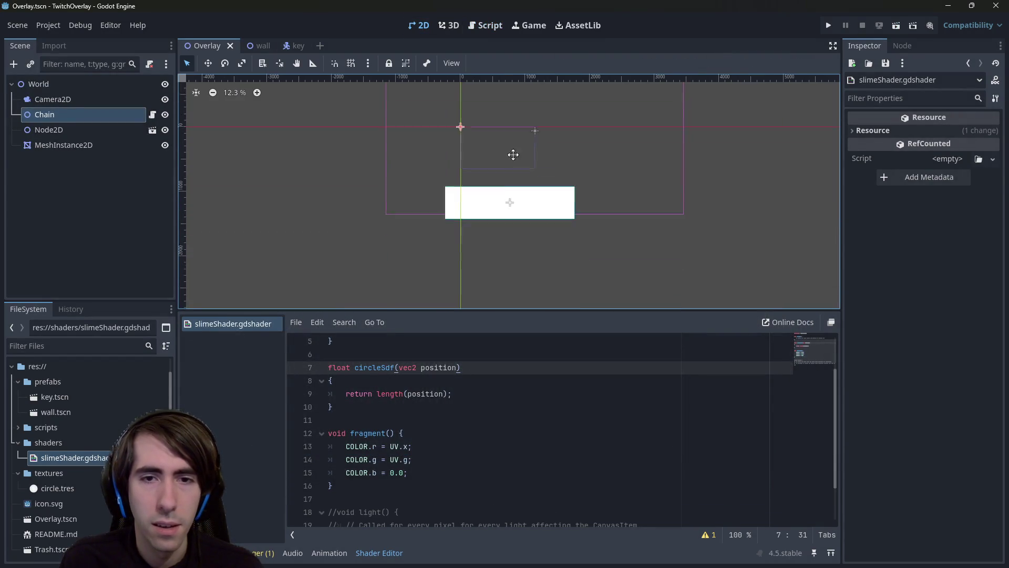
click(517, 277)
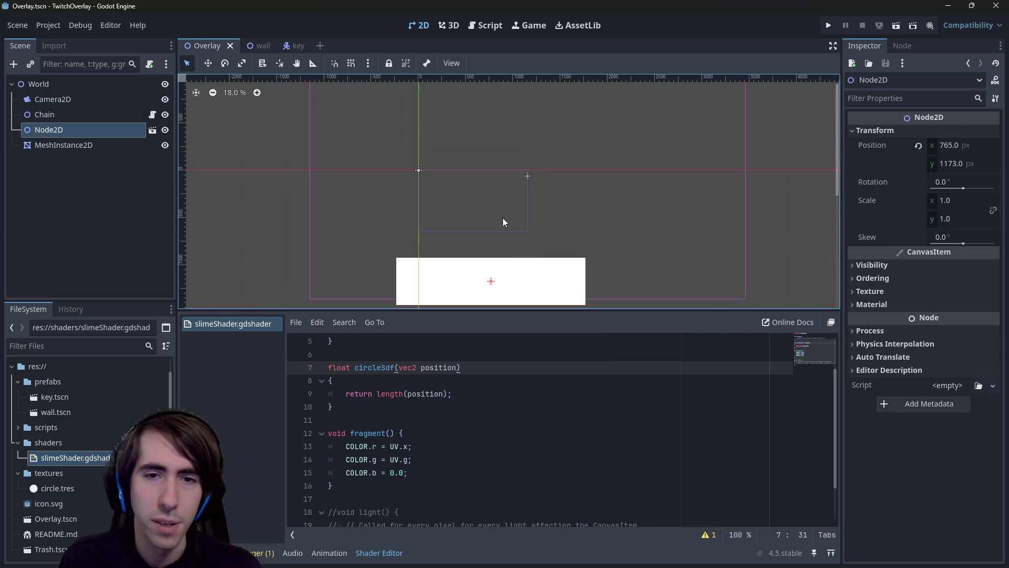
key(ctrl+a)
key(Return)
drag(55, 145, 76, 122)
scroll(478, 227, down, 1)
scroll(477, 227, down, 2)
key(w)
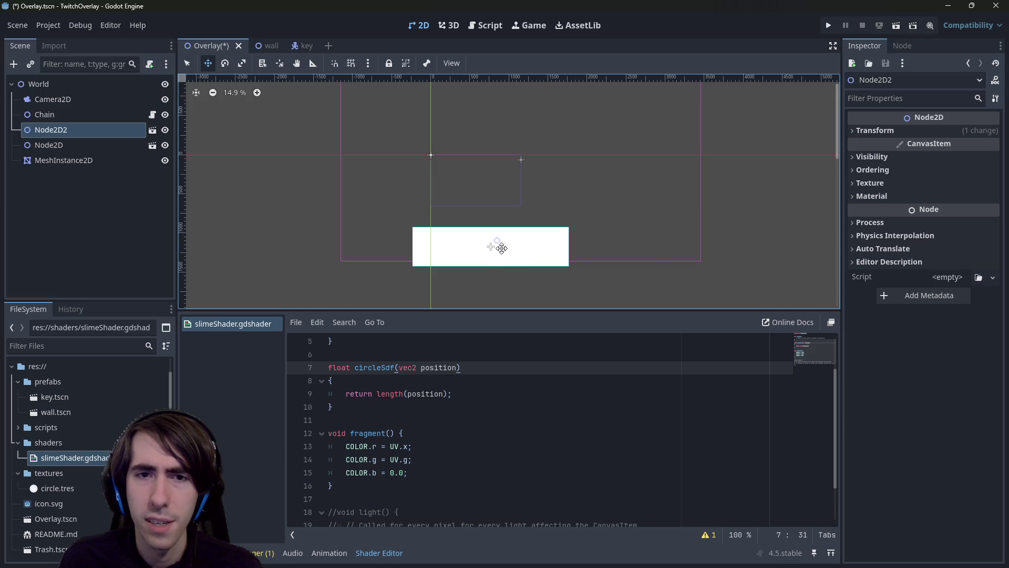
mouse_move(493, 232)
mouse_down()
mouse_move(476, 221)
mouse_move(456, 131)
mouse_move(429, 152)
mouse_up()
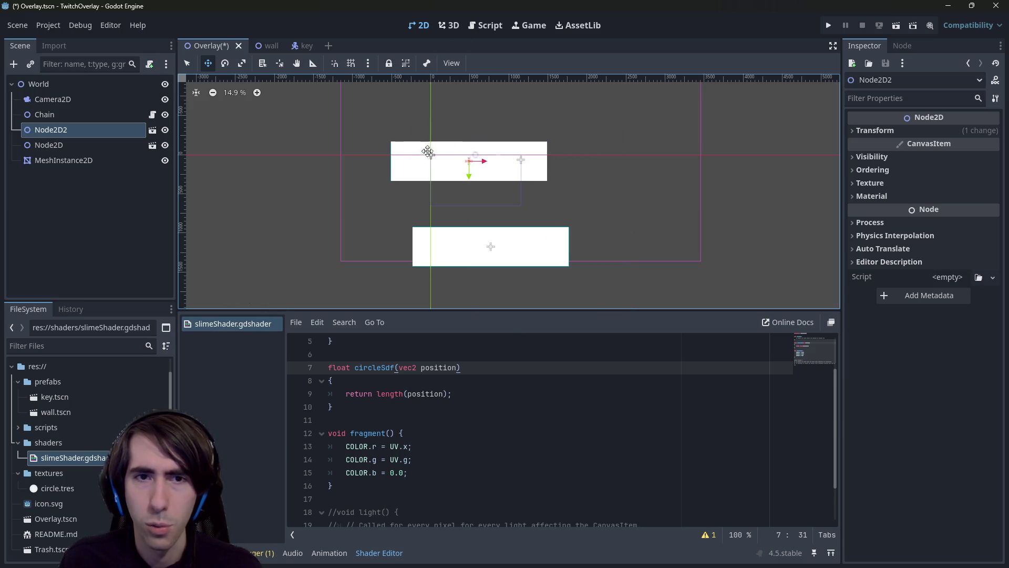
click(828, 25)
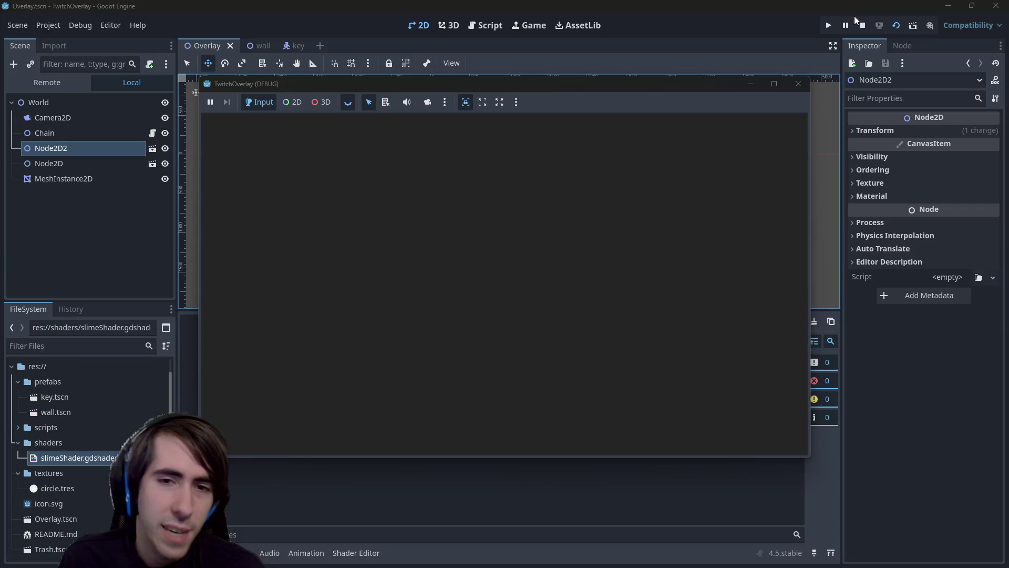
- Drag the slime onto and off the top wall, then close the game window
mouse_move(319, 236)
mouse_down()
mouse_move(376, 178)
mouse_move(376, 127)
mouse_up()
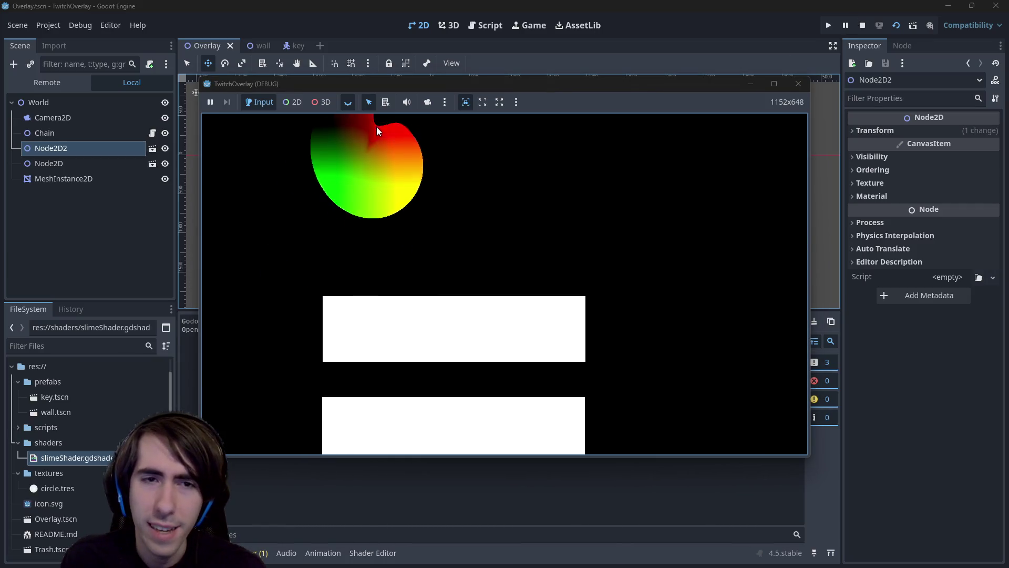
mouse_move(414, 172)
mouse_down()
mouse_move(461, 171)
mouse_move(591, 198)
mouse_move(588, 326)
mouse_move(607, 336)
mouse_move(580, 360)
mouse_move(432, 360)
mouse_move(300, 378)
mouse_move(163, 364)
mouse_move(196, 388)
mouse_move(264, 374)
mouse_move(245, 374)
mouse_move(326, 376)
mouse_up()
mouse_move(507, 378)
mouse_down()
mouse_move(40, 370)
mouse_move(0, 383)
mouse_move(468, 406)
mouse_move(450, 373)
mouse_move(182, 392)
mouse_move(2, 334)
mouse_move(17, 297)
mouse_move(99, 274)
mouse_move(484, 180)
mouse_move(518, 198)
mouse_up()
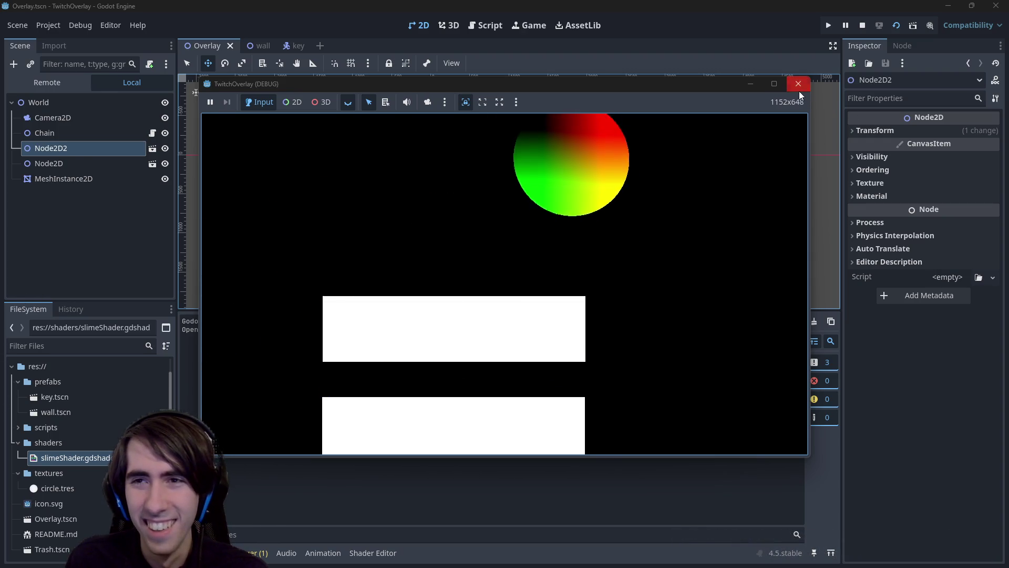
click(799, 84)
- Nudge the upper wall Node2D2 higher, save the scene, and run it again
drag(490, 204, 487, 187)
key(ctrl+s)
click(896, 25)
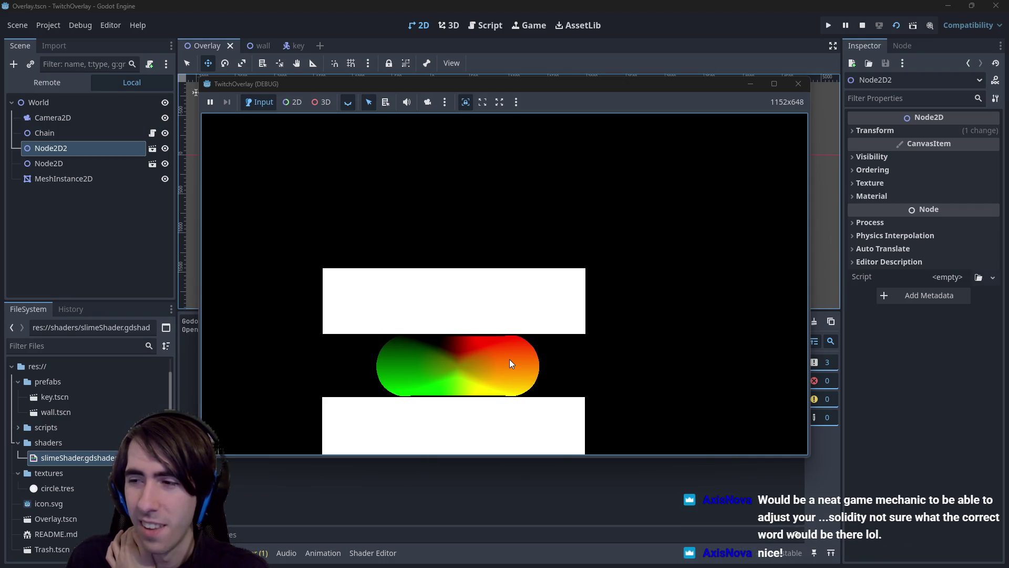
- Drag the slime into the wall gap, stretch it above the top wall, and pull it back underneath
mouse_move(462, 401)
mouse_down()
mouse_move(534, 381)
mouse_move(333, 372)
mouse_move(515, 366)
mouse_move(241, 377)
mouse_move(526, 365)
mouse_move(608, 344)
mouse_move(643, 363)
mouse_move(432, 350)
mouse_move(311, 375)
mouse_move(286, 397)
mouse_move(200, 386)
mouse_move(382, 387)
mouse_move(520, 364)
mouse_move(460, 365)
mouse_move(555, 366)
mouse_move(493, 358)
mouse_move(512, 356)
mouse_move(357, 362)
mouse_move(431, 353)
mouse_move(314, 356)
mouse_move(456, 355)
mouse_move(263, 354)
mouse_move(348, 391)
mouse_move(237, 349)
mouse_move(522, 356)
mouse_move(387, 362)
mouse_move(302, 302)
mouse_move(277, 300)
mouse_move(340, 356)
mouse_move(504, 374)
mouse_move(692, 331)
mouse_move(678, 279)
mouse_move(512, 369)
mouse_move(145, 351)
mouse_move(295, 345)
mouse_move(370, 362)
mouse_move(613, 367)
mouse_move(725, 337)
mouse_move(563, 365)
mouse_move(450, 370)
mouse_move(503, 382)
mouse_move(457, 383)
mouse_move(510, 372)
mouse_move(439, 372)
mouse_move(418, 442)
mouse_move(522, 439)
mouse_move(639, 365)
mouse_move(475, 367)
mouse_move(554, 379)
mouse_move(440, 370)
mouse_move(571, 381)
mouse_move(635, 373)
mouse_move(521, 412)
mouse_move(563, 409)
mouse_move(529, 405)
mouse_move(524, 381)
mouse_move(443, 382)
mouse_move(514, 407)
mouse_move(603, 360)
mouse_move(563, 311)
mouse_move(515, 326)
mouse_move(514, 268)
mouse_move(455, 228)
mouse_move(580, 309)
mouse_move(587, 336)
mouse_move(389, 321)
mouse_move(331, 361)
mouse_move(547, 356)
mouse_move(446, 341)
mouse_move(470, 216)
mouse_move(466, 139)
mouse_move(410, 275)
mouse_up()
mouse_move(503, 367)
mouse_down()
mouse_move(470, 229)
mouse_move(550, 243)
mouse_move(499, 157)
mouse_move(424, 126)
mouse_move(520, 207)
mouse_move(478, 254)
mouse_move(355, 292)
mouse_move(444, 367)
mouse_move(437, 158)
mouse_move(466, 131)
mouse_move(370, 344)
mouse_move(394, 389)
mouse_move(598, 437)
mouse_move(667, 337)
mouse_move(331, 338)
mouse_move(280, 404)
mouse_move(604, 364)
mouse_move(257, 338)
mouse_move(657, 360)
mouse_move(432, 364)
mouse_move(390, 383)
mouse_move(679, 330)
mouse_move(594, 357)
mouse_move(455, 343)
mouse_move(257, 367)
mouse_move(291, 352)
mouse_move(172, 263)
mouse_move(210, 239)
mouse_move(270, 333)
mouse_move(421, 367)
mouse_move(594, 349)
mouse_move(523, 368)
mouse_move(680, 342)
mouse_move(210, 354)
mouse_move(154, 390)
mouse_move(608, 376)
mouse_move(257, 379)
mouse_move(195, 351)
mouse_move(606, 367)
mouse_move(728, 336)
mouse_move(482, 392)
mouse_move(185, 360)
mouse_move(499, 376)
mouse_move(448, 340)
mouse_move(251, 347)
mouse_move(865, 349)
mouse_up()
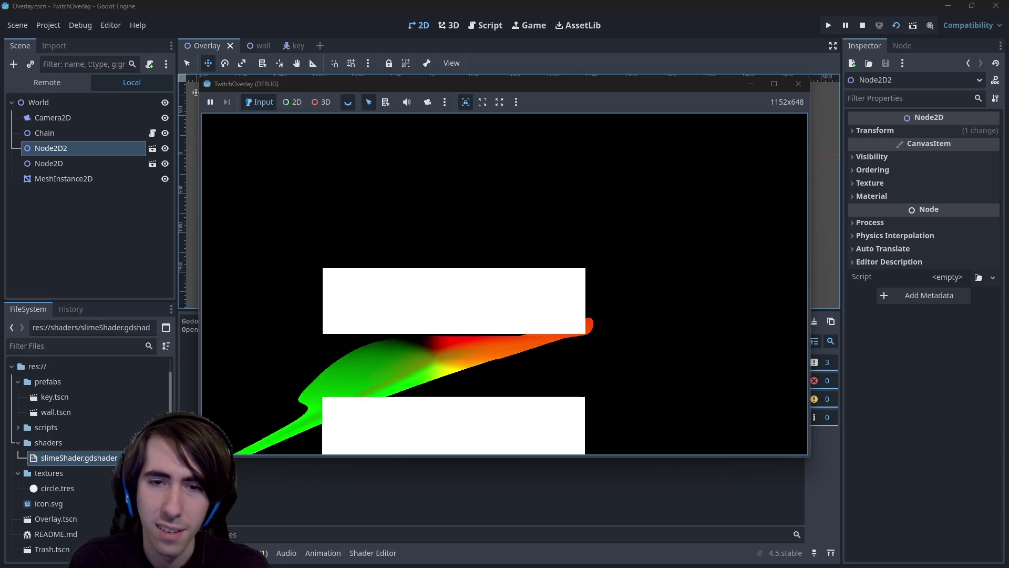
mouse_move(415, 307)
mouse_down()
mouse_move(236, 319)
mouse_move(535, 367)
mouse_move(484, 380)
mouse_move(740, 370)
mouse_move(446, 385)
mouse_move(311, 364)
mouse_move(222, 374)
mouse_move(766, 349)
mouse_move(807, 361)
mouse_move(366, 379)
mouse_move(280, 373)
mouse_move(351, 369)
mouse_move(117, 370)
mouse_move(647, 362)
mouse_move(142, 371)
mouse_move(611, 365)
mouse_move(149, 409)
mouse_move(478, 367)
mouse_move(581, 371)
mouse_move(279, 383)
mouse_move(147, 374)
mouse_move(505, 402)
mouse_move(565, 371)
mouse_move(376, 382)
mouse_move(657, 369)
mouse_move(332, 377)
mouse_move(194, 346)
mouse_move(368, 329)
mouse_move(545, 342)
mouse_move(804, 329)
mouse_move(935, 345)
mouse_move(604, 400)
mouse_move(405, 388)
mouse_move(275, 286)
mouse_move(435, 331)
mouse_move(345, 378)
mouse_move(199, 402)
mouse_move(324, 342)
mouse_move(491, 394)
mouse_move(202, 410)
mouse_move(317, 347)
mouse_move(470, 352)
mouse_move(743, 256)
mouse_move(397, 188)
mouse_move(425, 147)
mouse_move(747, 123)
mouse_move(712, 49)
mouse_move(405, 32)
mouse_move(664, 113)
mouse_move(355, 326)
mouse_move(302, 120)
mouse_move(268, 356)
mouse_move(236, 446)
mouse_move(225, 450)
mouse_move(297, 423)
mouse_move(330, 372)
mouse_up()
- Sweep the slime under the wall and up toward the top, then return to the script editor
mouse_move(423, 373)
mouse_down()
mouse_move(531, 421)
mouse_move(656, 382)
mouse_move(623, 215)
mouse_move(439, 86)
mouse_move(327, 74)
mouse_move(368, 100)
mouse_up()
mouse_move(480, 133)
mouse_down()
mouse_move(467, 118)
mouse_move(474, 130)
mouse_move(505, 135)
mouse_move(526, 121)
mouse_move(635, 160)
mouse_move(644, 288)
mouse_move(105, 396)
mouse_move(754, 354)
mouse_move(87, 396)
mouse_move(500, 387)
mouse_move(219, 385)
mouse_move(430, 356)
mouse_move(673, 376)
mouse_move(590, 370)
mouse_move(591, 401)
mouse_move(711, 397)
mouse_move(572, 93)
mouse_move(638, 115)
mouse_up()
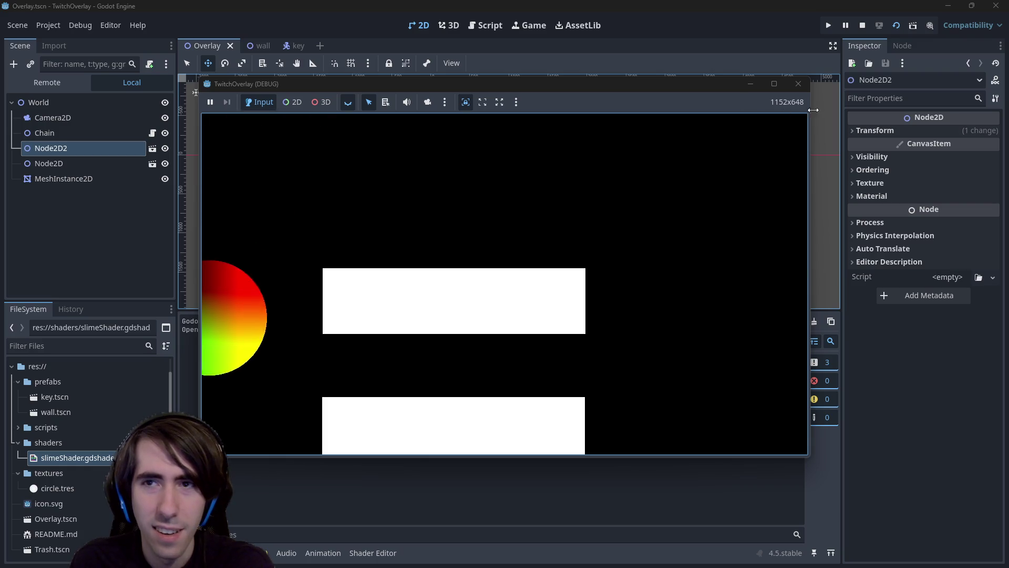
click(484, 25)
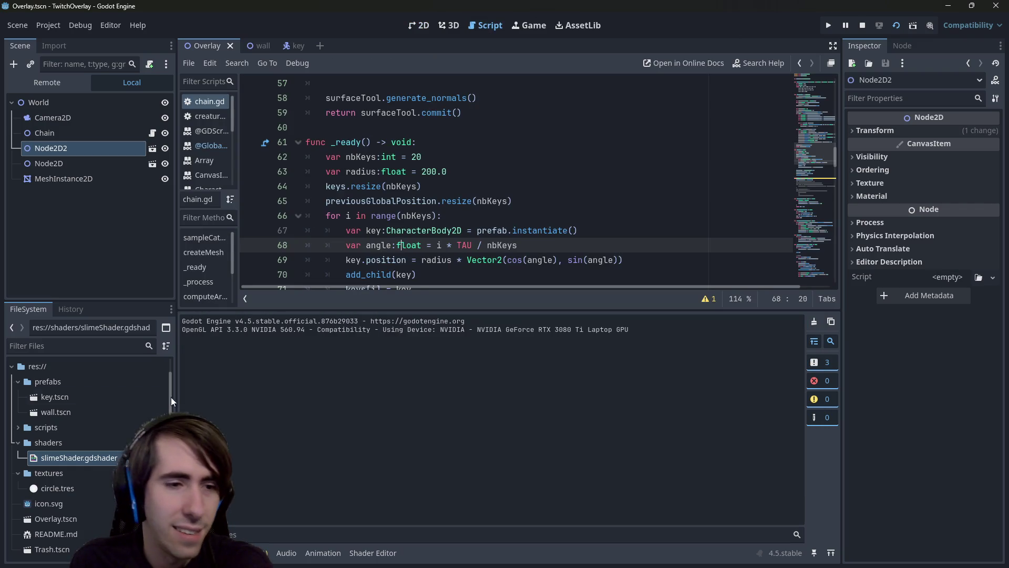
- Open slimeShader and try adding a float radius parameter and '< radius' comparison to circleSdf
double_click(91, 455)
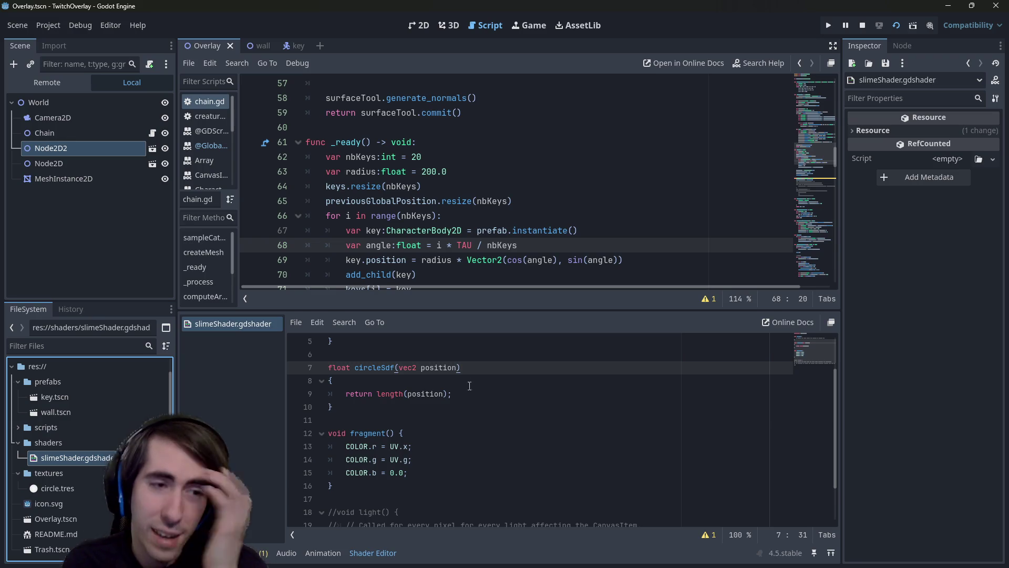
click(474, 393)
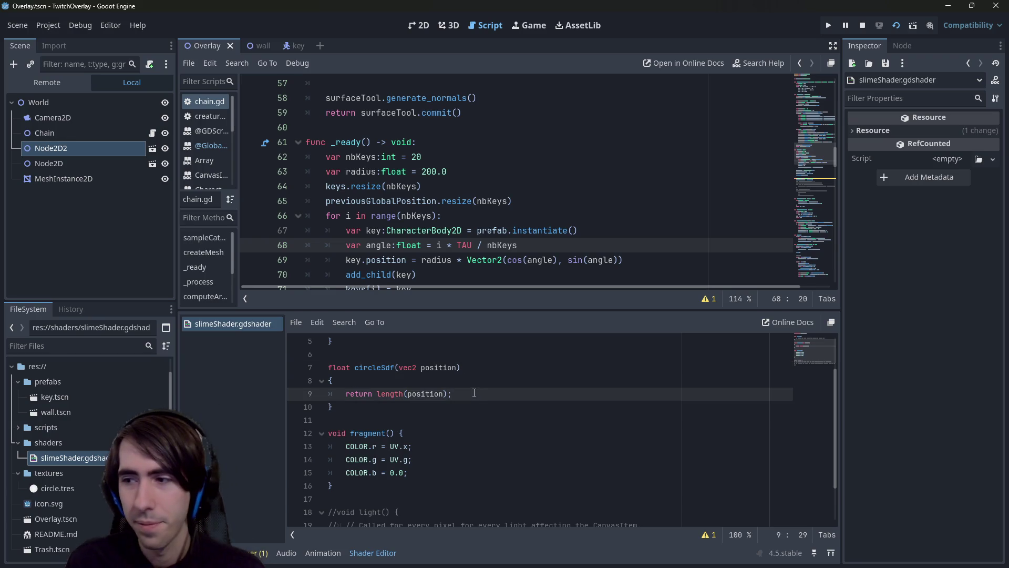
key(Left)
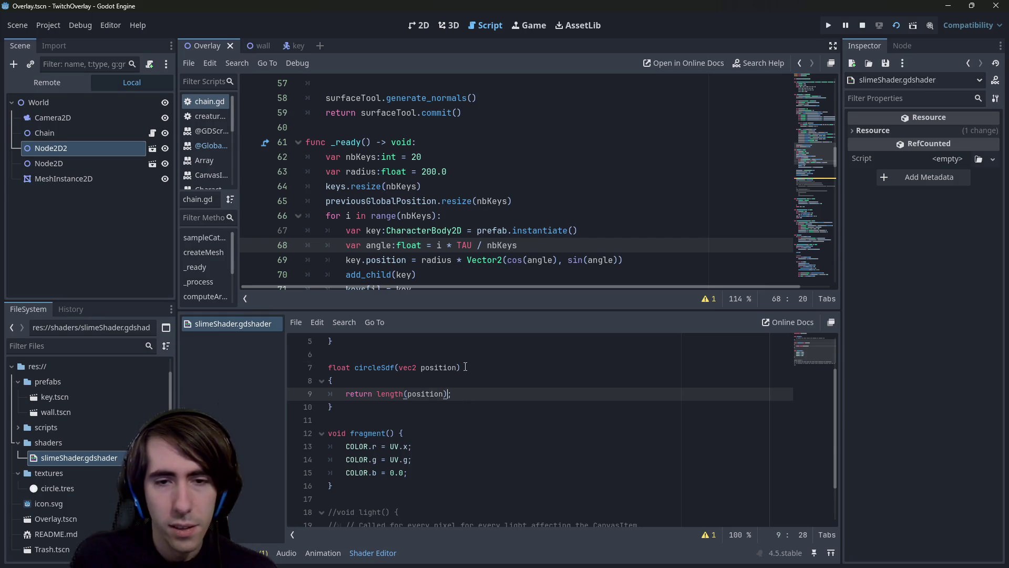
click(465, 366)
key(Left)
text(, float radius)
key(Down)
key(Down)
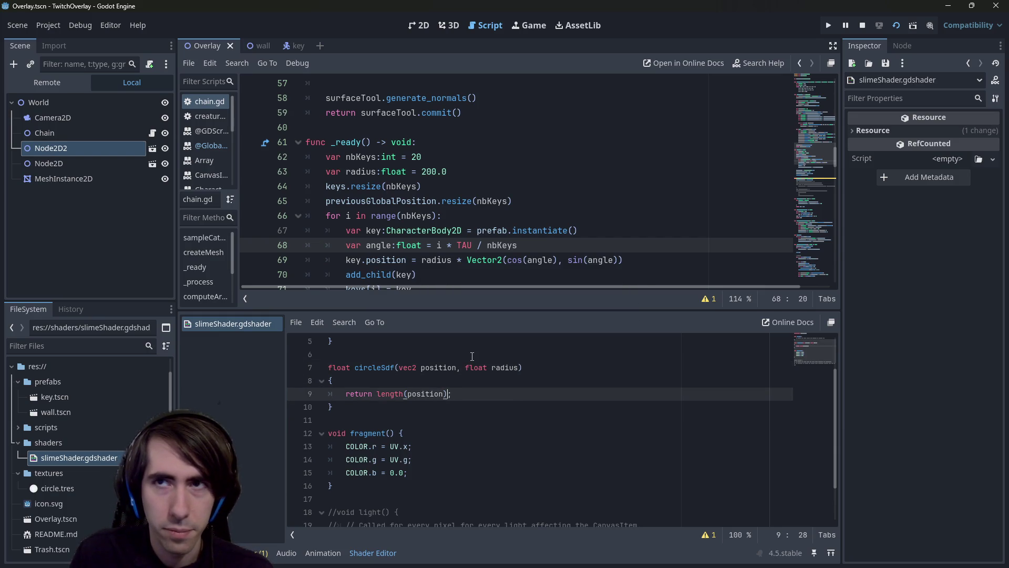
text(< radius)
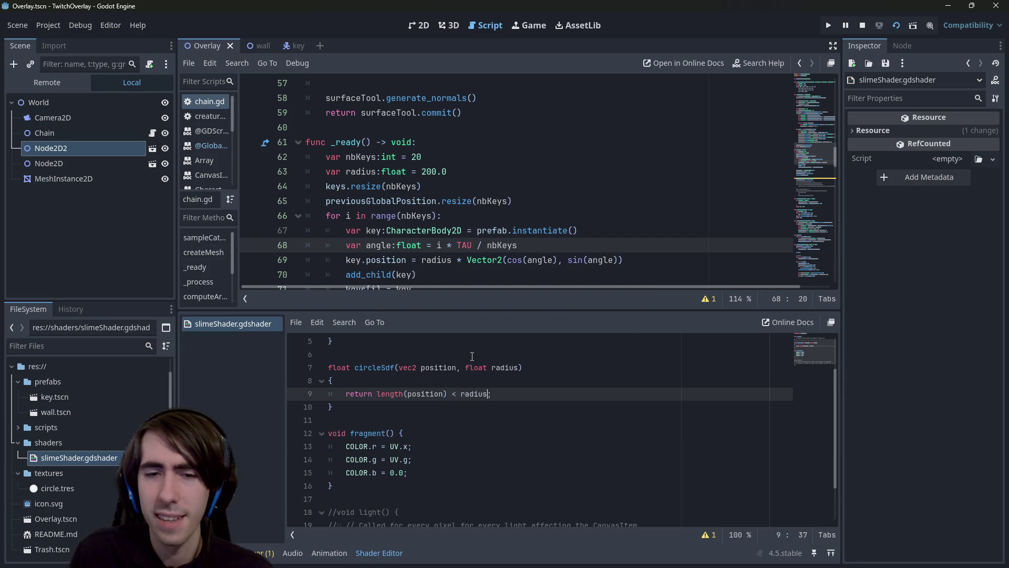
key(Up)
key(Up)
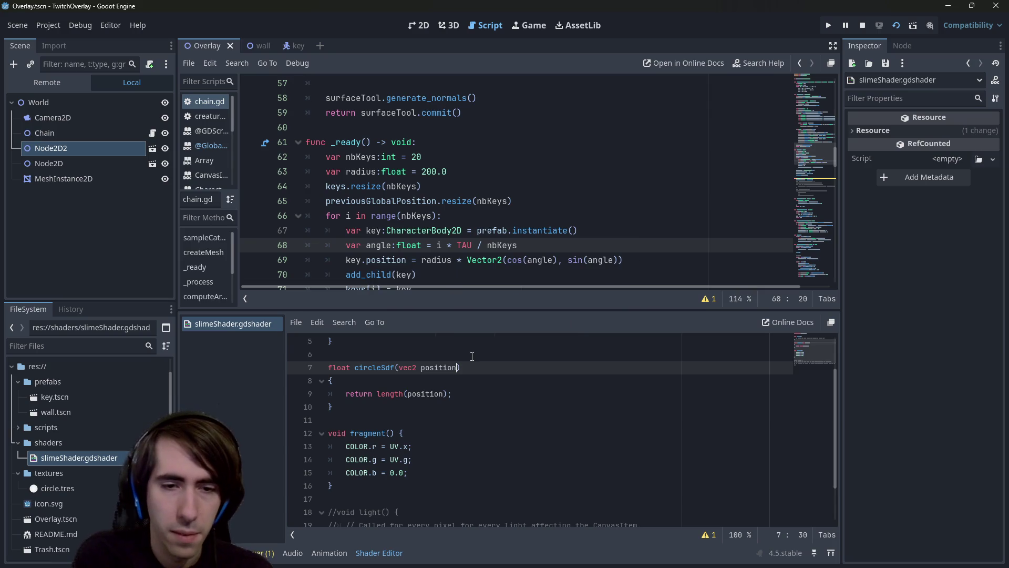
- Add blank lines atop fragment() and comment out the COLOR.r/g/b lines, then save
click(427, 436)
key(Return)
key(Return)
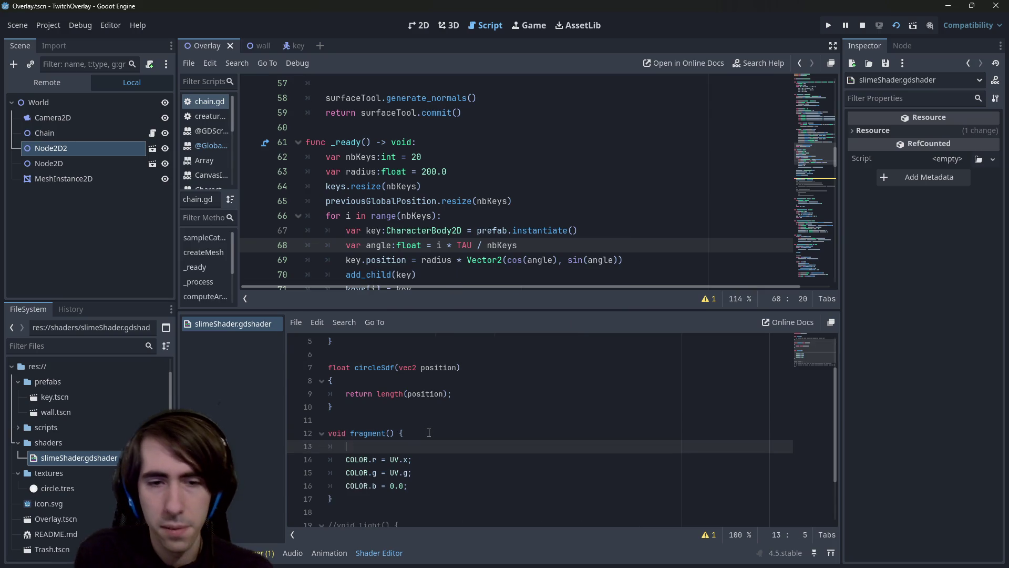
key(Down)
drag(424, 494, 303, 474)
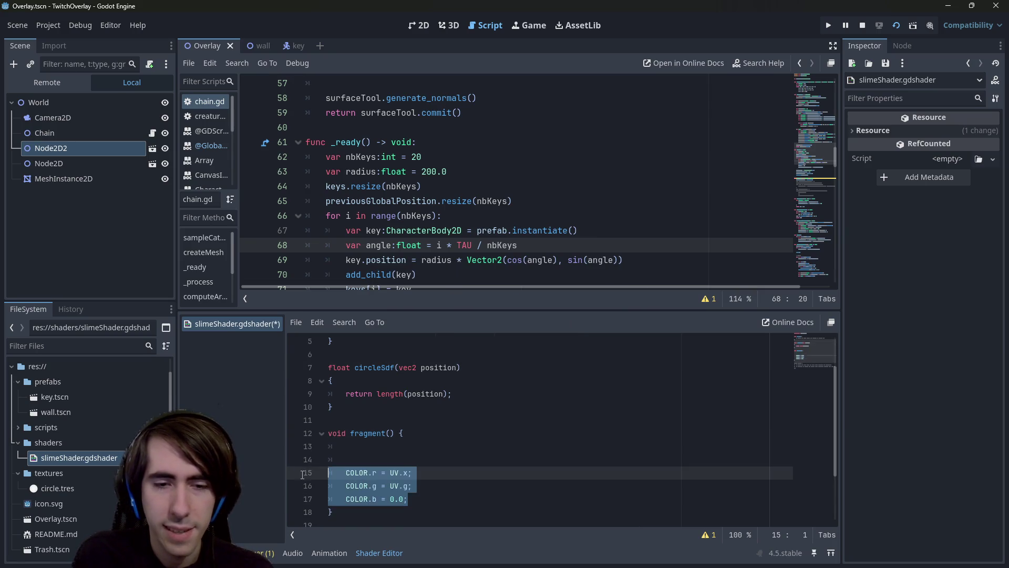
key(ctrl+k)
key(ctrl+s)
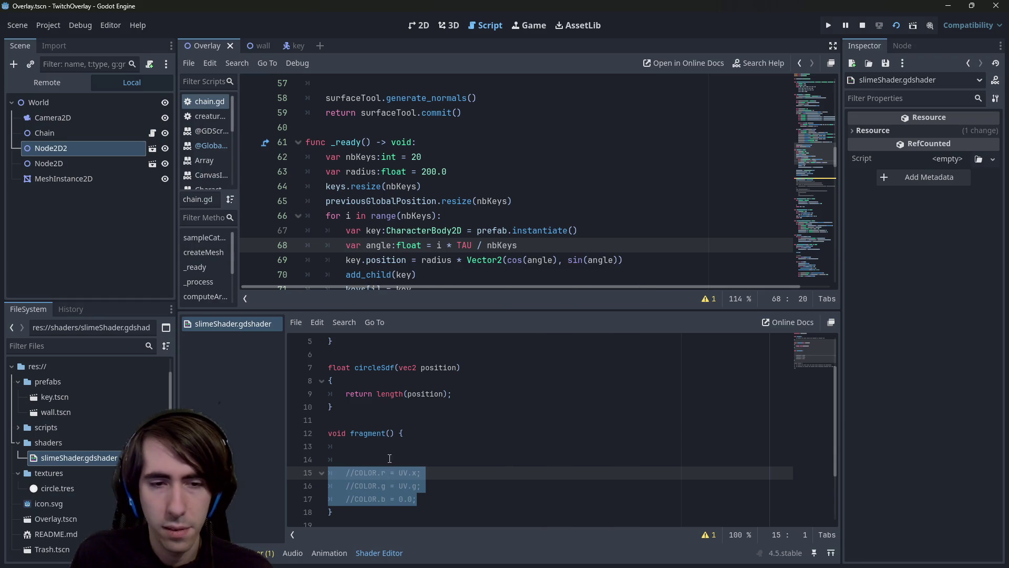
- Add 'COLOR = vec4(1,1,1,1);' at the top of fragment() and save
click(407, 446)
key(Return)
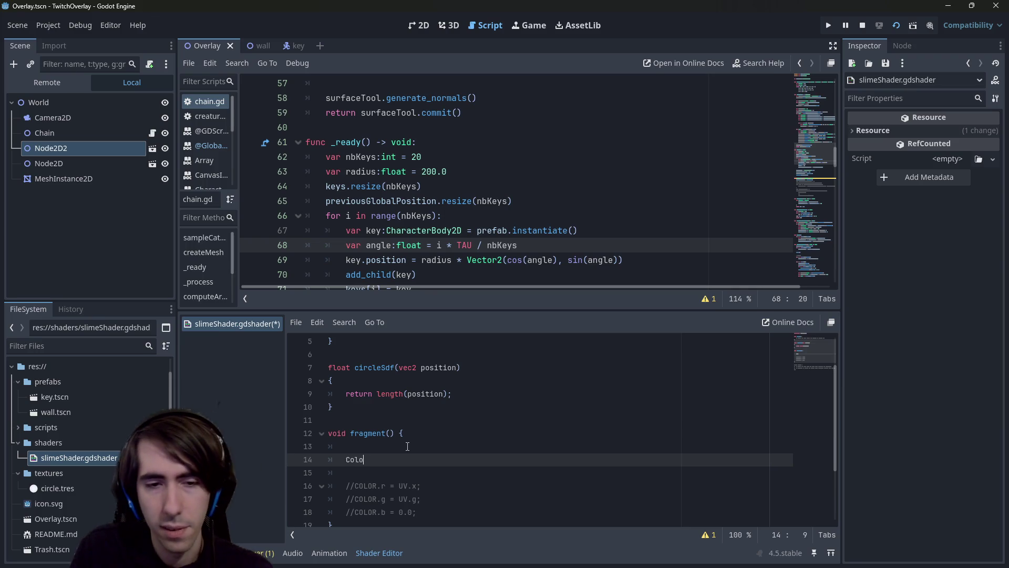
key(BackSpace)
key(BackSpace)
key(BackSpace)
text(CO)
key(Return)
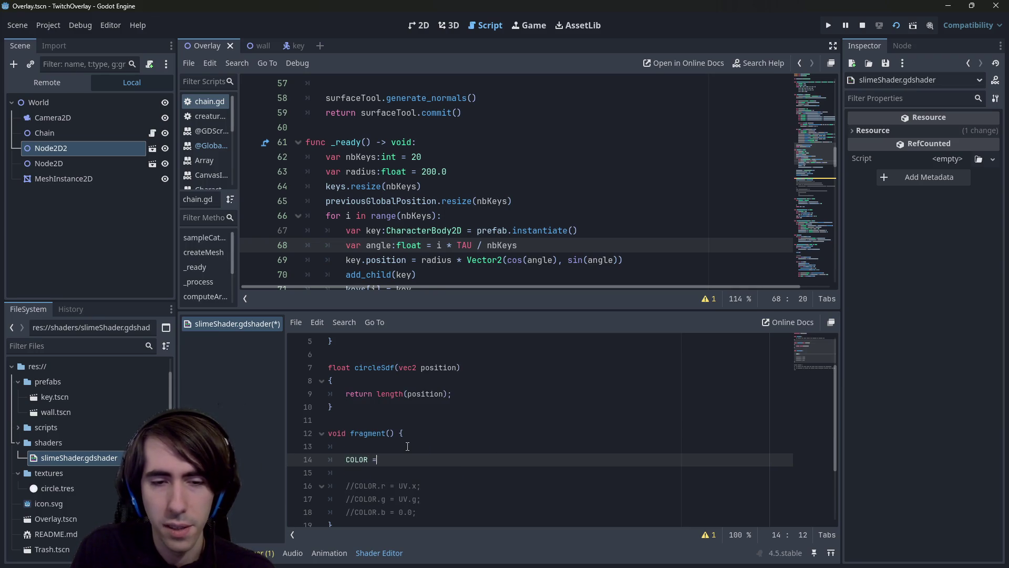
text(C)
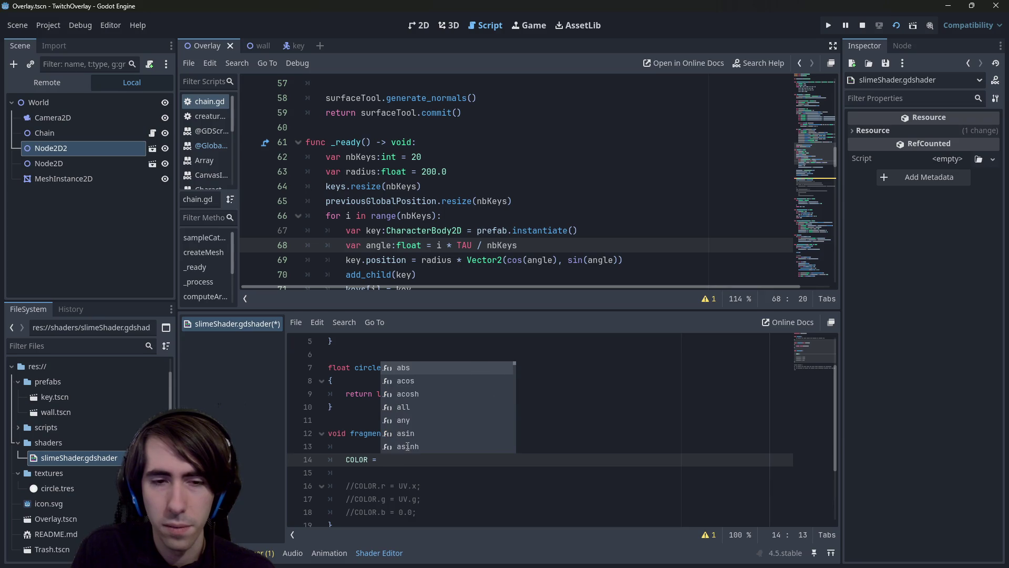
text(vec4(1,1,1,1);)
key(ctrl+s)
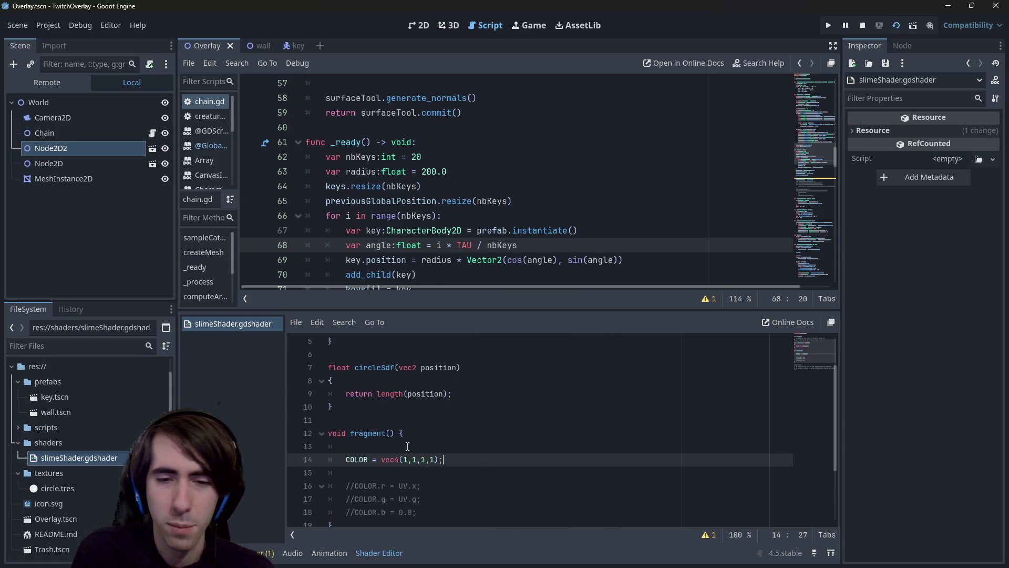
drag(399, 459, 439, 468)
click(435, 444)
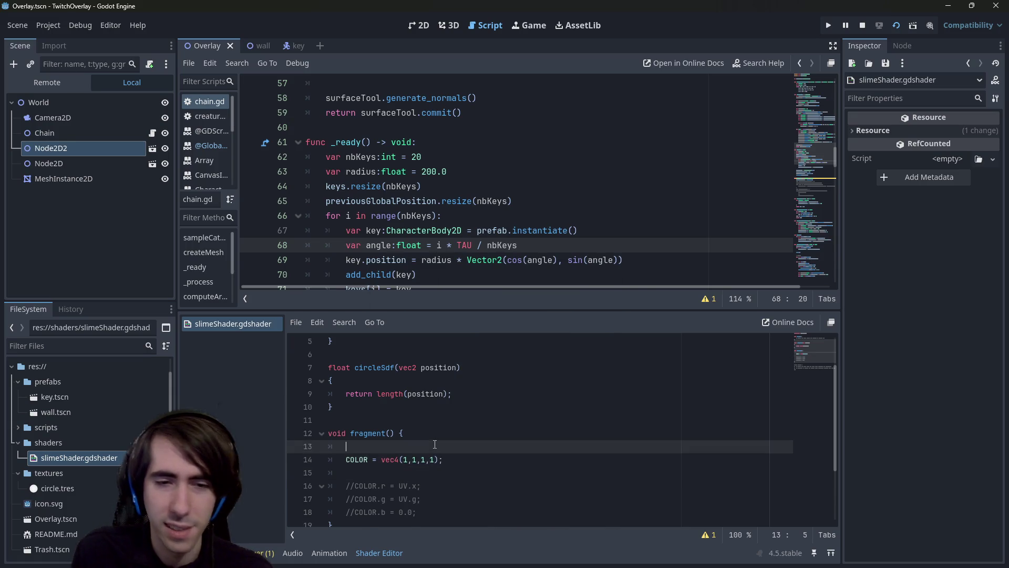
- Write the condition circleSdf(UV - vec2(-0.1, 0.25)) < 0.05 in fragment() and save
key(Return)
key(Return)
key(Up)
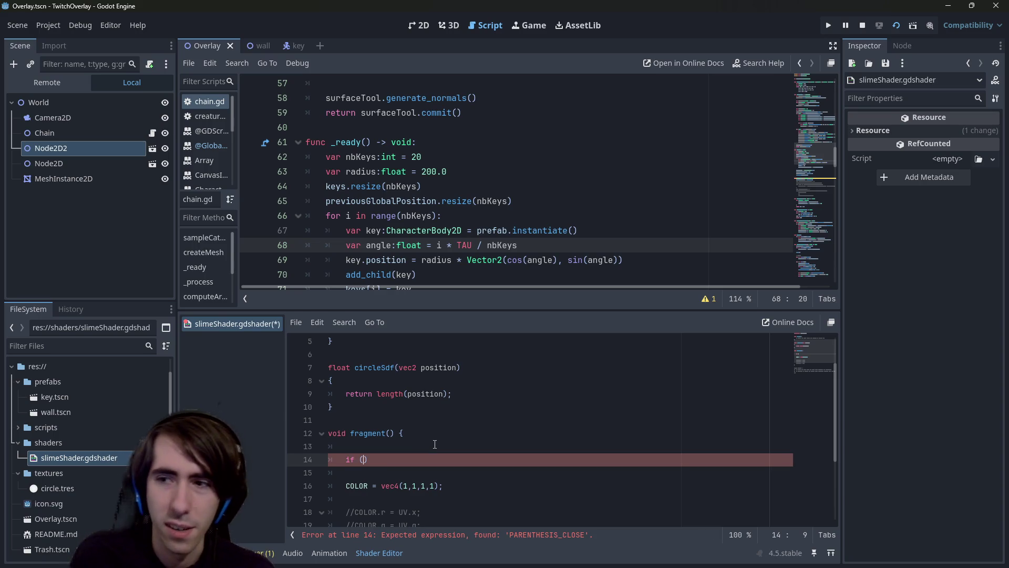
double_click(374, 367)
key(ctrl+c)
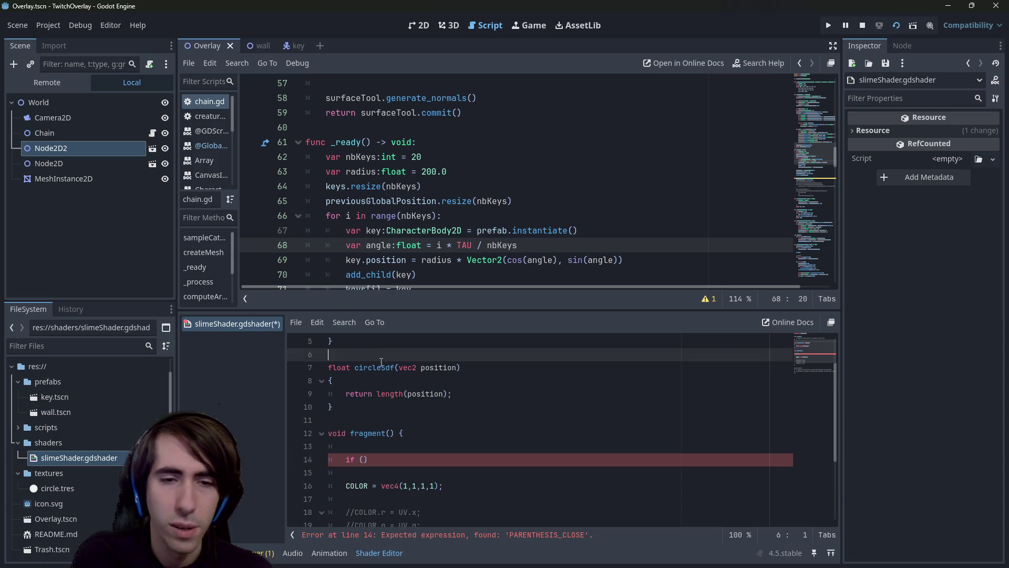
click(366, 459)
key(ctrl+v)
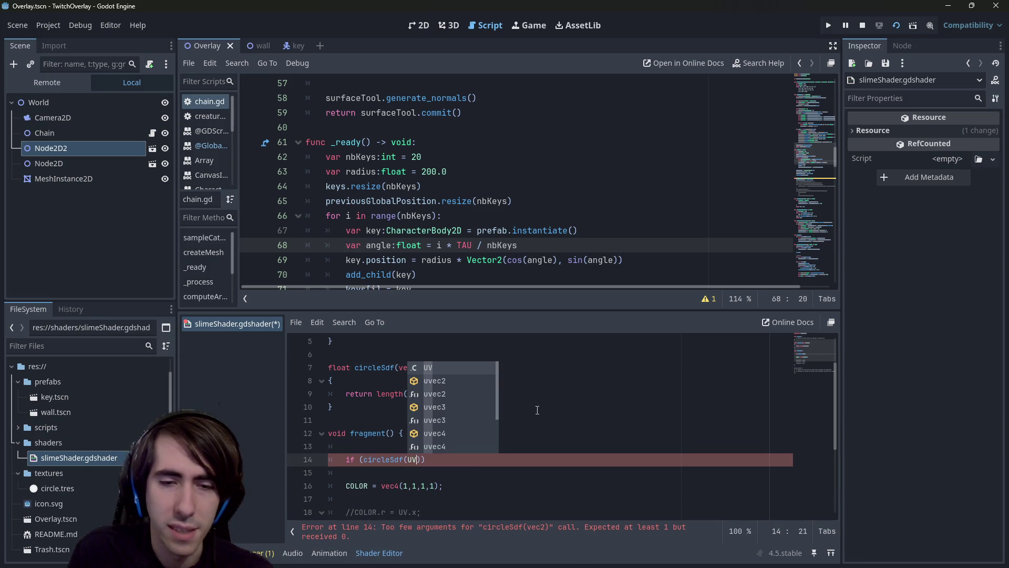
text())
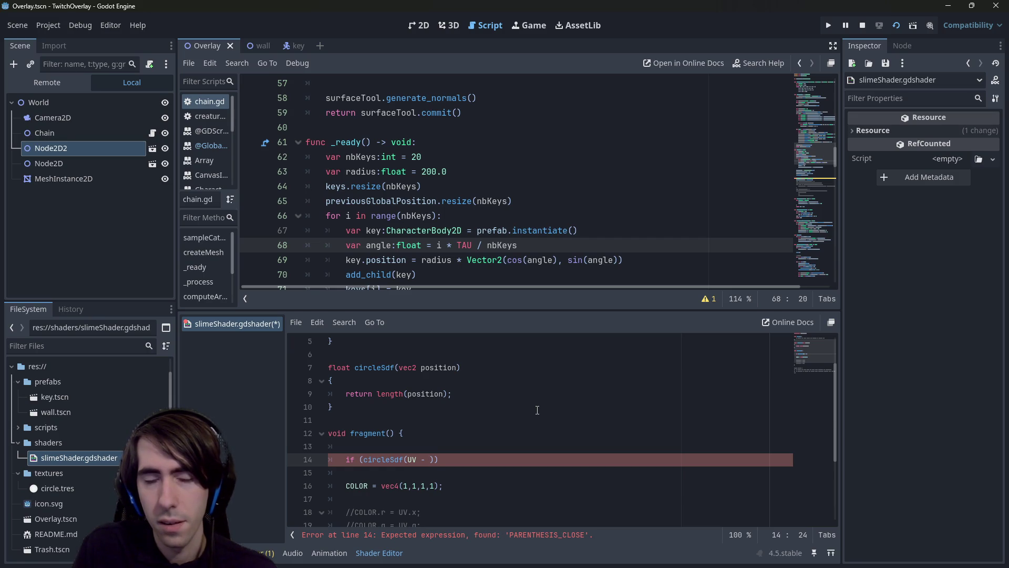
text((-0)
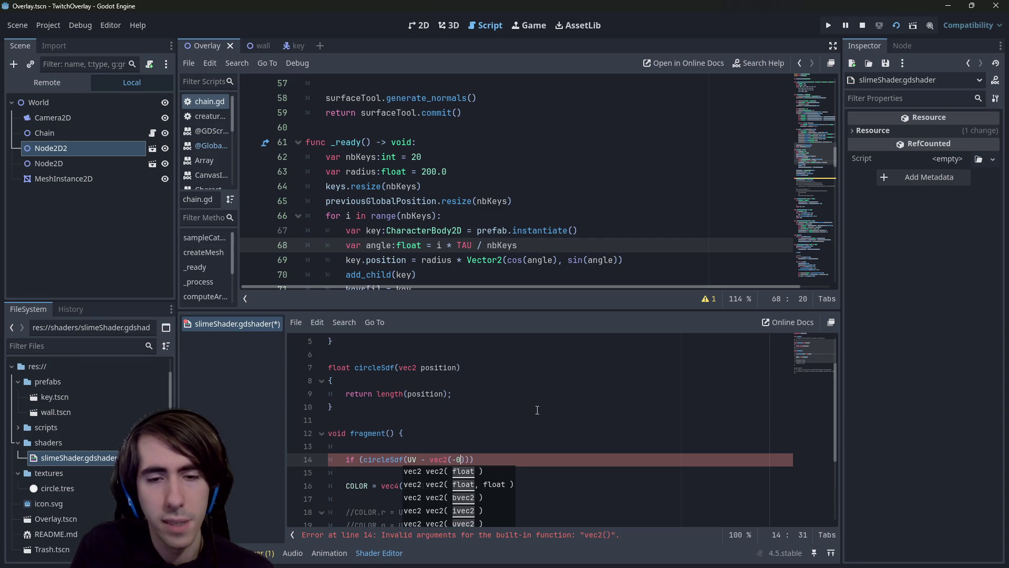
key(Escape)
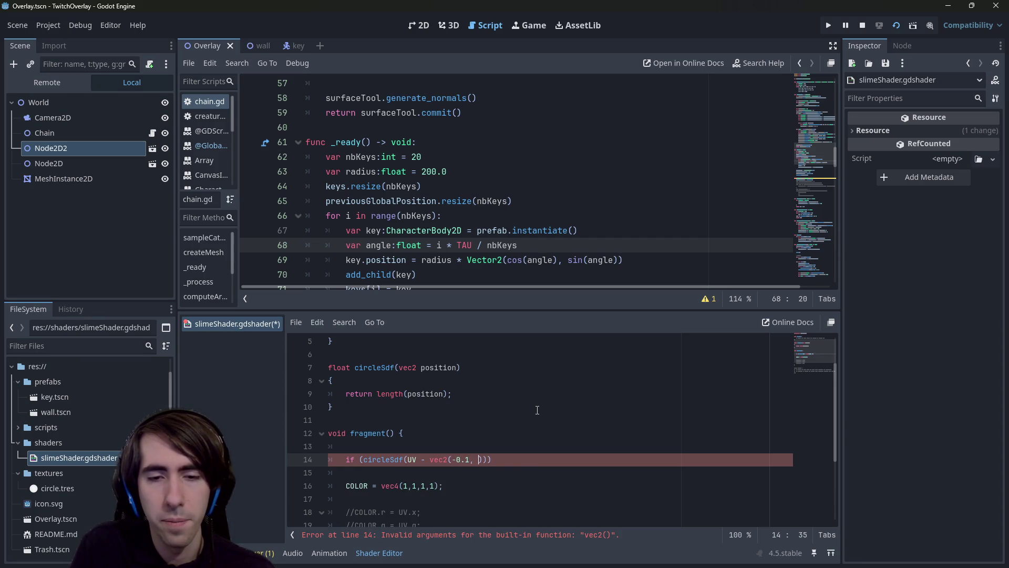
text(0.)
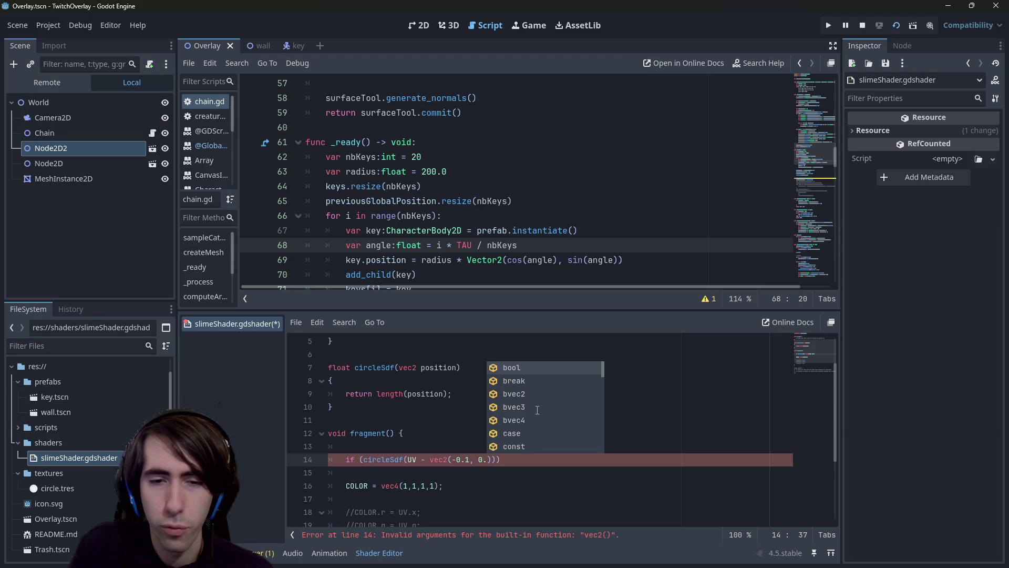
text(25))
key(ctrl+s)
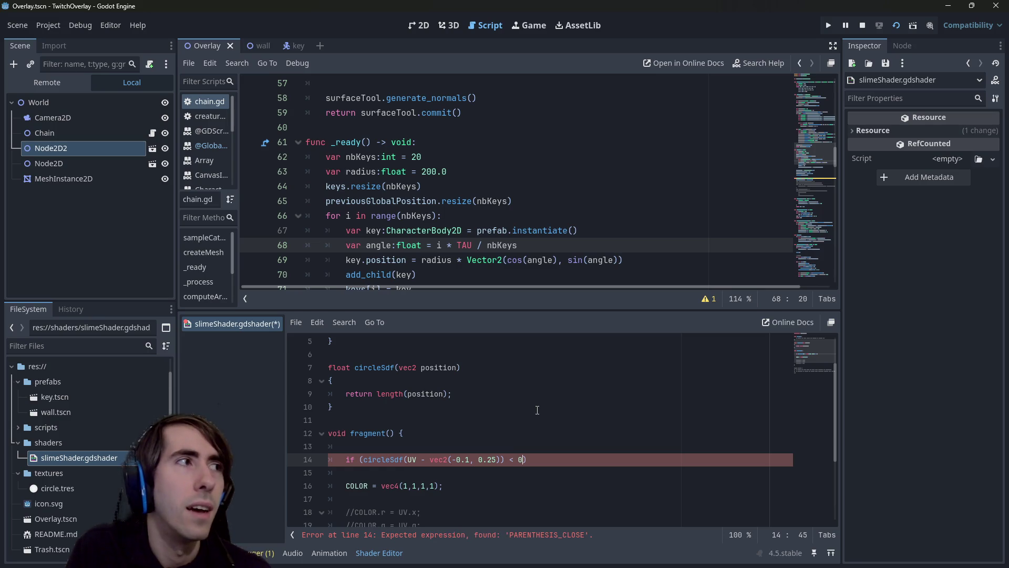
text(.)
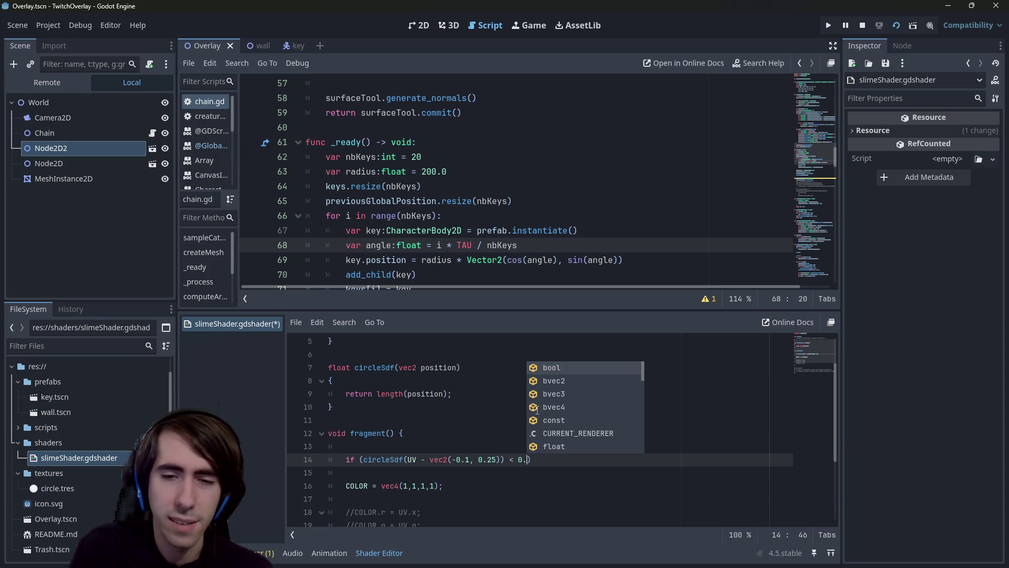
text(1)
key(ctrl+s)
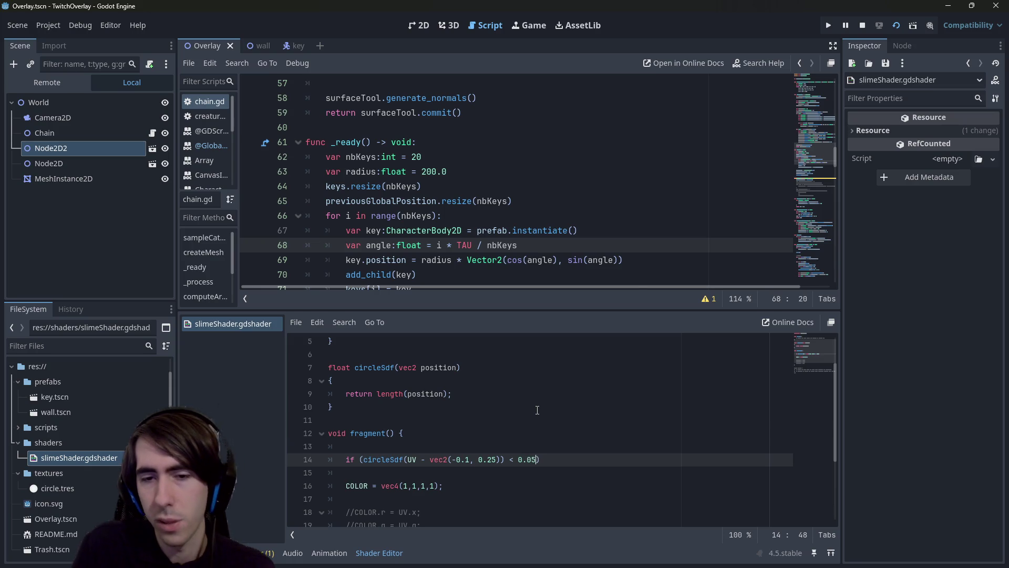
- Add an if block that sets COLOR to a black vec4
key(Return)
text({)
key(Return)
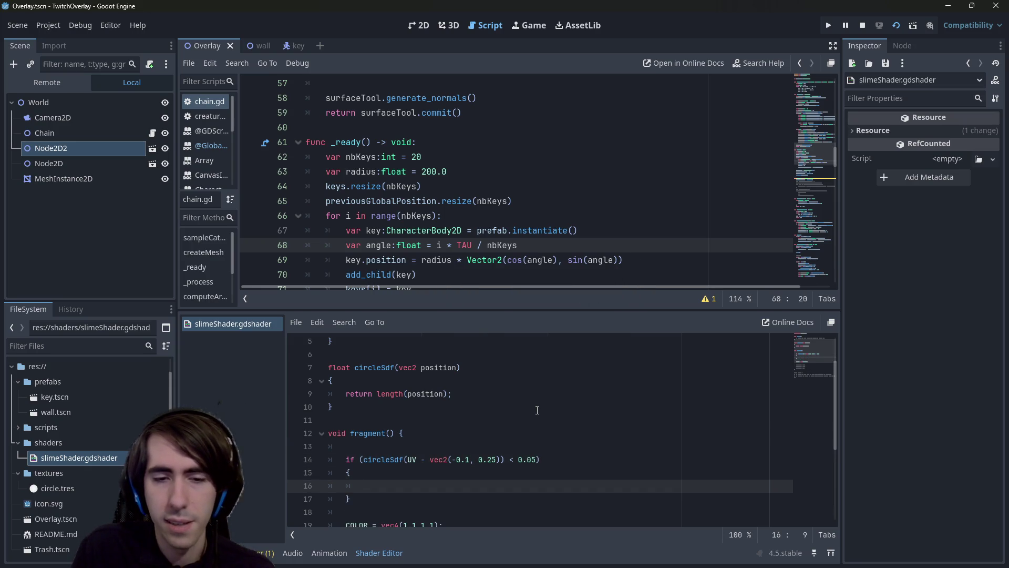
key(Down)
key(Down)
key(Down)
key(Up)
key(Up)
key(Up)
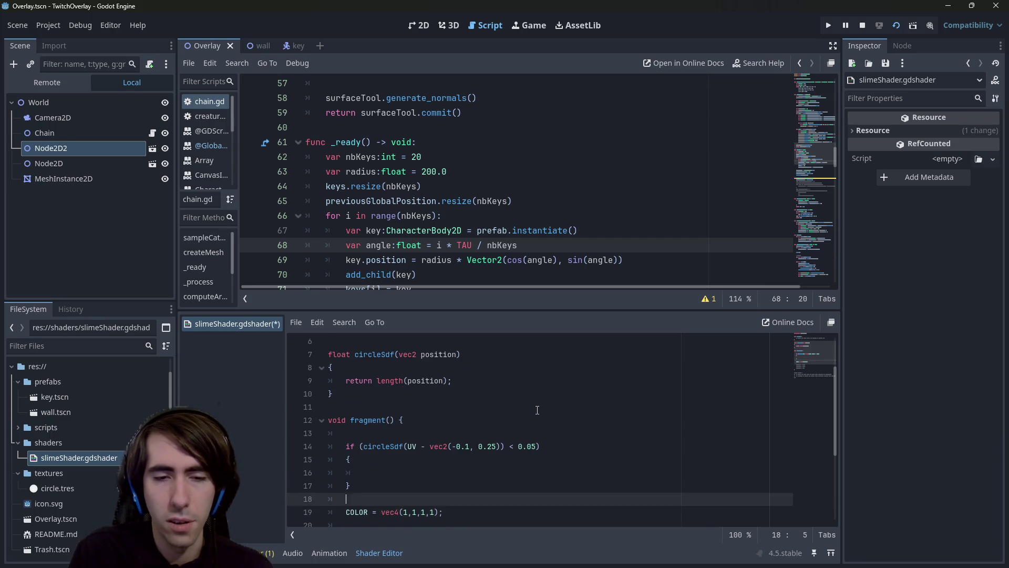
text(vec34)
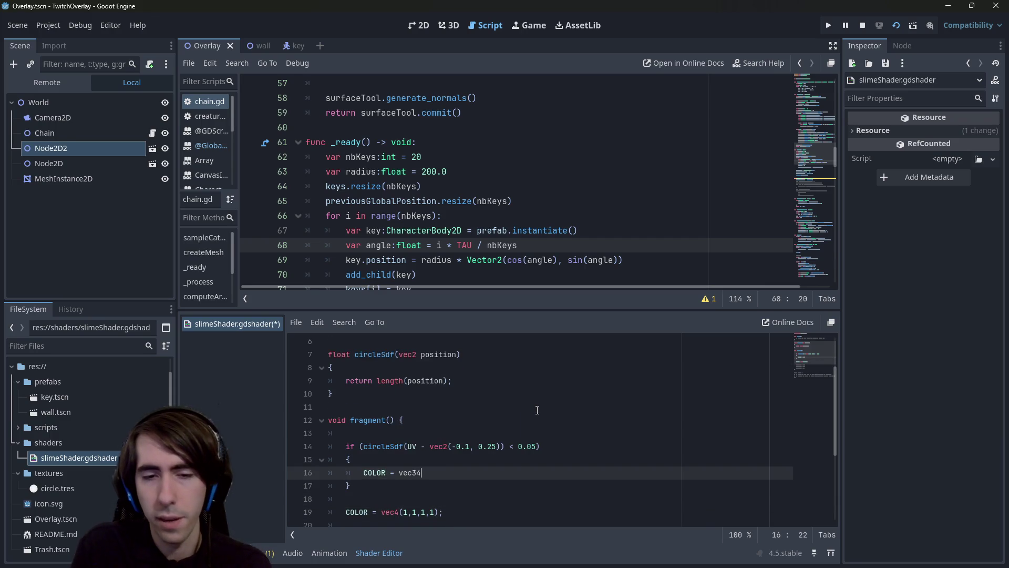
text((0,)
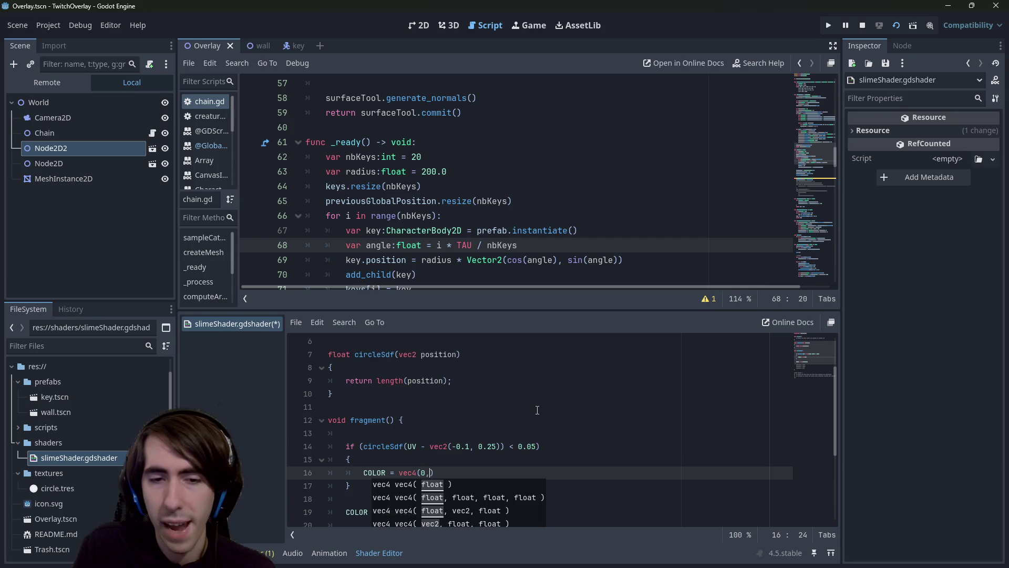
text(0,0);)
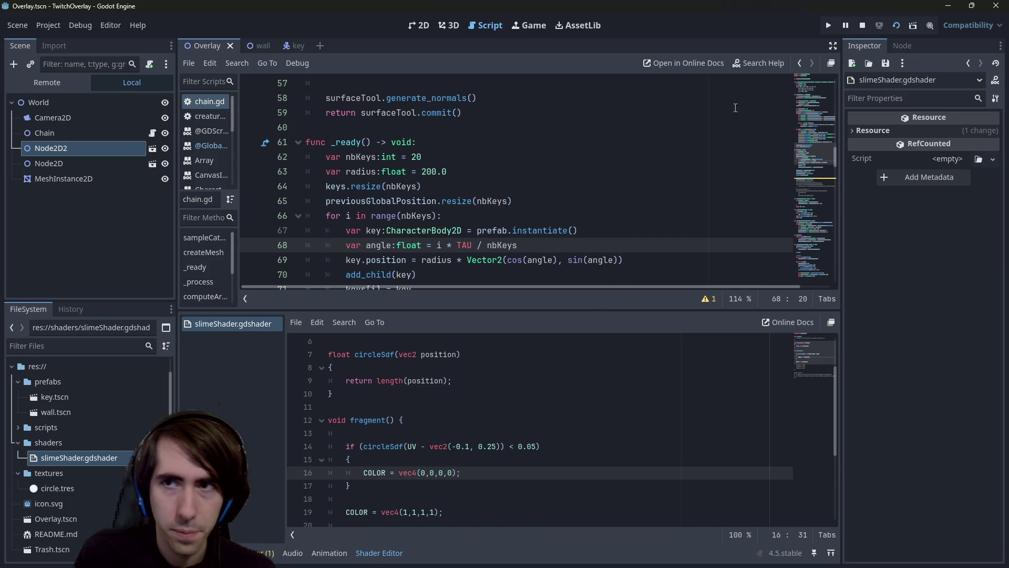
- Stop the game, change the eye colour to vec4(0,0,0,1), and run the project
click(857, 24)
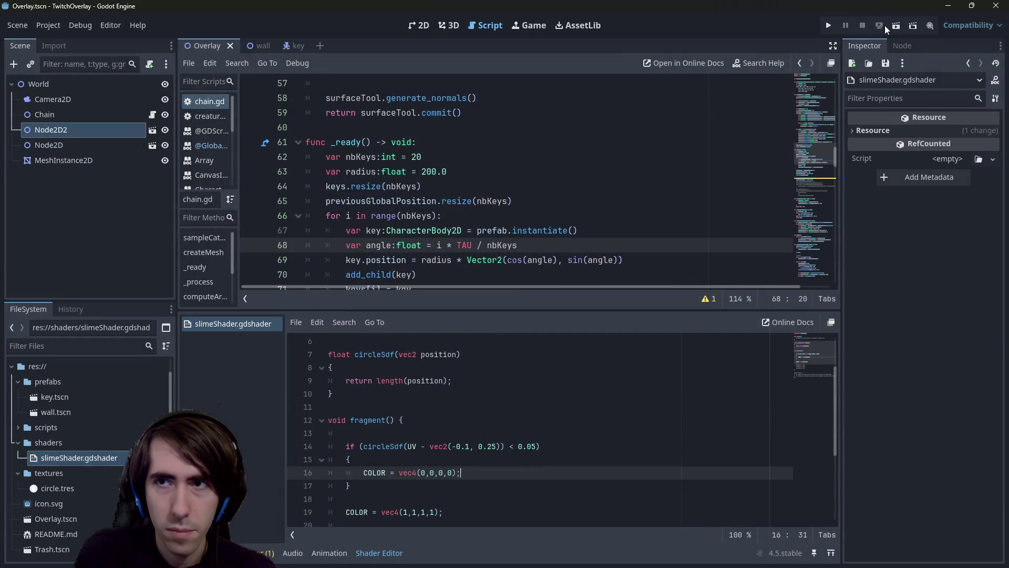
key(Left)
key(Left)
key(BackSpace)
text(1)
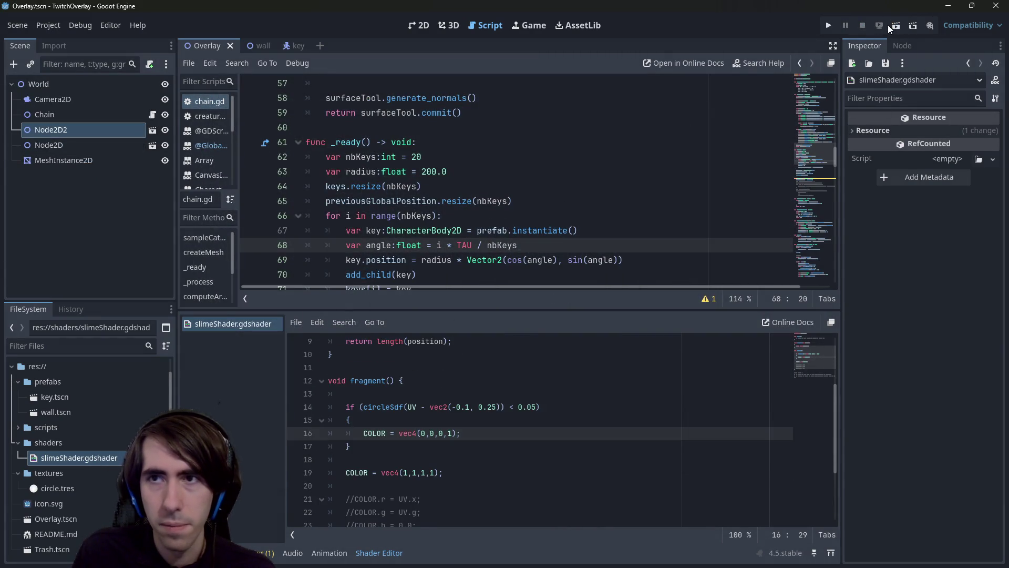
click(828, 25)
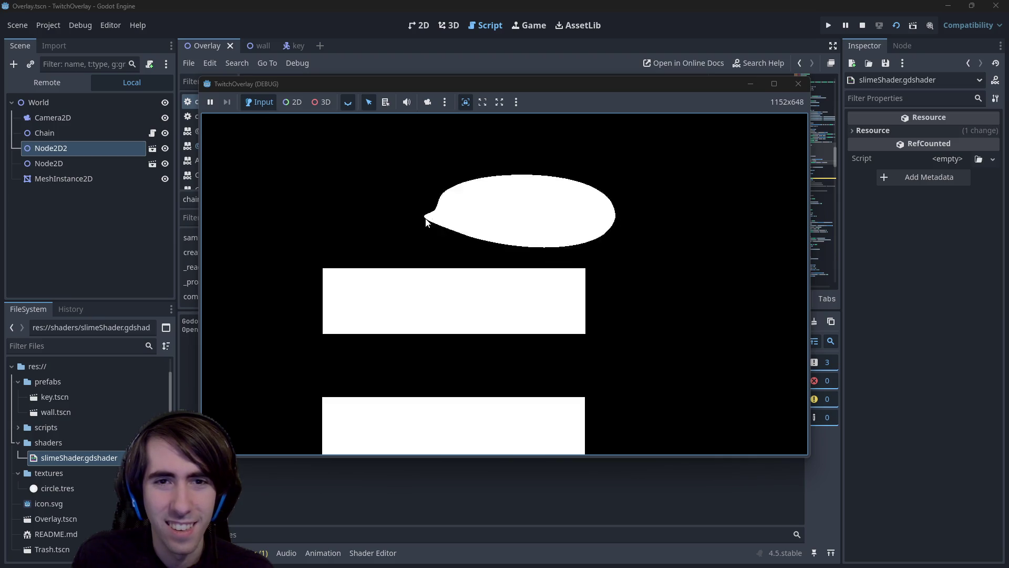
drag(426, 221, 432, 203)
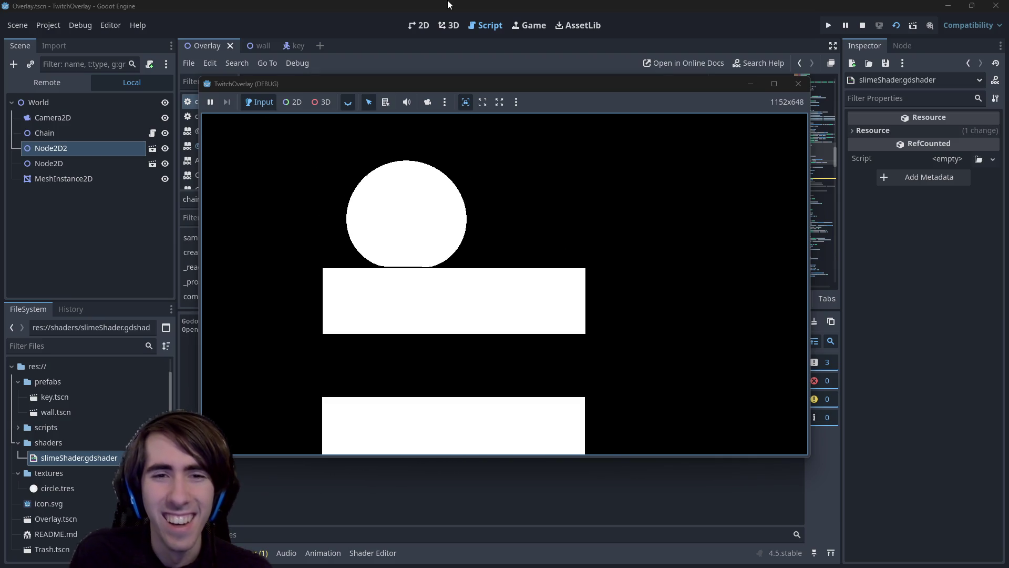
key(F8)
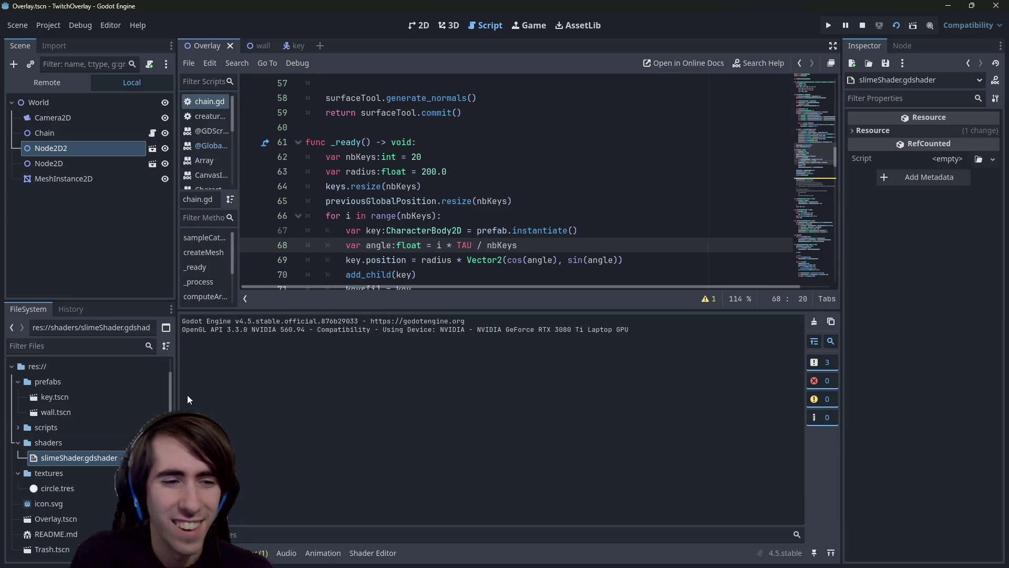
double_click(111, 454)
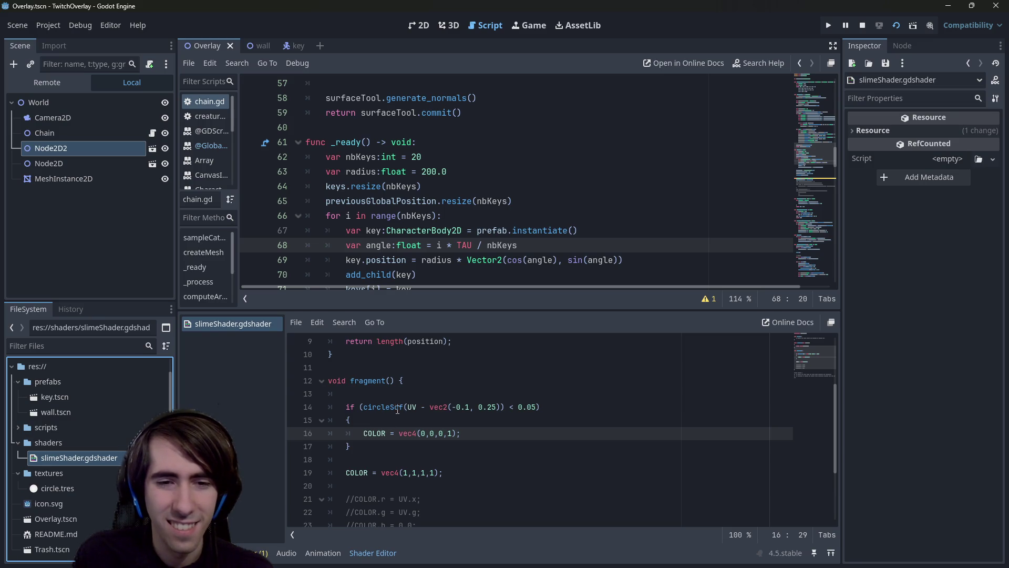
double_click(383, 406)
scroll(413, 455, up, 1)
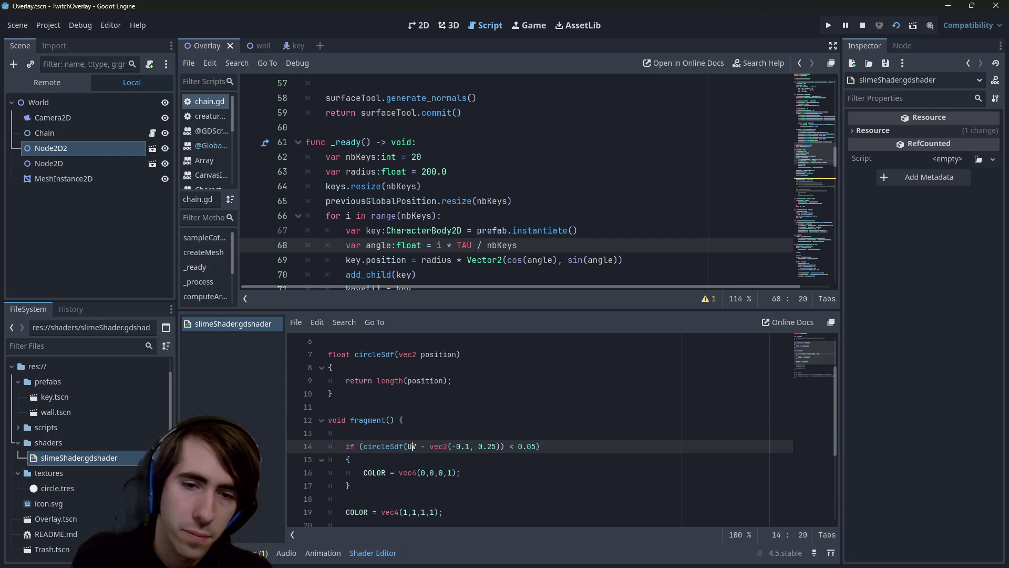
double_click(531, 446)
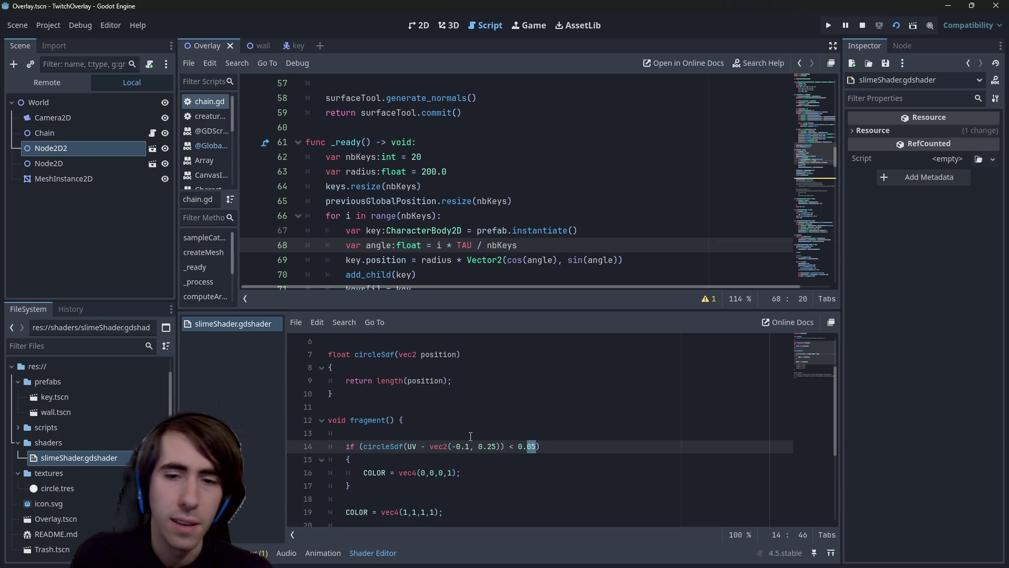
text(2)
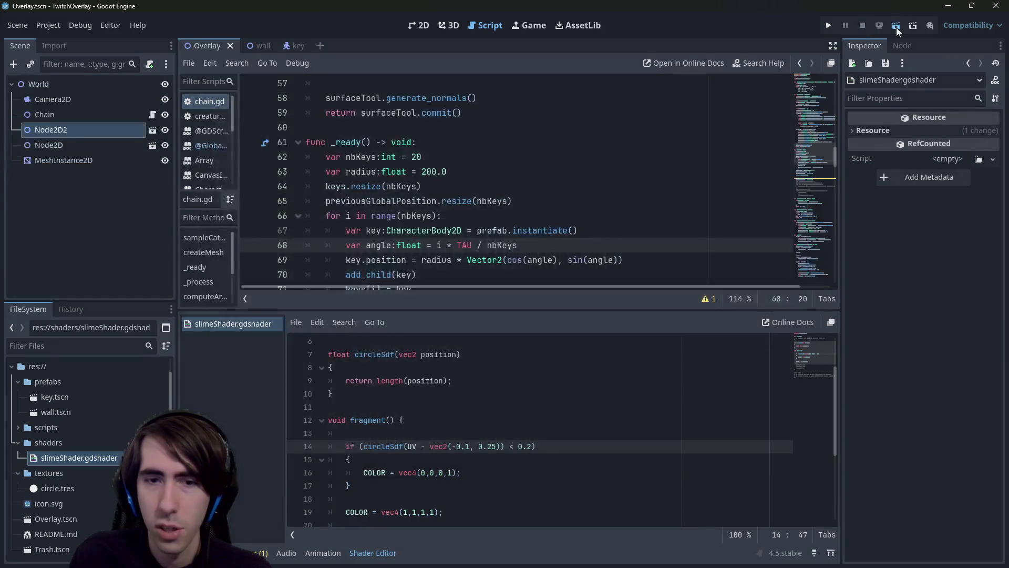
click(897, 28)
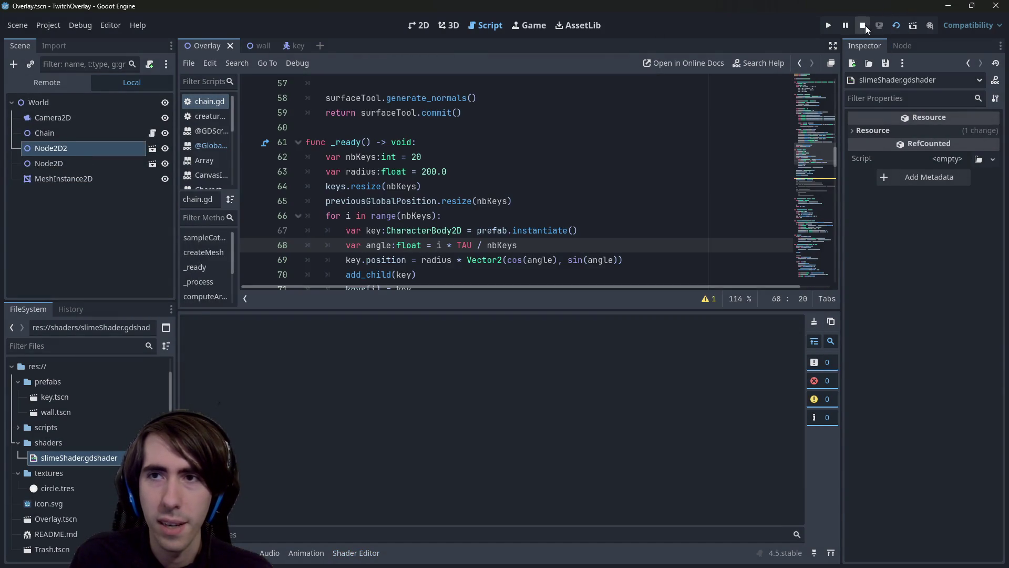
click(862, 25)
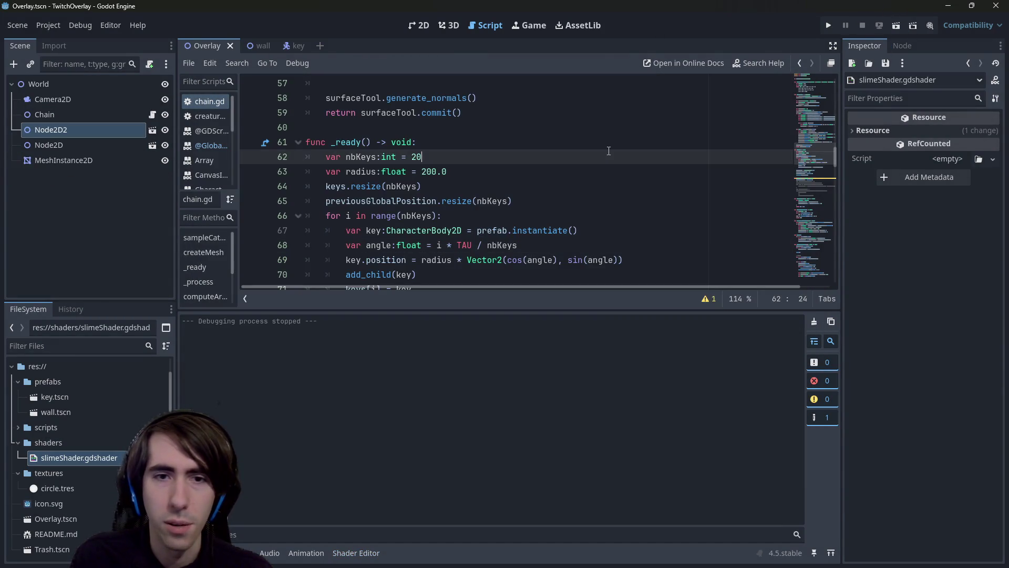
double_click(109, 458)
key(Left)
key(BackSpace)
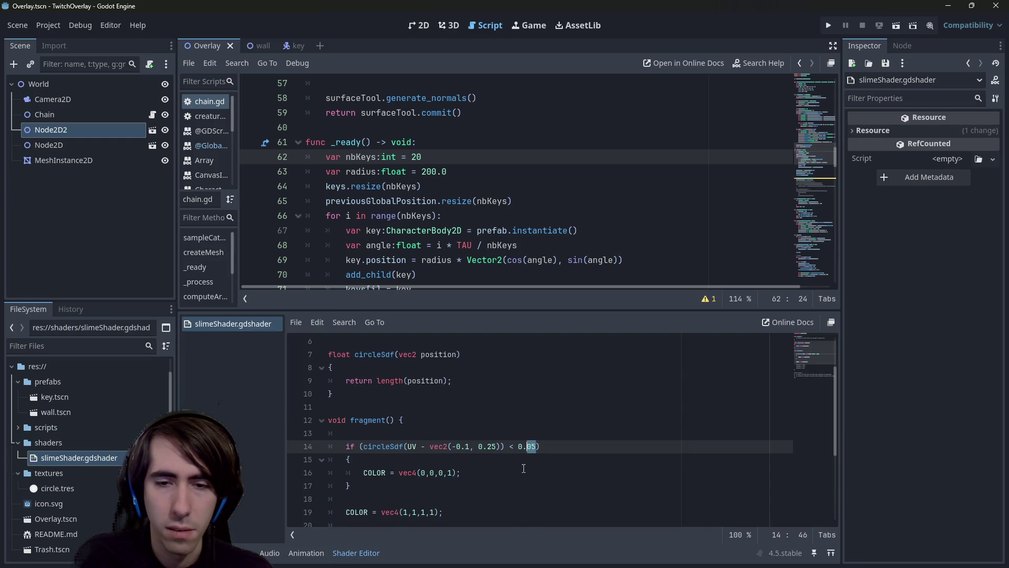
- Add a 'return;' line after the black eye colour assignment
click(523, 468)
key(Return)
text(return;)
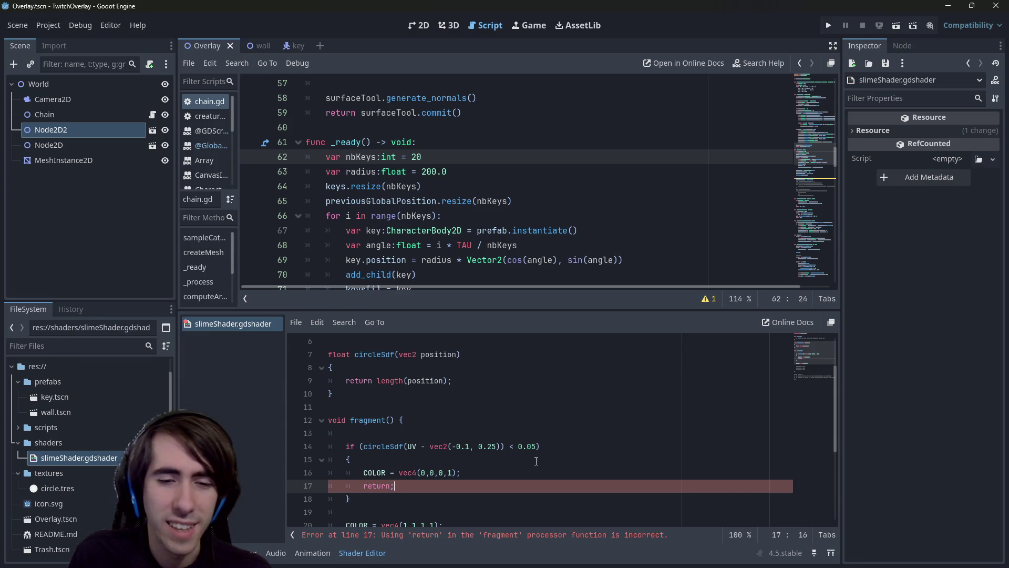
- Wrap COLOR = vec4(1,1,1,1) inside an else block
scroll(536, 461, down, 2)
click(391, 433)
text(else)
key(Return)
text({)
key(Return)
key(Down)
key(Down)
key(alt+Up)
key(alt+Up)
key(Down)
- Delete the invalid 'return;' line
key(ctrl+shift+k)
key(Up)
key(Up)
key(Up)
key(shift+Home)
key(shift+Home)
key(Delete)
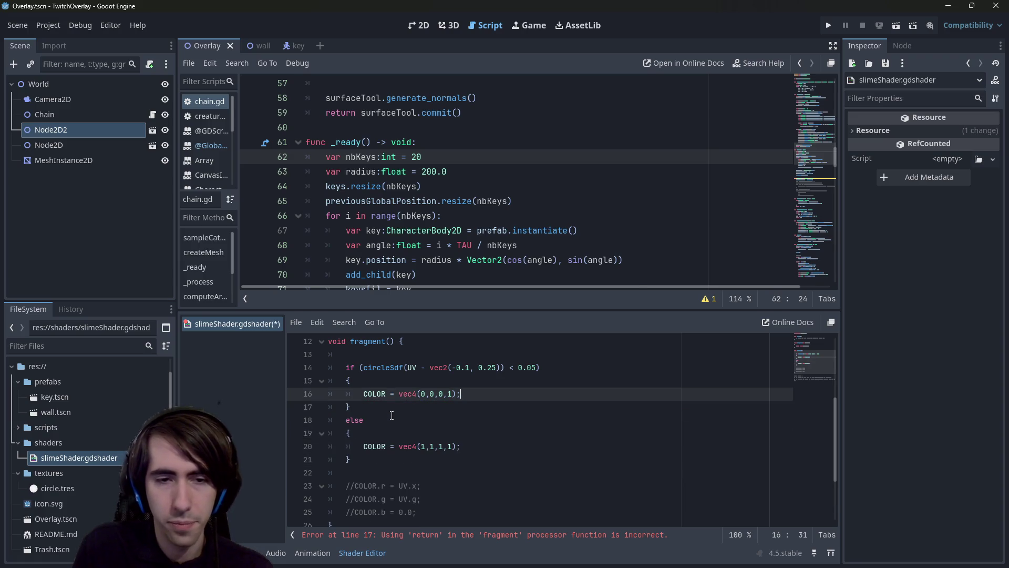
- Run the current scene, drag the white slime to check its black eye, and close it
click(888, 28)
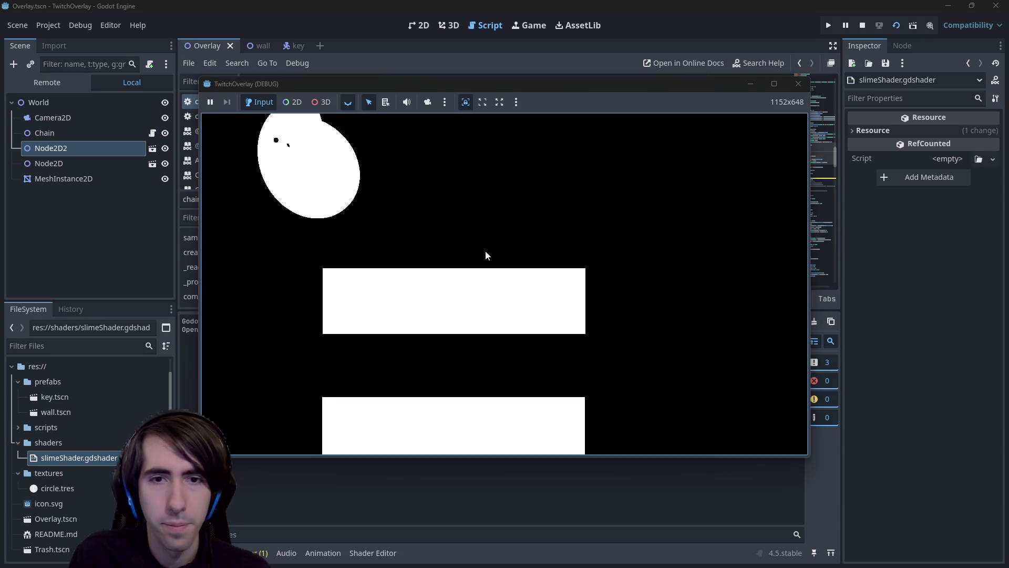
mouse_move(486, 256)
mouse_down()
mouse_move(406, 214)
mouse_move(443, 225)
mouse_move(421, 173)
mouse_move(478, 210)
mouse_move(502, 205)
mouse_move(363, 220)
mouse_move(405, 210)
mouse_move(419, 192)
mouse_move(425, 205)
mouse_up()
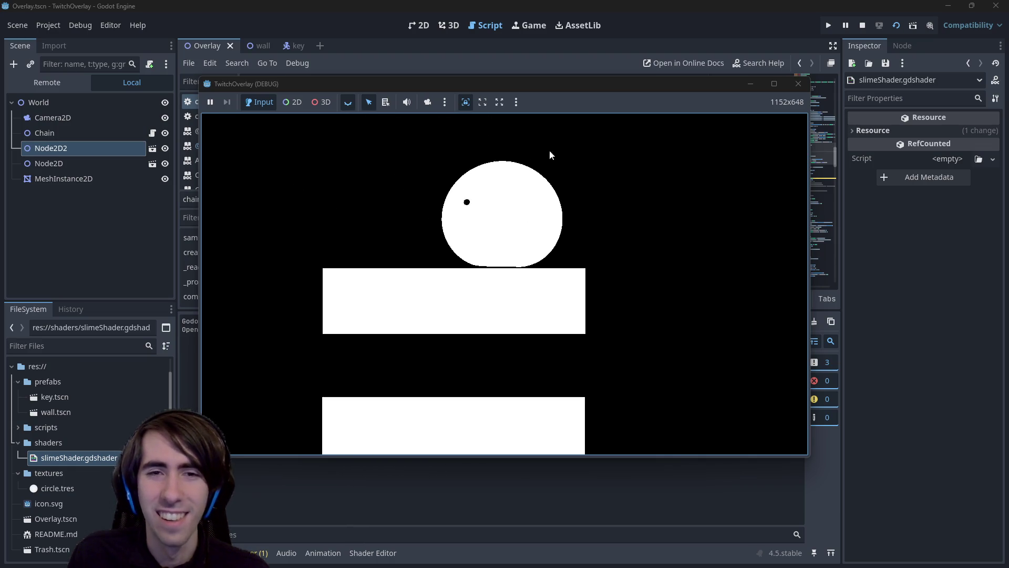
click(798, 83)
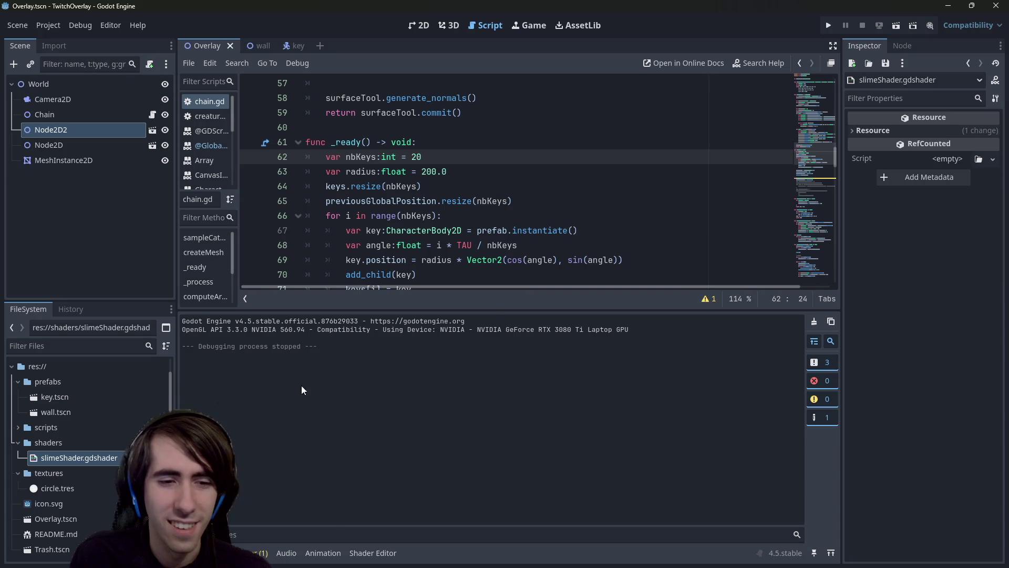
- Enlarge the first eye's radius to 0.2 and move its x offset to -0.05, saving the shader
double_click(79, 458)
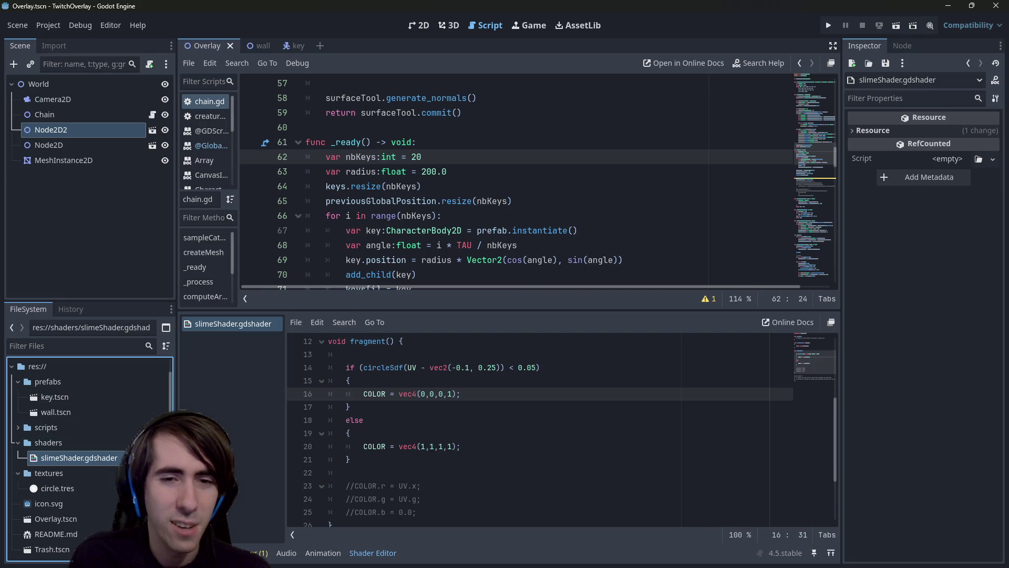
double_click(532, 367)
text(2)
click(471, 368)
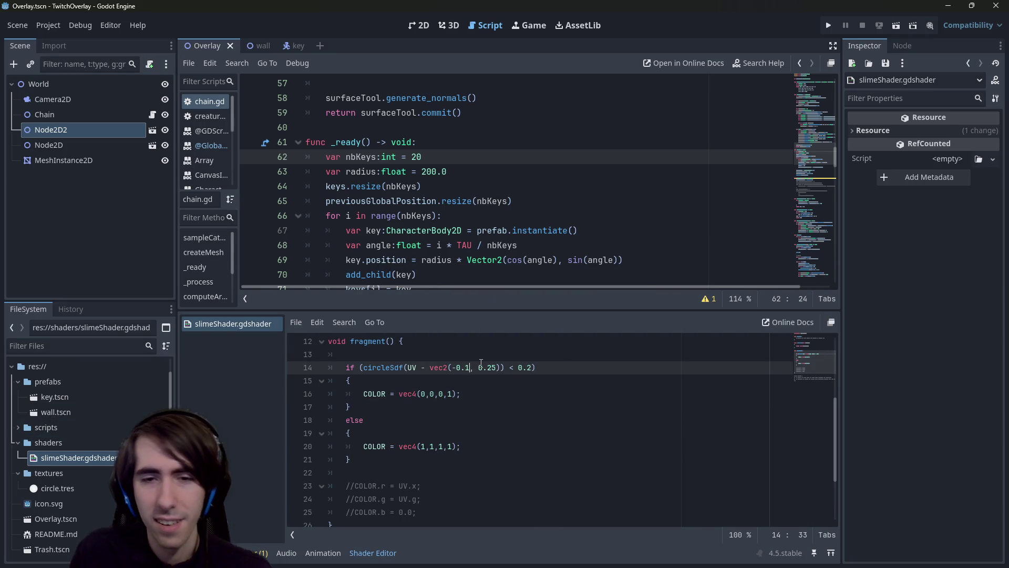
key(ctrl+s)
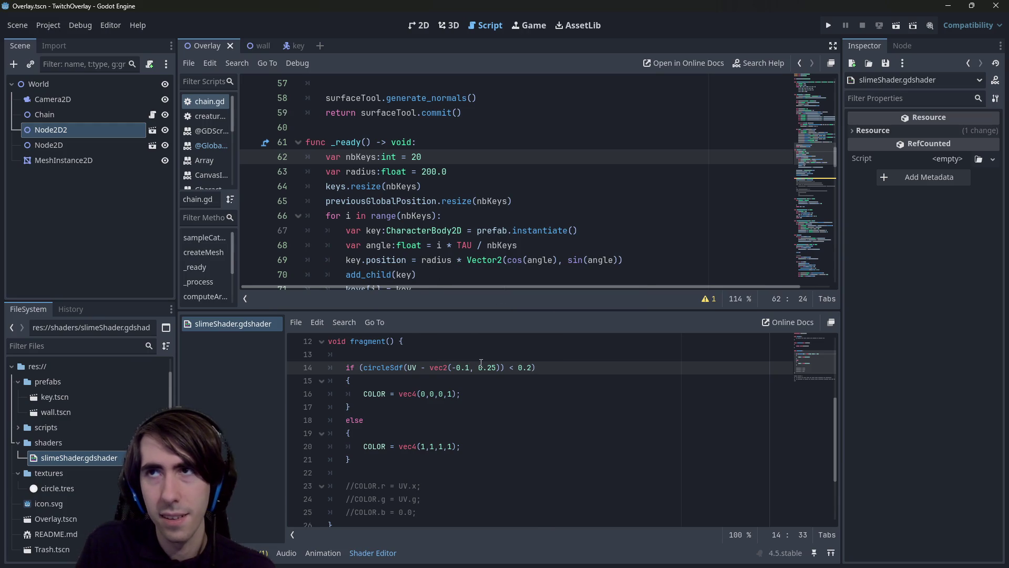
key(BackSpace)
text(05)
key(ctrl+s)
key(Right)
key(Right)
key(Right)
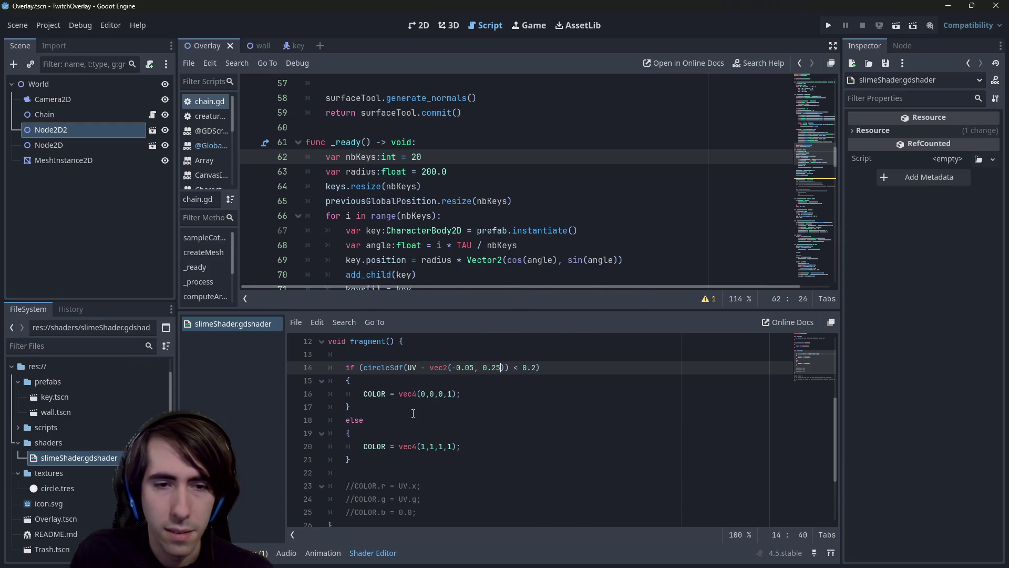
- Duplicate the eye block as an else-if second eye at vec2(0.05, 0.25), then test-run the scene
click(435, 406)
key(shift+Up)
key(shift+Up)
key(shift+Up)
key(ctrl+c)
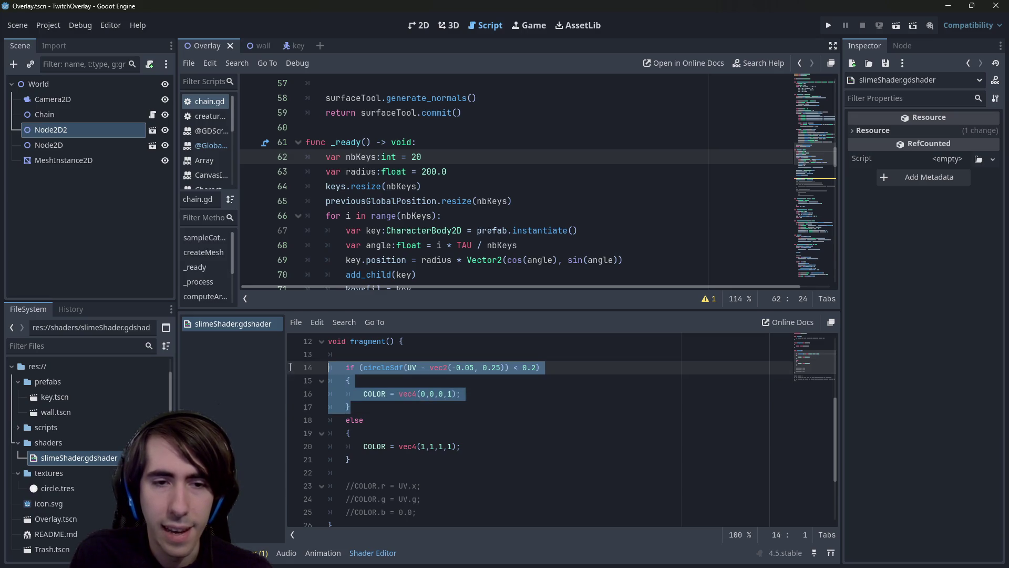
key(Right)
key(Return)
key(ctrl+v)
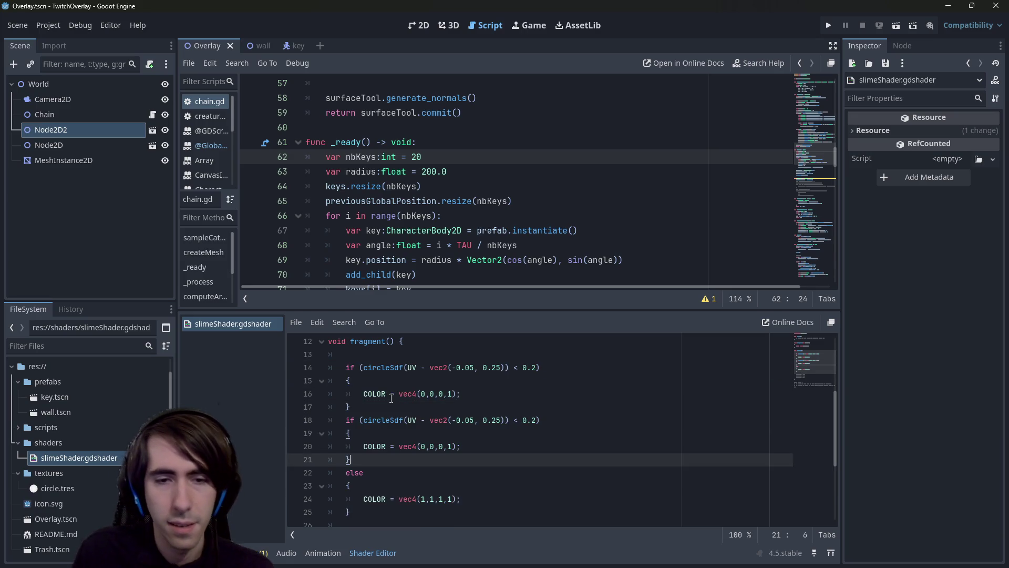
key(Up)
key(Up)
key(Up)
text(ell)
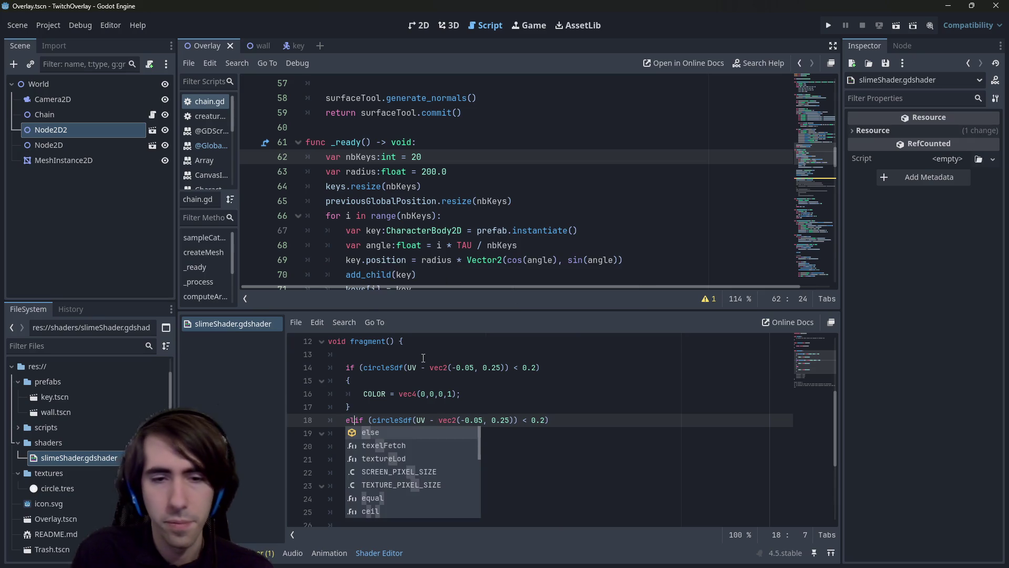
click(465, 420)
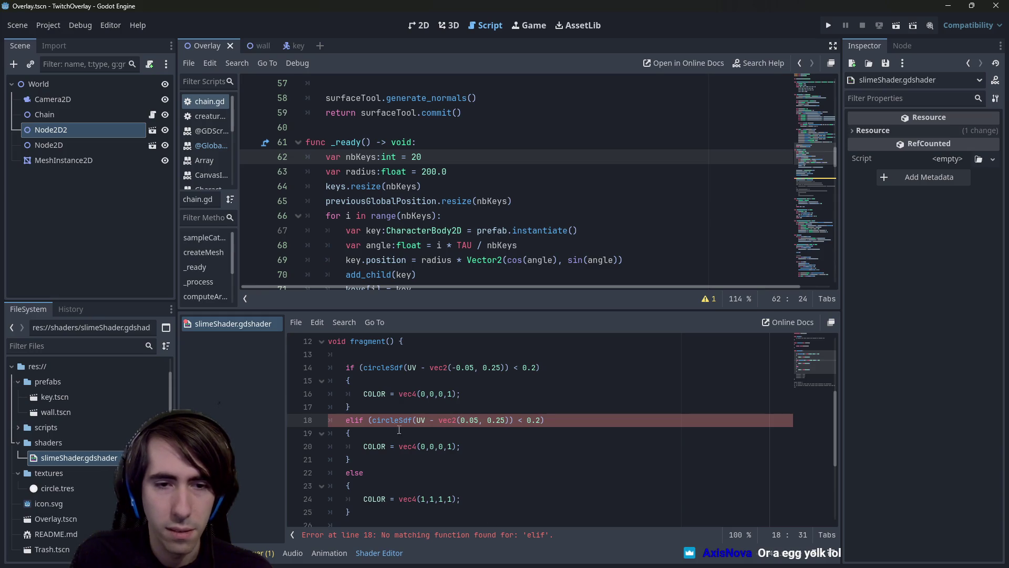
click(355, 419)
text(se)
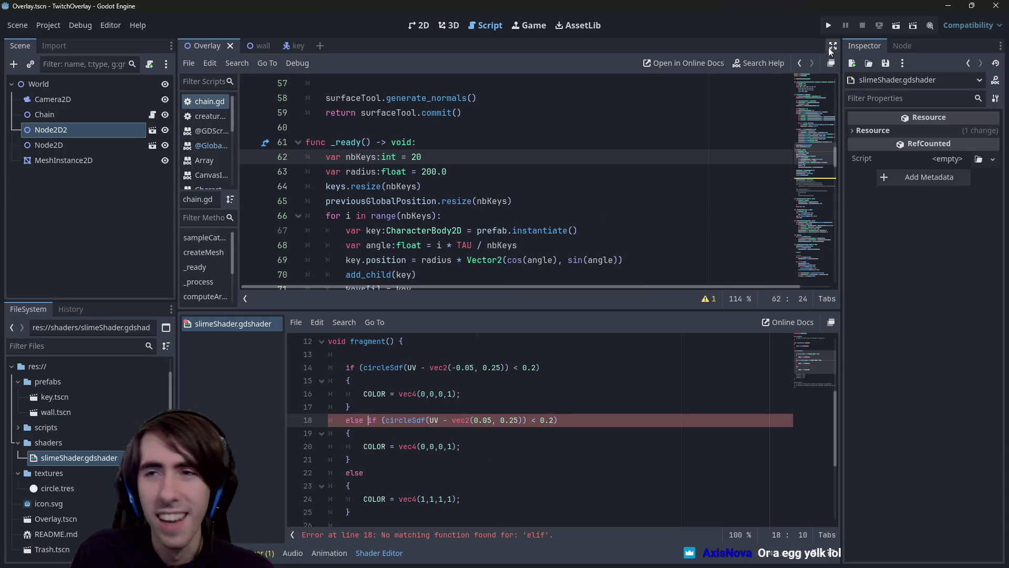
click(896, 26)
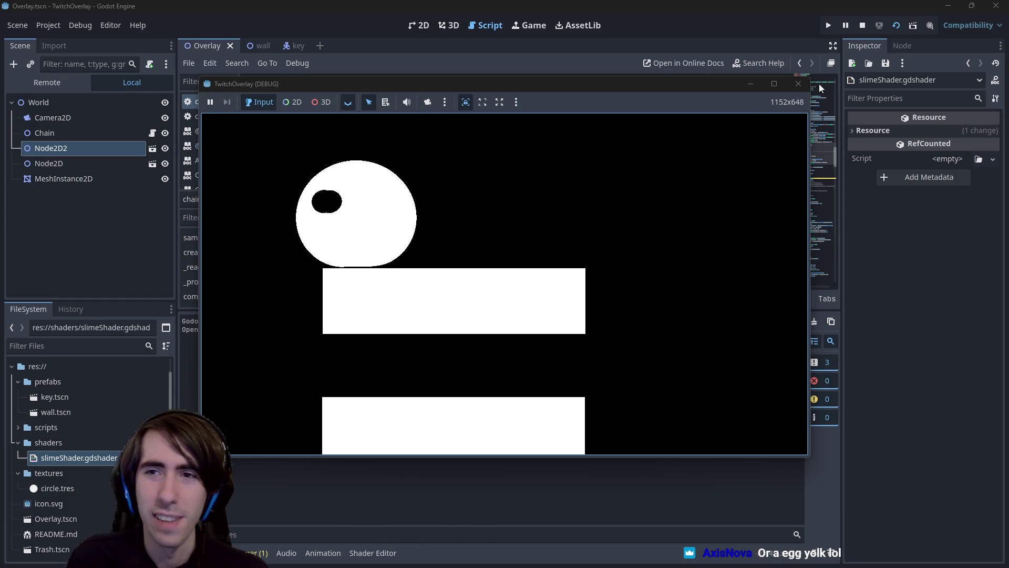
click(798, 83)
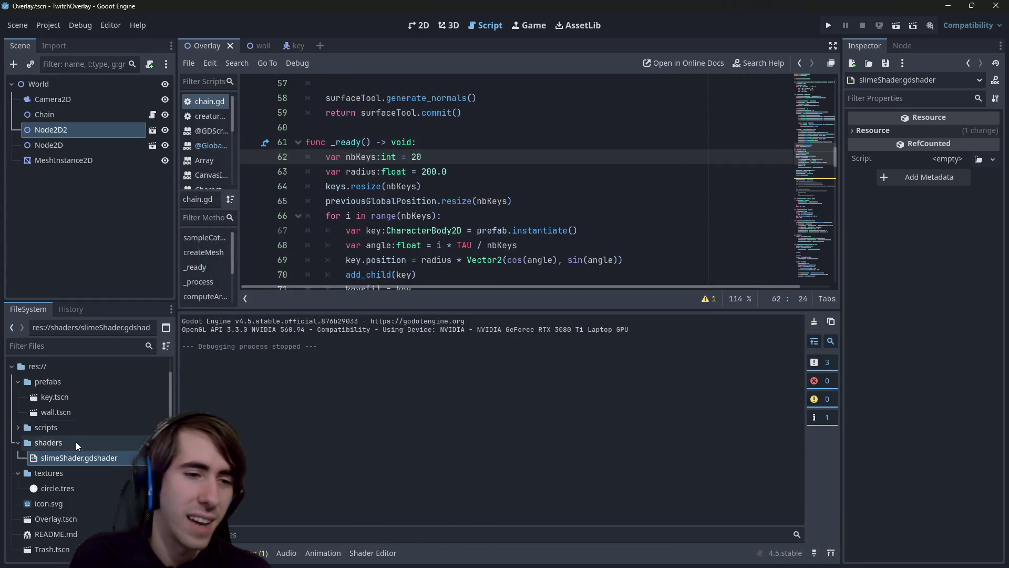
- Change the eye centres' x values to 0.4 and 0.7 on lines 14 and 18, then preview the game
double_click(90, 455)
double_click(492, 420)
text(4)
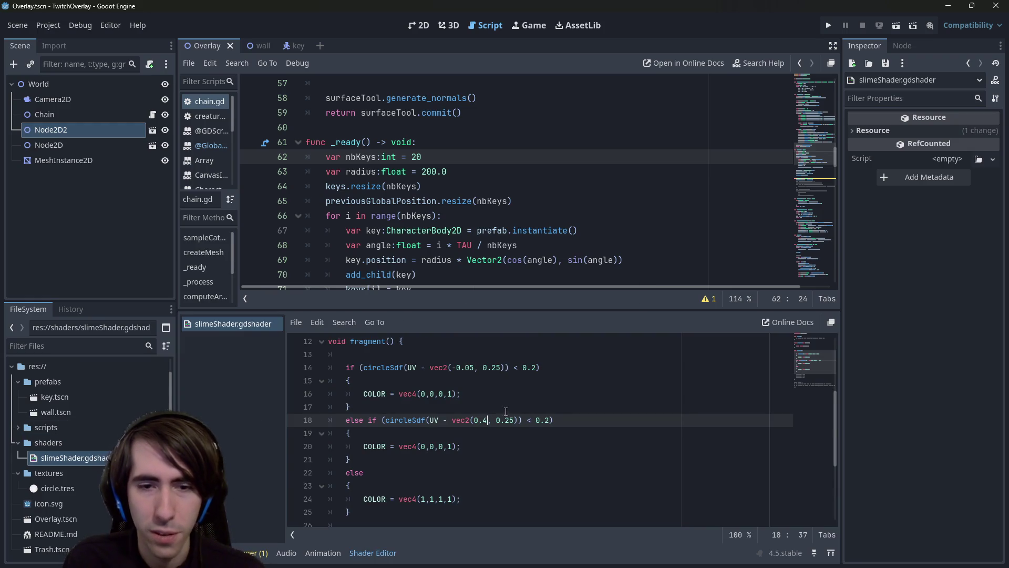
double_click(457, 367)
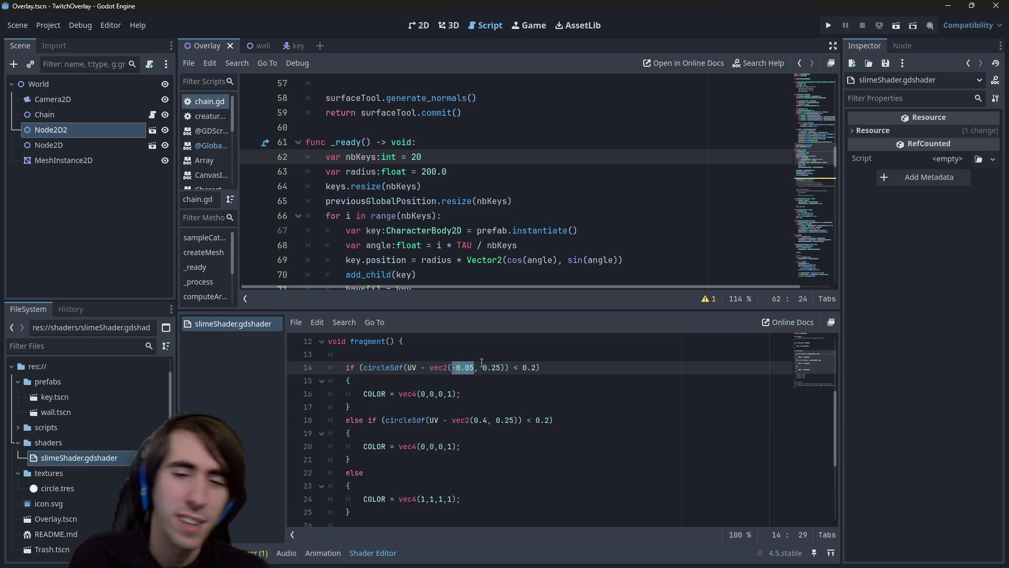
text(4)
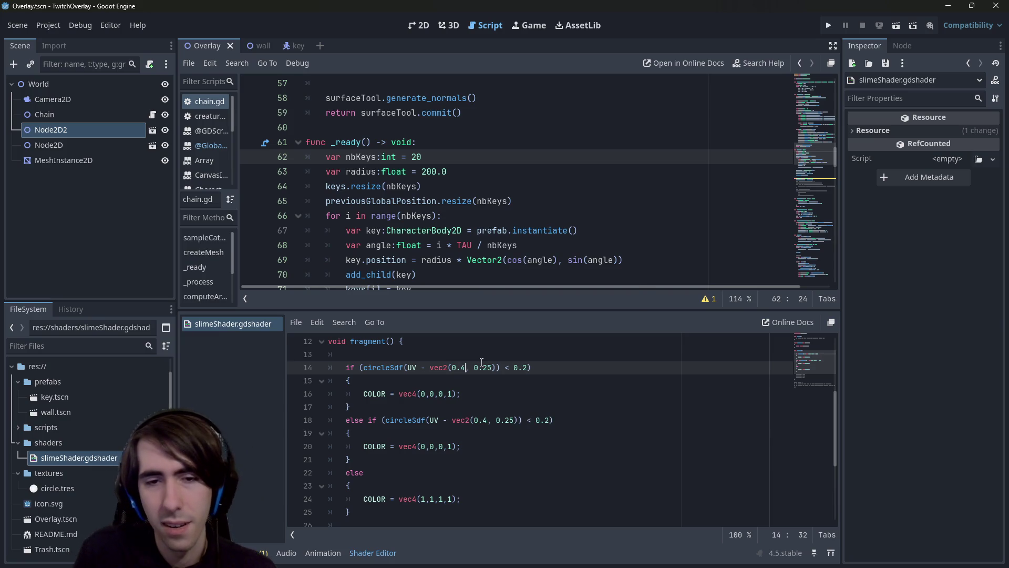
click(487, 420)
key(BackSpace)
text(6)
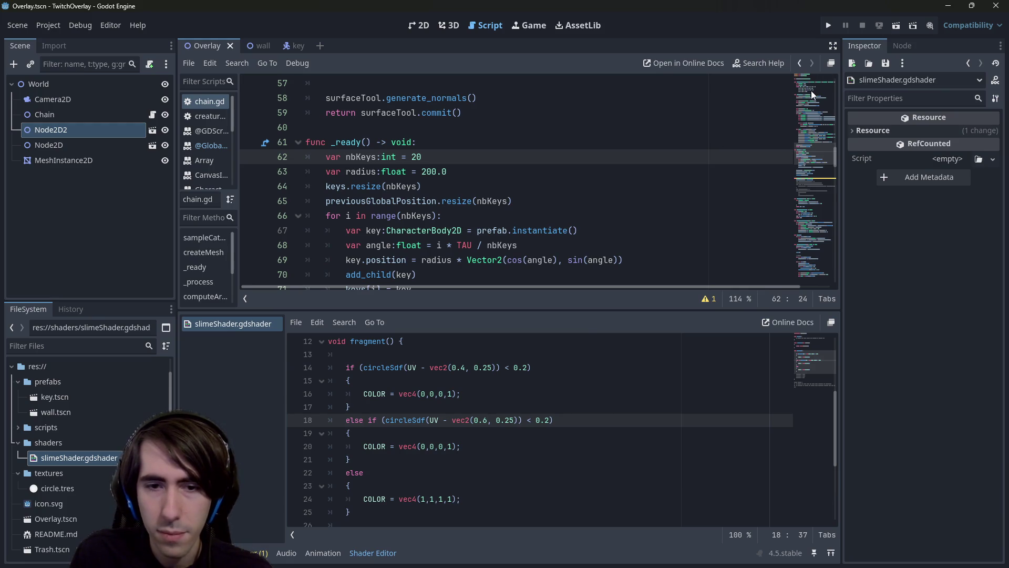
key(BackSpace)
text(7)
key(Up)
key(Up)
key(Up)
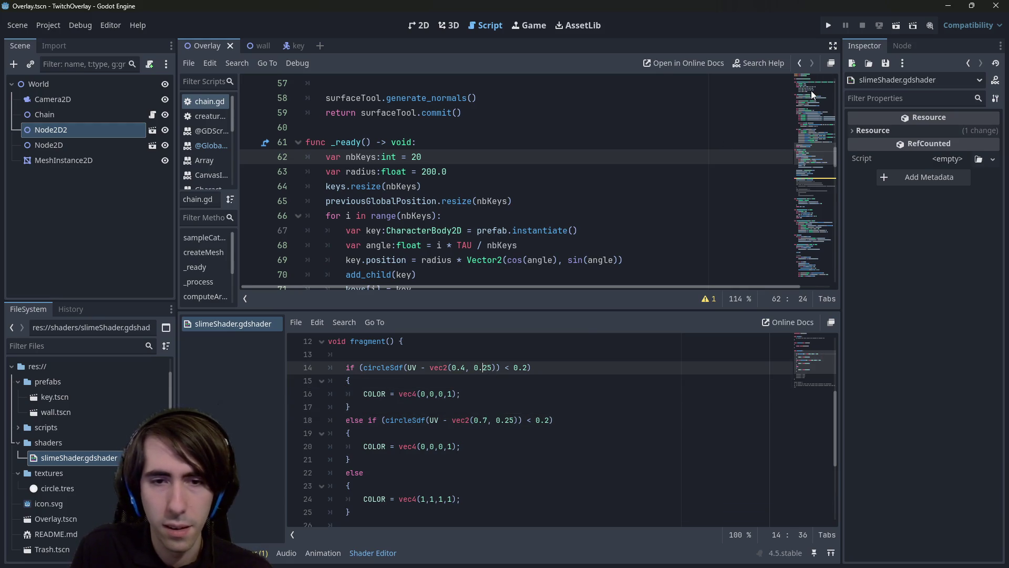
click(898, 26)
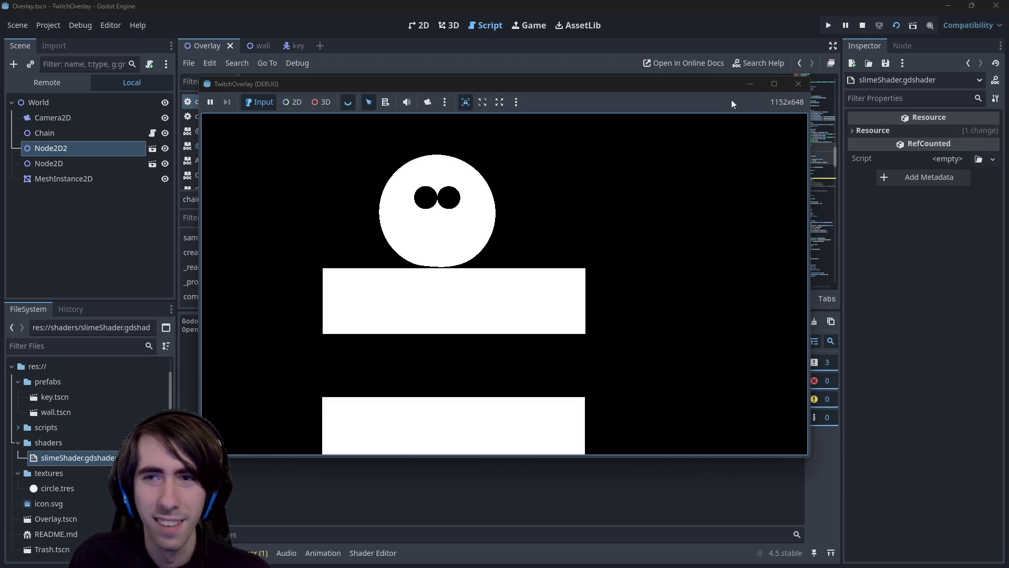
click(799, 83)
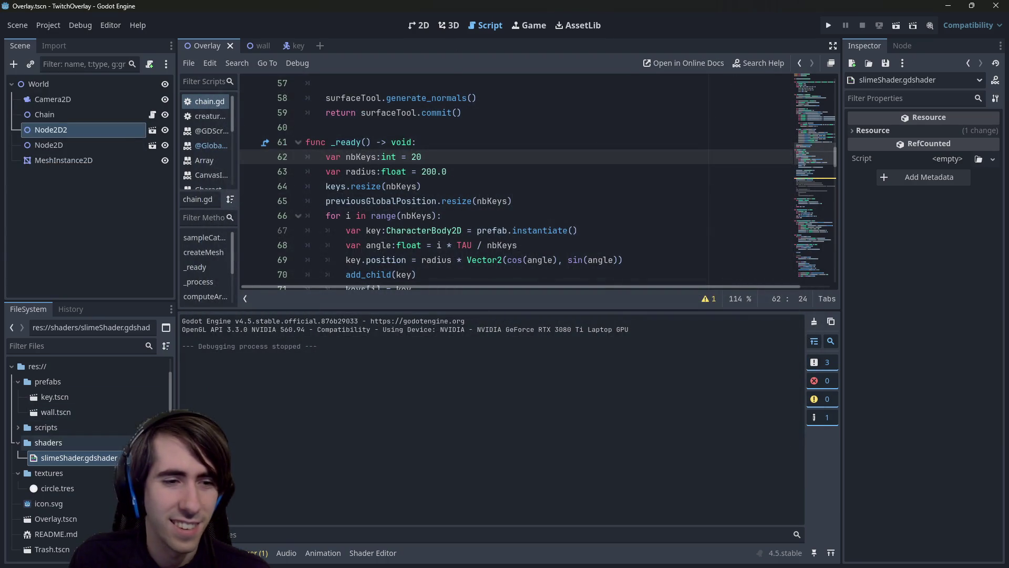
- Declare float eye1 holding the first eye's circleSdf distance above the eye checks
double_click(79, 458)
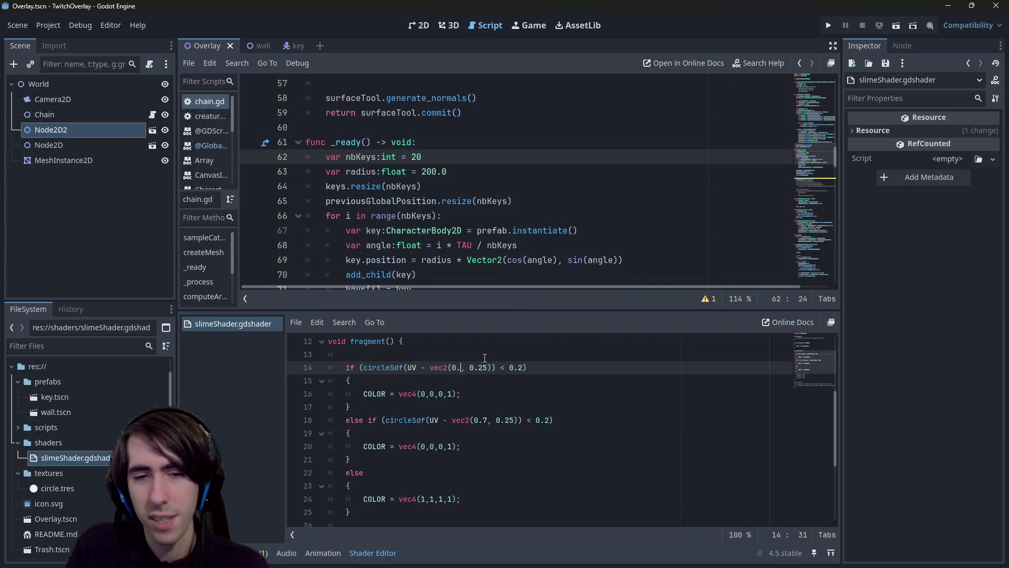
click(488, 421)
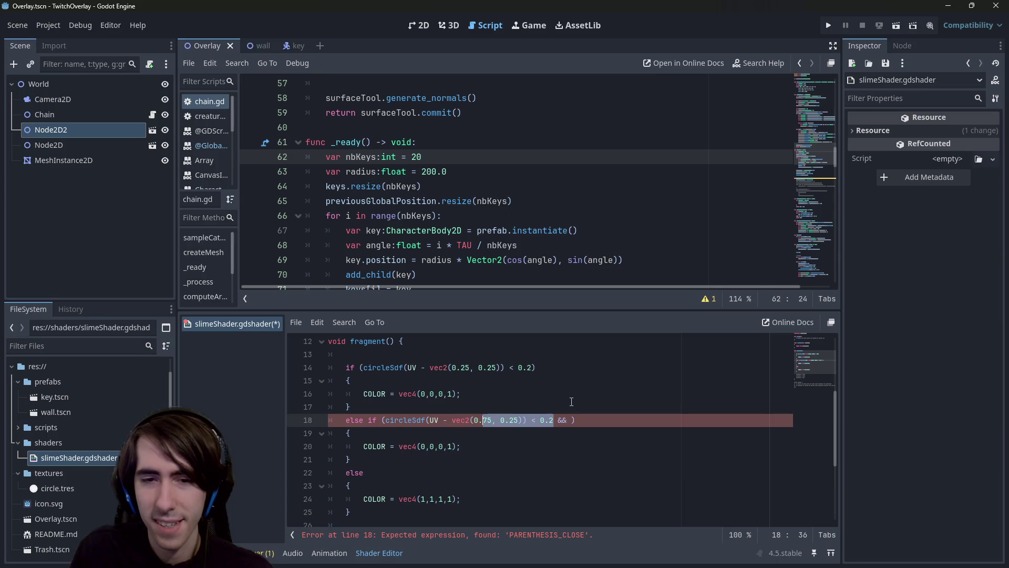
key(Left)
key(ctrl+Right)
key(ctrl+Right)
key(ctrl+Right)
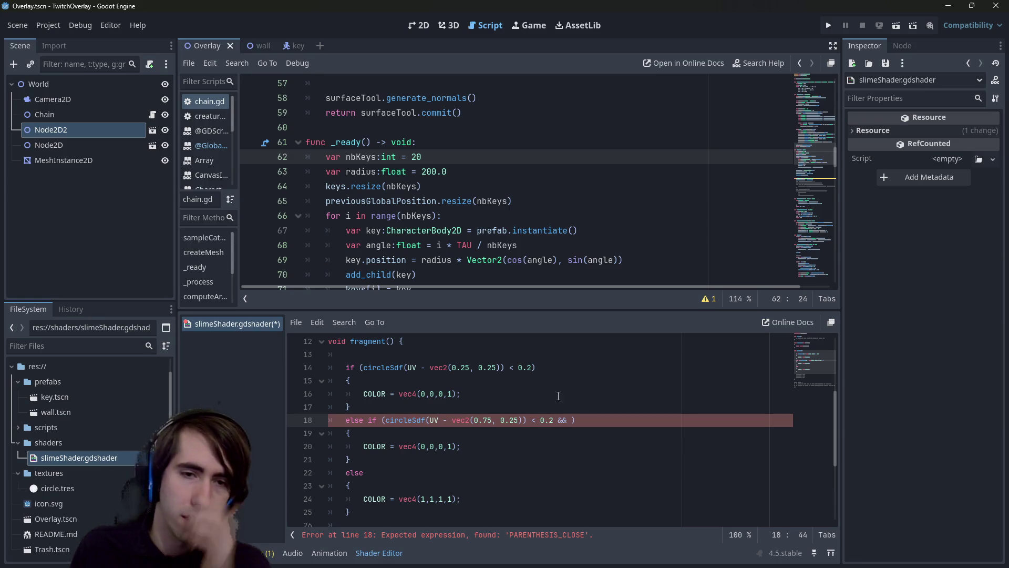
click(503, 346)
click(502, 352)
text(loat eye1 =)
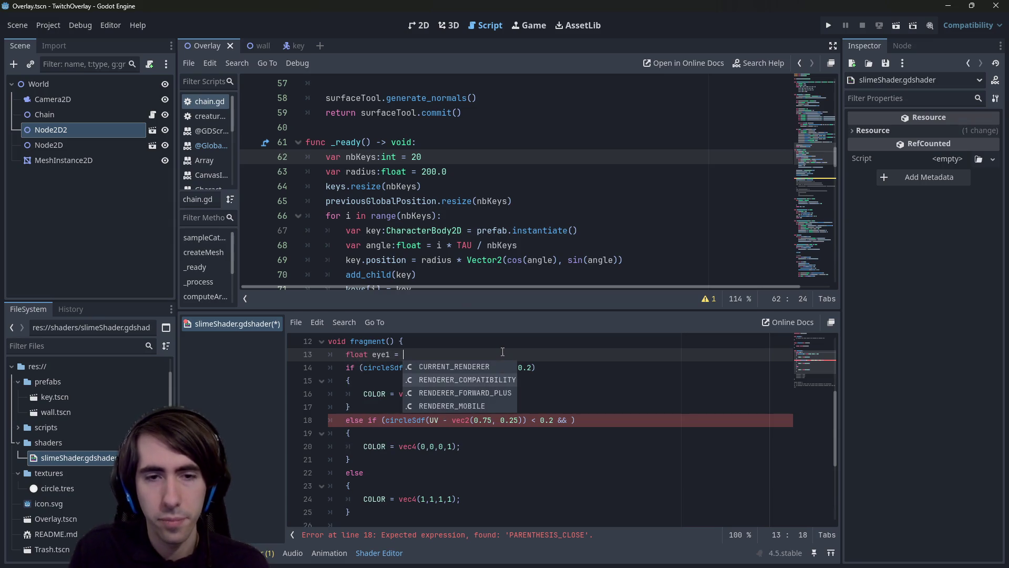
key(Escape)
key(Down)
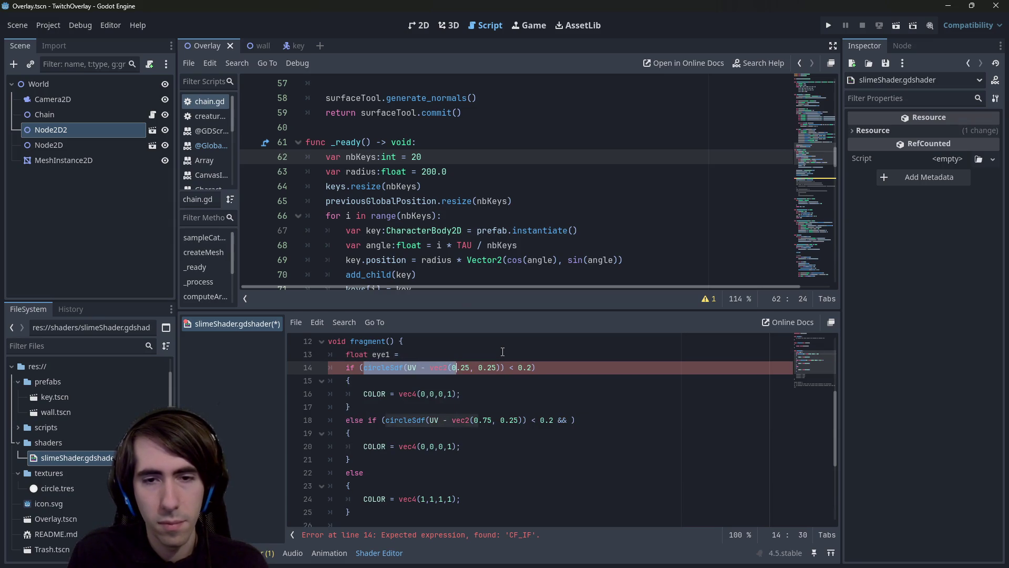
key(shift+Right)
key(shift+Right)
key(shift+Right)
key(Up)
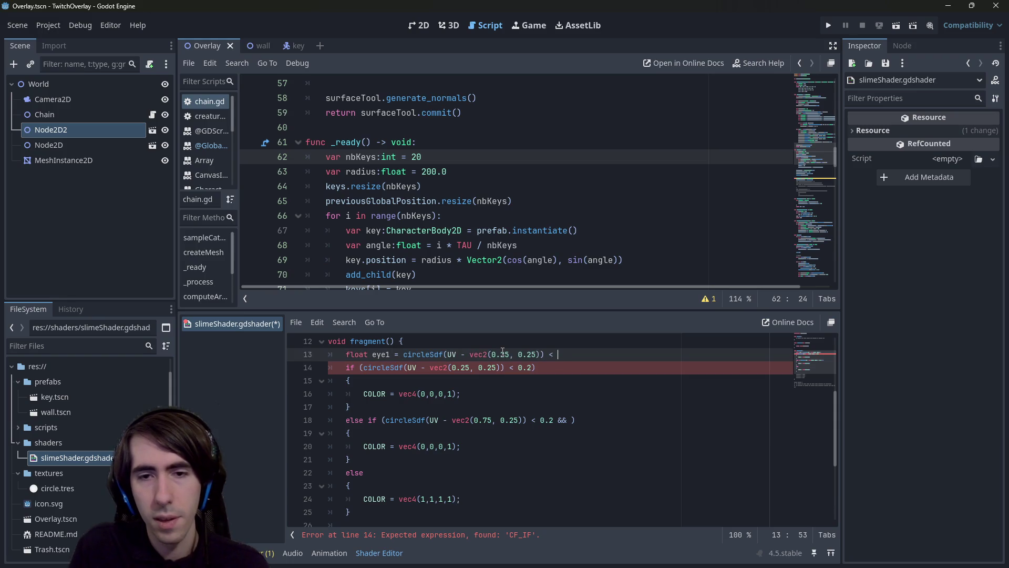
text(;)
key(ctrl+s)
key(shift+Left)
key(shift+Left)
key(shift+Left)
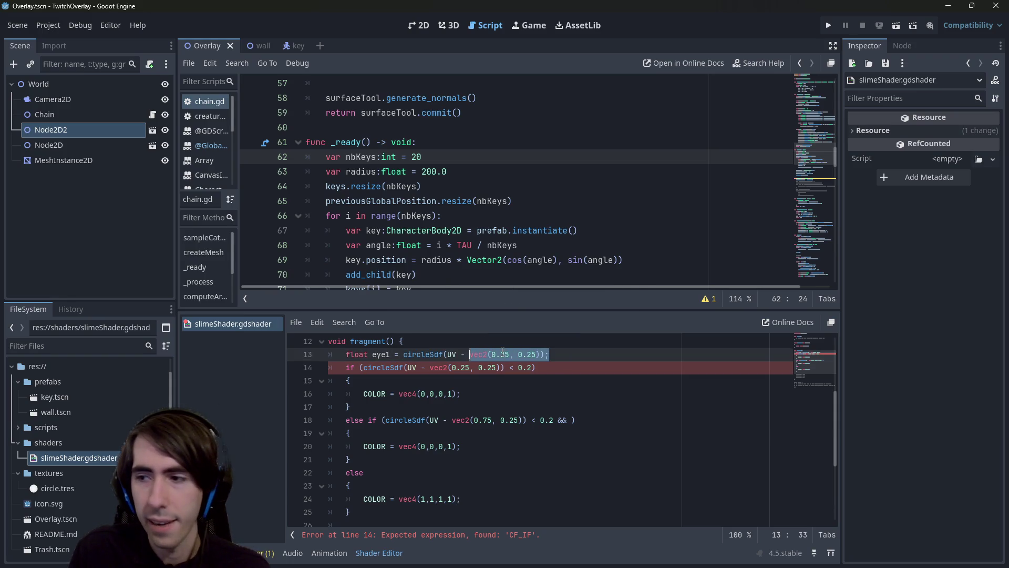
- Duplicate the declaration as eye2 using the second eye's centre and save
key(ctrl+shift+Left)
key(ctrl+shift+Left)
key(ctrl+shift+Left)
key(ctrl+alt+Down)
key(ctrl+Right)
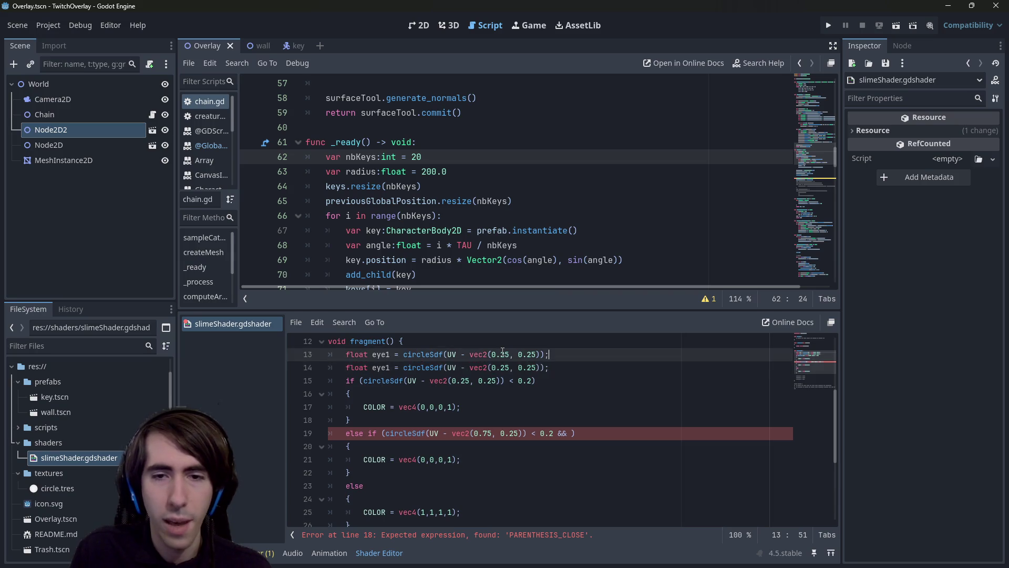
key(BackSpace)
text(2)
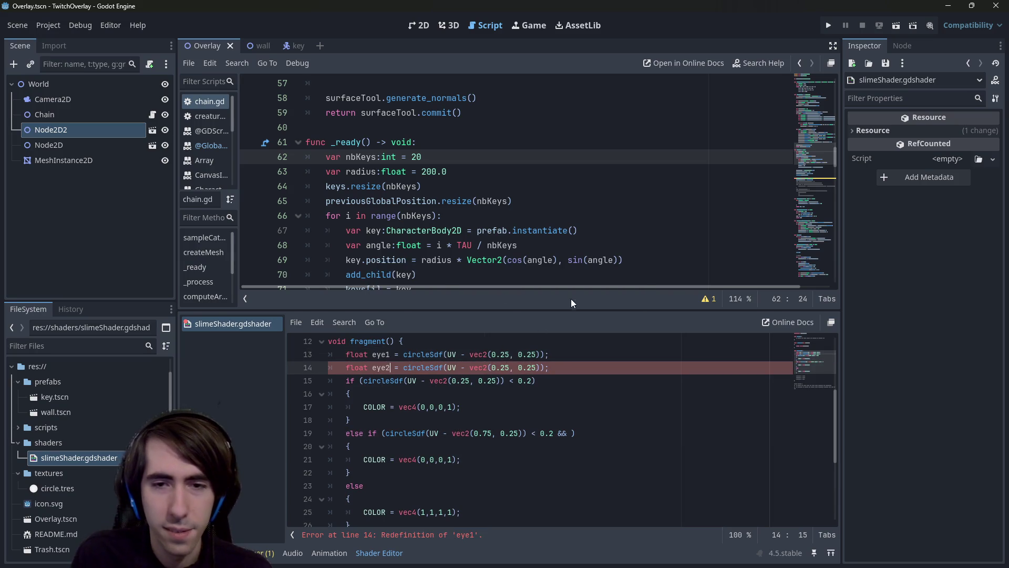
drag(385, 433, 526, 433)
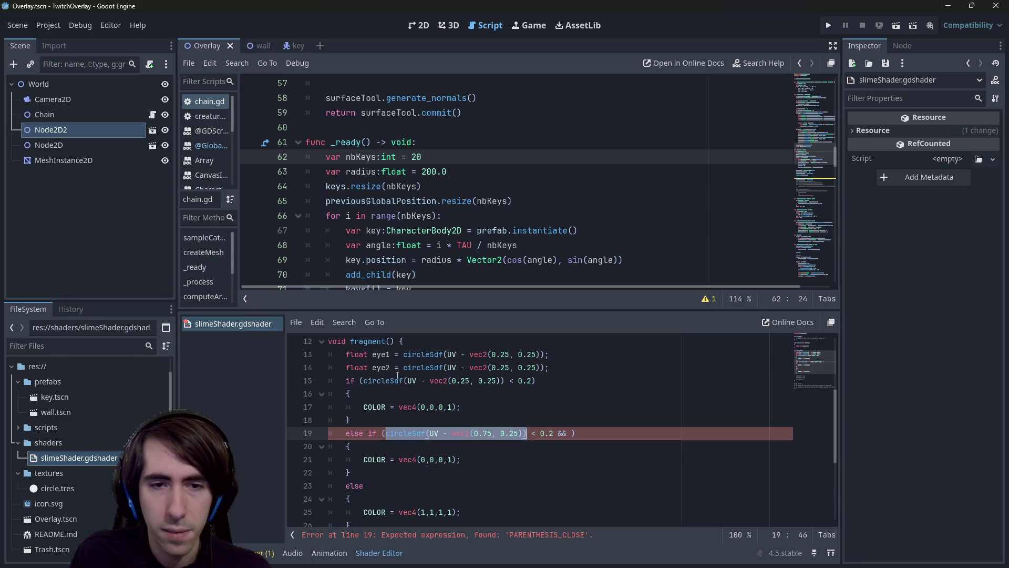
key(ctrl+c)
drag(404, 368, 542, 367)
key(ctrl+v)
key(ctrl+s)
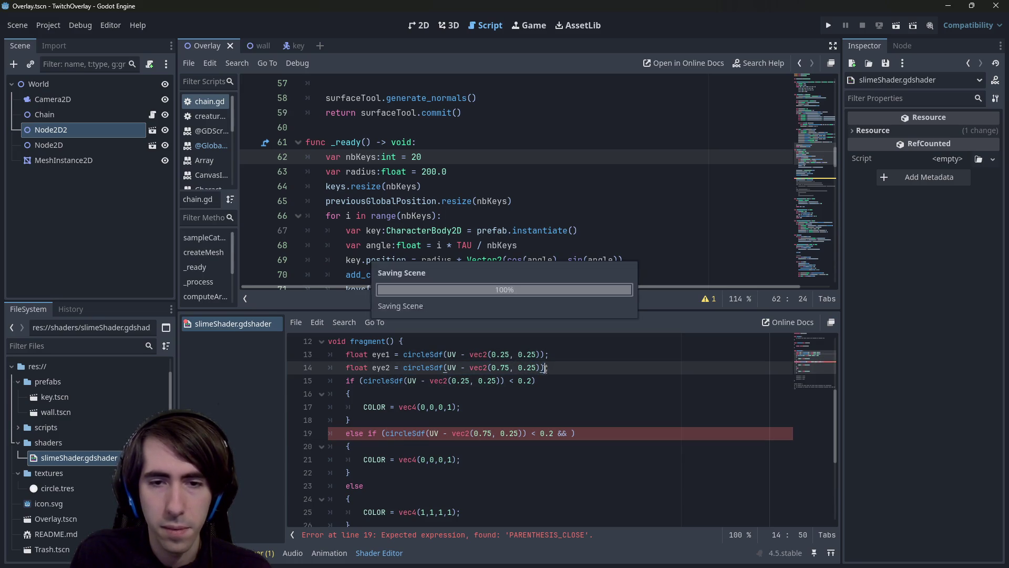
- Change the first eye condition to eye1 < 0.2 && eye1 > 0.05 for a ring shape
double_click(380, 356)
key(ctrl+c)
drag(363, 380, 526, 380)
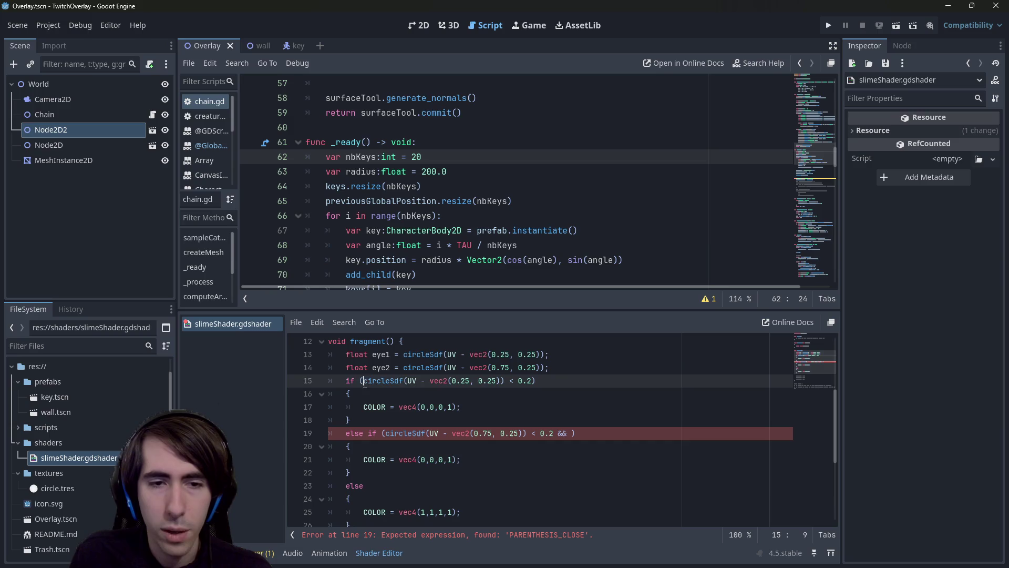
key(ctrl+v)
key(Right)
key(Right)
key(Right)
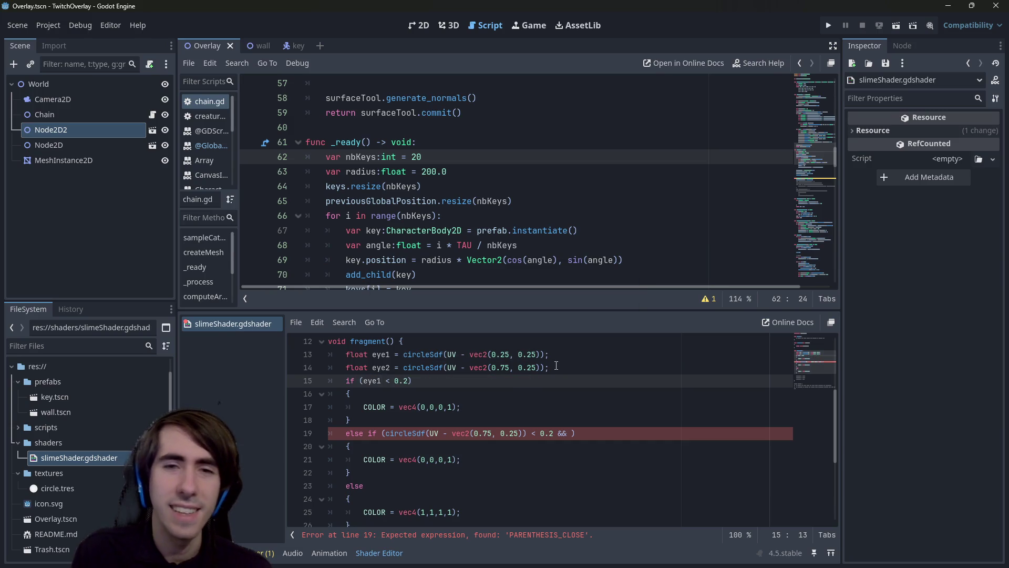
text(&& eye1 )
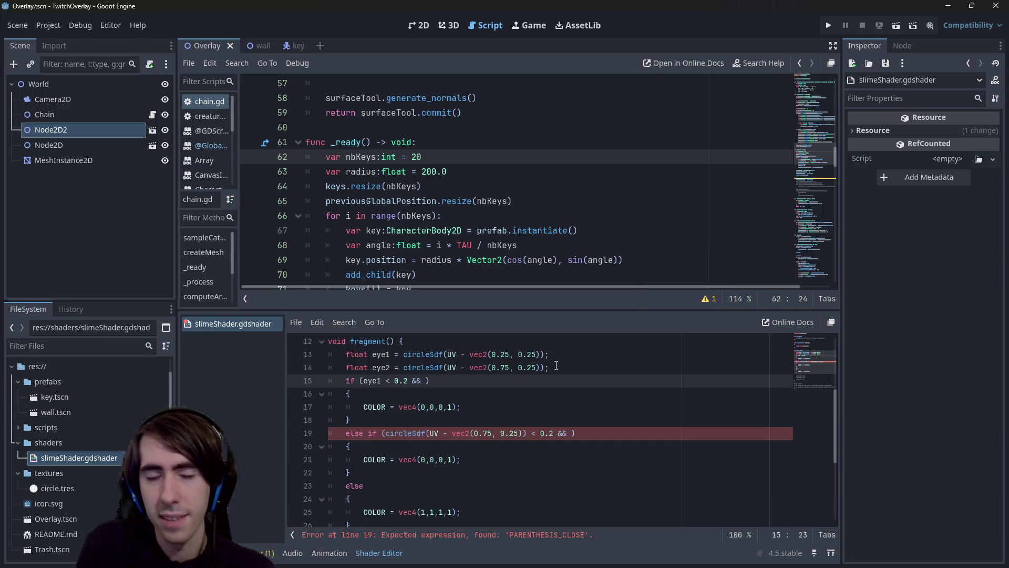
text(> )
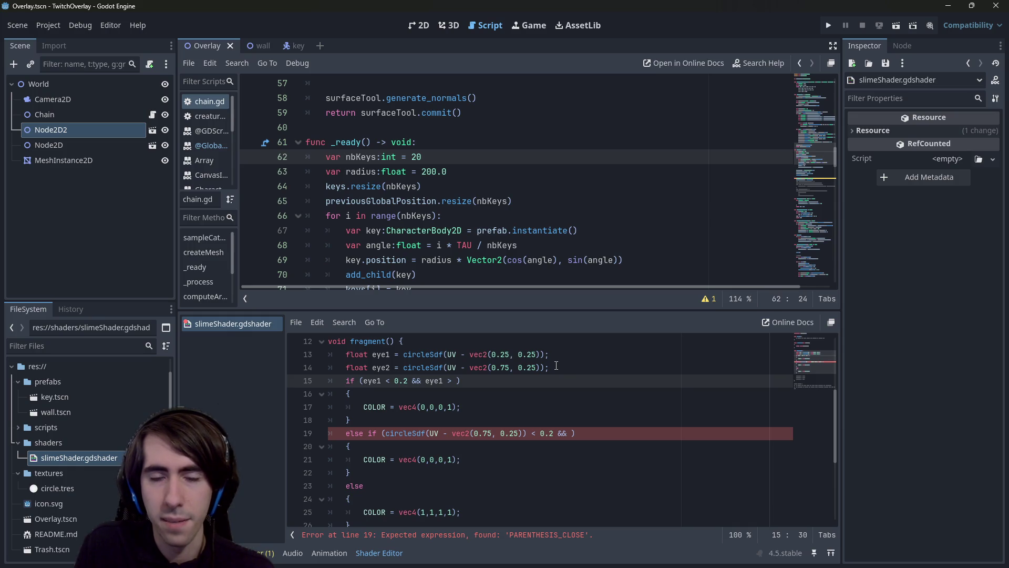
text(0.)
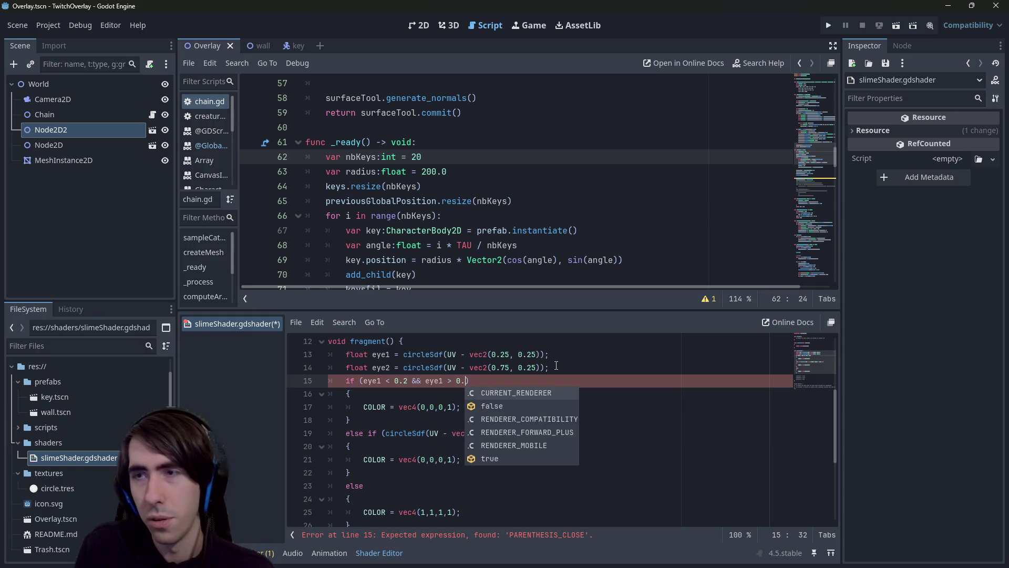
text(05)
key(ctrl+s)
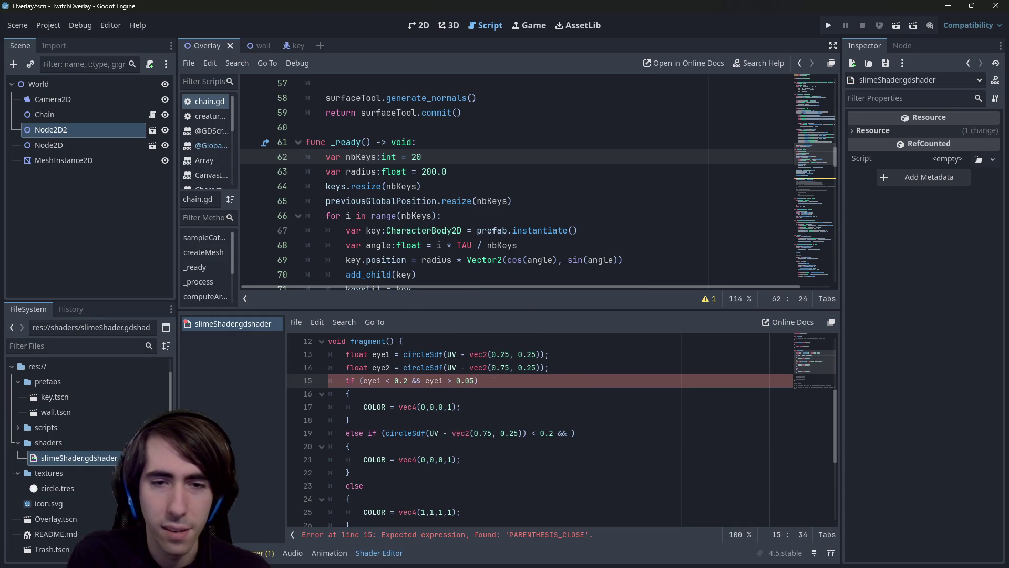
- Apply the same ring condition to the second eye using eye2, then run the scene
drag(489, 380, 180, 367)
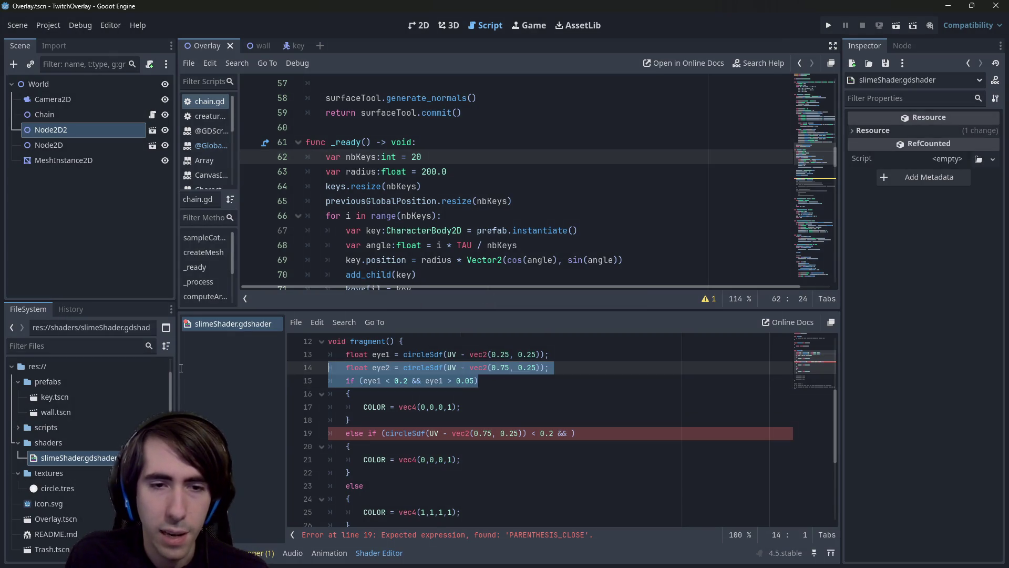
drag(576, 433, 236, 430)
key(ctrl+v)
double_click(371, 433)
text(eye2)
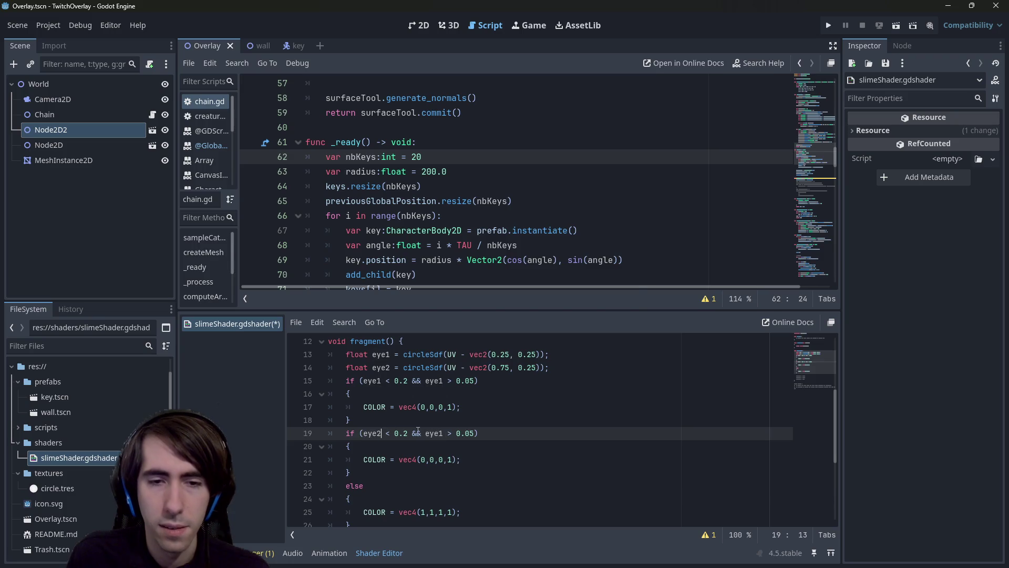
click(896, 25)
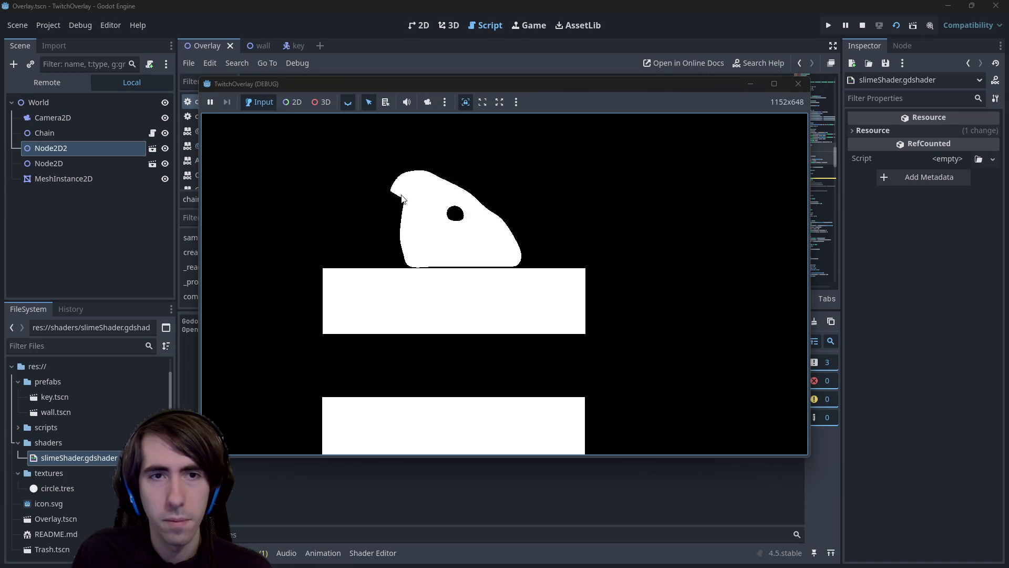
- Make the eye2 check an else if (eye2 < 0.2 && eye2 > 0.05) and relaunch with F6
click(798, 84)
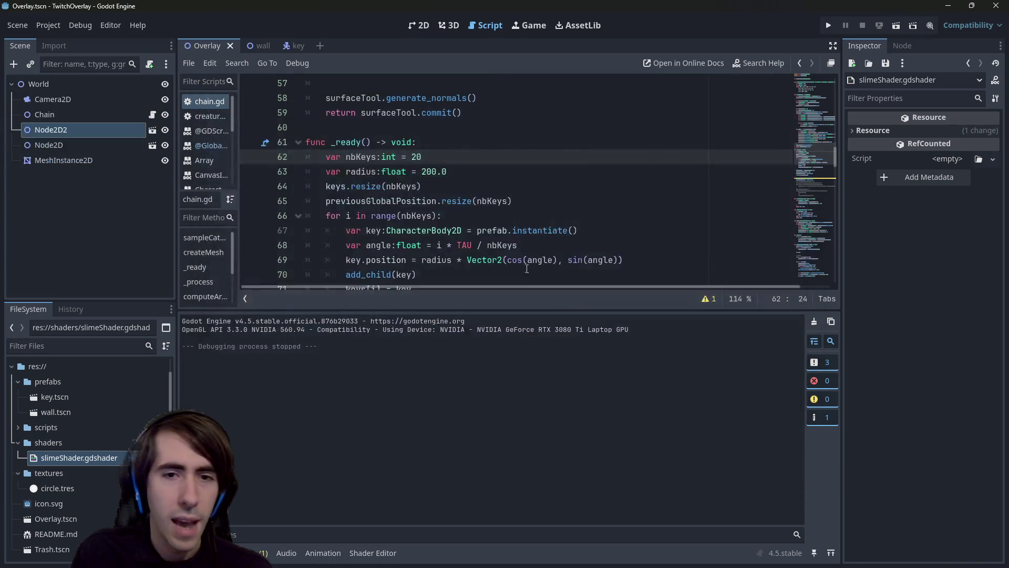
click(439, 205)
double_click(79, 457)
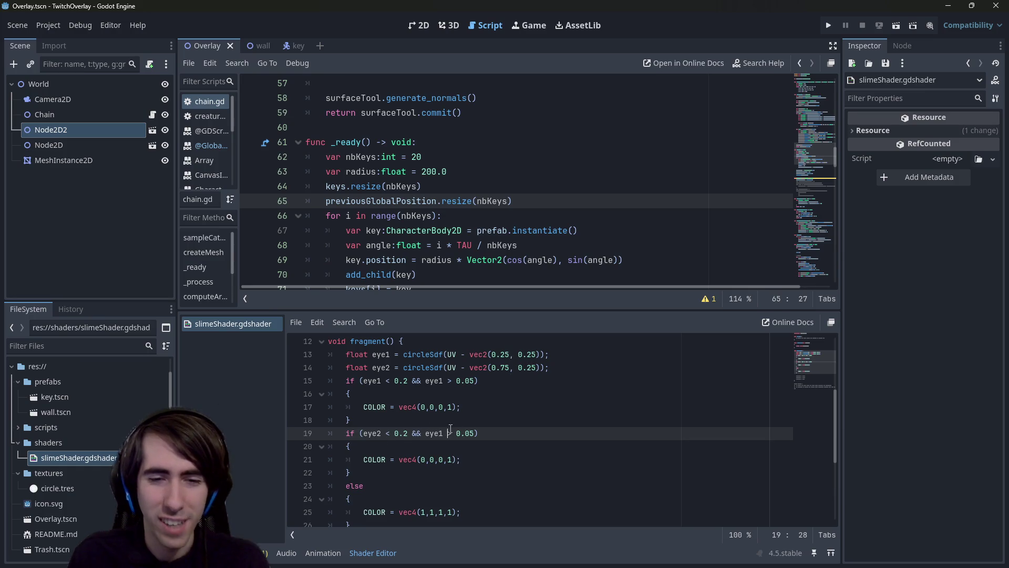
click(896, 25)
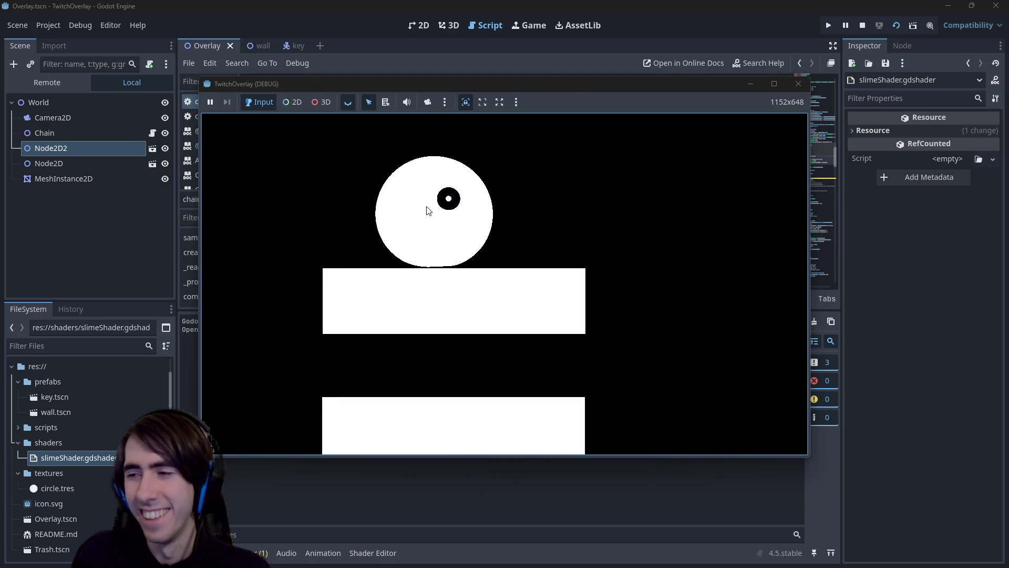
click(798, 83)
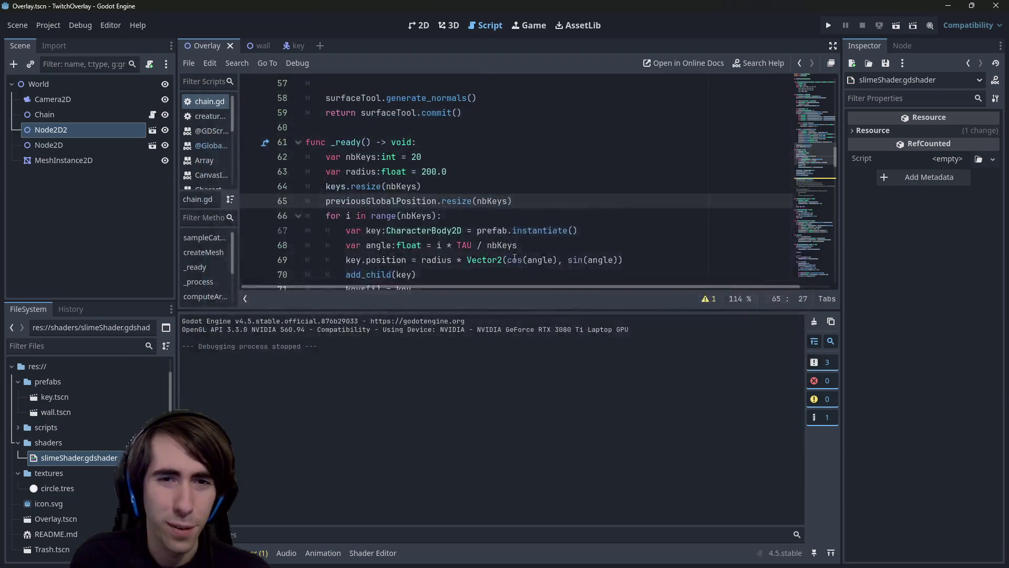
double_click(115, 457)
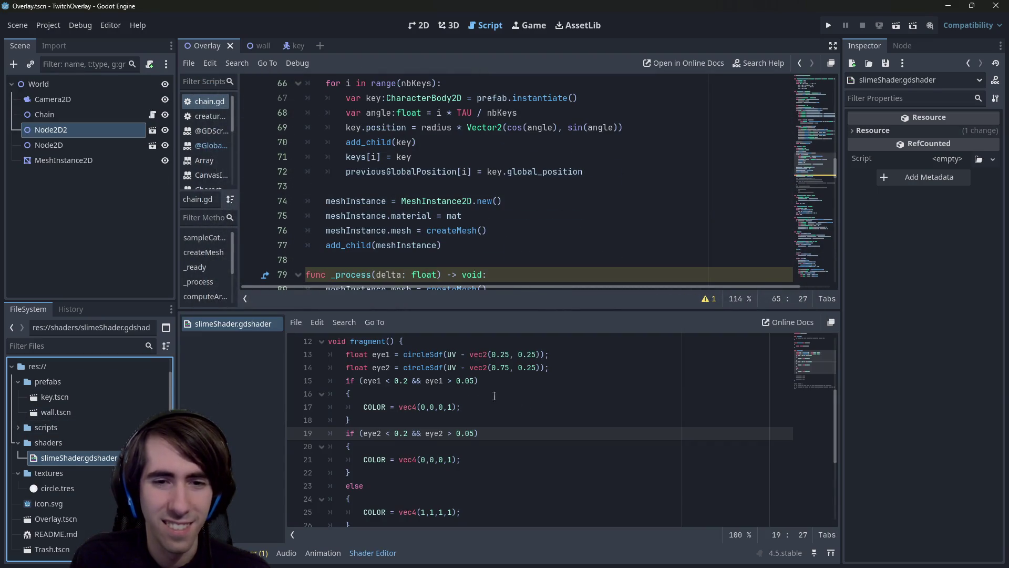
double_click(369, 382)
double_click(373, 433)
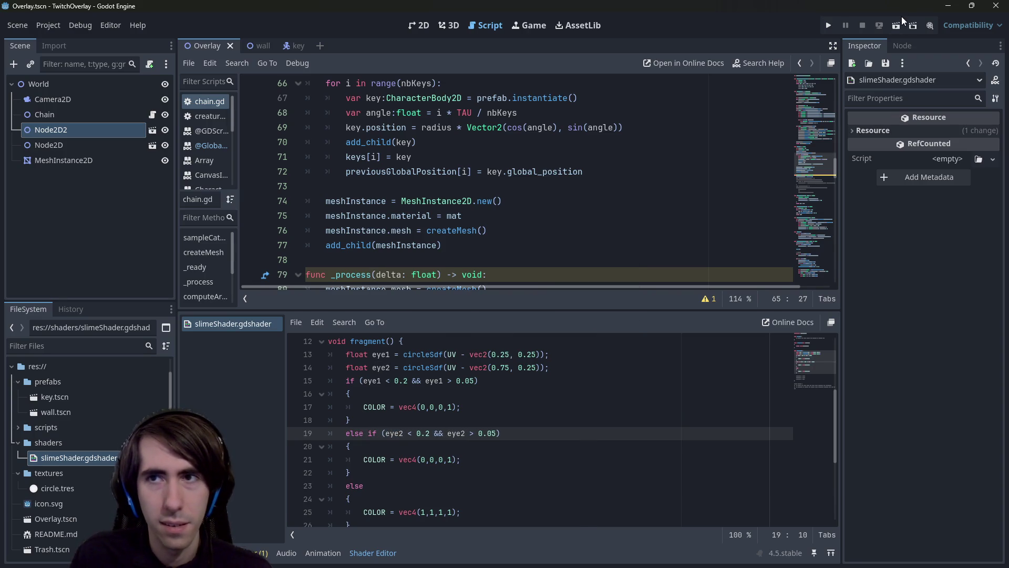
key(F6)
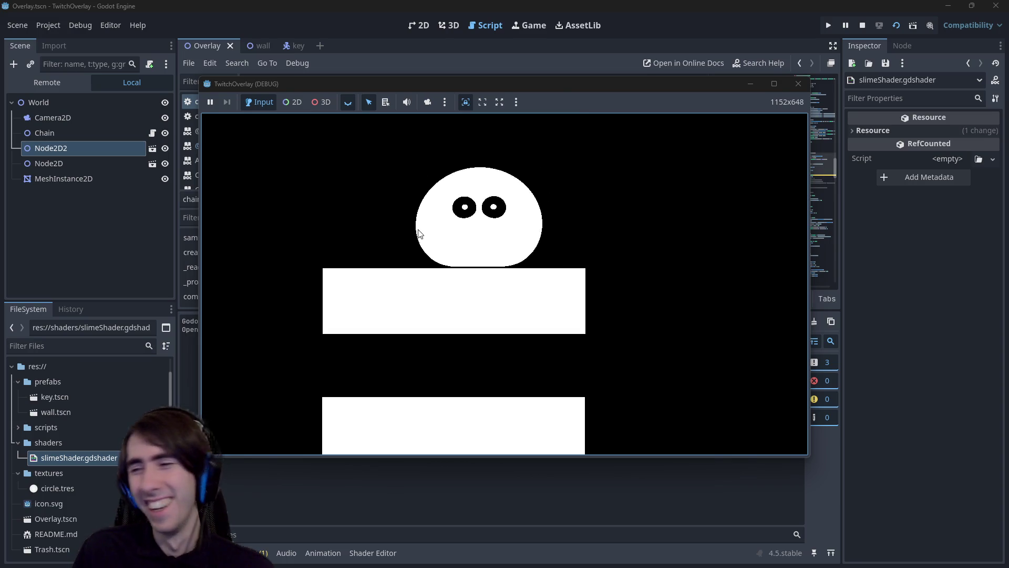
- Fling and stretch the two-eyed slime around the level, then stop the game
mouse_move(428, 209)
mouse_down()
mouse_move(490, 198)
mouse_move(604, 215)
mouse_move(650, 277)
mouse_move(641, 310)
mouse_move(585, 347)
mouse_move(381, 368)
mouse_up()
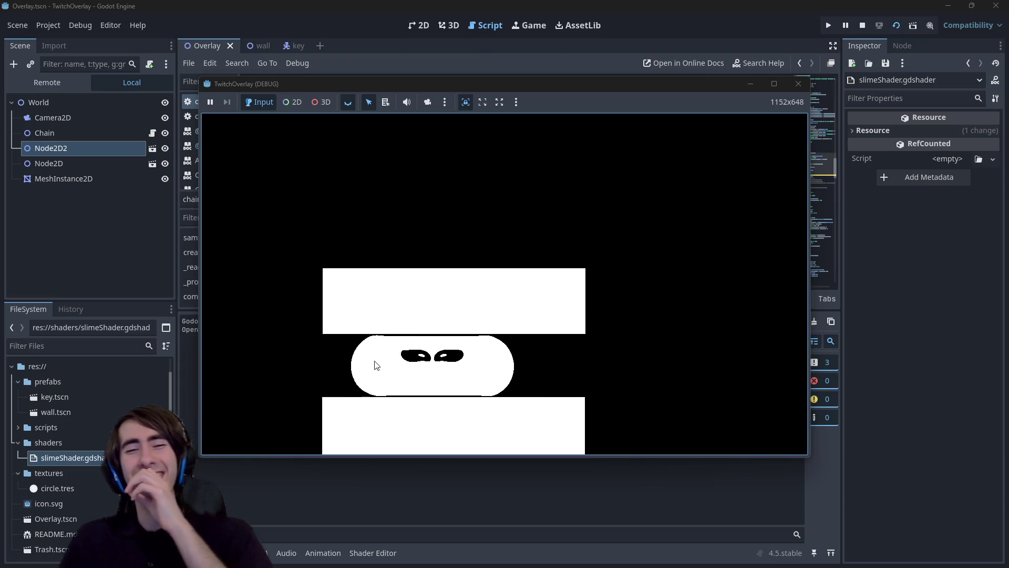
drag(374, 389, 377, 378)
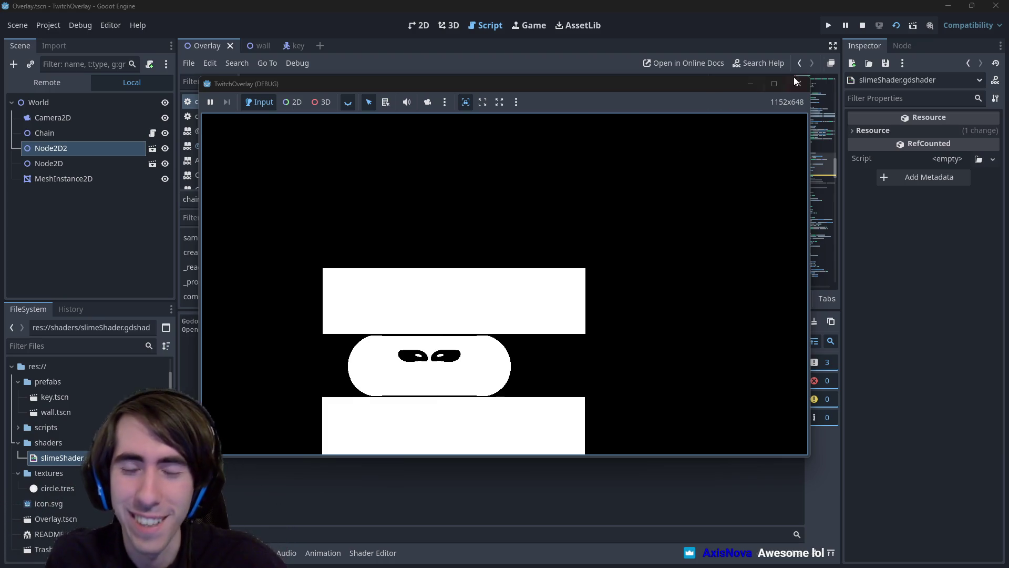
mouse_move(488, 361)
mouse_down()
mouse_move(510, 361)
mouse_move(329, 356)
mouse_move(669, 410)
mouse_move(636, 361)
mouse_move(413, 393)
mouse_move(372, 377)
mouse_move(668, 373)
mouse_move(462, 353)
mouse_move(402, 374)
mouse_move(266, 389)
mouse_move(470, 360)
mouse_move(573, 327)
mouse_move(518, 351)
mouse_move(526, 360)
mouse_up()
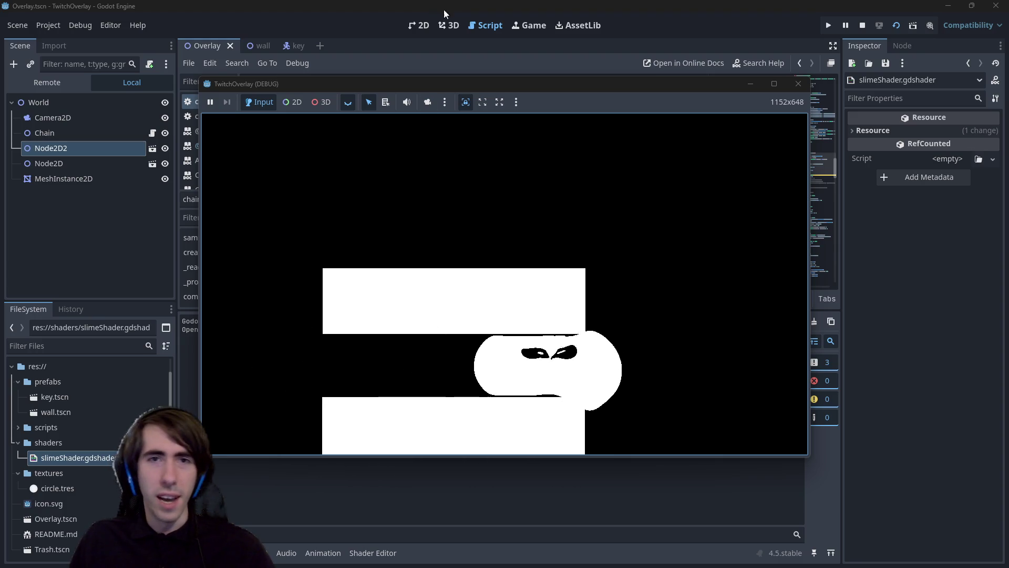
click(861, 24)
- Search chain.gd for 'mouse_position' to find the mouse-drag code
scroll(450, 165, up, 10)
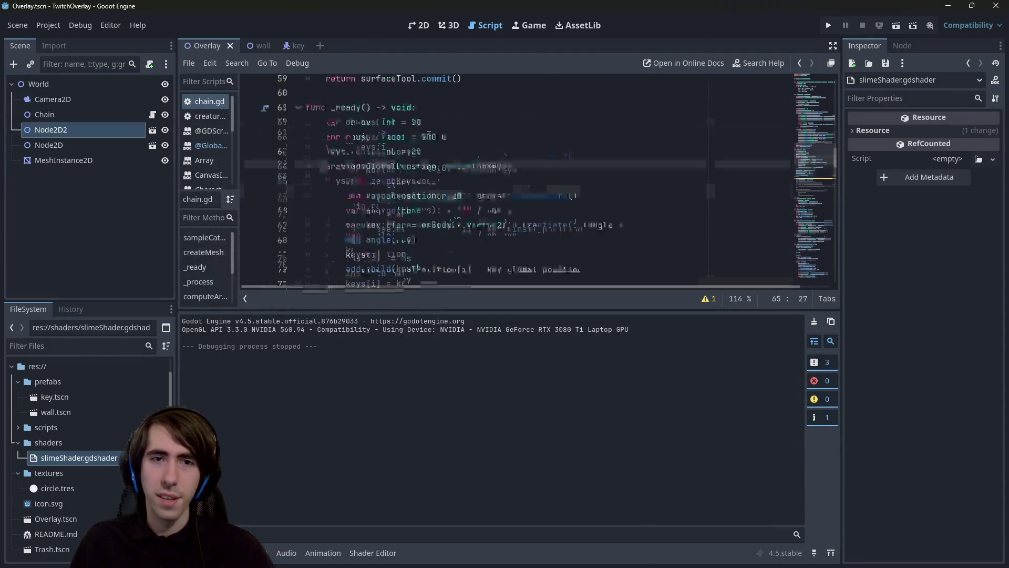
scroll(450, 165, up, 5)
scroll(436, 189, down, 20)
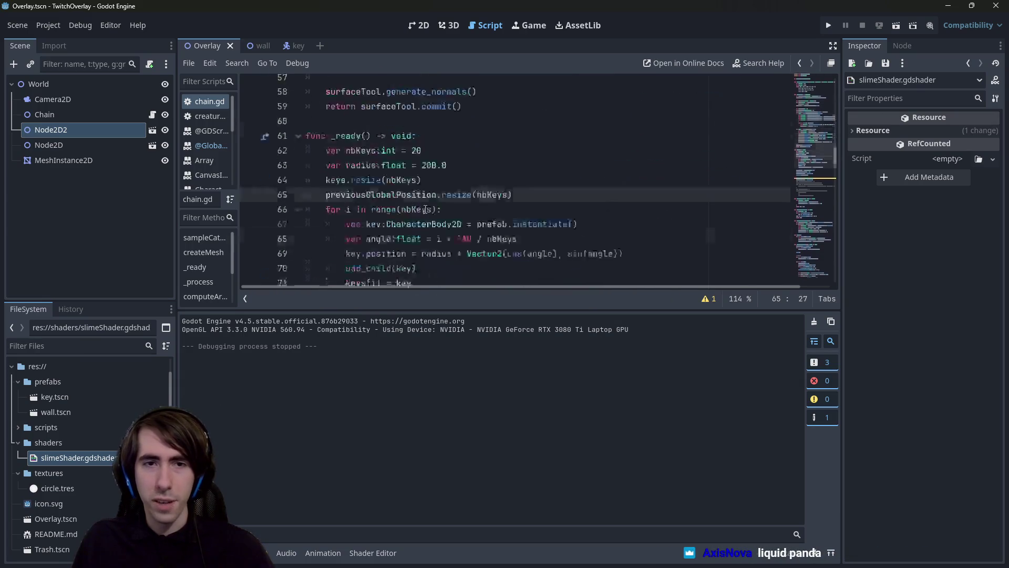
scroll(426, 209, down, 8)
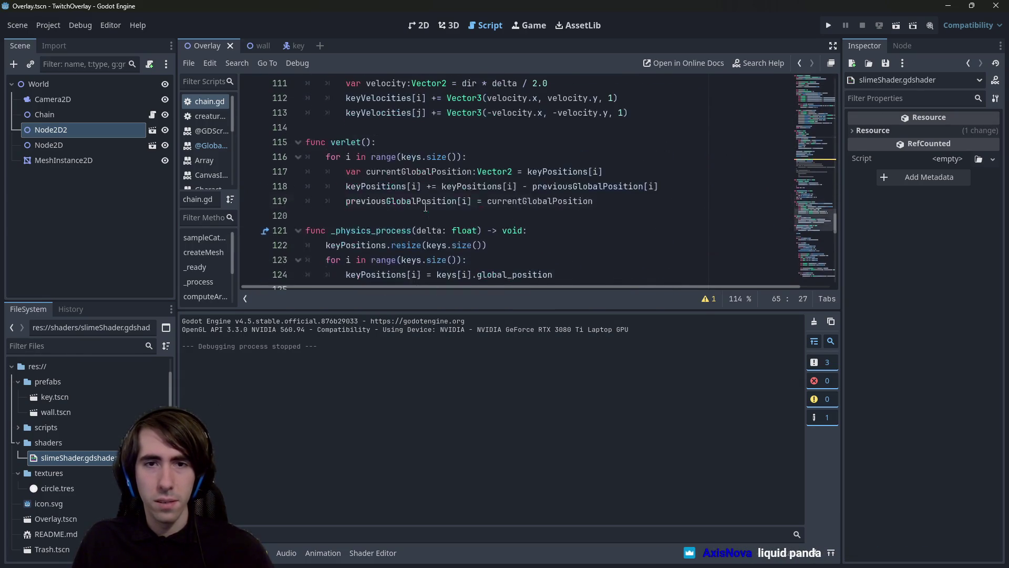
click(425, 201)
key(ctrl+f)
text(mouse_position)
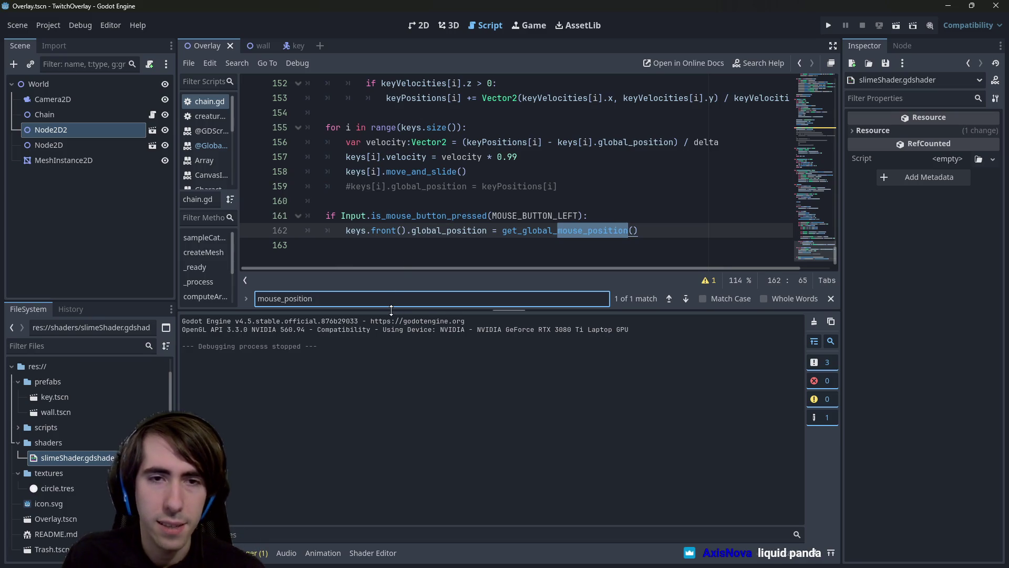
- Add 'if (Input.is_key_pressed(KEY_A)):' on a new line at the end of chain.gd
drag(391, 310, 391, 427)
scroll(436, 290, up, 12)
scroll(436, 290, down, 10)
click(584, 366)
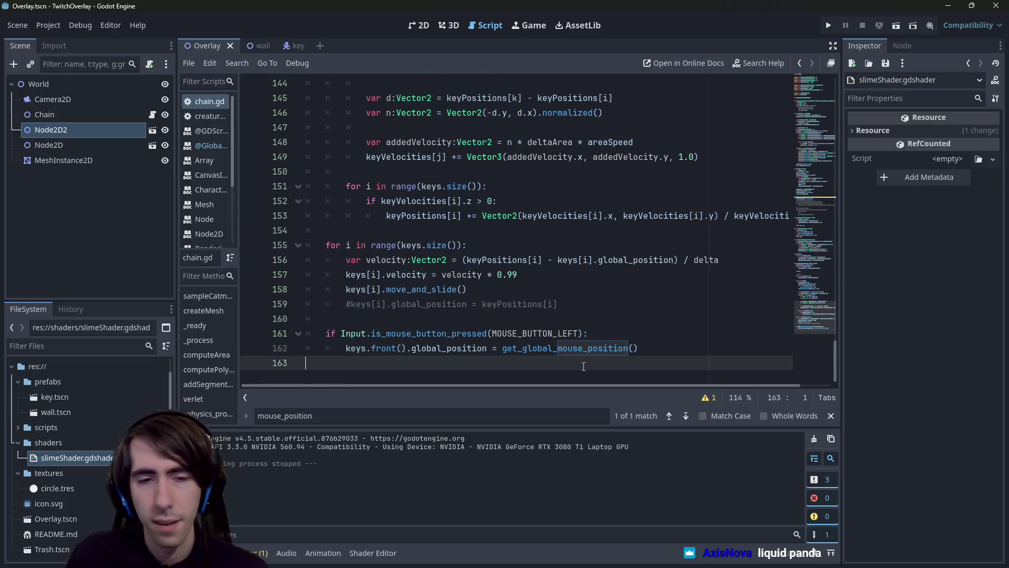
key(Return)
key(Tab)
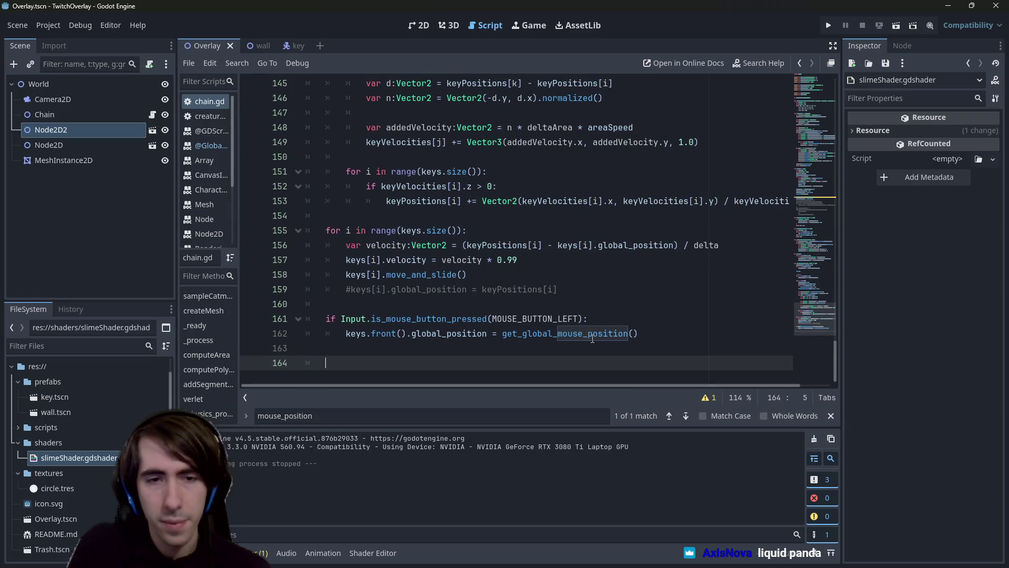
text(.)
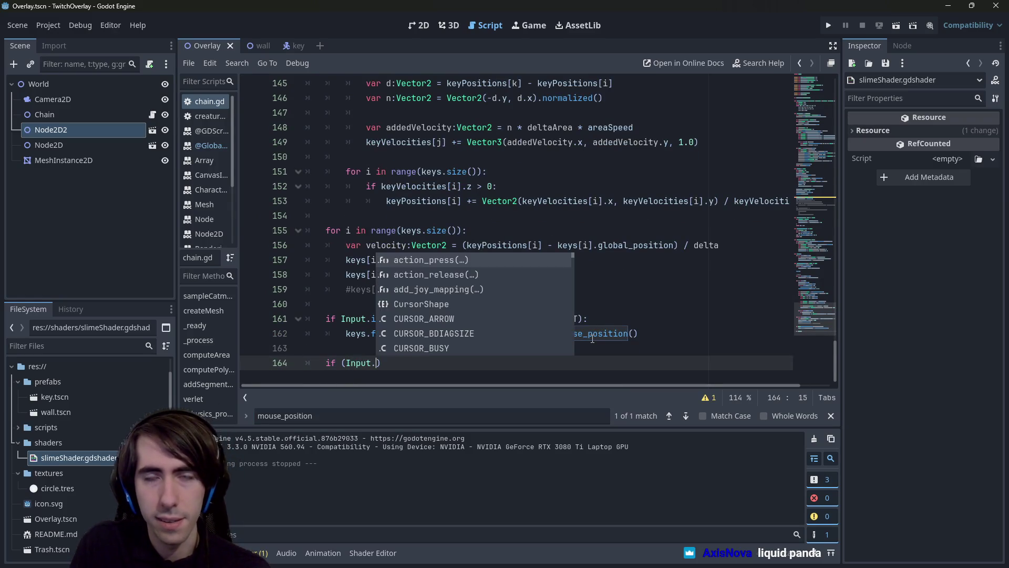
text(a)
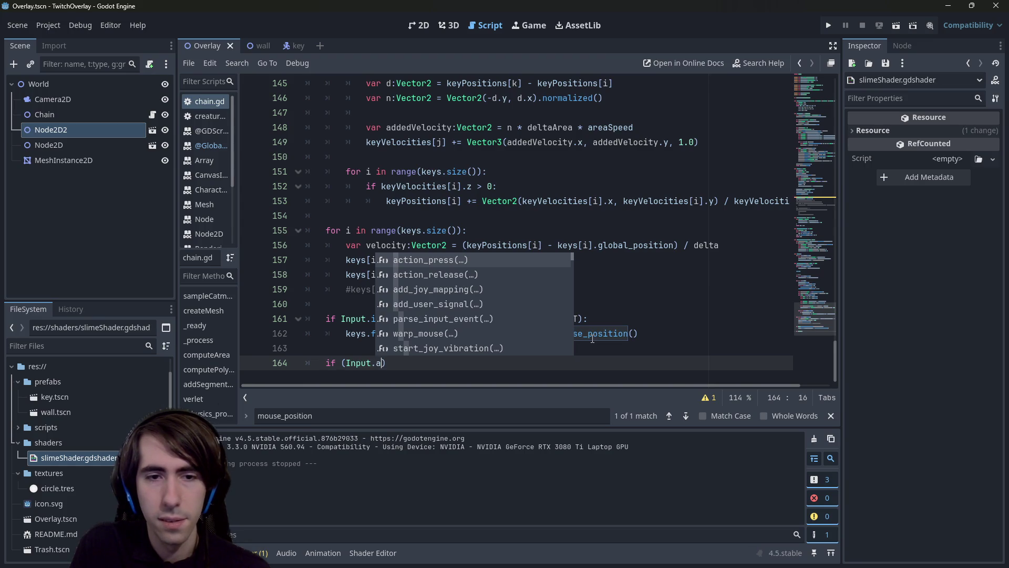
key(BackSpace)
text(input_)
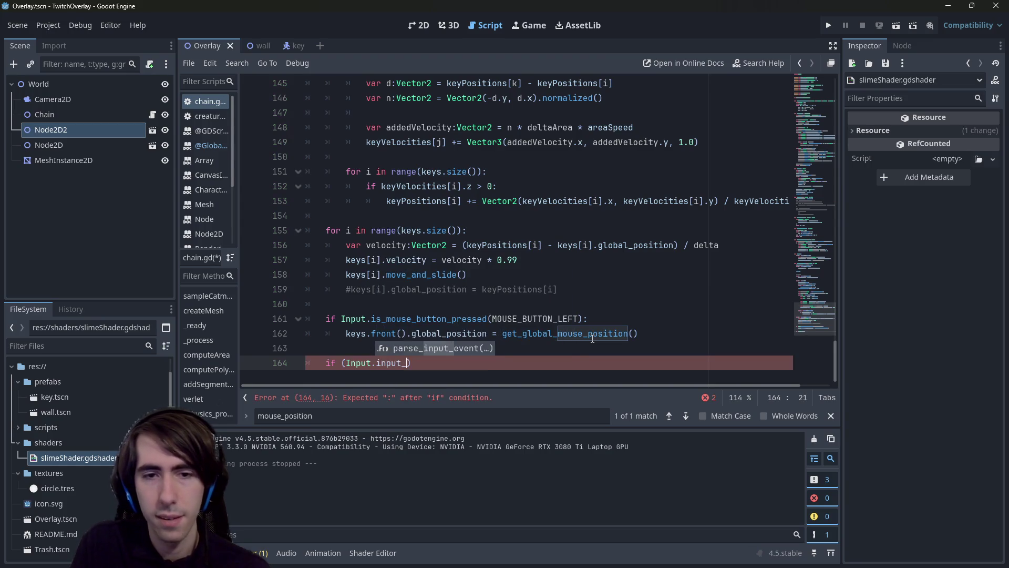
text(ressed)
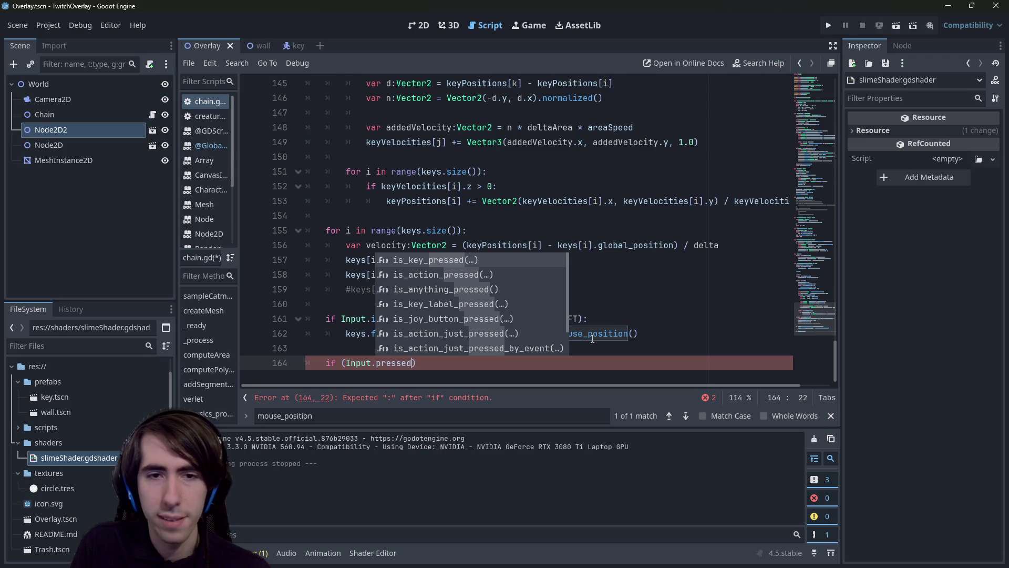
key(Return)
text(KEY_A)
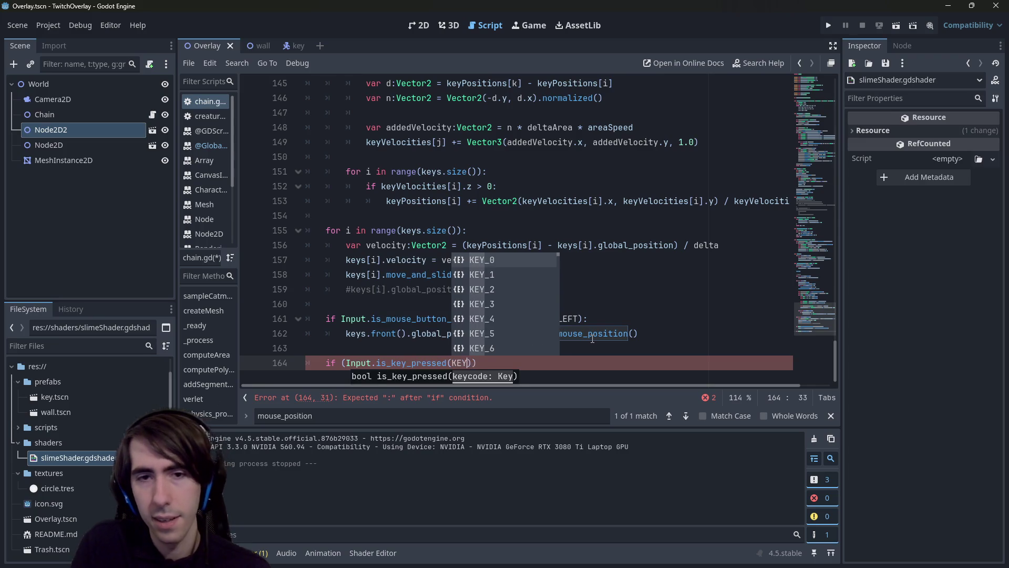
text()):)
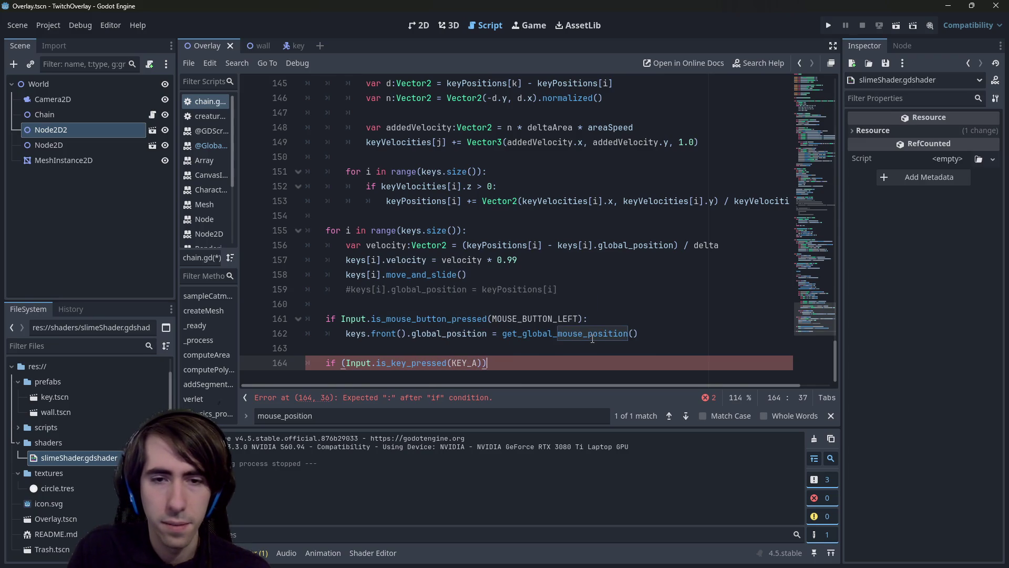
key(Return)
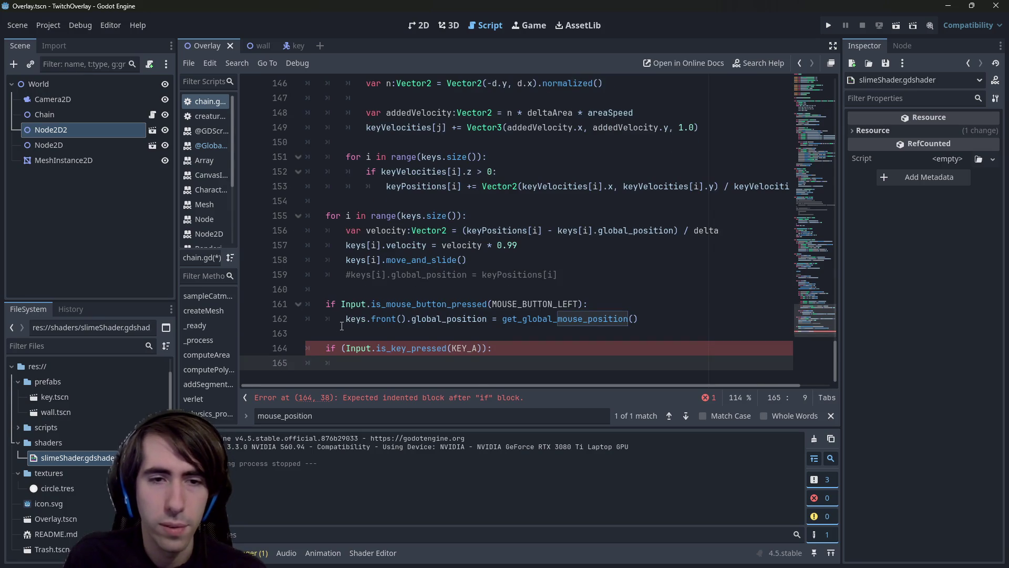
- Inside it, loop 'for key in keys:' and start setting key.global_position
click(341, 326)
key(Down)
key(Down)
key(Down)
text(f)
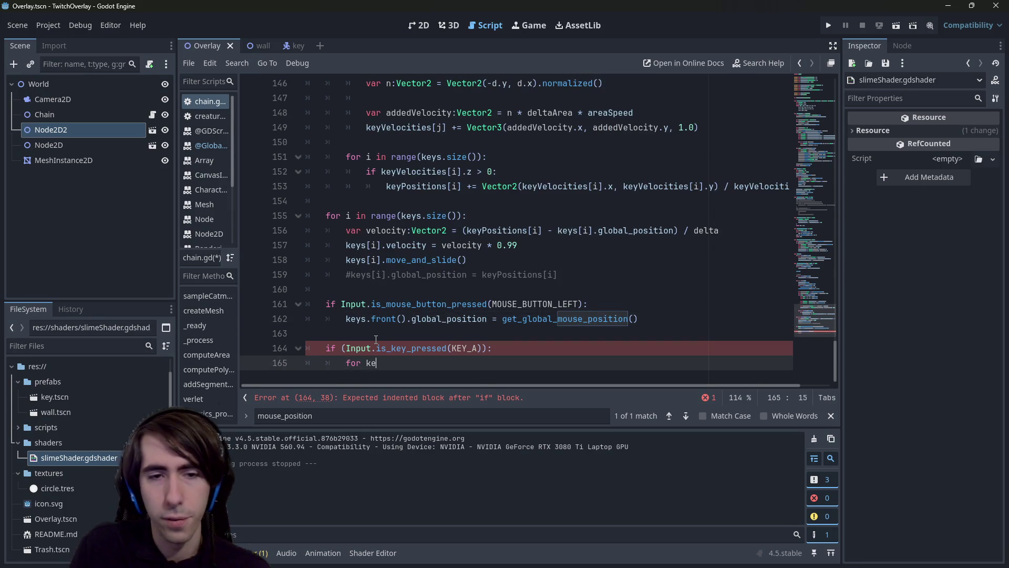
key(Return)
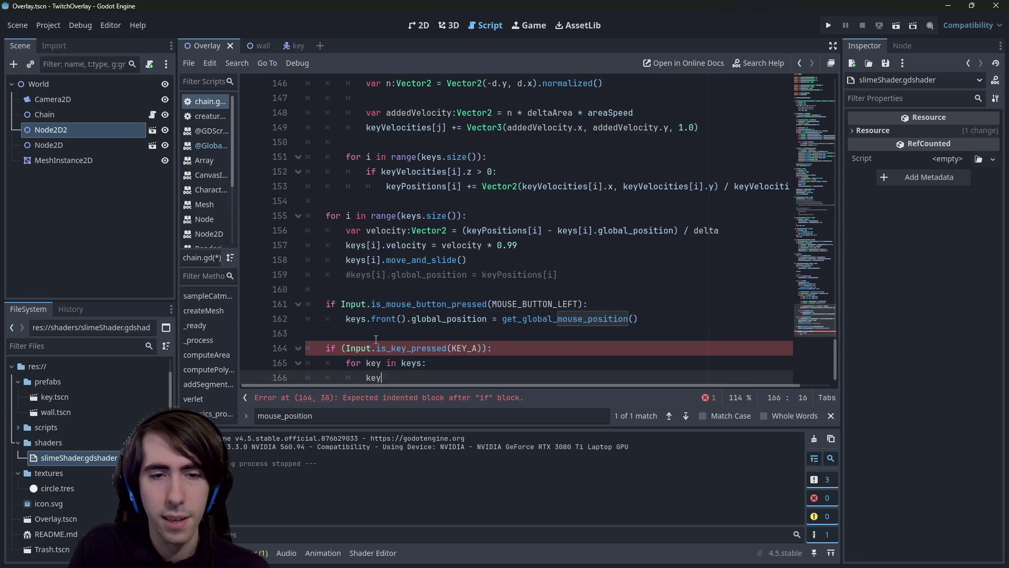
text(key.glob)
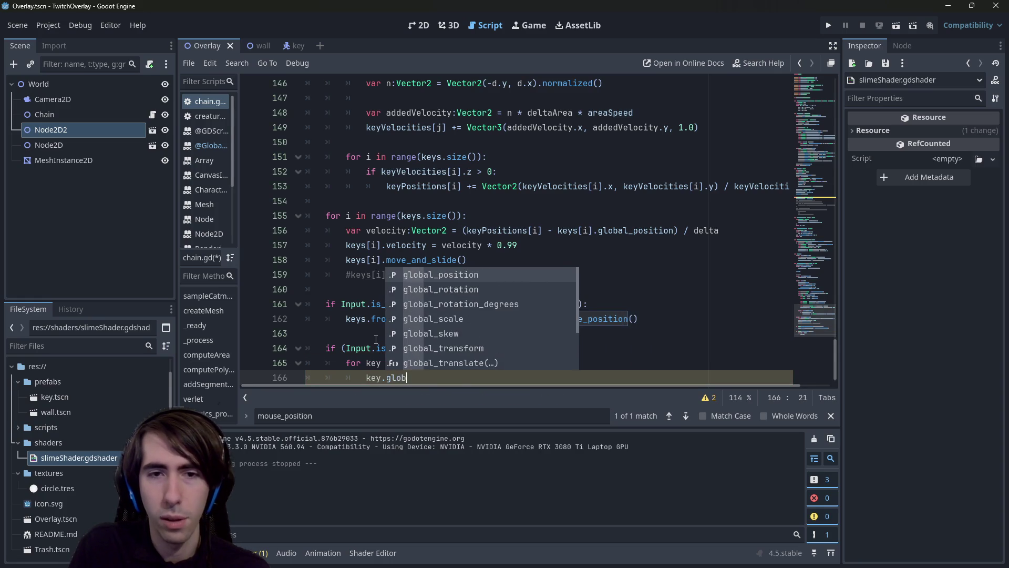
key(Return)
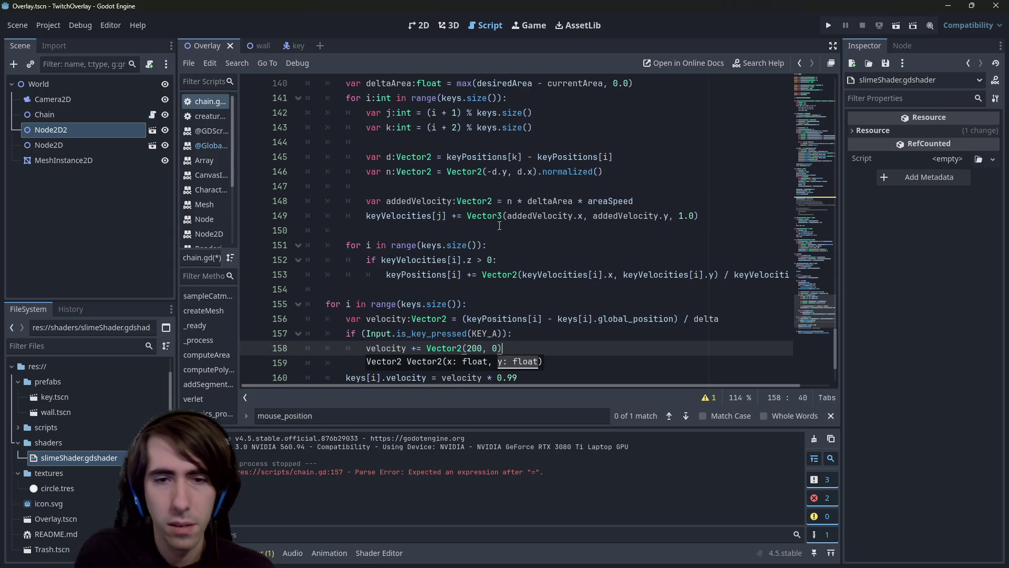
- Make the KEY_A velocity -200 and duplicate the block as an elif KEY_D branch
click(468, 346)
text(-)
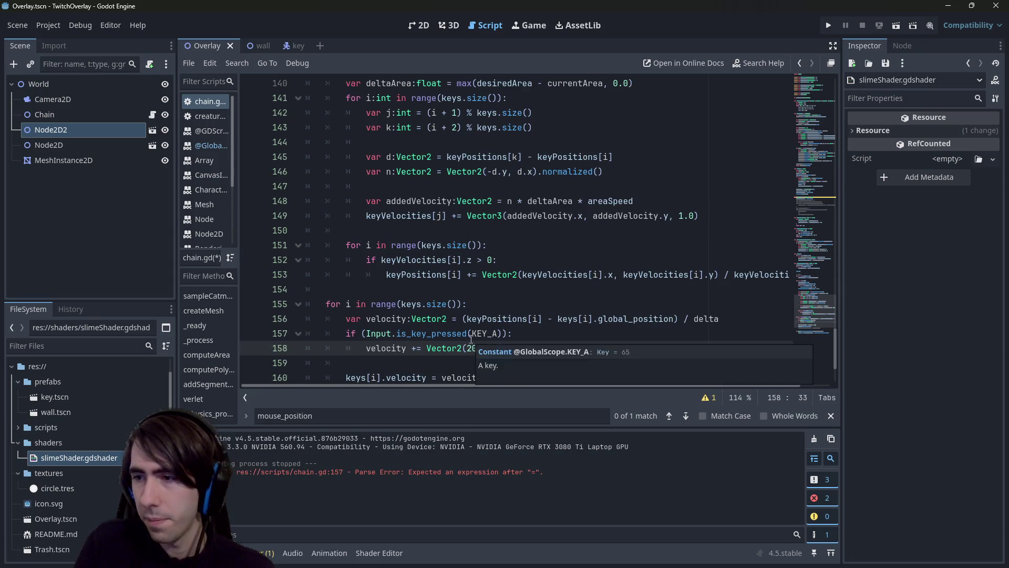
scroll(545, 326, down, 2)
drag(408, 255, 262, 241)
key(ctrl+shift+d)
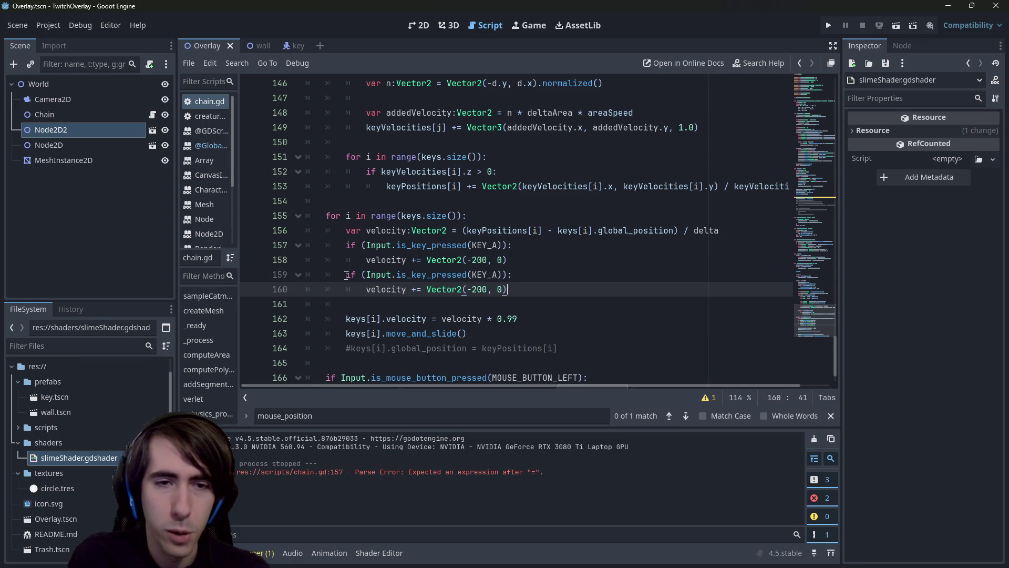
click(346, 274)
text(el)
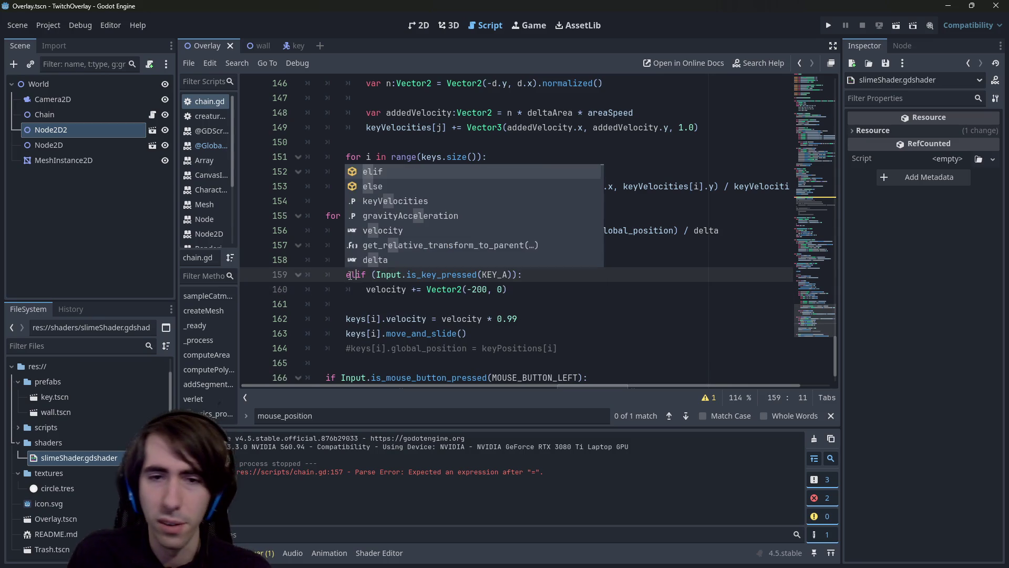
click(504, 276)
text(D)
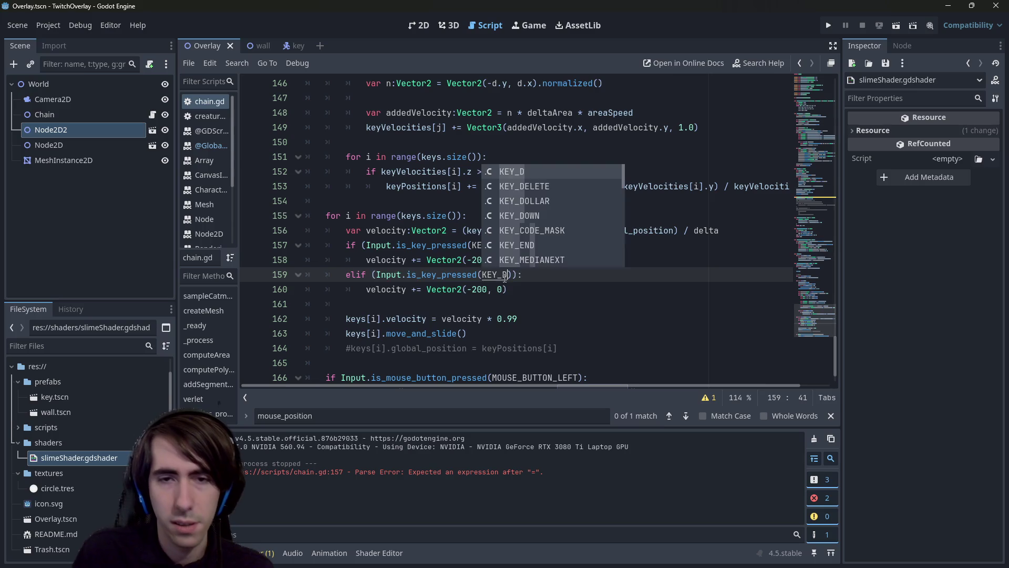
key(Escape)
click(474, 287)
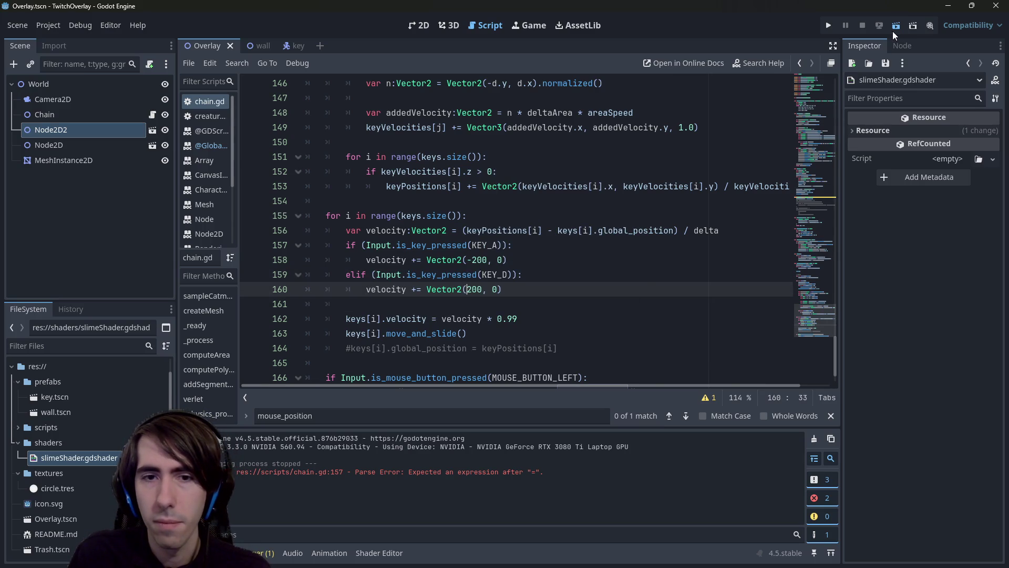
- Copy the D branch into an elif KEY_SPACE adding Vector2(0, 500), then run the game
mouse_move(533, 295)
mouse_down()
mouse_move(305, 289)
mouse_move(264, 276)
mouse_up()
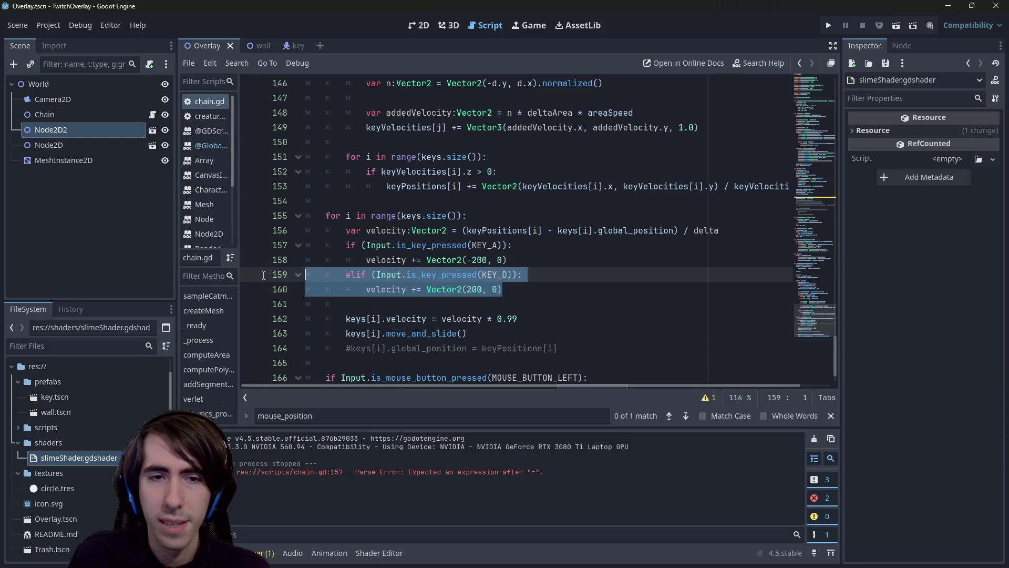
key(ctrl+c)
click(562, 293)
key(Return)
key(ctrl+v)
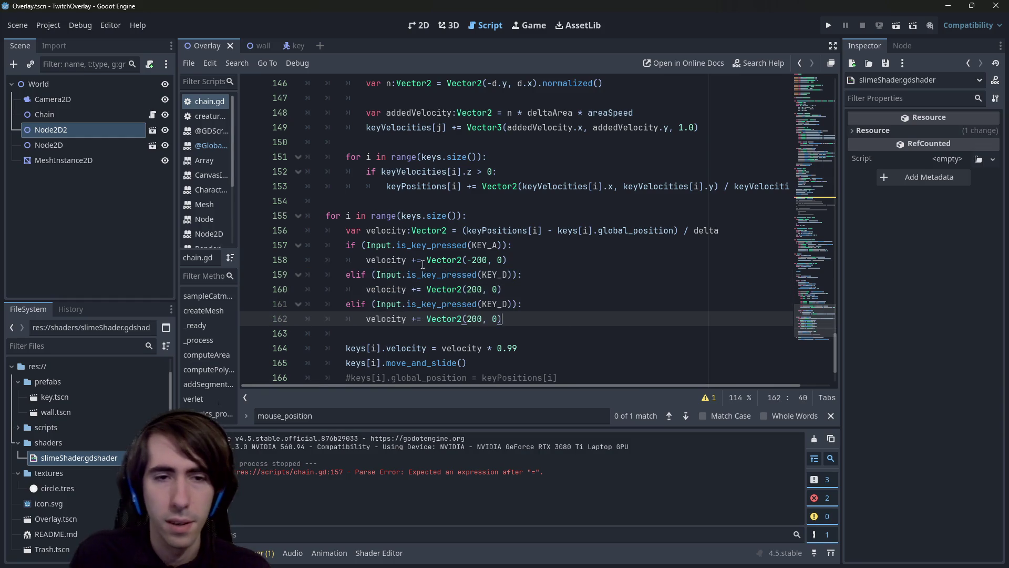
click(357, 304)
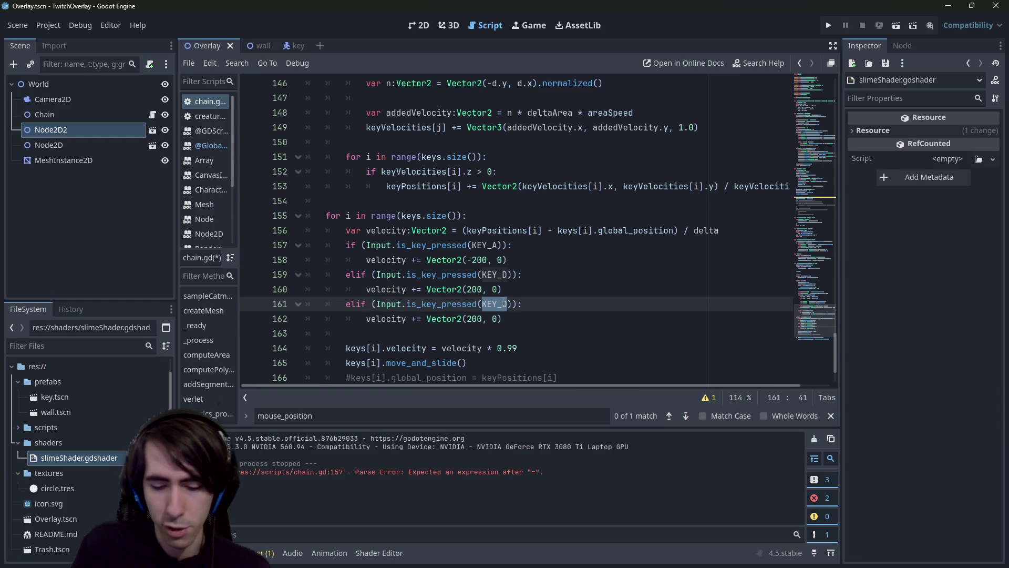
text(_sp)
key(Return)
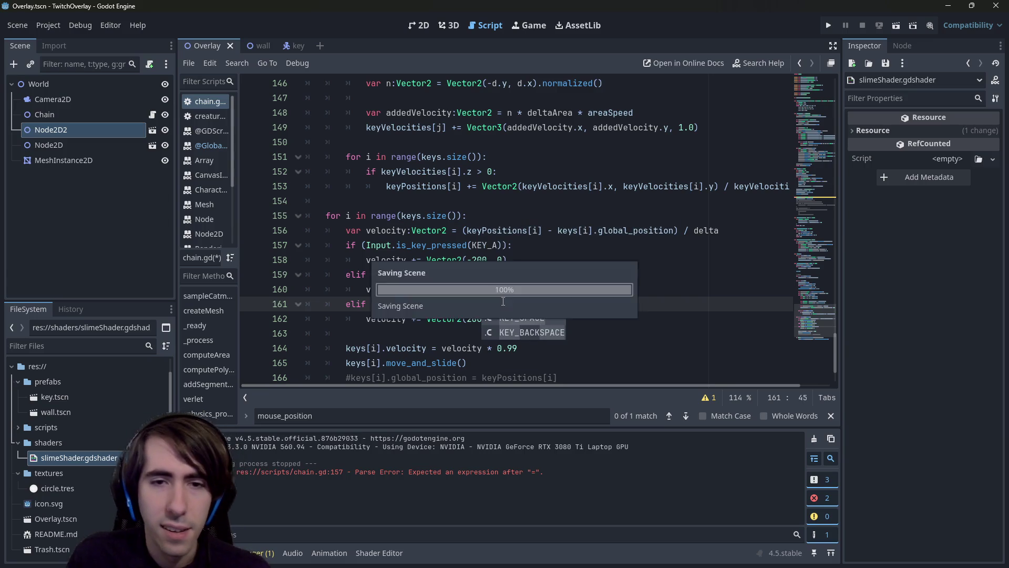
double_click(480, 319)
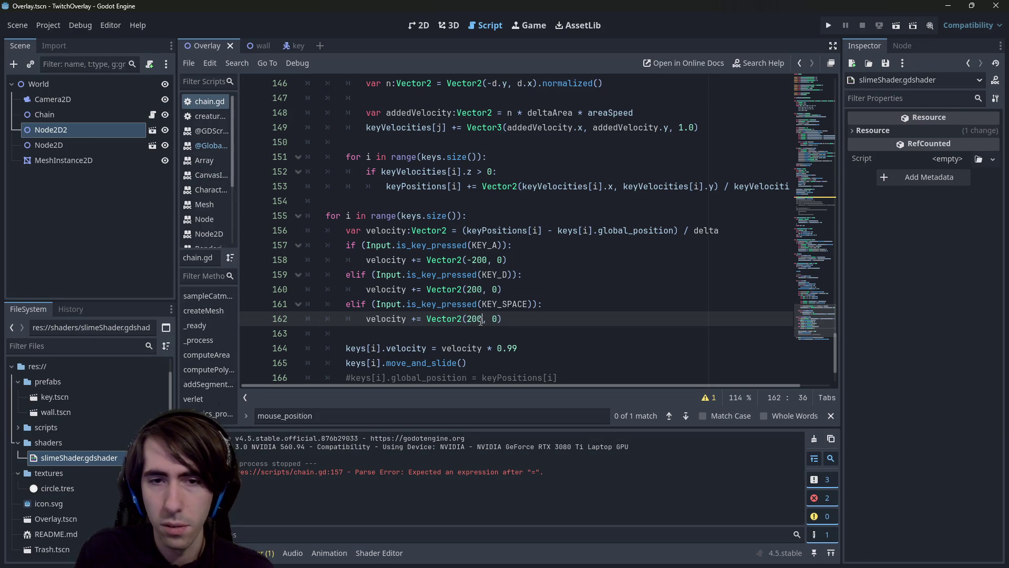
text(0)
key(Right)
key(Right)
key(Right)
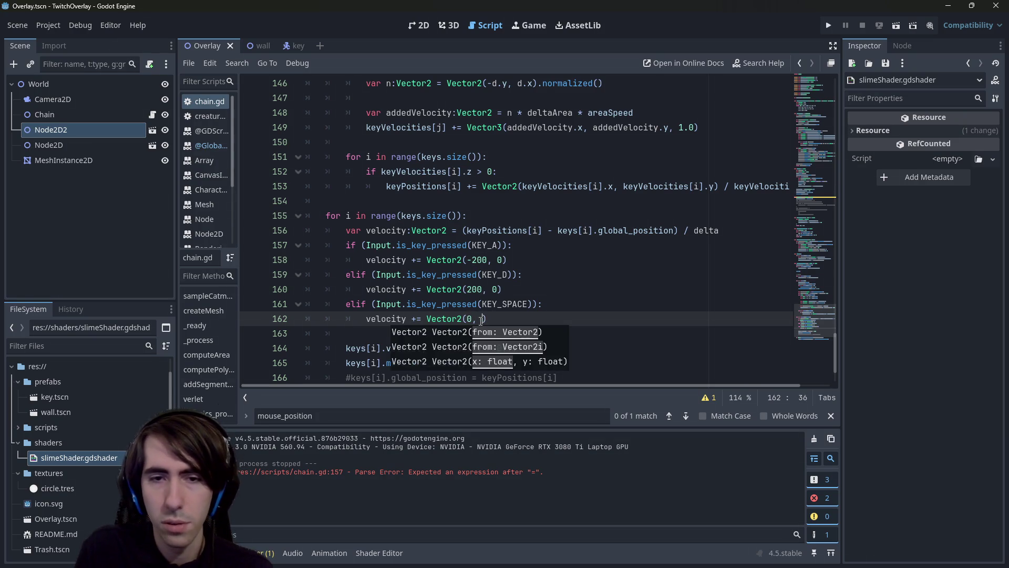
text(00)
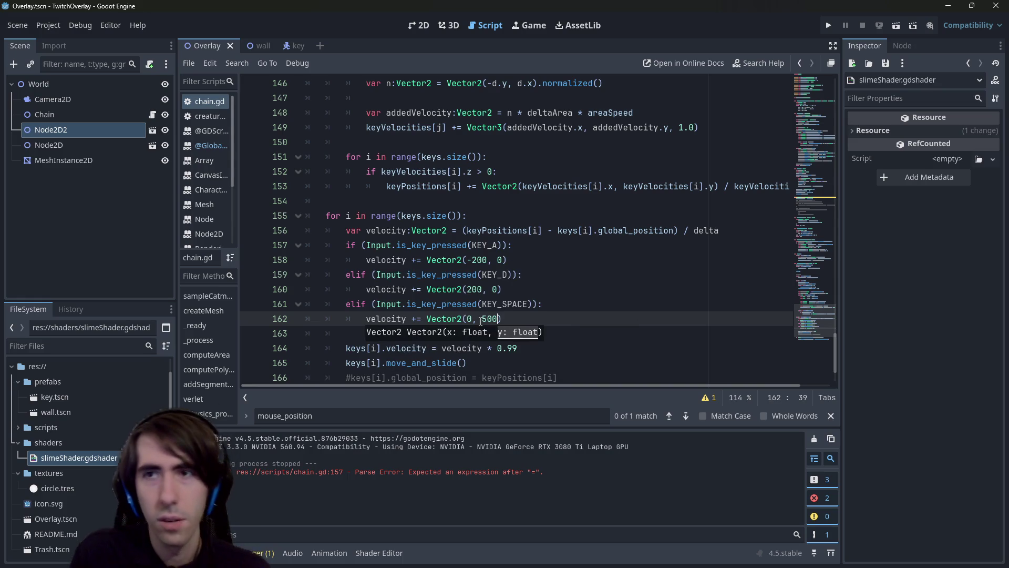
click(894, 21)
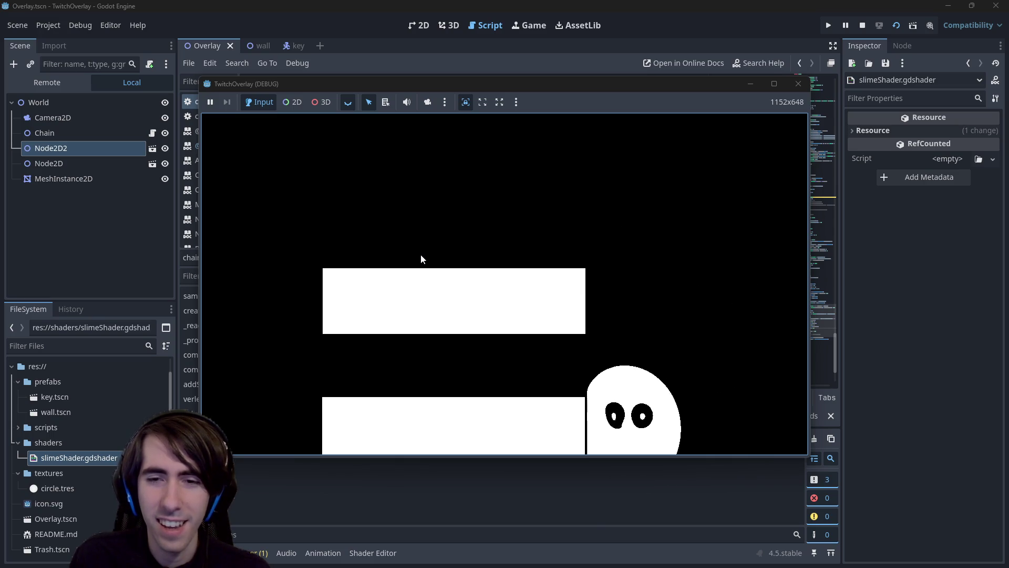
- Restart the game, toss the white slime above the platforms, then close the game window
click(793, 85)
key(Up)
key(Up)
key(Up)
key(Down)
key(Down)
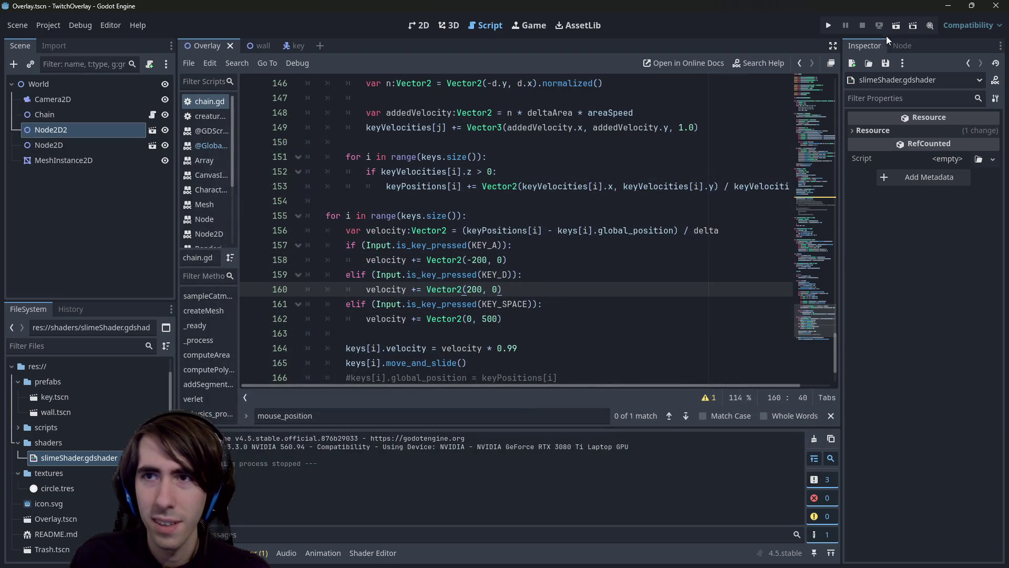
click(892, 30)
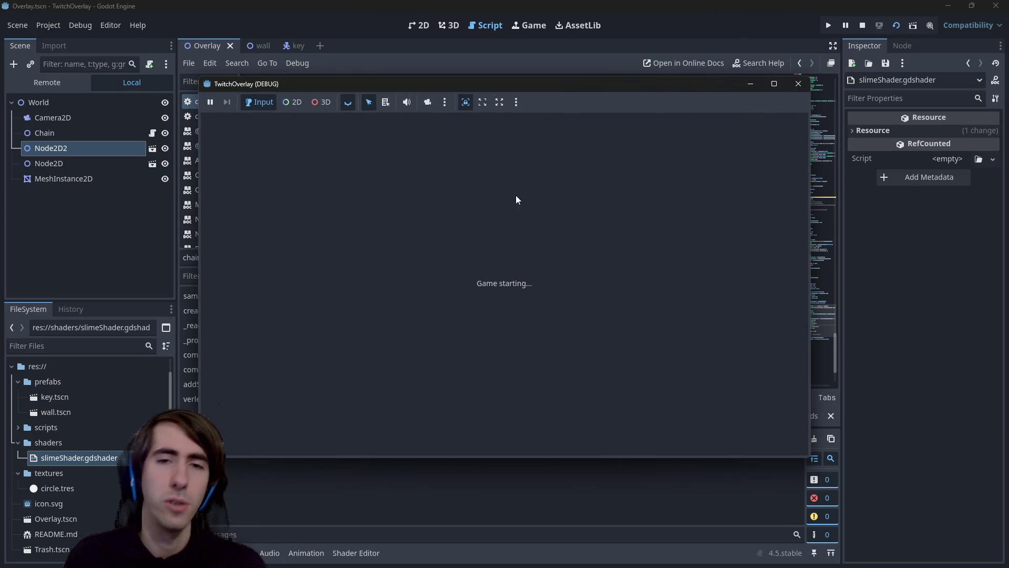
mouse_move(581, 89)
mouse_down()
mouse_move(828, 231)
mouse_move(888, 314)
mouse_move(838, 321)
mouse_up()
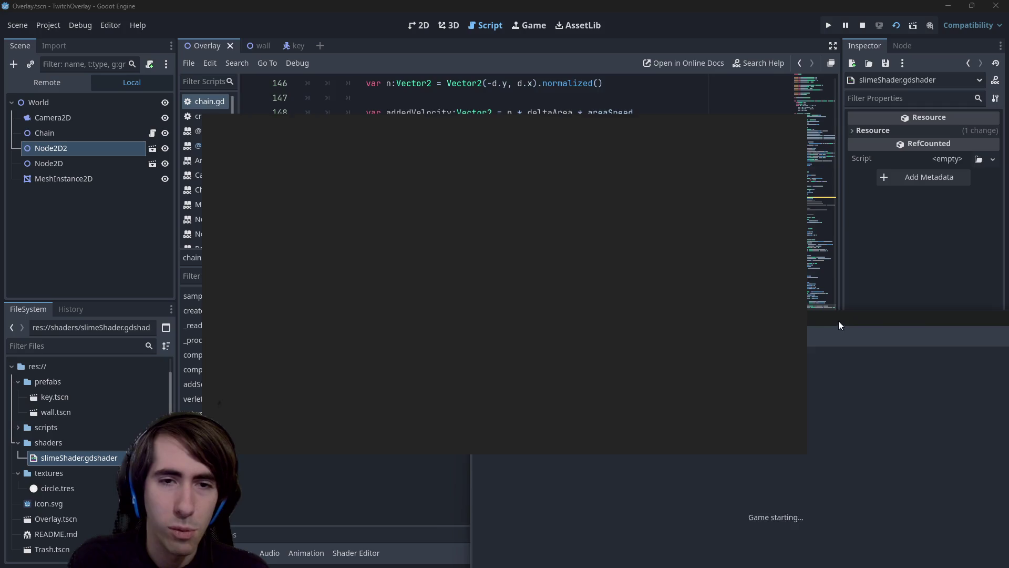
mouse_move(724, 226)
mouse_down()
mouse_move(521, 167)
mouse_move(607, 263)
mouse_move(569, 163)
mouse_move(505, 203)
mouse_up()
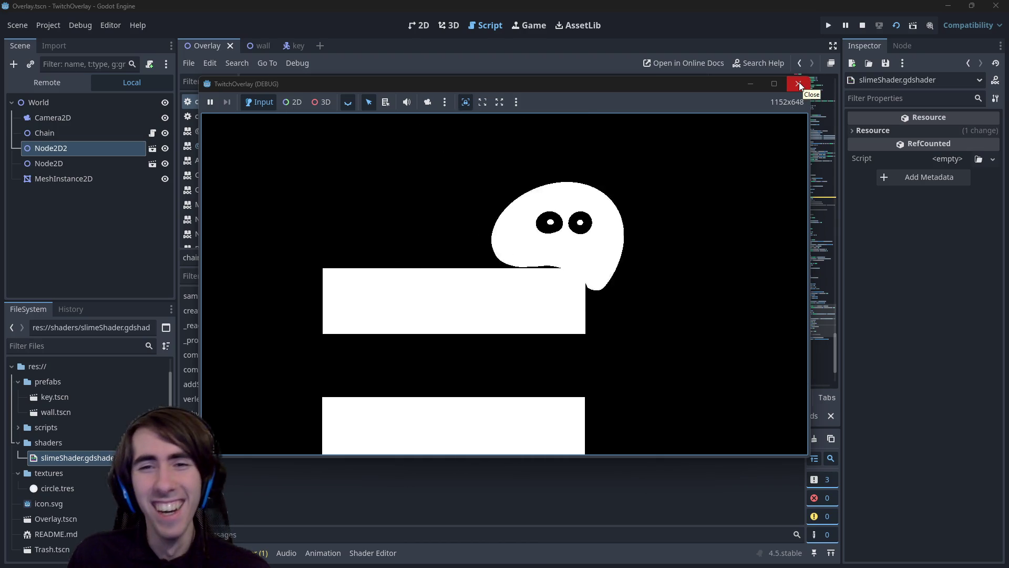
click(789, 91)
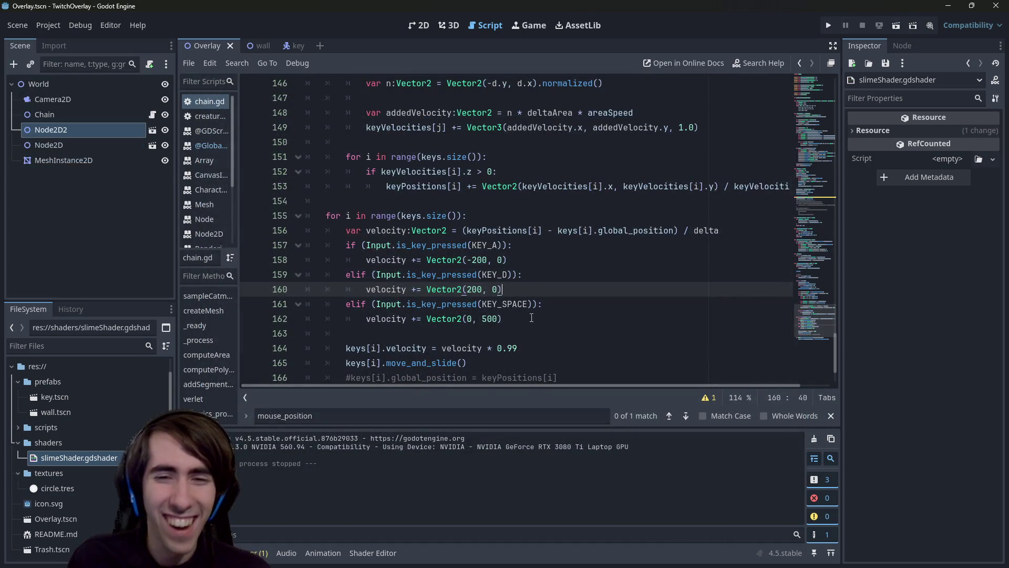
- Make the Space branch push upward with -500 and duplicate that branch below it
drag(531, 318, 321, 316)
click(483, 319)
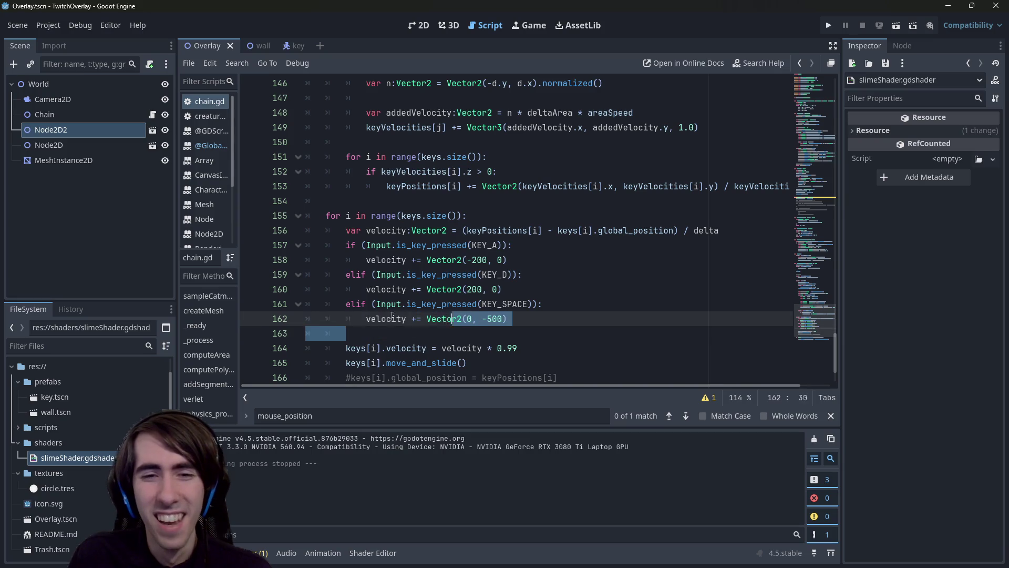
drag(391, 317, 266, 309)
key(ctrl+shift+d)
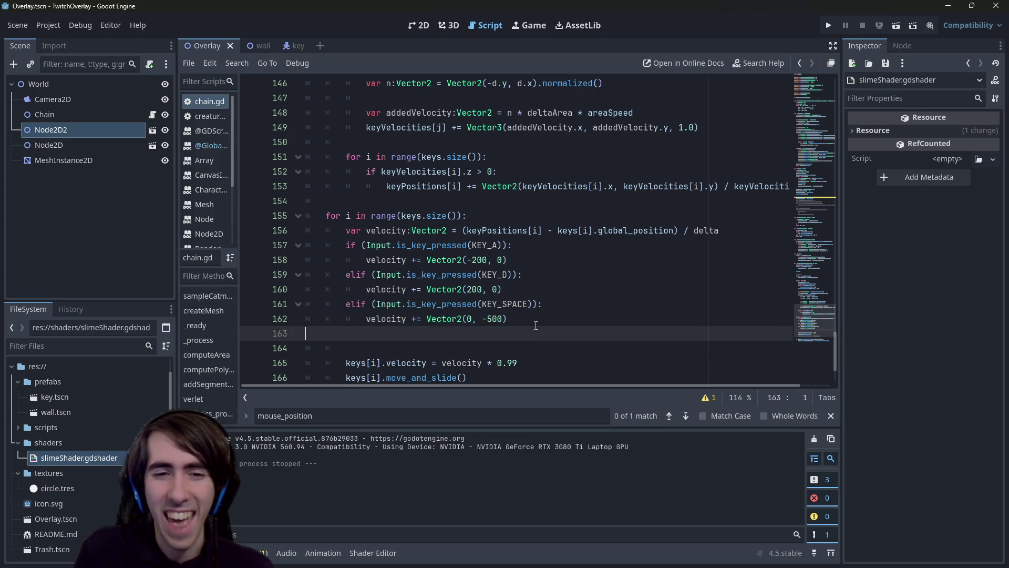
key(Return)
- Turn the copy into a KEY_S branch adding Vector2(0, 500), save, and test-run the game
double_click(501, 333)
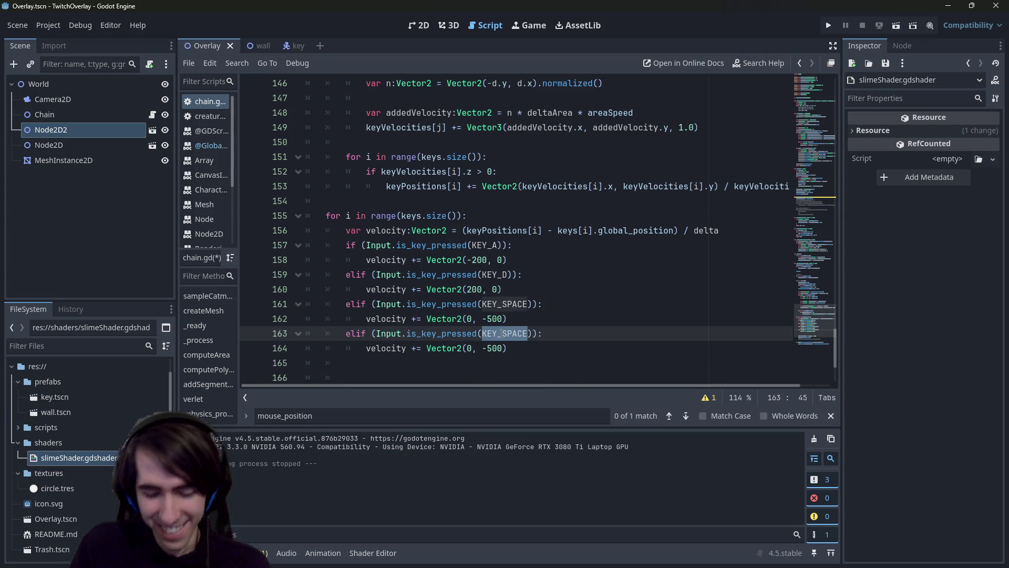
text(KEY_S)
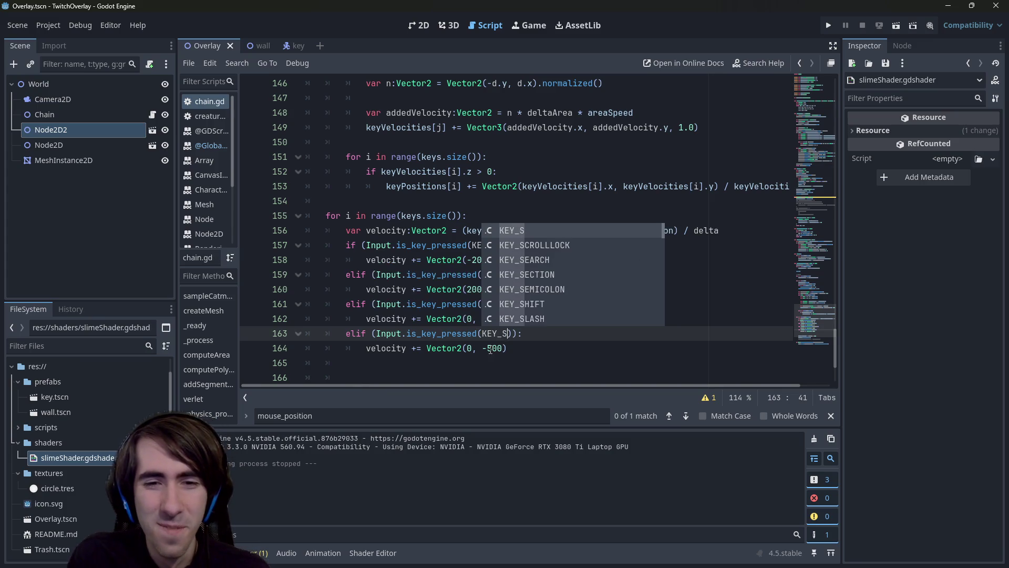
click(490, 348)
key(BackSpace)
key(ctrl+s)
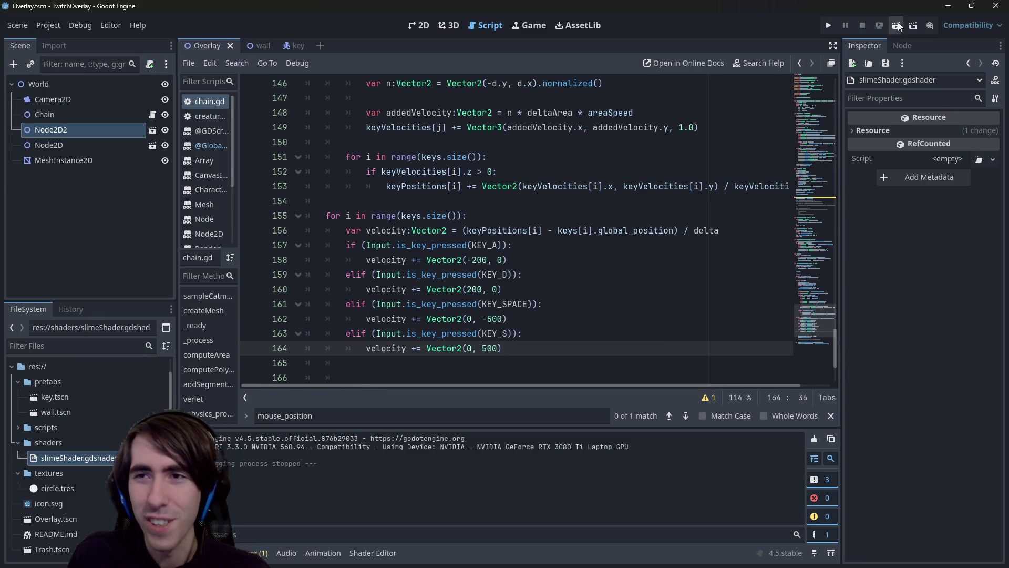
click(896, 25)
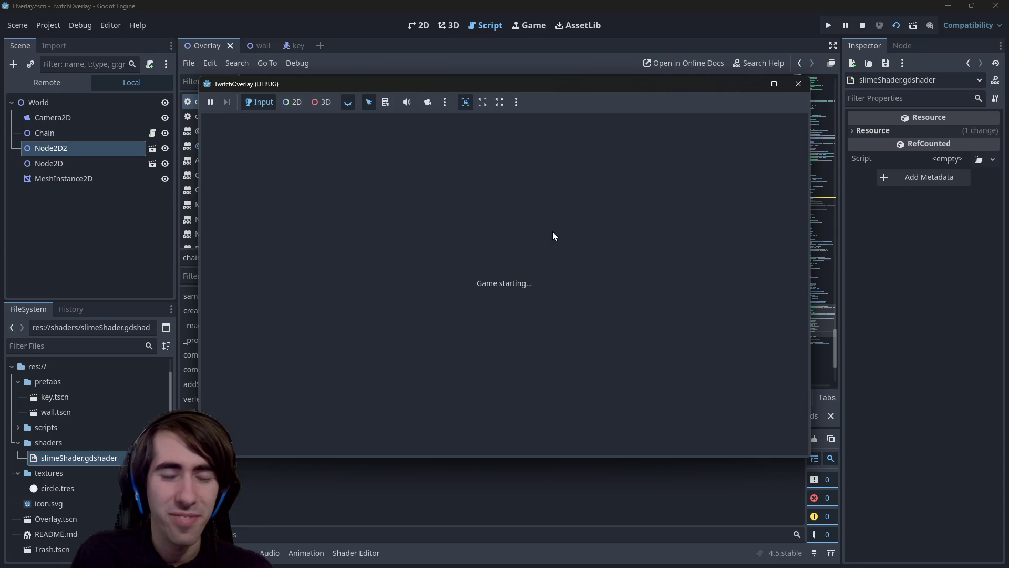
click(799, 84)
- Add 'or Input.is_key_pressed(KEY_W)' to the Space condition and relaunch the game
drag(502, 347, 260, 329)
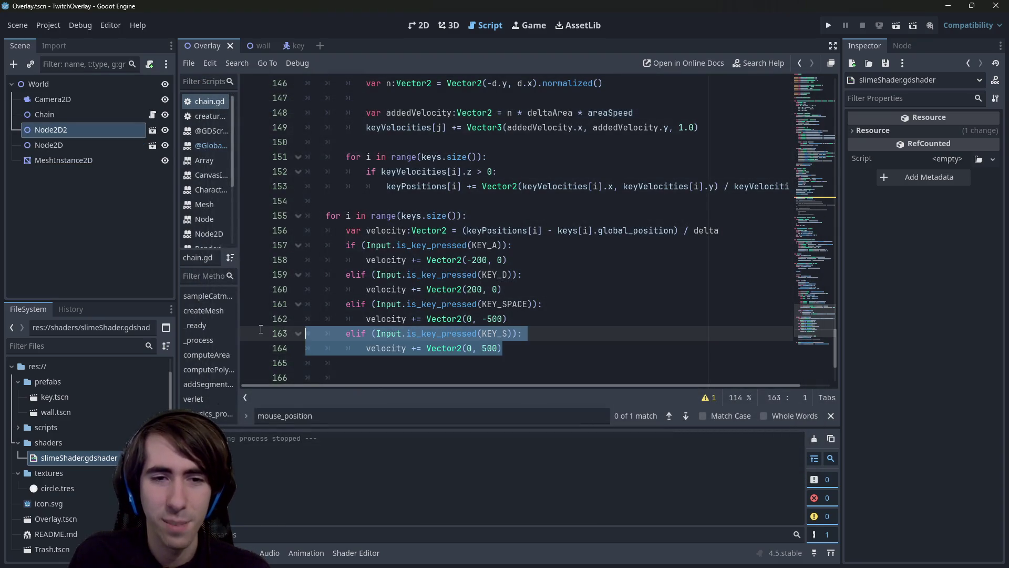
click(535, 304)
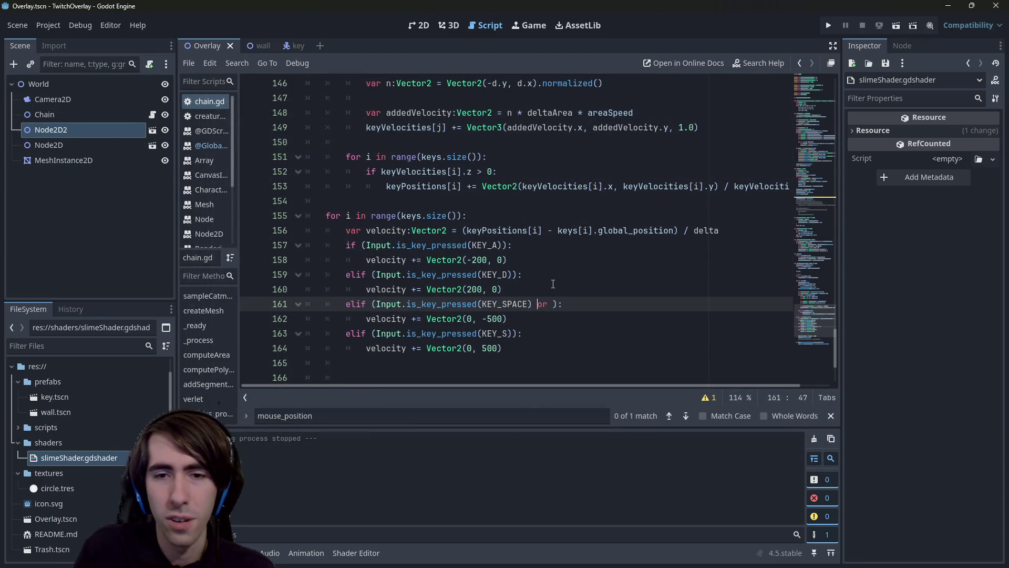
key(ctrl+z)
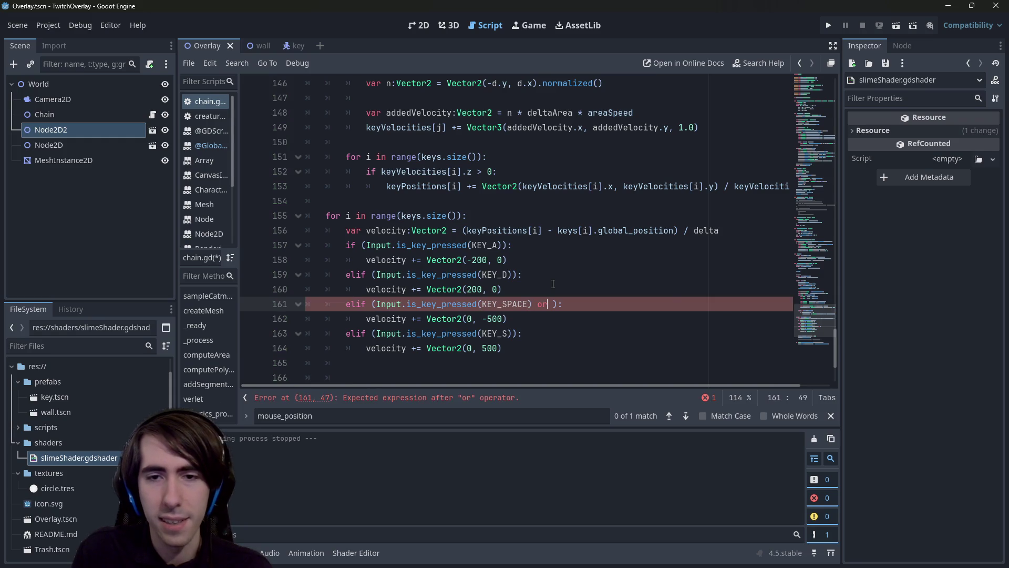
key(Left)
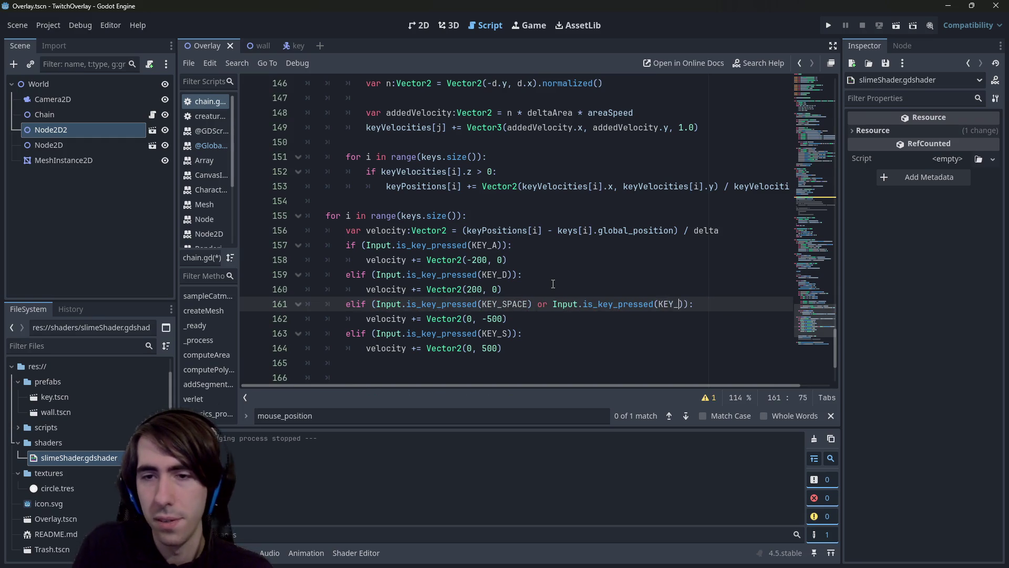
text(W)
click(896, 26)
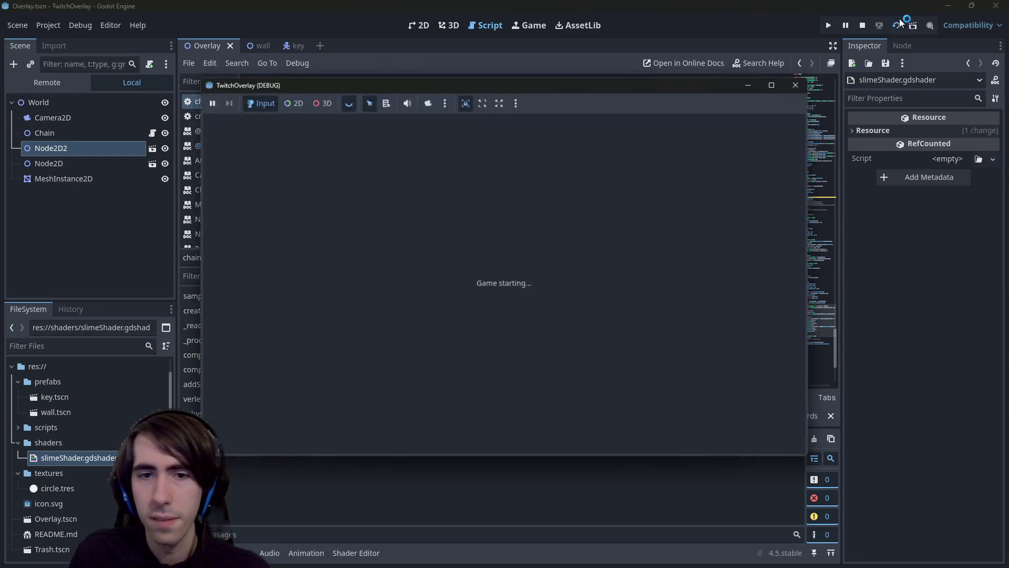
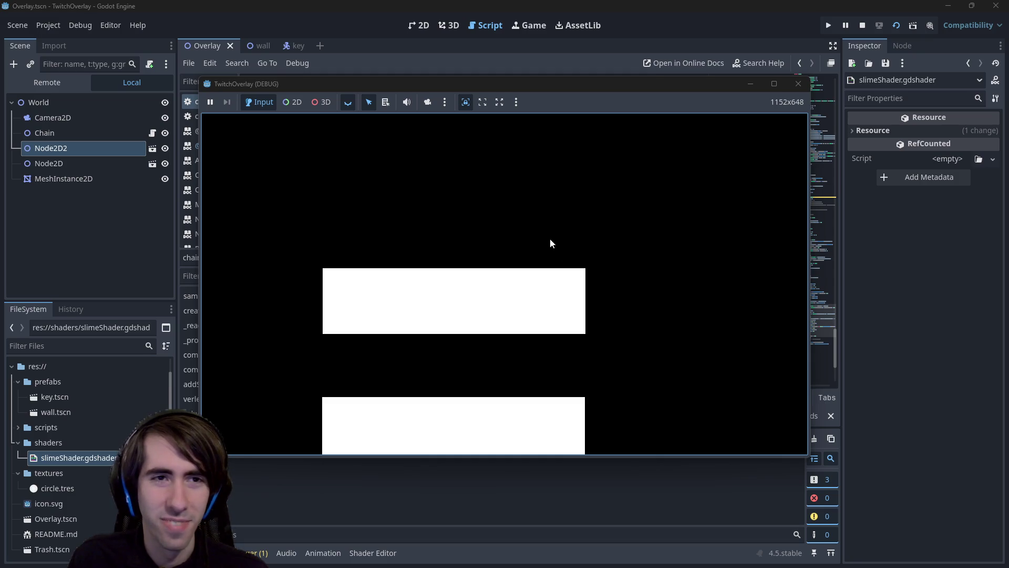
- Maximize the running TwitchOverlay game, fling the slime off the platform, then close the game
click(773, 84)
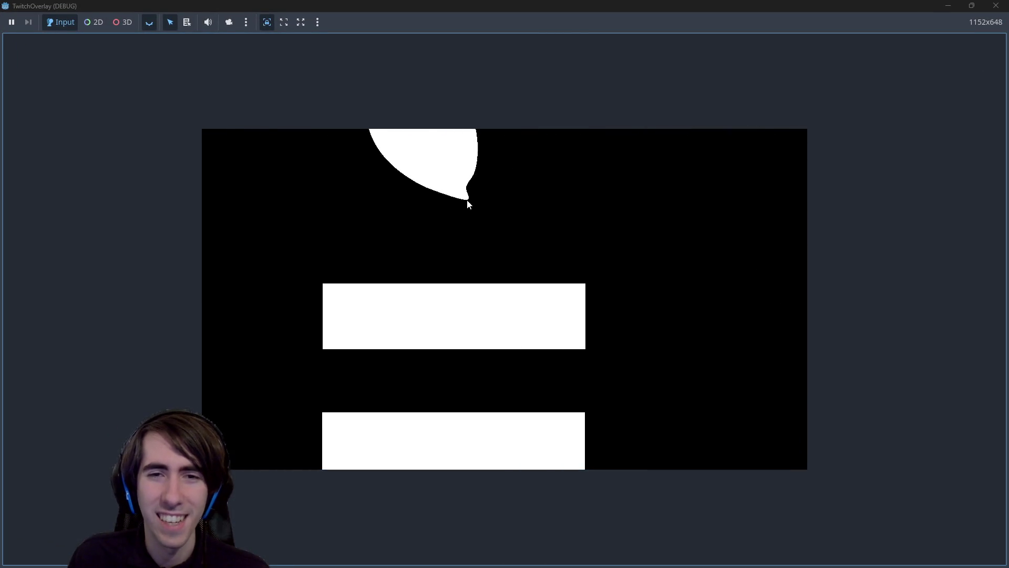
click(468, 203)
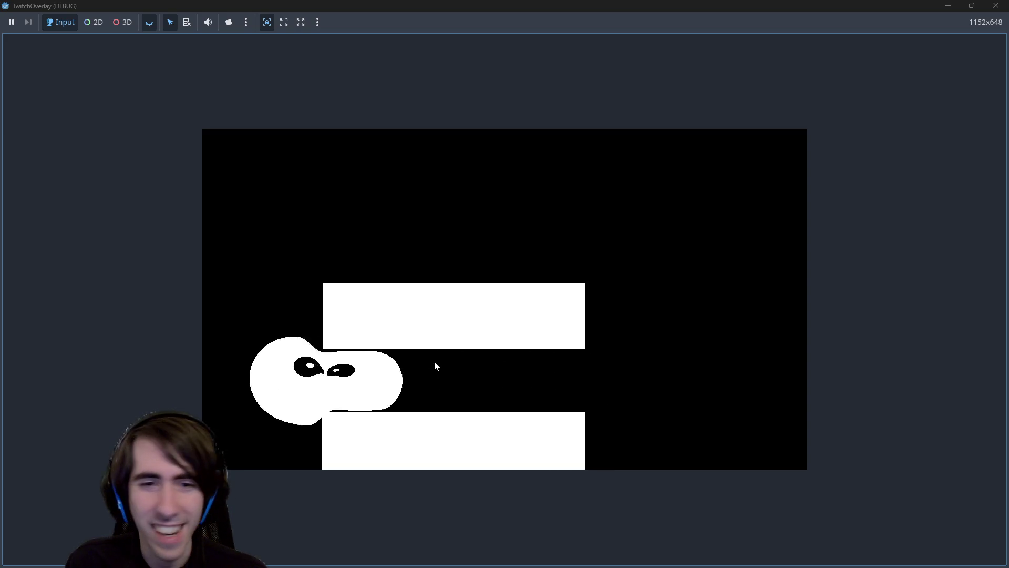
click(995, 6)
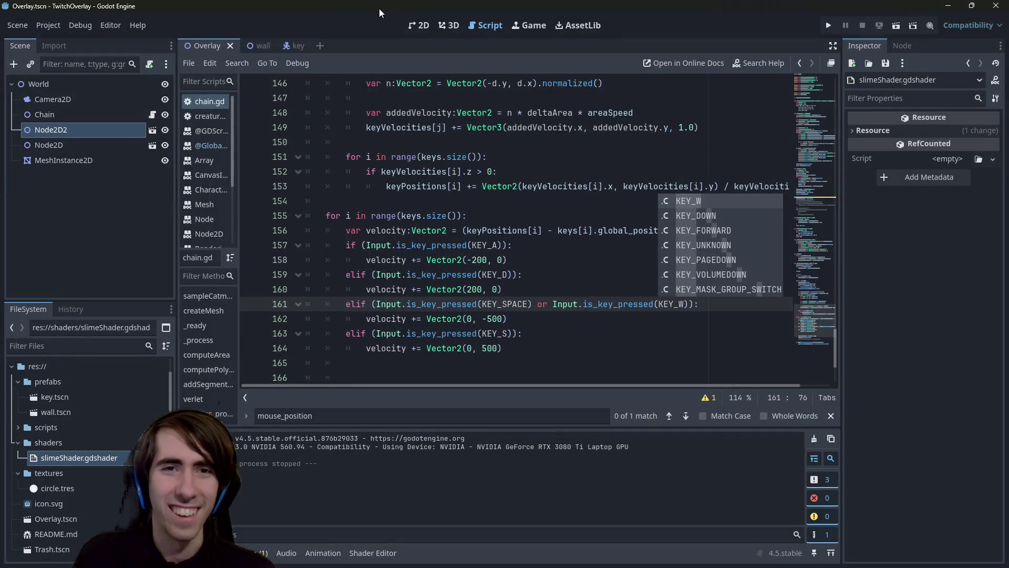
- In the 2D view, scale wall block Node2D2 down to a thin ledge of about 0.28 × 0.16
click(419, 25)
scroll(473, 257, up, 4)
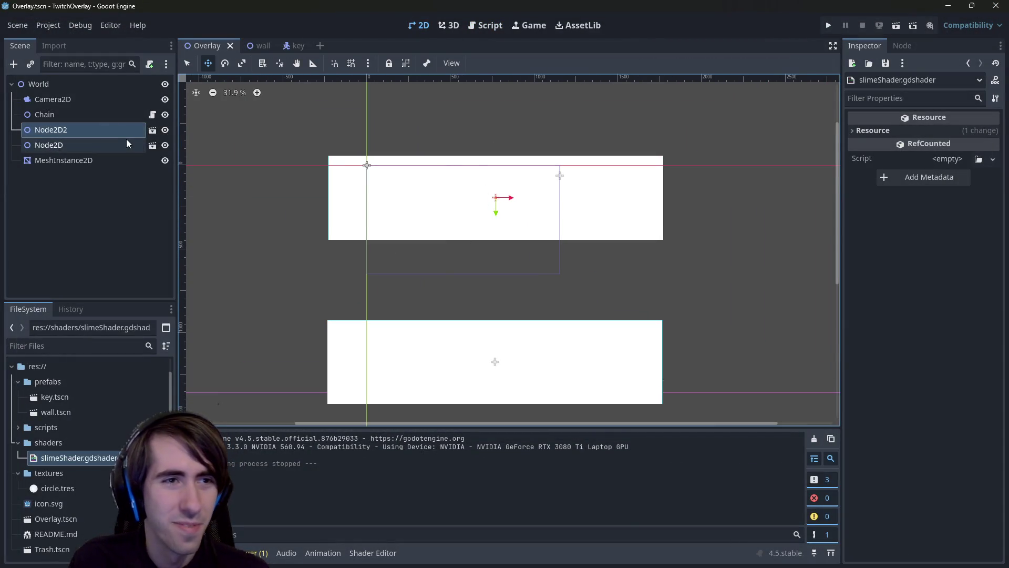
click(52, 99)
click(51, 130)
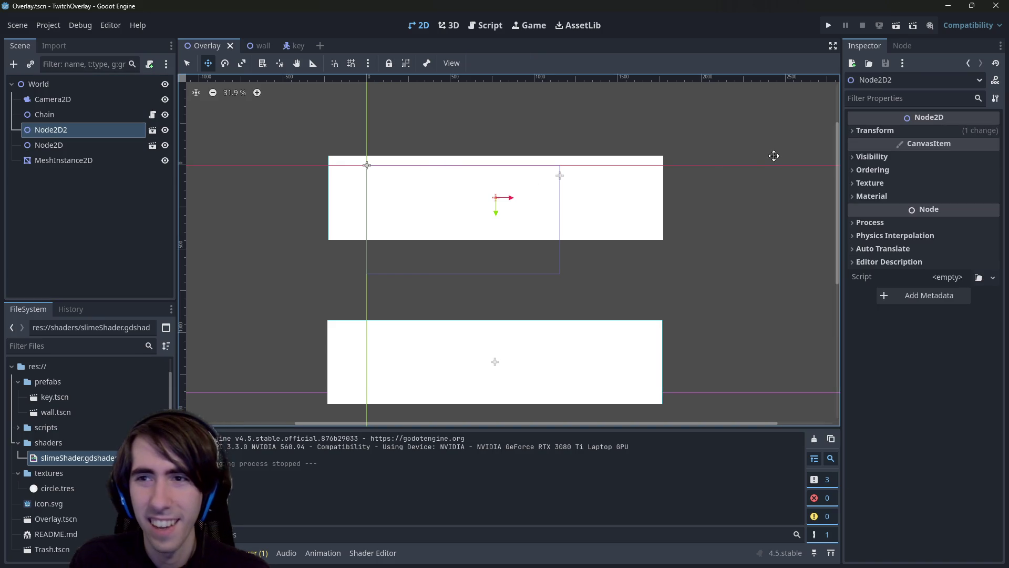
click(241, 63)
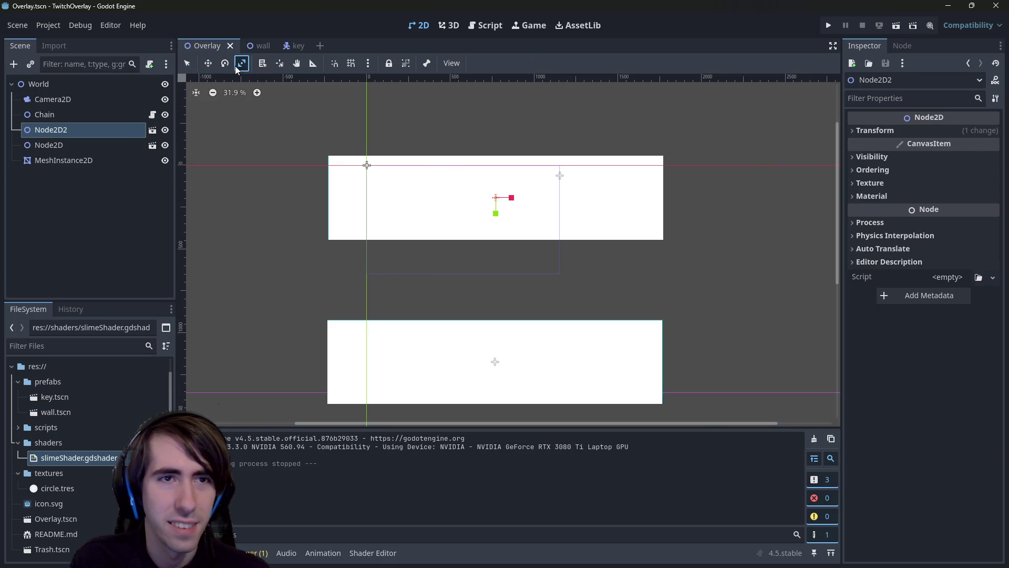
mouse_move(496, 216)
mouse_down()
mouse_move(493, 202)
mouse_move(489, 262)
mouse_move(516, 265)
mouse_move(411, 262)
mouse_up()
key(w)
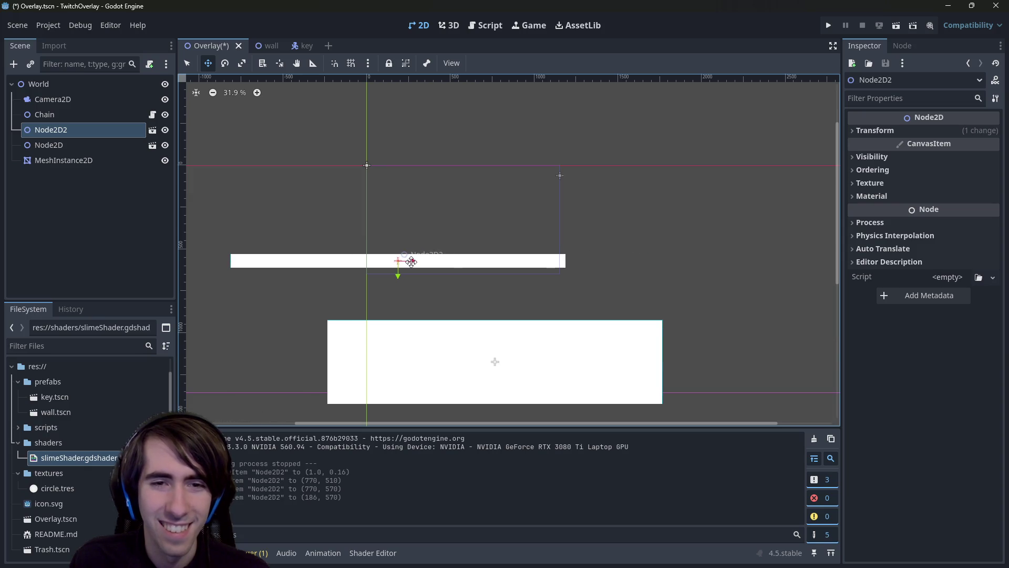
key(s)
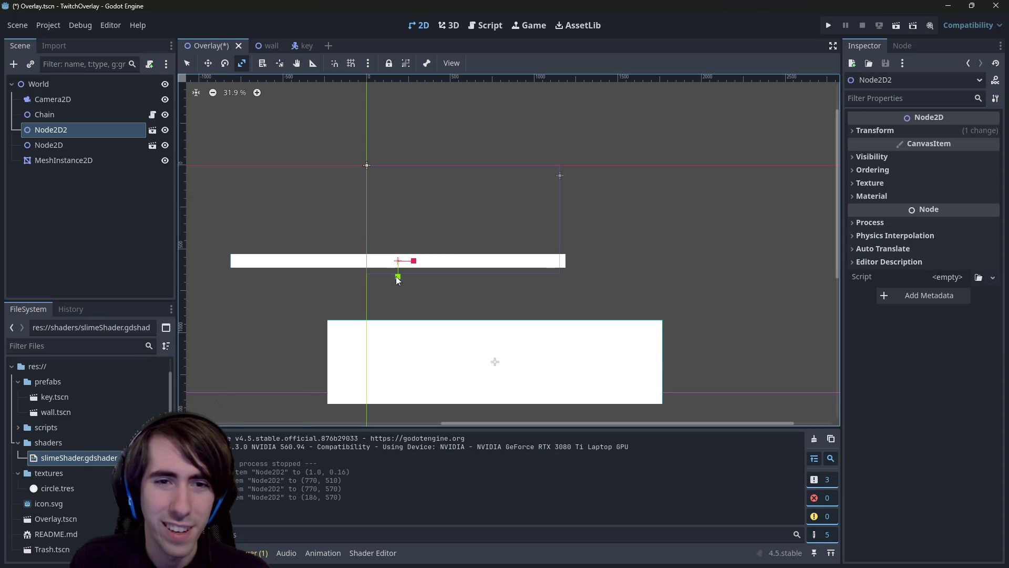
mouse_move(415, 262)
mouse_down()
mouse_move(388, 262)
mouse_move(384, 248)
mouse_move(468, 253)
mouse_move(487, 266)
mouse_up()
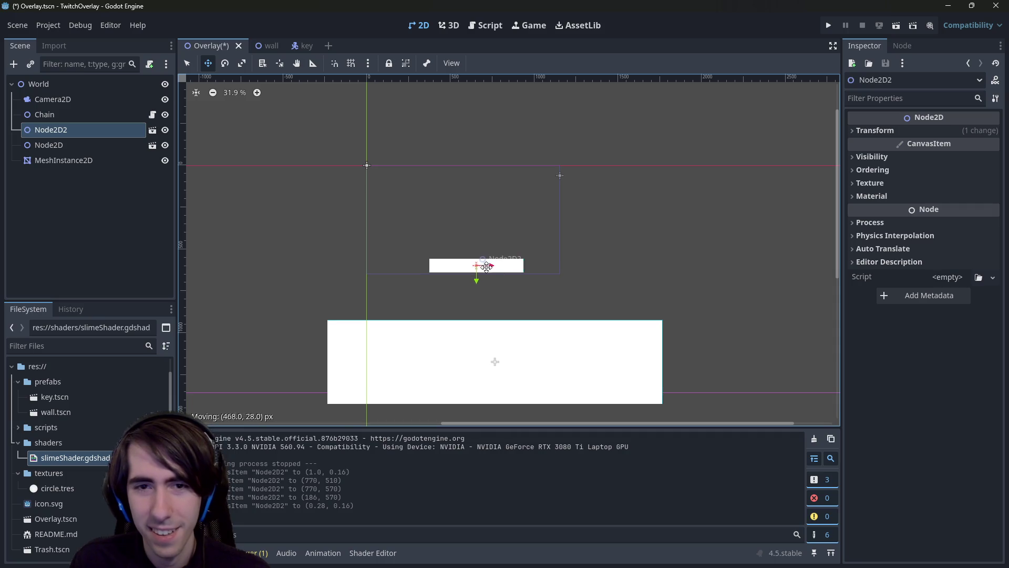
scroll(509, 315, down, 3)
scroll(509, 315, up, 2)
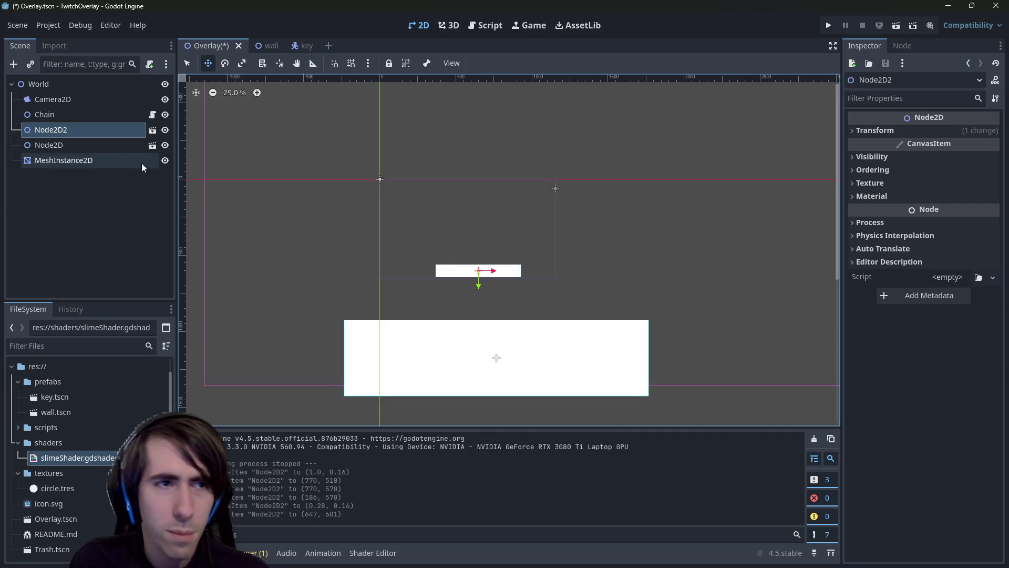
click(73, 100)
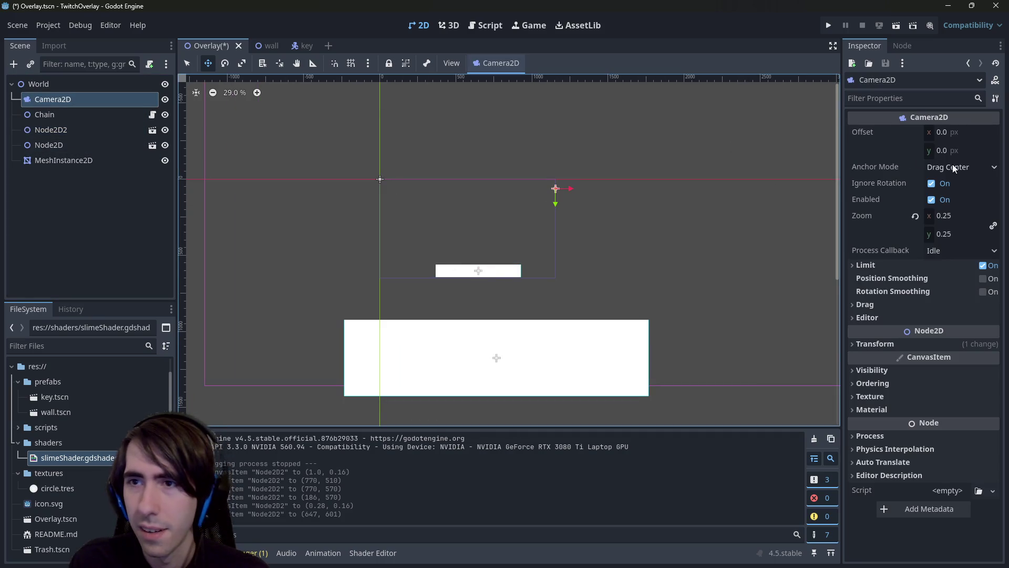
- Set the Camera2D zoom to 0.1 and save the scene
click(965, 217)
key(BackSpace)
text(1)
key(Return)
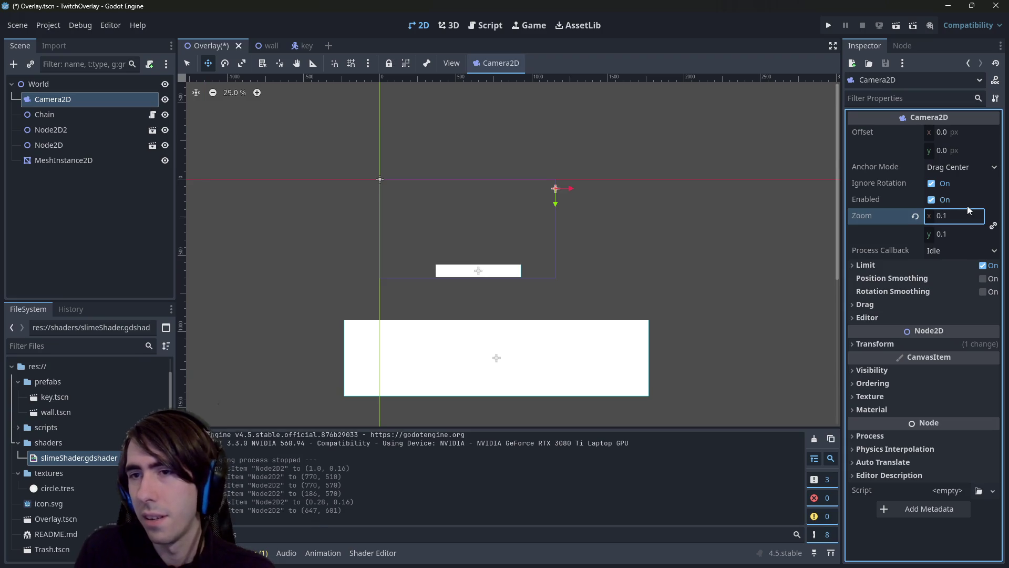
key(ctrl+s)
- Widen the lower wall block Node2D slightly, reposition it, and save
scroll(461, 332, down, 3)
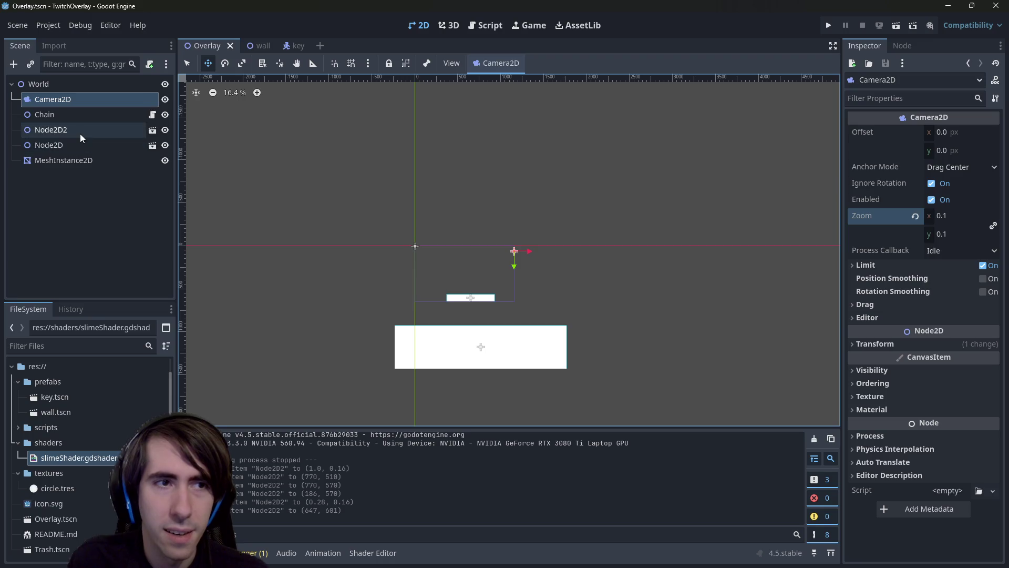
click(481, 346)
click(242, 64)
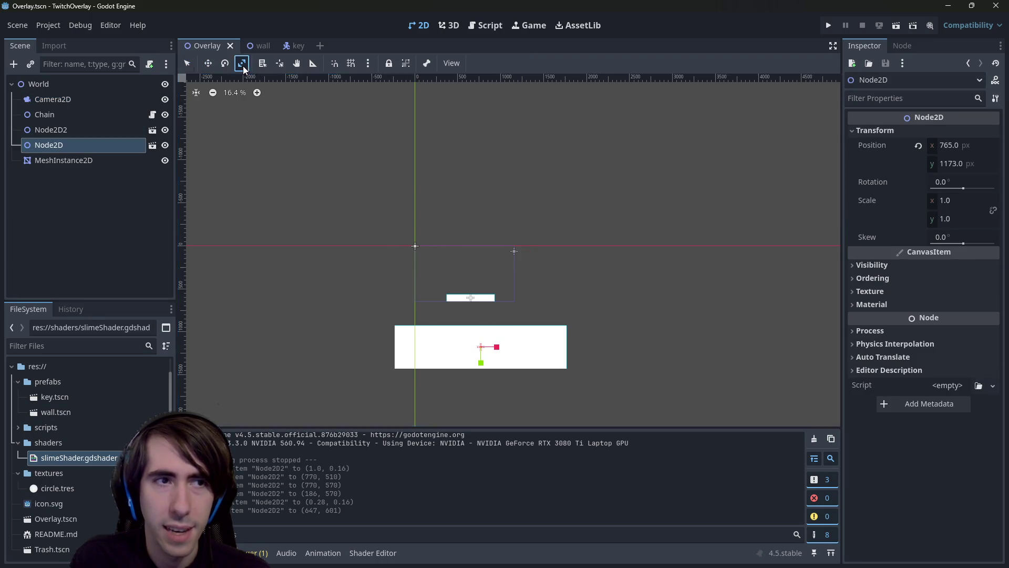
mouse_move(497, 346)
mouse_down()
mouse_move(533, 347)
mouse_move(516, 349)
mouse_up()
mouse_move(468, 298)
mouse_down()
mouse_move(441, 297)
mouse_move(482, 300)
mouse_up()
key(ctrl+s)
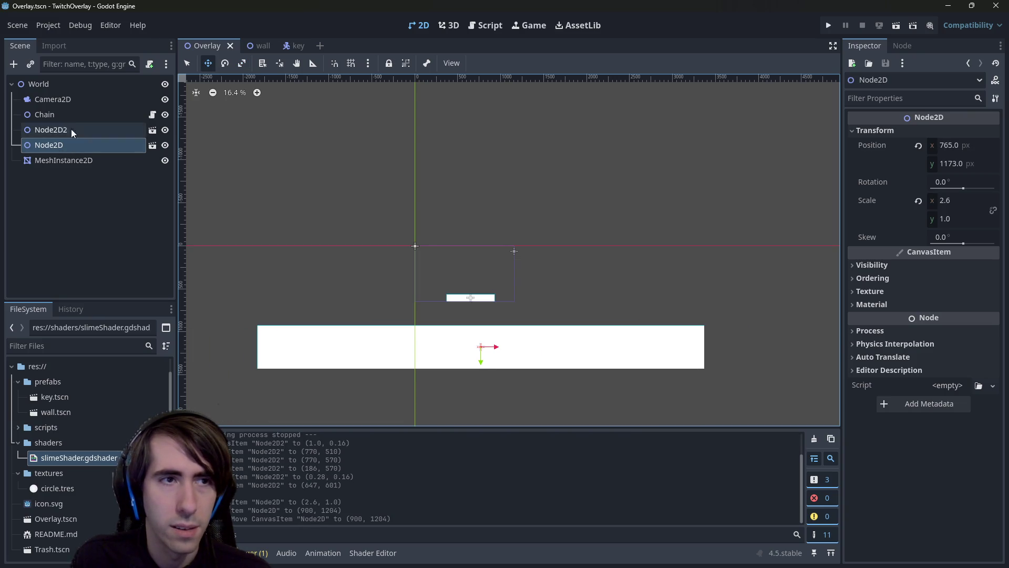
- Stretch the lower wall Node2D into a long floor, scale x 7.245, and slide it right
click(58, 99)
scroll(473, 305, up, 5)
scroll(450, 295, down, 13)
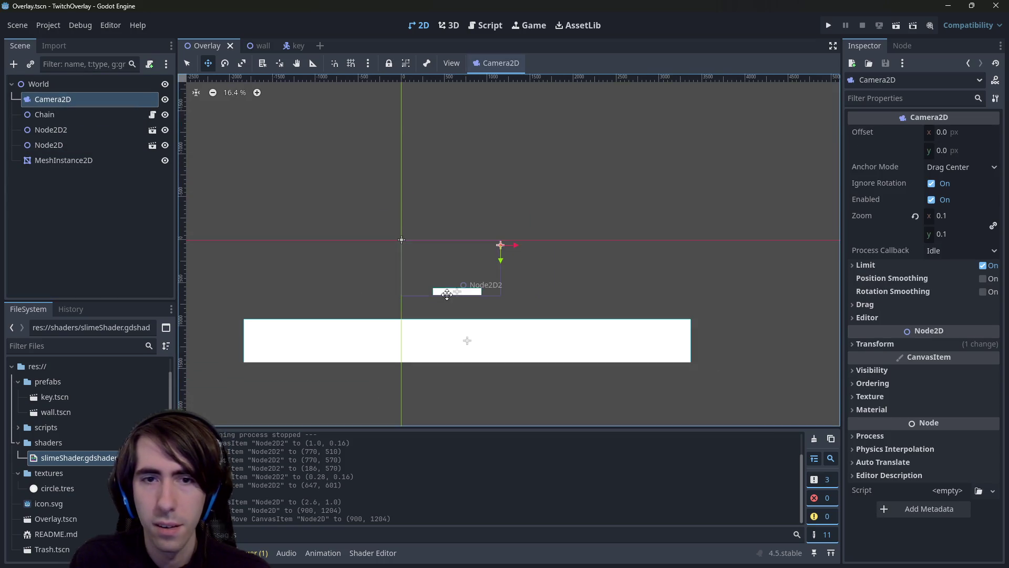
scroll(428, 322, up, 1)
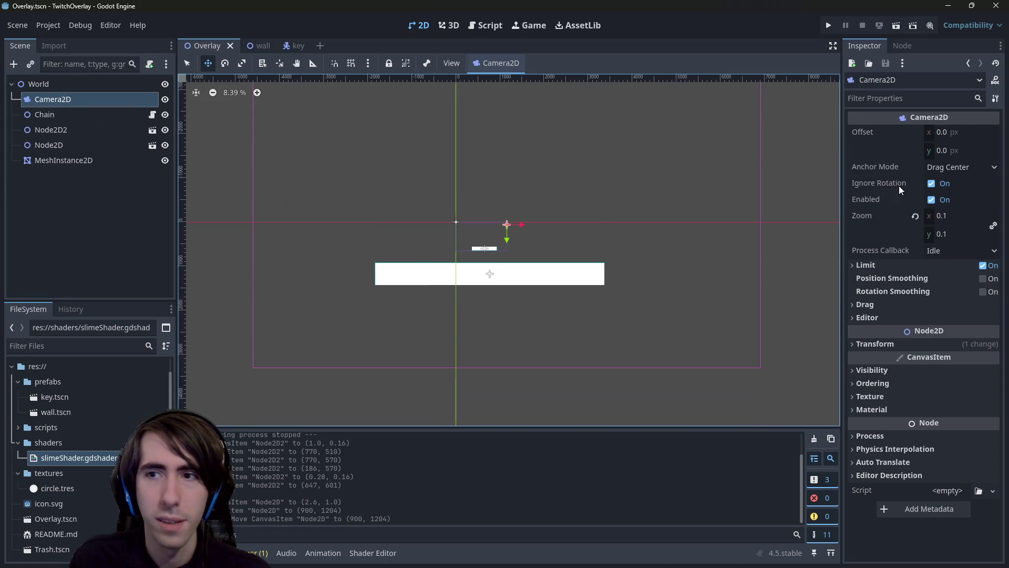
drag(478, 279, 489, 284)
key(ctrl+z)
click(187, 64)
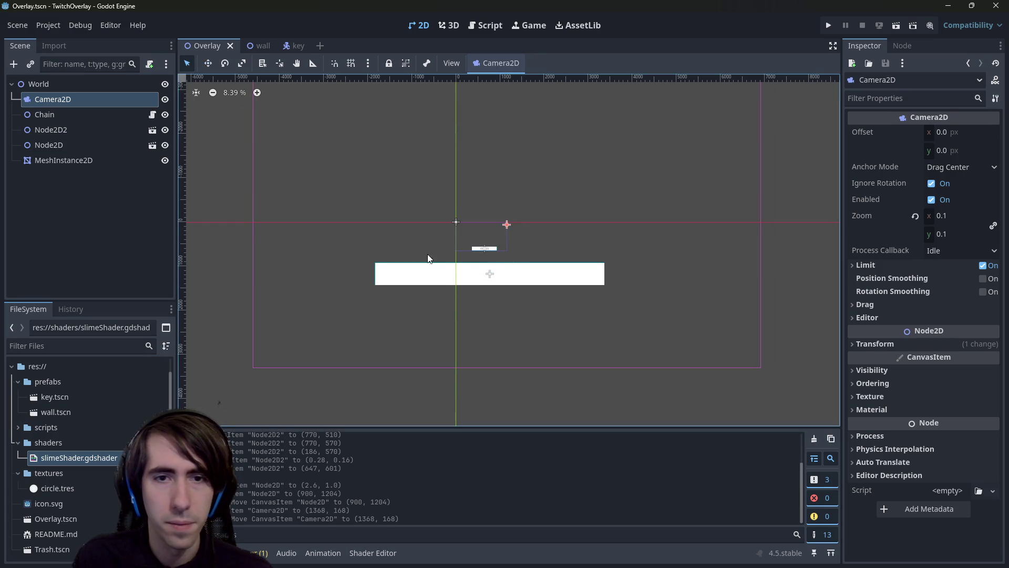
drag(491, 274, 393, 345)
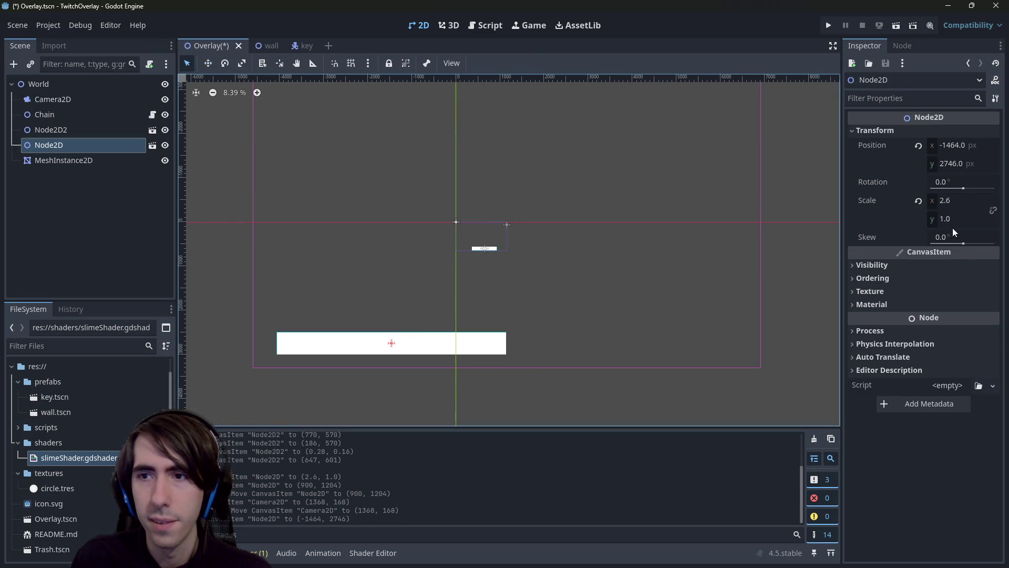
drag(932, 200, 970, 200)
drag(393, 347, 503, 348)
- Move the small ledge Node2D2 down and left, and resize it
scroll(415, 323, up, 3)
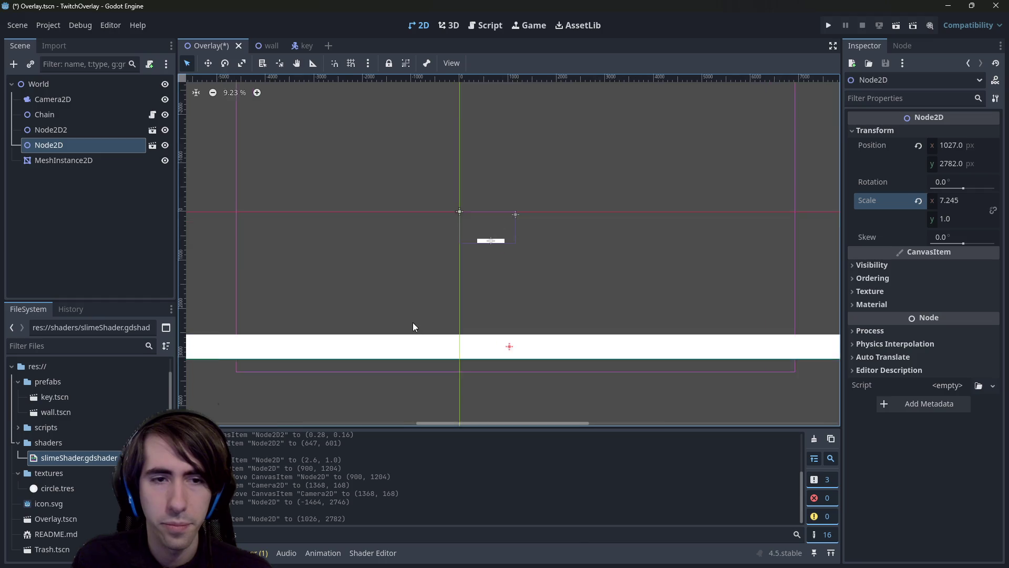
drag(507, 228, 459, 252)
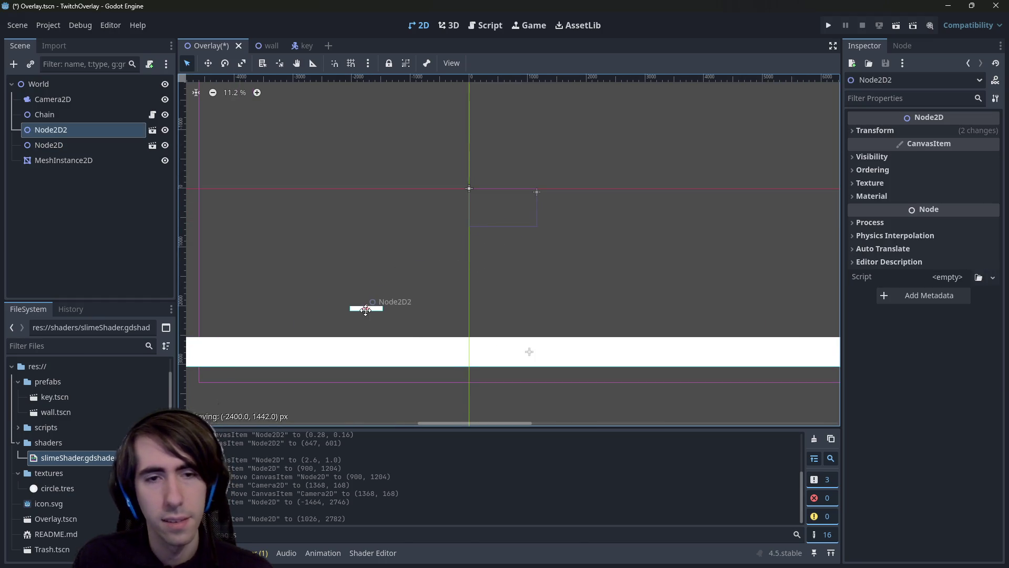
drag(366, 310, 365, 310)
key(s)
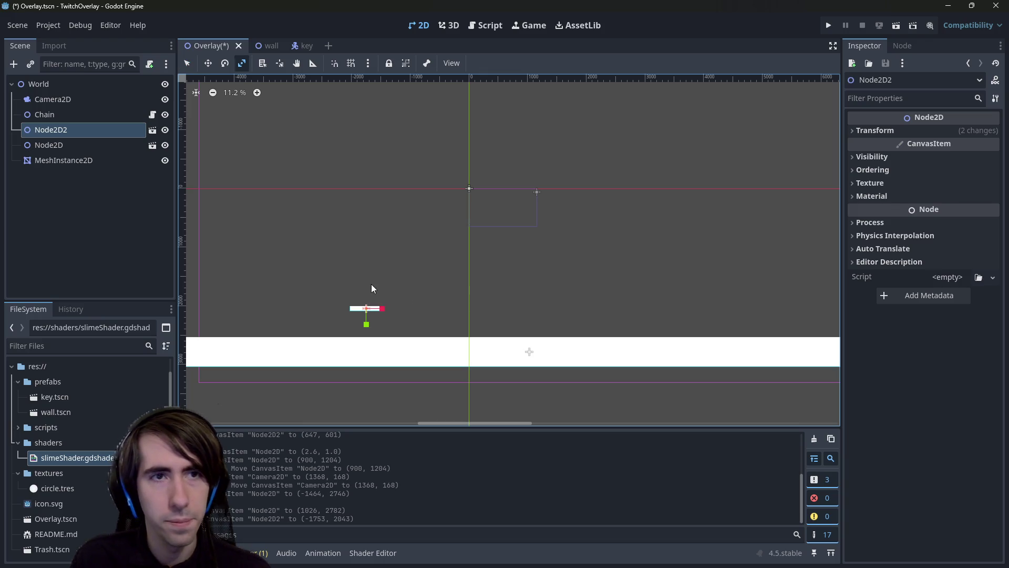
drag(405, 308, 405, 310)
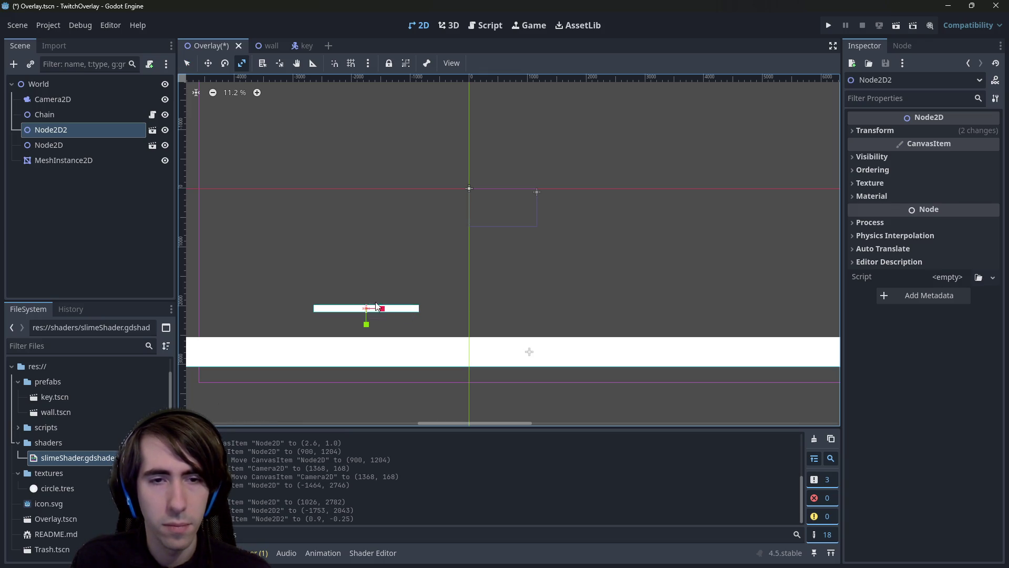
- Add a Node2D child under Node2D2 and name it env
right_click(65, 150)
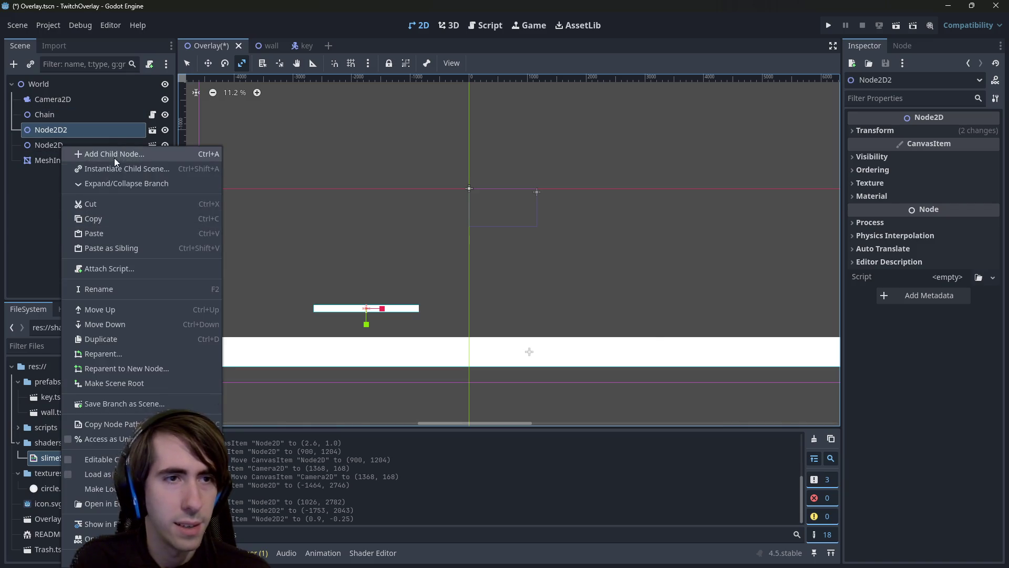
click(116, 155)
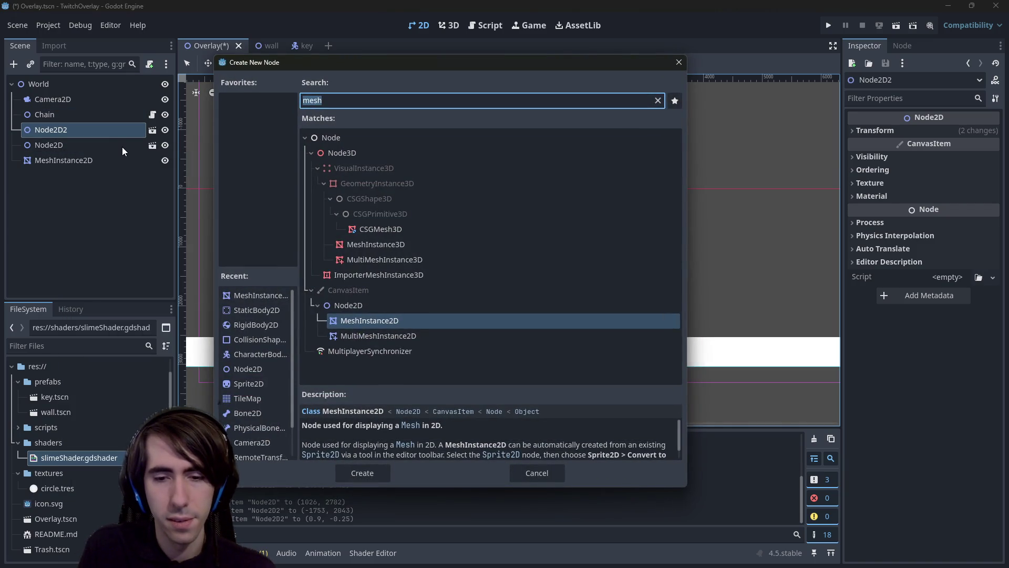
text(c)
key(BackSpace)
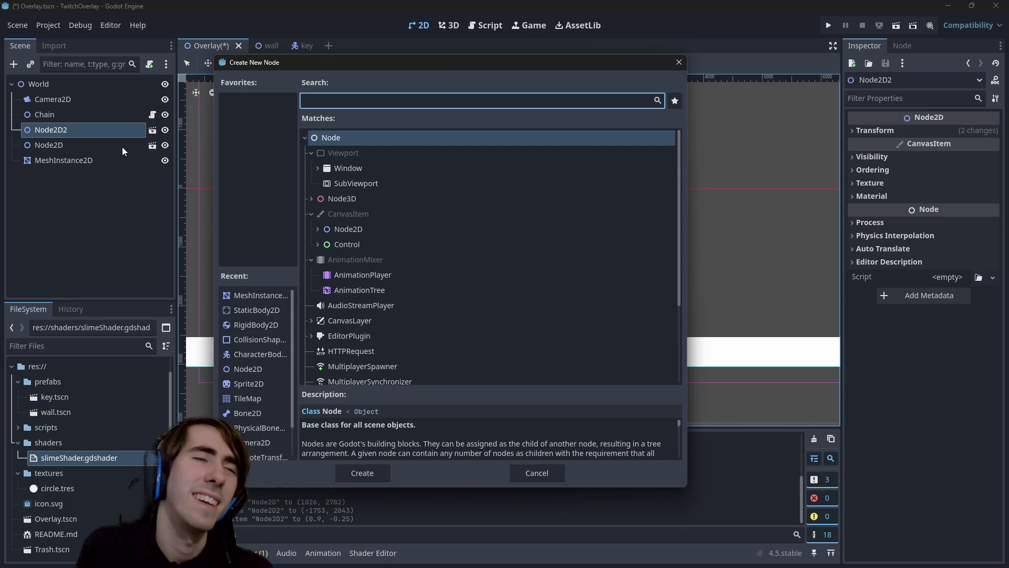
text(col)
key(BackSpace)
key(BackSpace)
key(BackSpace)
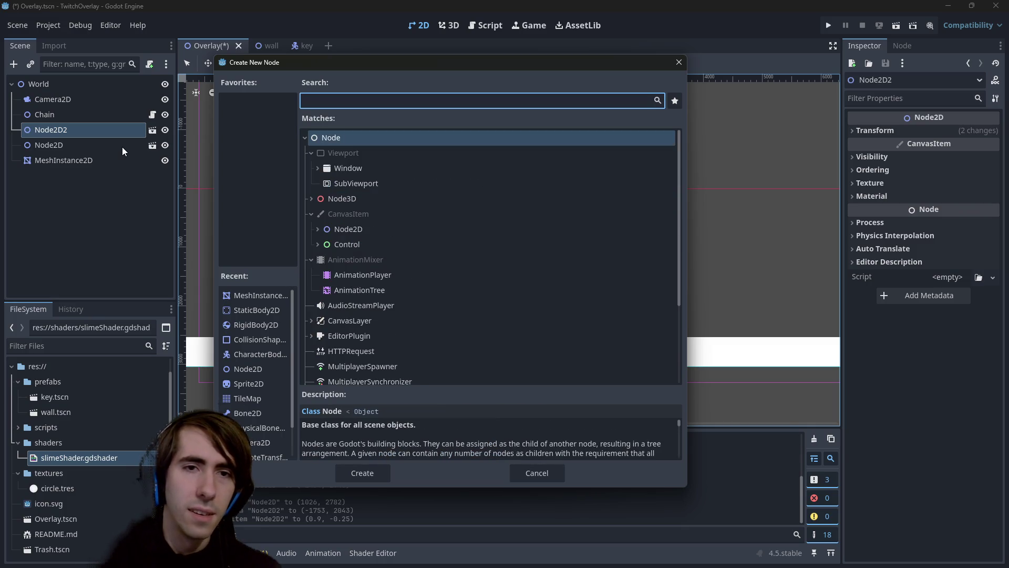
key(Down)
key(Down)
key(Down)
key(Return)
text(env)
key(Return)
- Reorder the tree so env sits directly under World
mouse_move(63, 159)
mouse_down()
mouse_move(76, 130)
mouse_move(68, 121)
mouse_up()
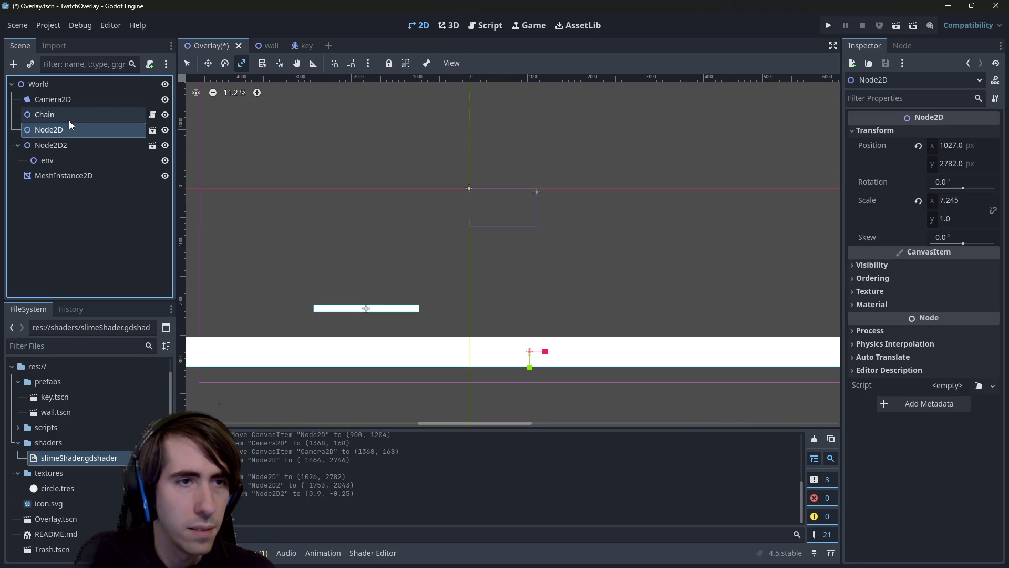
click(58, 161)
mouse_move(58, 159)
mouse_down()
mouse_move(53, 124)
mouse_move(46, 130)
mouse_up()
click(55, 145)
- Move both wall nodes, Node2D and Node2D2, inside env
click(56, 158)
ctrl+click(59, 149)
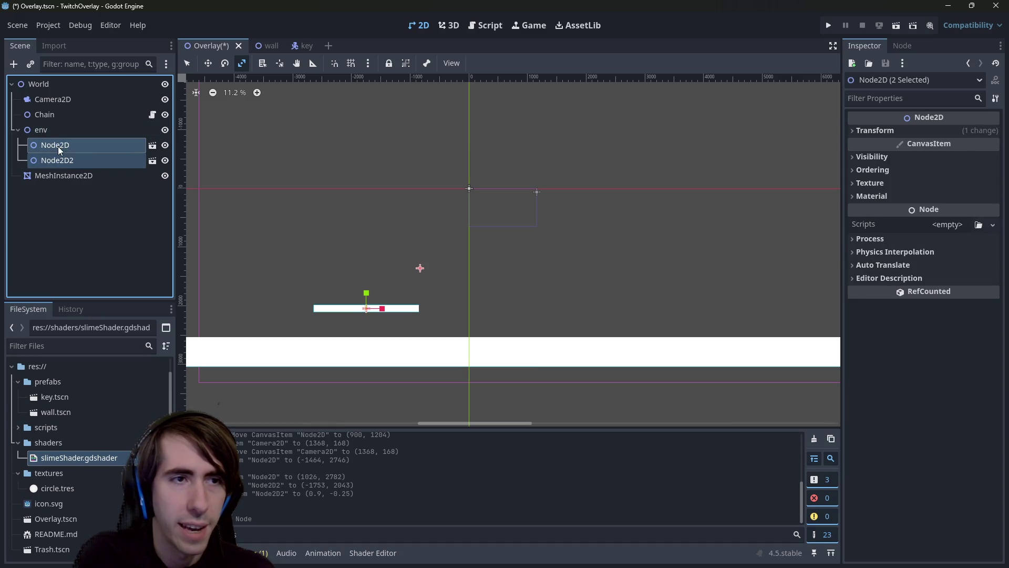
click(58, 146)
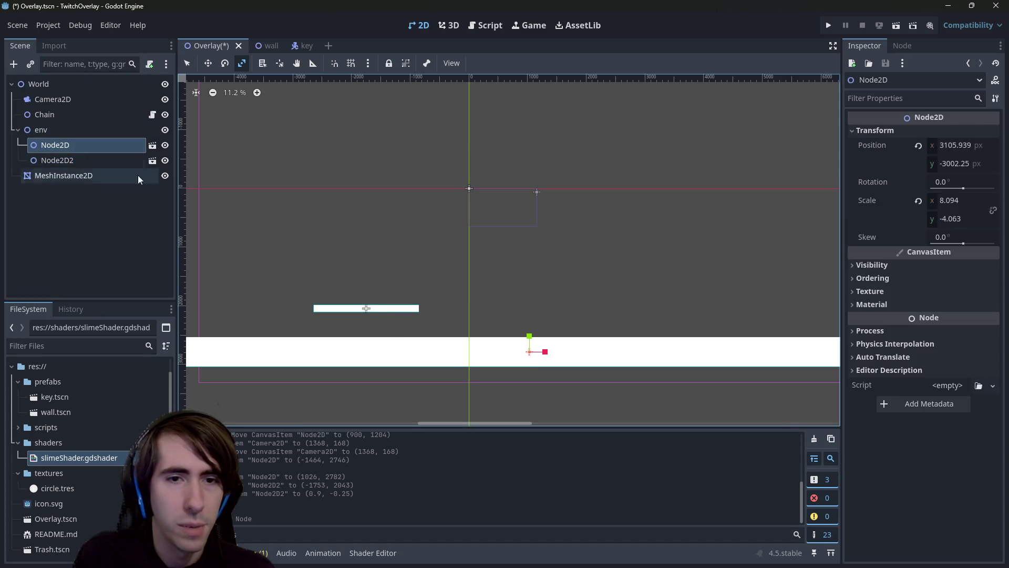
- Duplicate Node2D2 as Node2D3, move it right, and scale it to 1 × 9.619
click(52, 159)
key(ctrl+d)
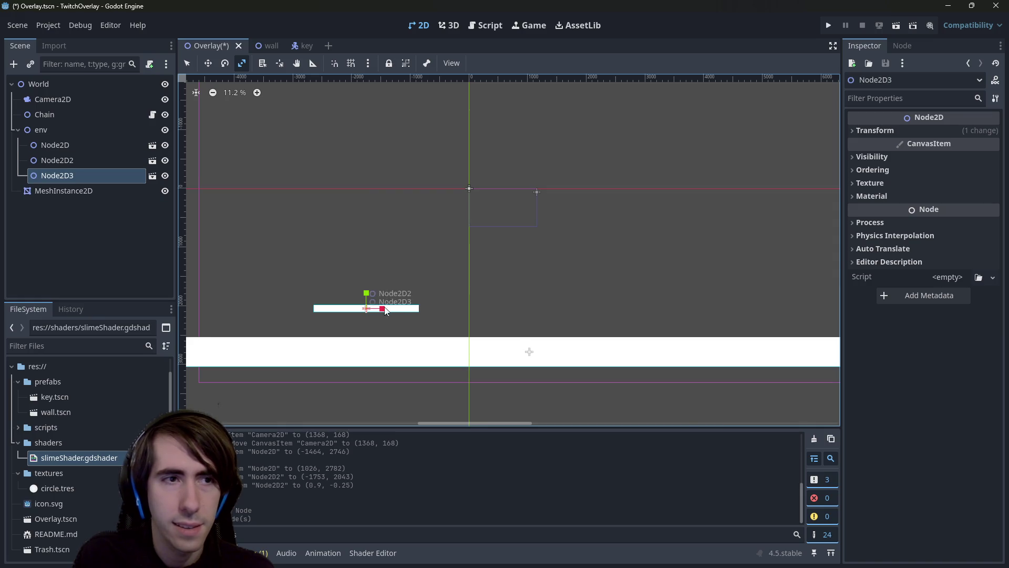
mouse_move(374, 309)
mouse_down()
mouse_move(463, 309)
mouse_move(446, 297)
mouse_up()
click(242, 63)
click(871, 129)
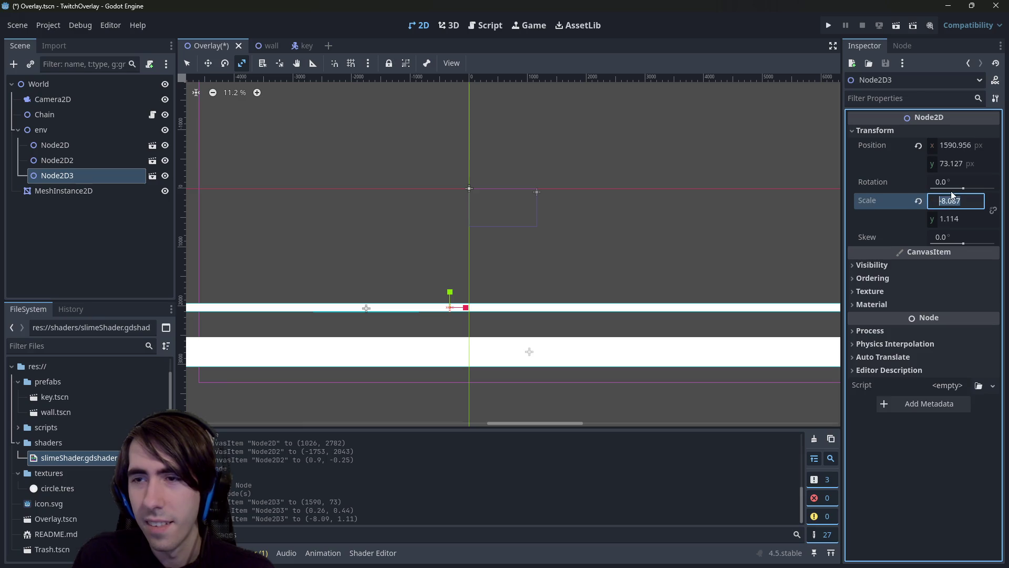
text(1)
key(Return)
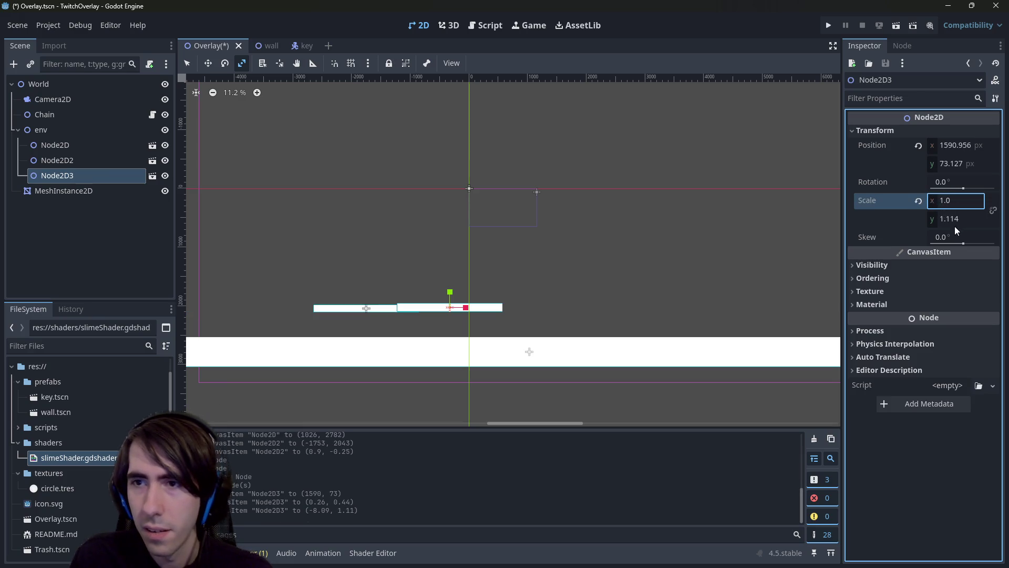
drag(956, 218, 967, 218)
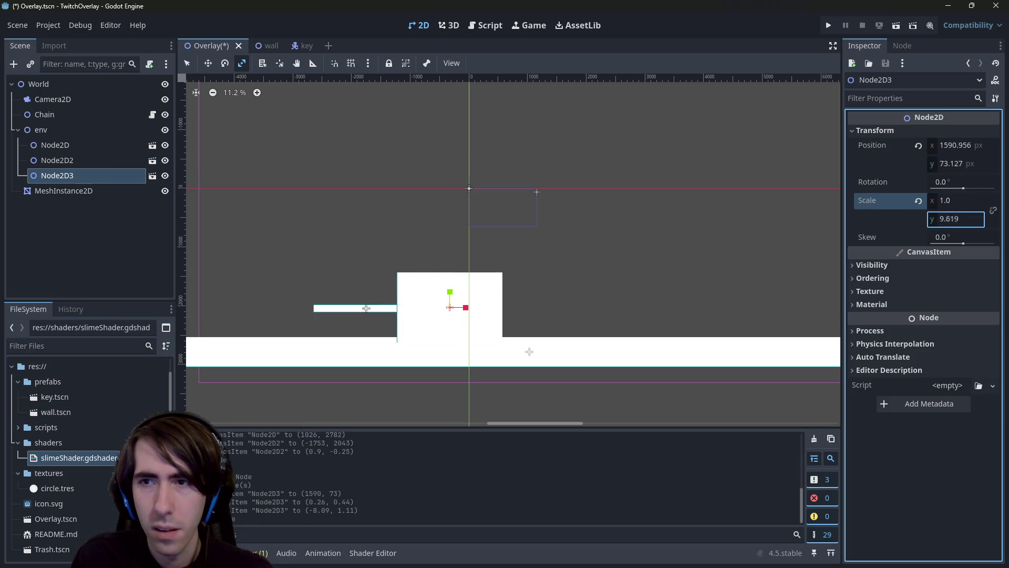
click(79, 163)
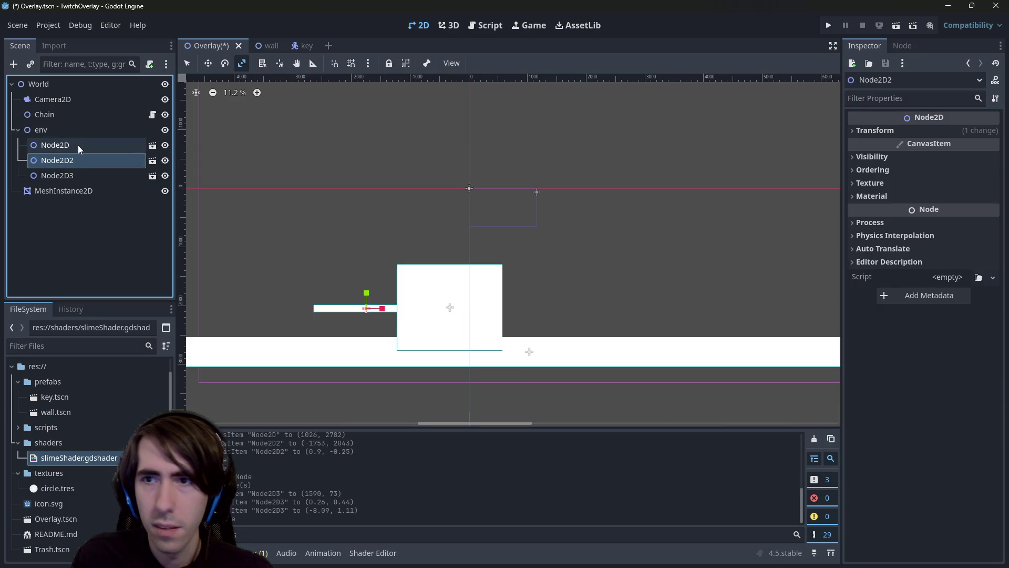
- Reset the env group's scale back to 1 × 1
click(110, 129)
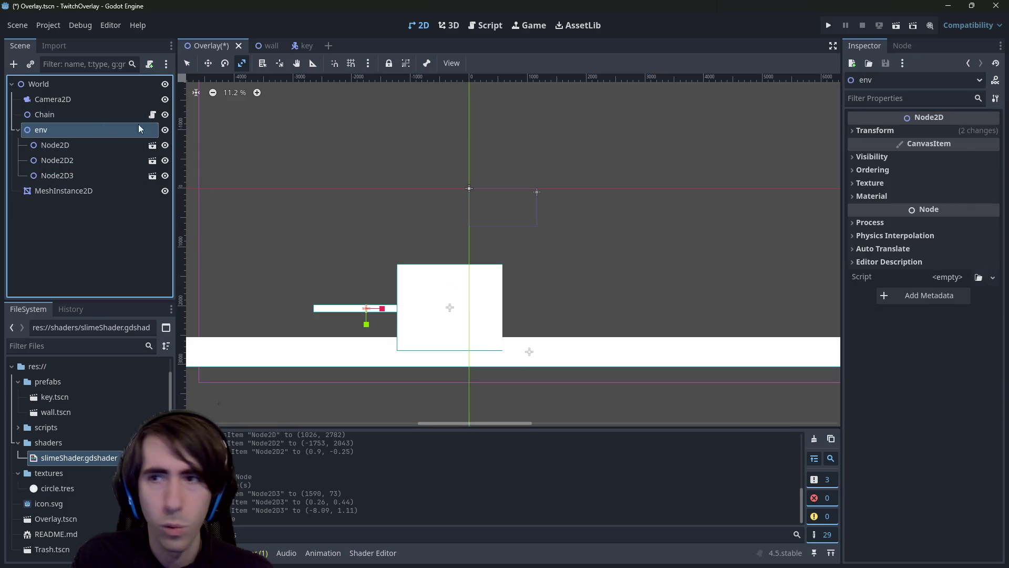
click(965, 129)
click(918, 201)
scroll(489, 320, down, 2)
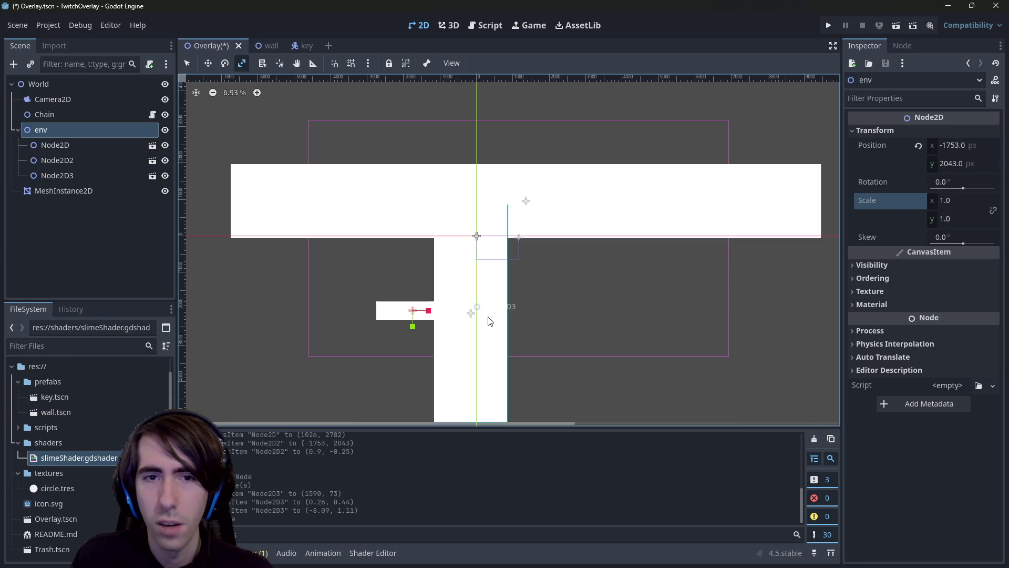
- Lower the Node2D wall into the floor and reshape Node2D2 into a shorter thin bar
click(62, 146)
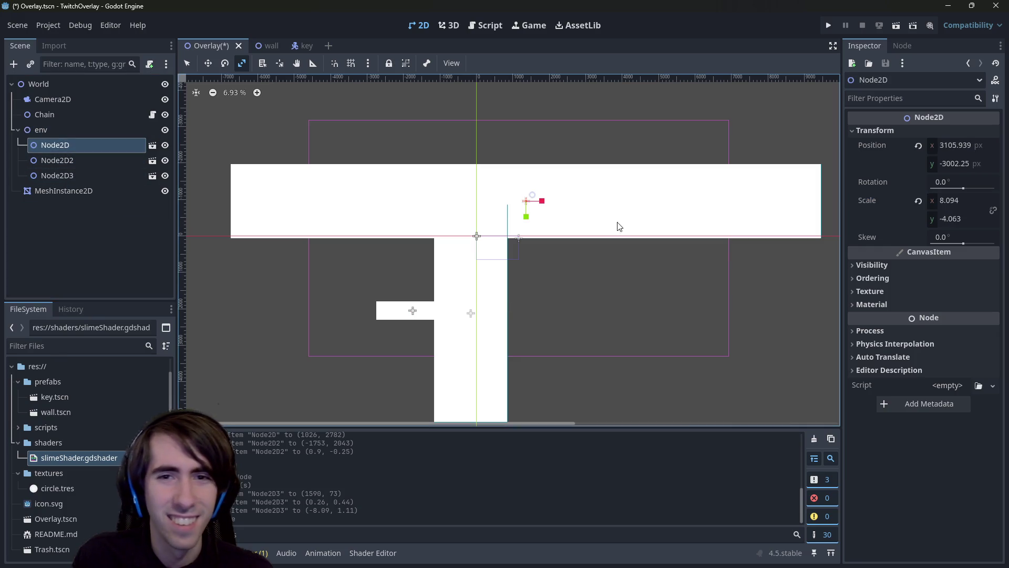
drag(527, 215, 528, 380)
click(408, 308)
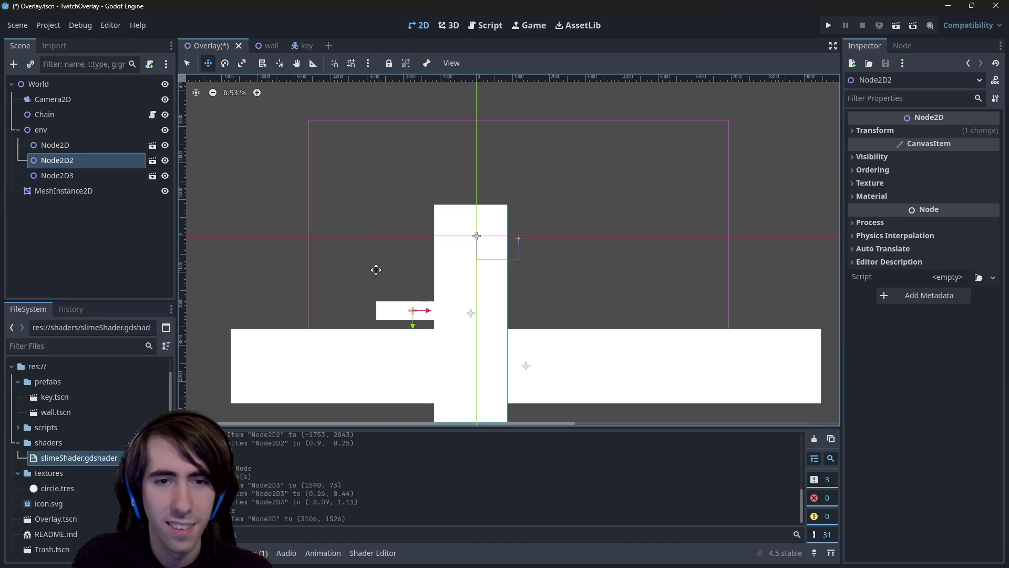
drag(412, 327, 414, 322)
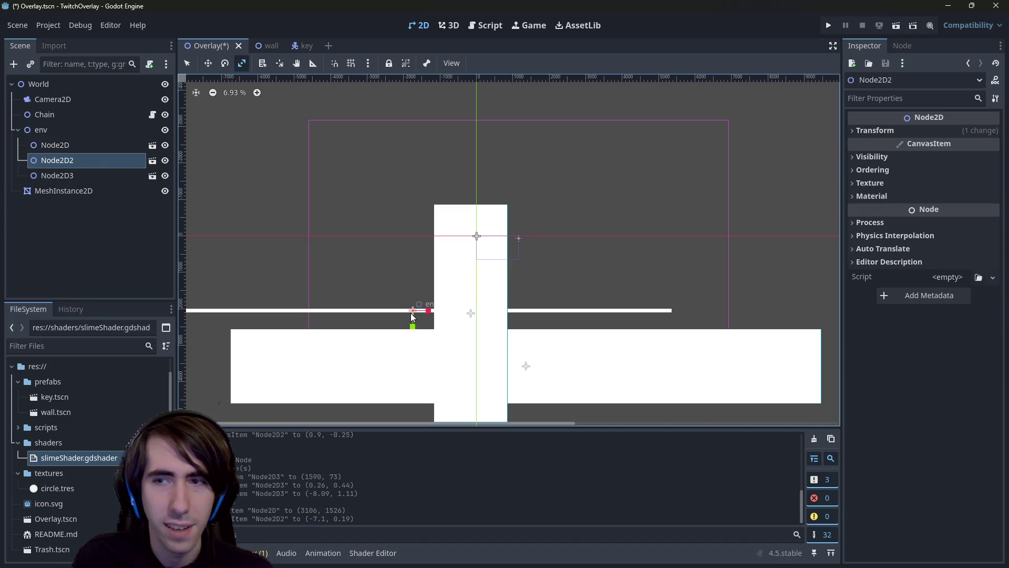
click(988, 129)
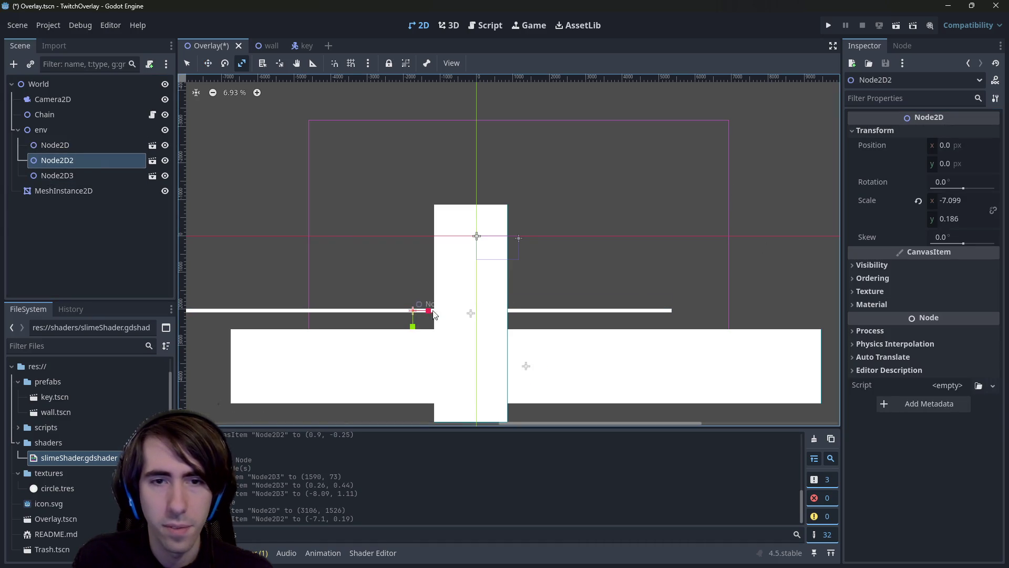
drag(413, 313, 531, 315)
- Make Node2D3 a thin vertical wall, duplicate it as Node2D4, then save and run
click(90, 180)
drag(471, 329, 479, 265)
mouse_move(488, 315)
mouse_down()
mouse_move(473, 318)
mouse_move(459, 275)
mouse_move(452, 185)
mouse_move(449, 267)
mouse_move(524, 301)
mouse_move(523, 324)
mouse_move(517, 292)
mouse_move(502, 314)
mouse_move(526, 298)
mouse_move(516, 314)
mouse_up()
scroll(430, 314, up, 4)
key(ctrl+d)
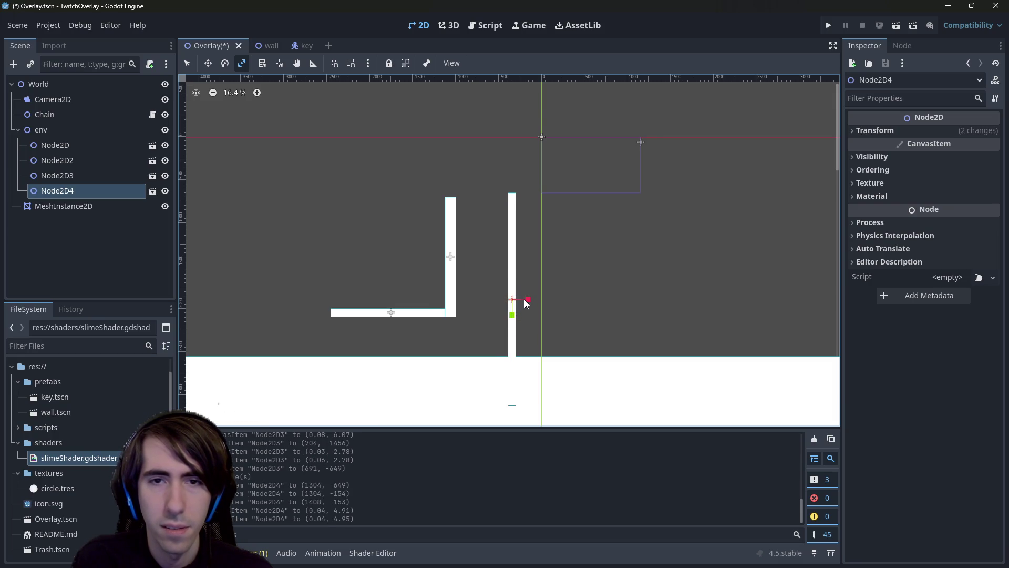
click(896, 25)
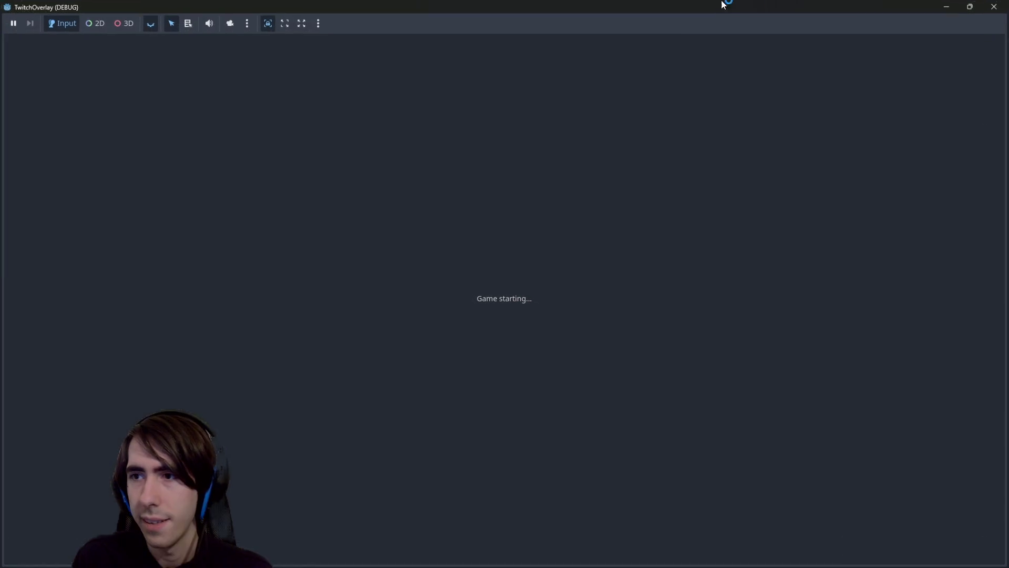